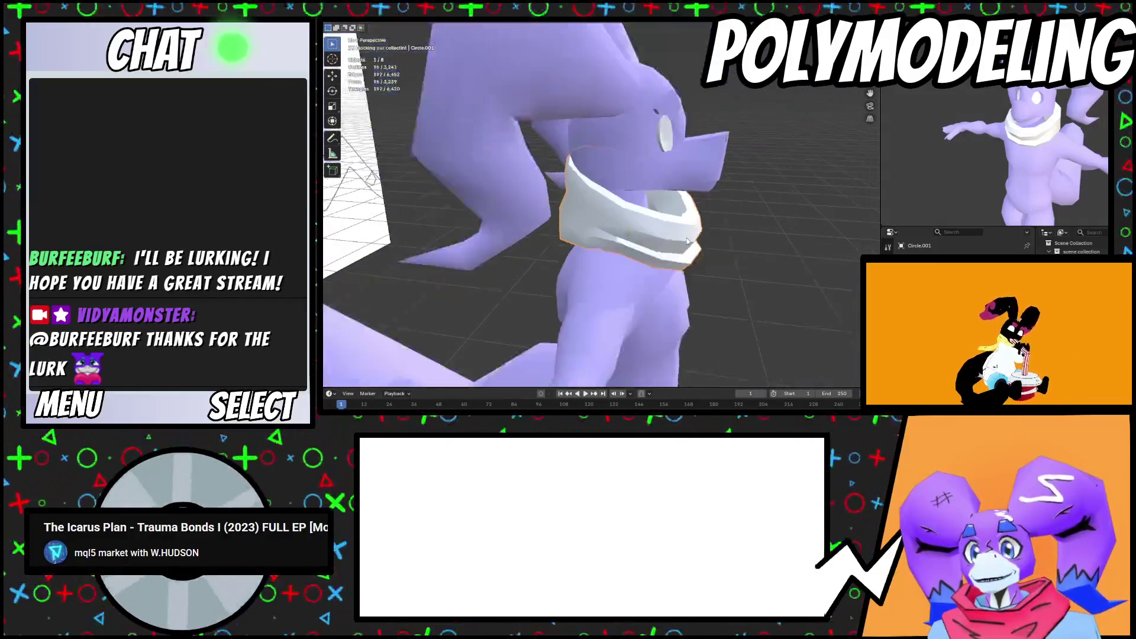
Smooth the selected collar vertices and rotate them with proportional editing
key("Tab")
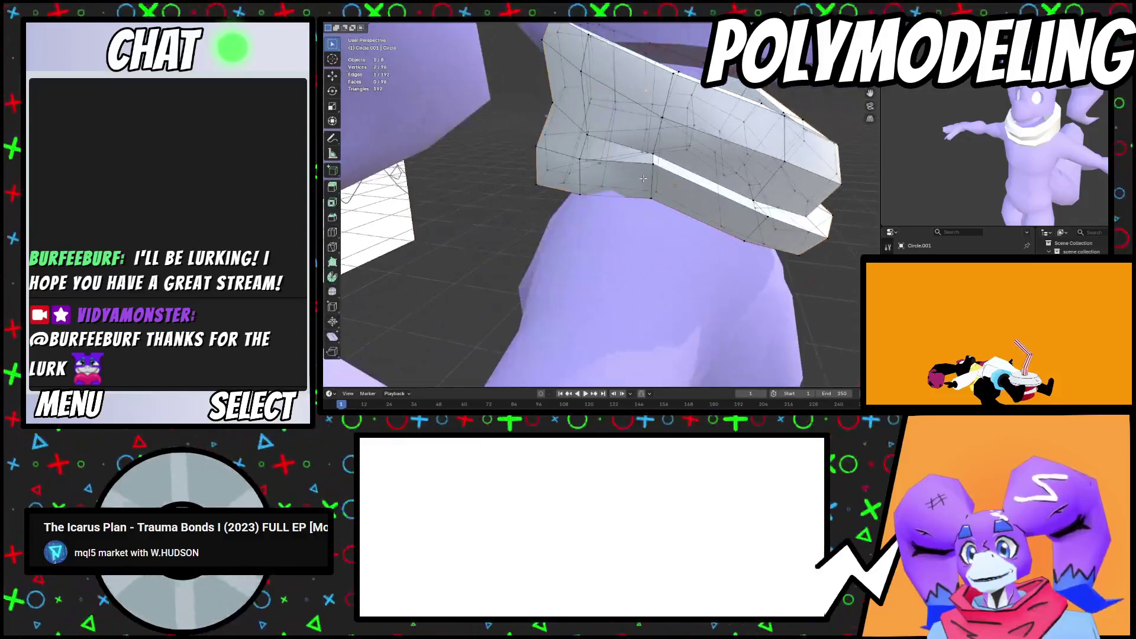
left_click(655, 158, "shift")
right_click(738, 229)
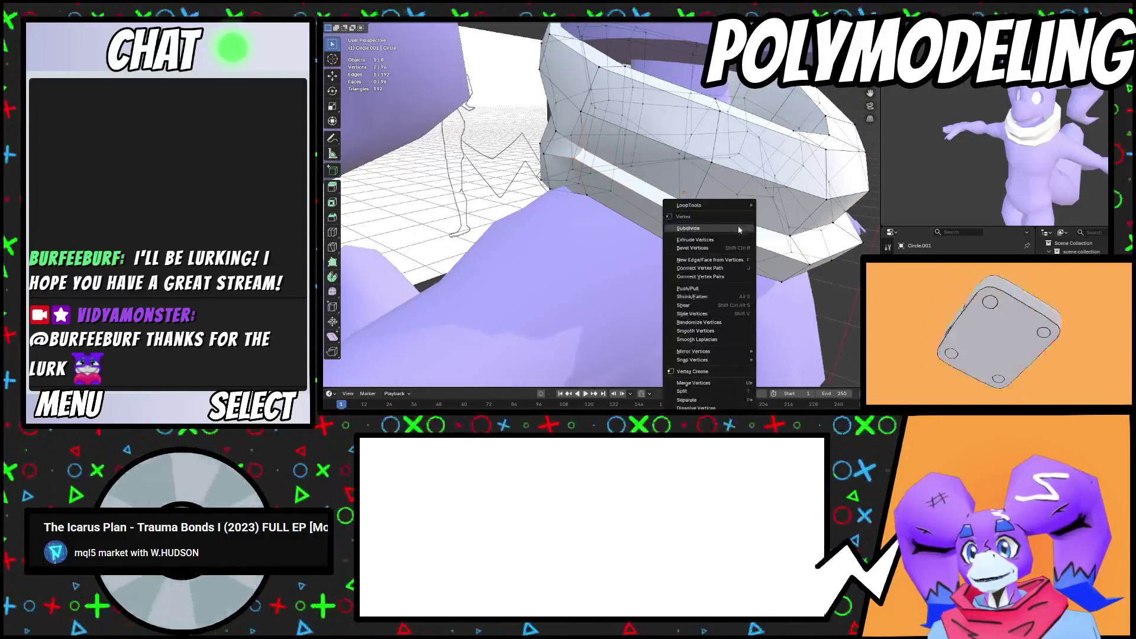
left_click(711, 333)
middle_click_drag(710, 334, 645, 219)
key("r")
left_click(592, 193)
mouse_move(592, 192)
middle_mouse_down()
mouse_move(629, 207)
mouse_move(639, 249)
mouse_move(780, 219)
mouse_move(695, 187)
mouse_move(635, 213)
mouse_move(646, 184)
mouse_move(698, 199)
middle_mouse_up()
Return to Object Mode and select the empty object in the scene
key("Tab")
scroll(639, 249, "down", 2)
scroll(639, 249, "down", 3)
left_click(784, 219)
scroll(695, 186, "up", 3)
scroll(686, 204, "up", 5)
Soft-move the collar vertices with proportional editing, then go back to Object Mode and select the empty
key("Tab")
key("g")
left_click(665, 191)
key("g")
key("Tab")
scroll(704, 204, "down", 5)
left_click(704, 205)
scroll(704, 204, "up", 5)
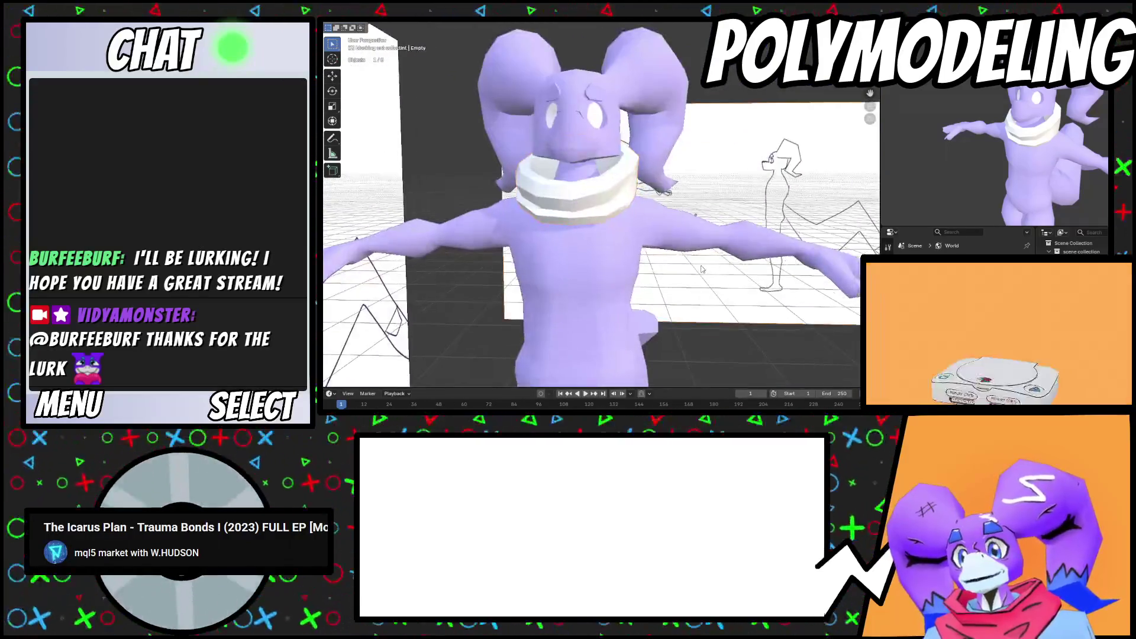
Select the collar, enter Edit Mode and clear its vertex selection
scroll(728, 288, "down", 5)
mouse_move(704, 205)
middle_mouse_down()
mouse_move(728, 288)
mouse_move(666, 273)
middle_mouse_up()
scroll(666, 272, "up", 5)
left_click(608, 177)
key("Tab")
mouse_move(627, 202)
middle_mouse_down()
mouse_move(646, 210)
mouse_move(631, 202)
middle_mouse_up()
left_click(647, 210)
scroll(646, 210, "up", 3)
mouse_move(568, 183)
middle_mouse_down()
mouse_move(601, 217)
mouse_move(714, 151)
middle_mouse_up()
scroll(565, 217, "down", 6)
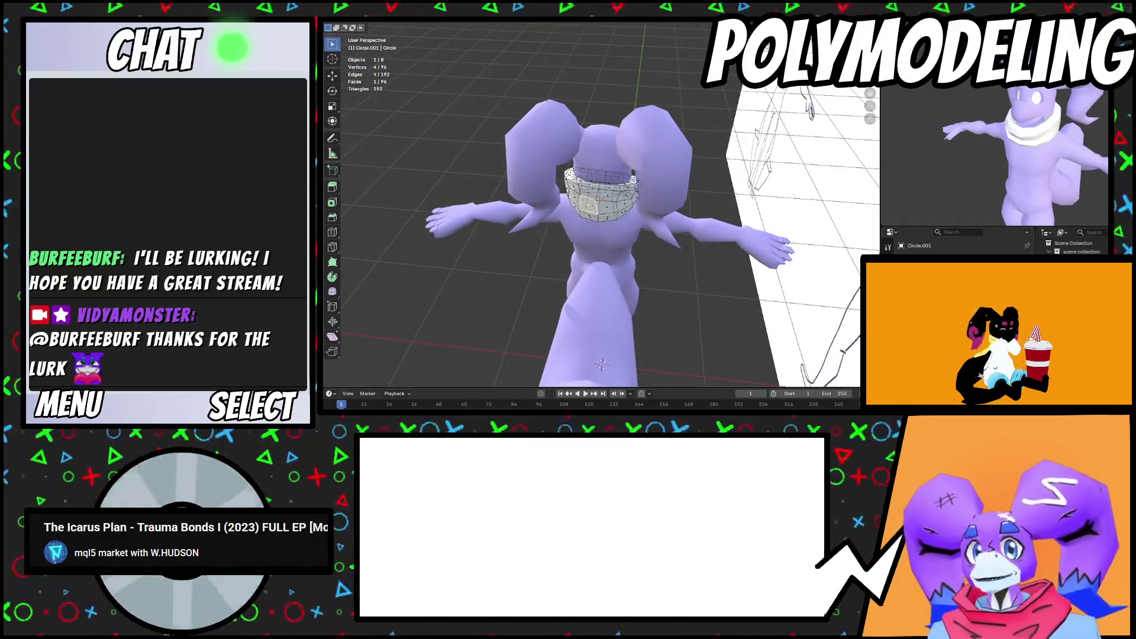
In top orthographic view, extrude the selected front face of the collar
key("KP_7")
scroll(584, 228, "up", 4)
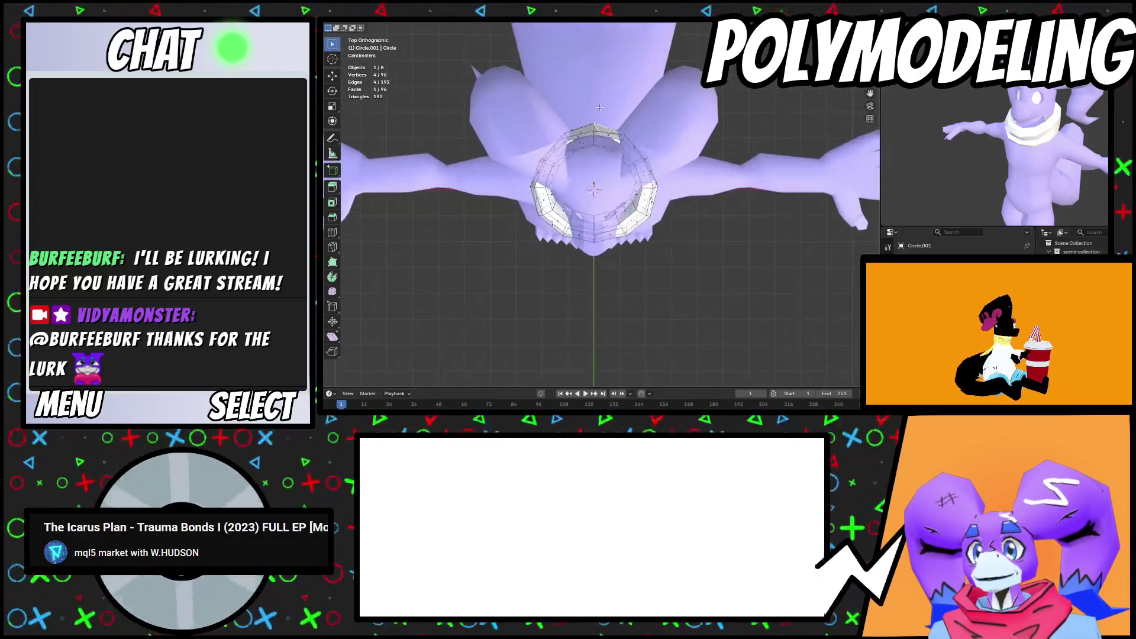
scroll(585, 228, "up", 1)
key("e")
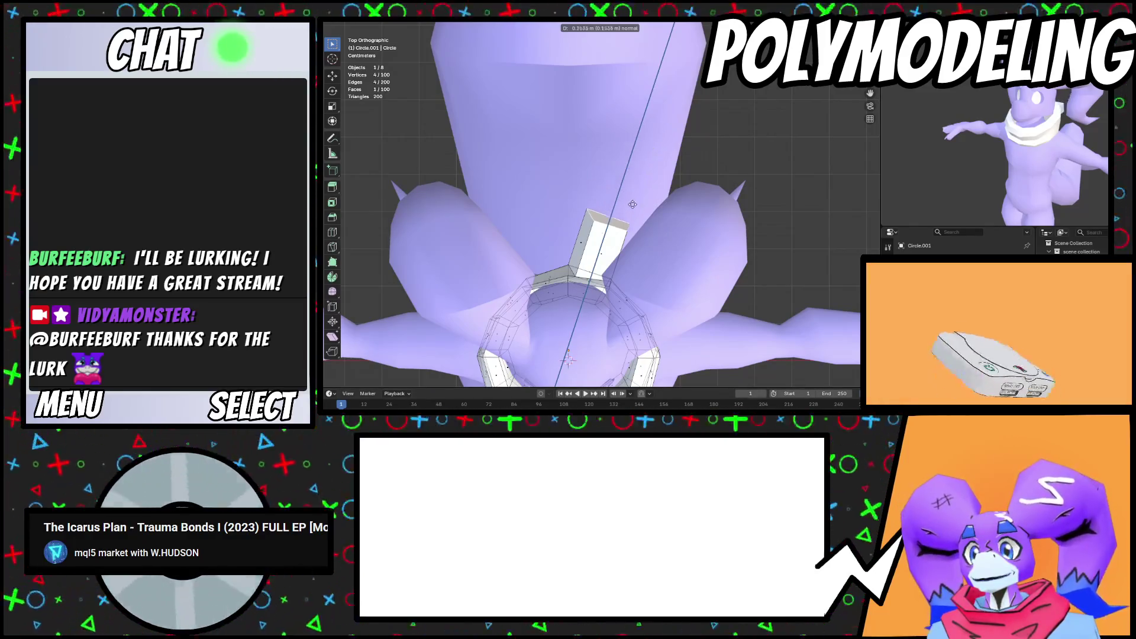
Extrude the front face a few more times to form a short block
left_click(626, 236)
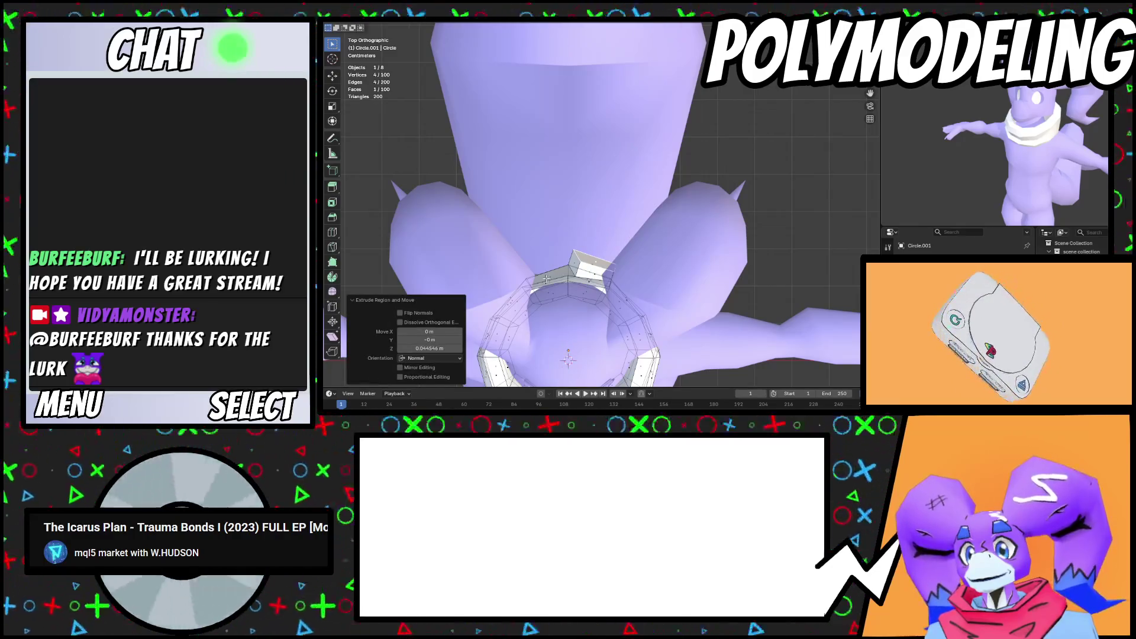
key("e")
left_click(616, 245)
mouse_move(615, 244)
middle_mouse_down()
mouse_move(568, 178)
mouse_move(584, 234)
middle_mouse_up()
key("KP_7")
key("e")
left_click(668, 231)
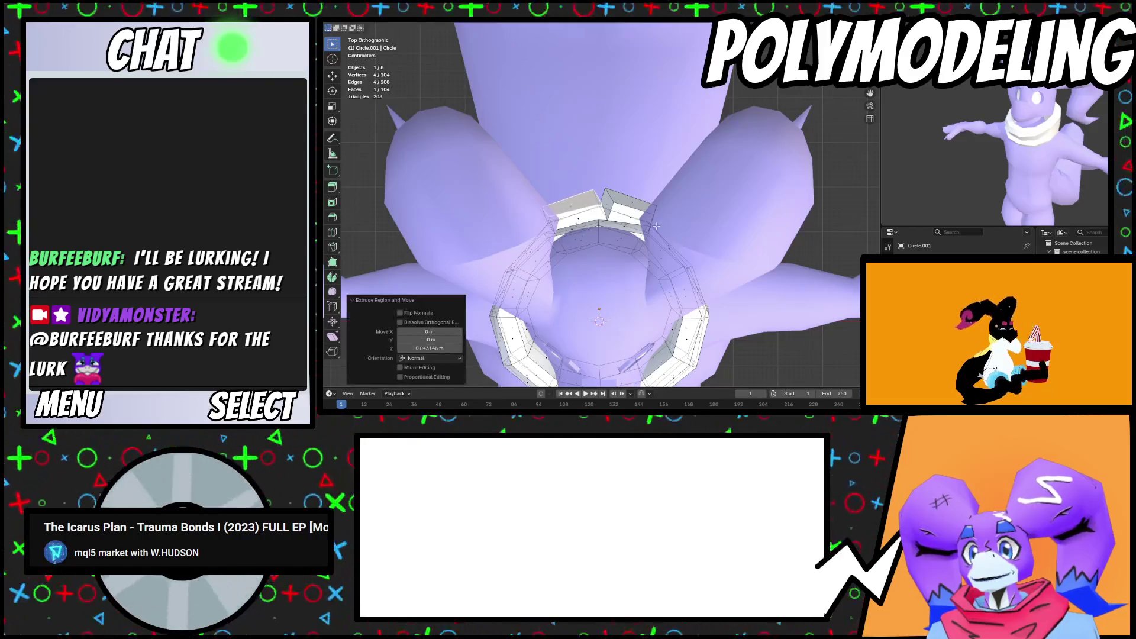
Extrude the block's end faces into long bars 2.3572 m along Z, then add four loop cuts
left_click(583, 204)
scroll(582, 209, "down", 2)
key("e")
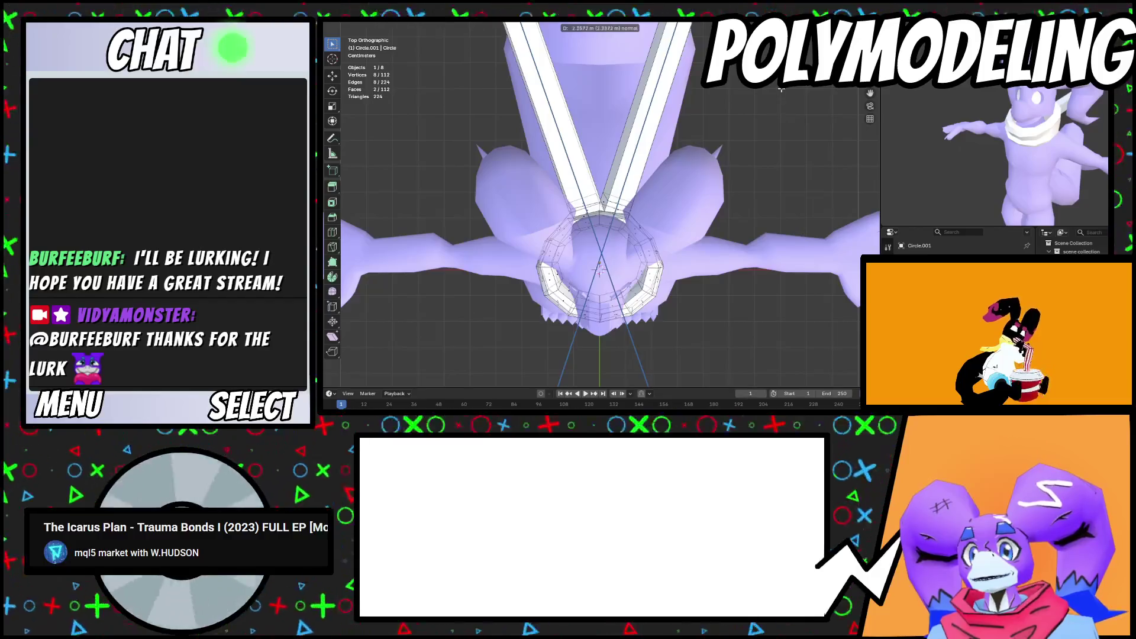
left_click(599, 271)
scroll(600, 270, "down", 3)
mouse_move(599, 270)
middle_mouse_down()
mouse_move(651, 238)
mouse_move(572, 125)
middle_mouse_up()
left_click(650, 238)
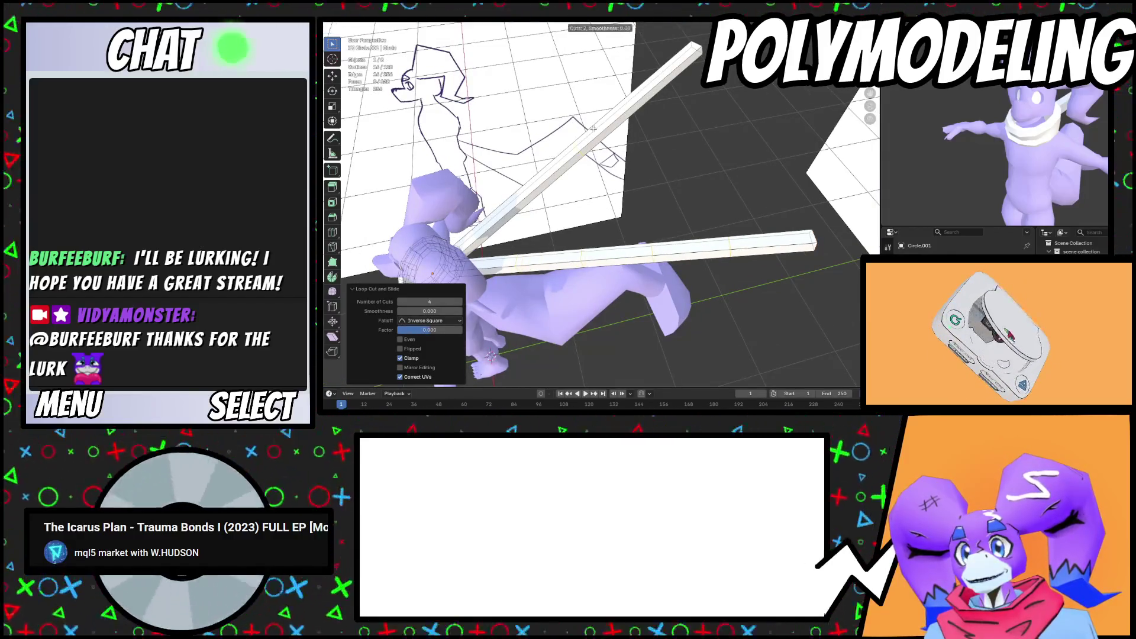
Widen a bar edge loop along X, first to 4.626, then to 2.521
mouse_move(663, 160)
middle_mouse_down()
mouse_move(680, 214)
mouse_move(672, 220)
mouse_move(595, 212)
middle_mouse_up()
left_click(676, 206, "alt")
left_click(595, 211)
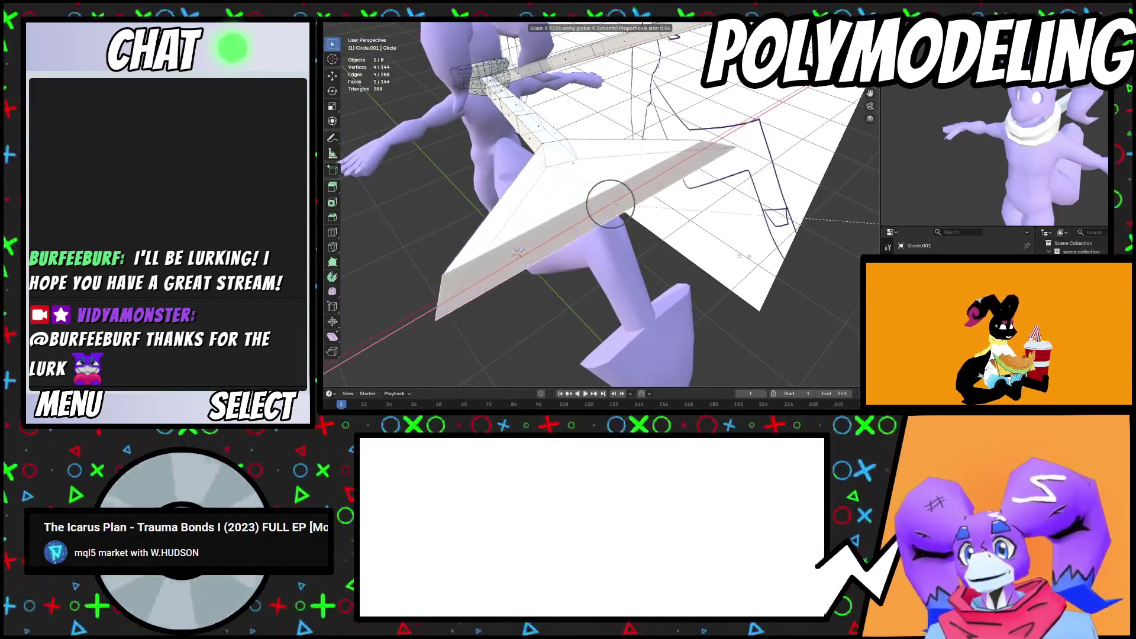
right_click(610, 203)
middle_click_drag(610, 203, 623, 247)
key("x")
left_click(617, 249)
key("s")
key("x")
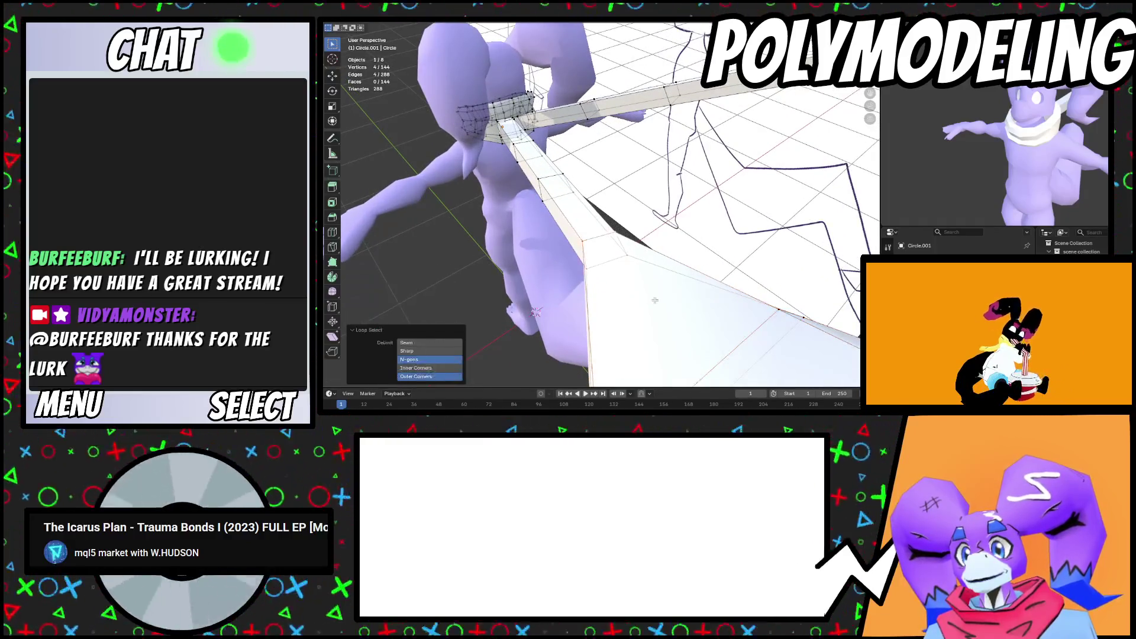
left_click(523, 184)
Scale another edge loop on the bar 1.512 along X
middle_click_drag(523, 184, 588, 220)
left_click(581, 217, "alt")
right_click(578, 224)
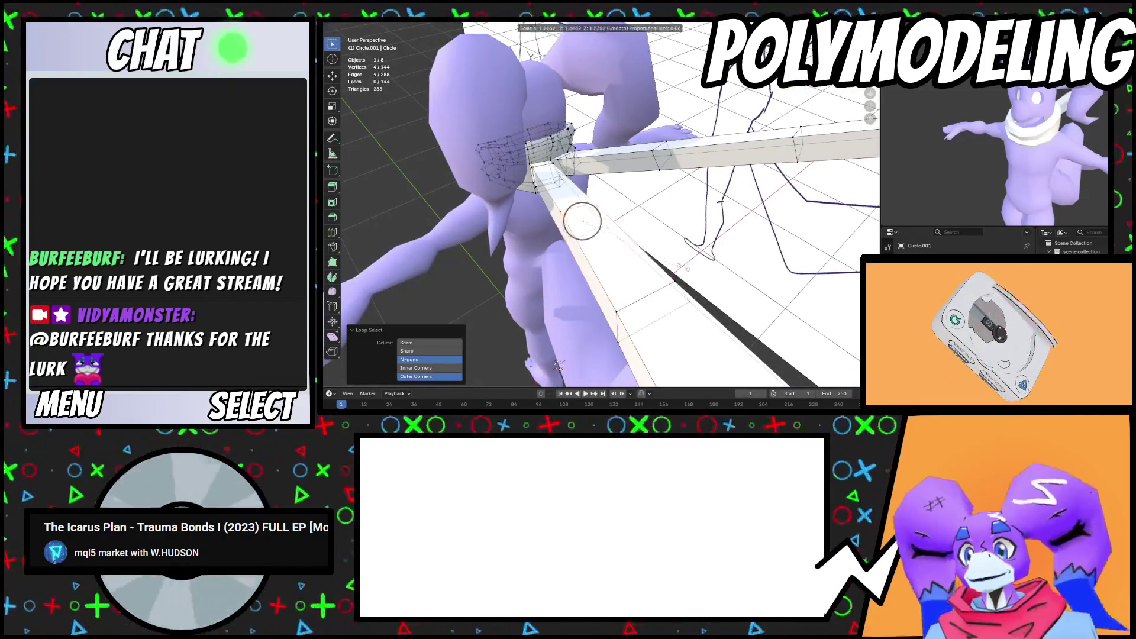
key("s")
key("x")
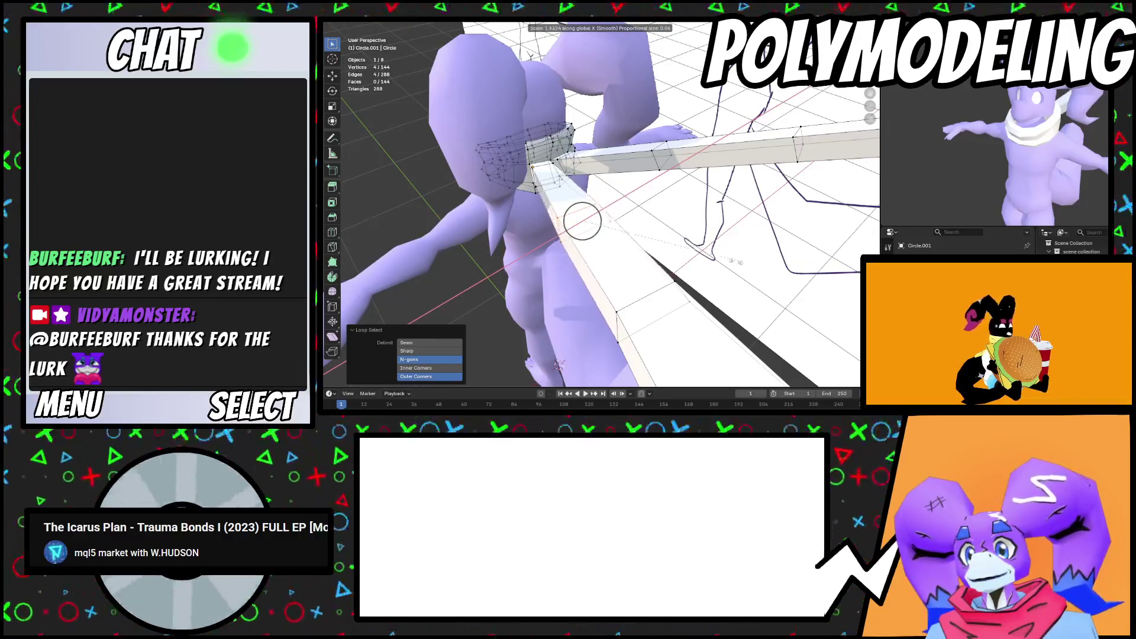
left_click(587, 224)
mouse_move(587, 224)
middle_mouse_down()
mouse_move(689, 272)
mouse_move(576, 279)
mouse_move(665, 216)
middle_mouse_up()
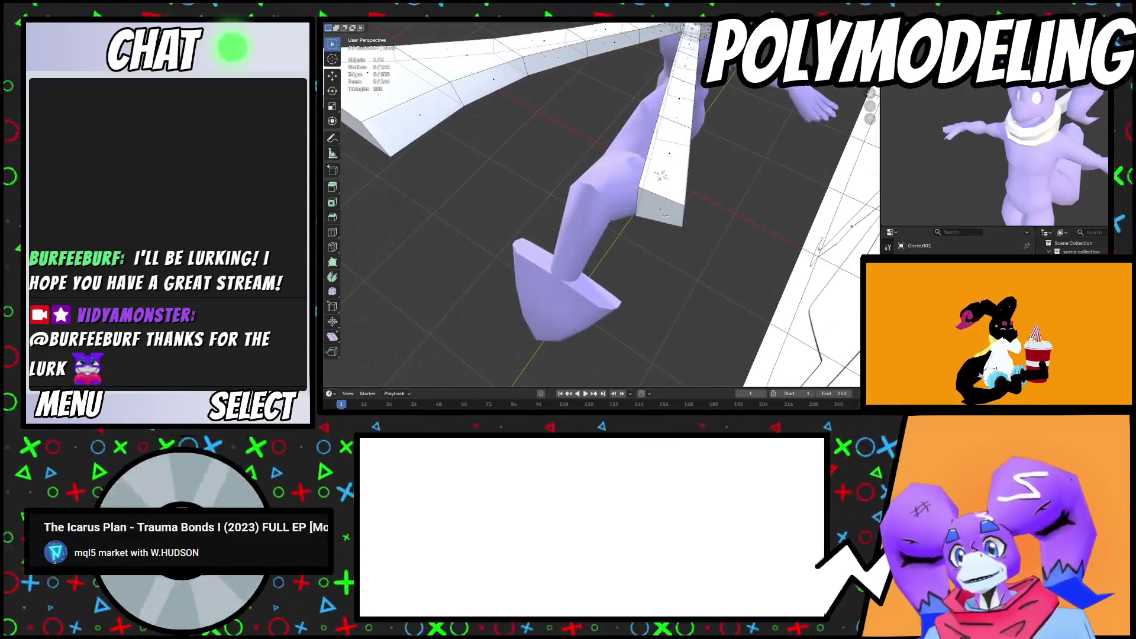
Widen another bar edge loop by 1.323 along X
left_click(770, 297)
mouse_move(770, 297)
middle_mouse_down()
mouse_move(653, 250)
mouse_move(678, 273)
middle_mouse_up()
left_click(653, 250, "alt")
right_click(676, 270)
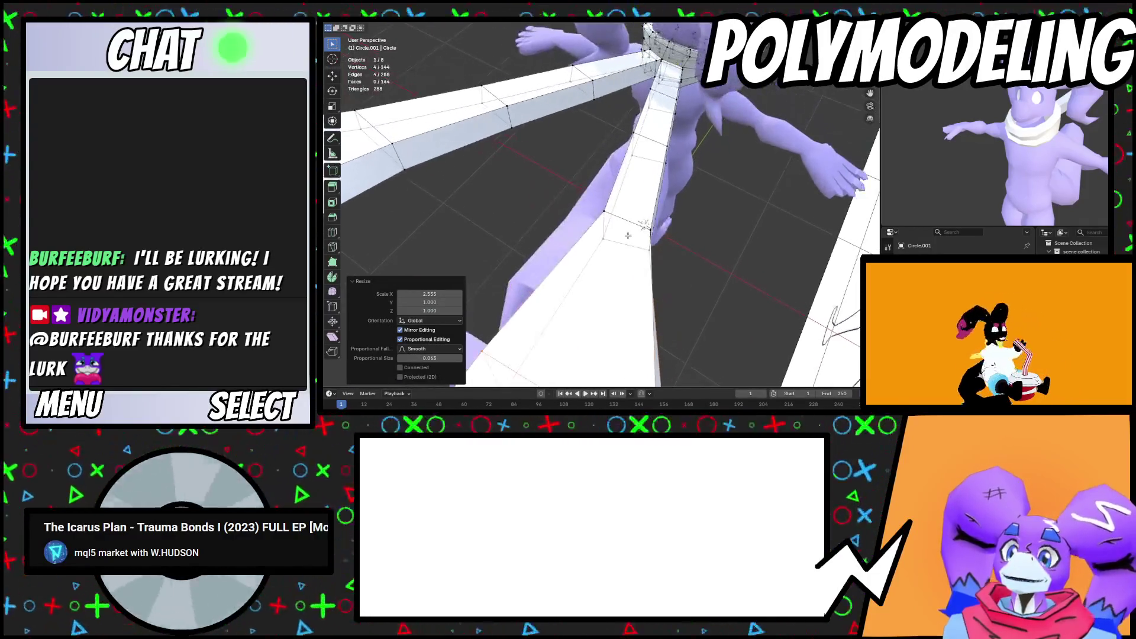
key("s")
key("x")
right_click(747, 290)
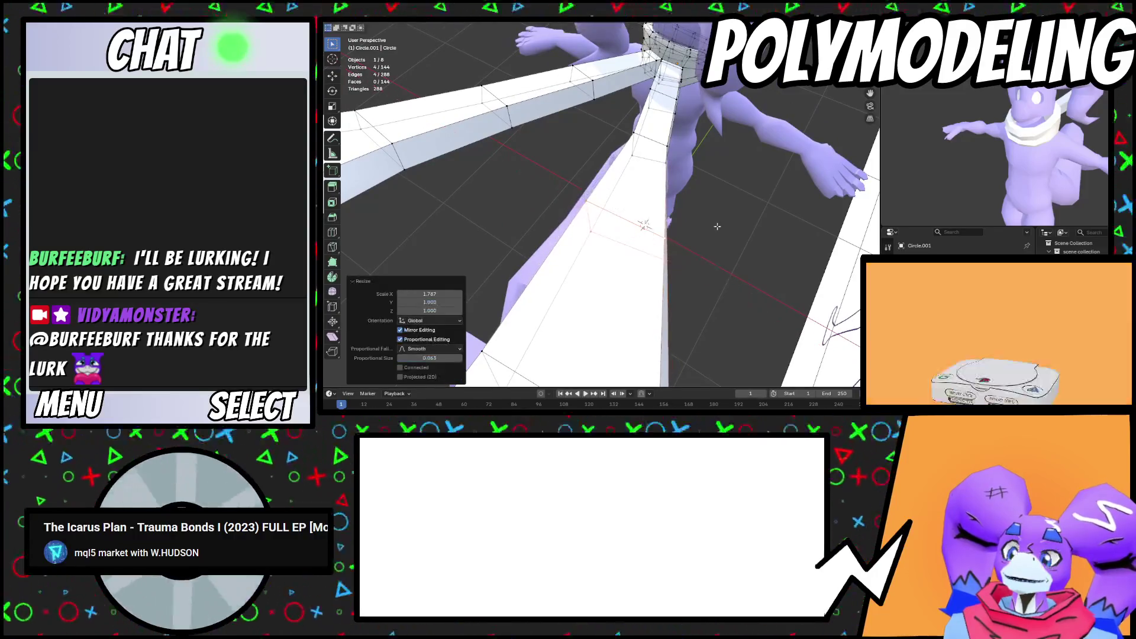
middle_click_drag(748, 290, 701, 274)
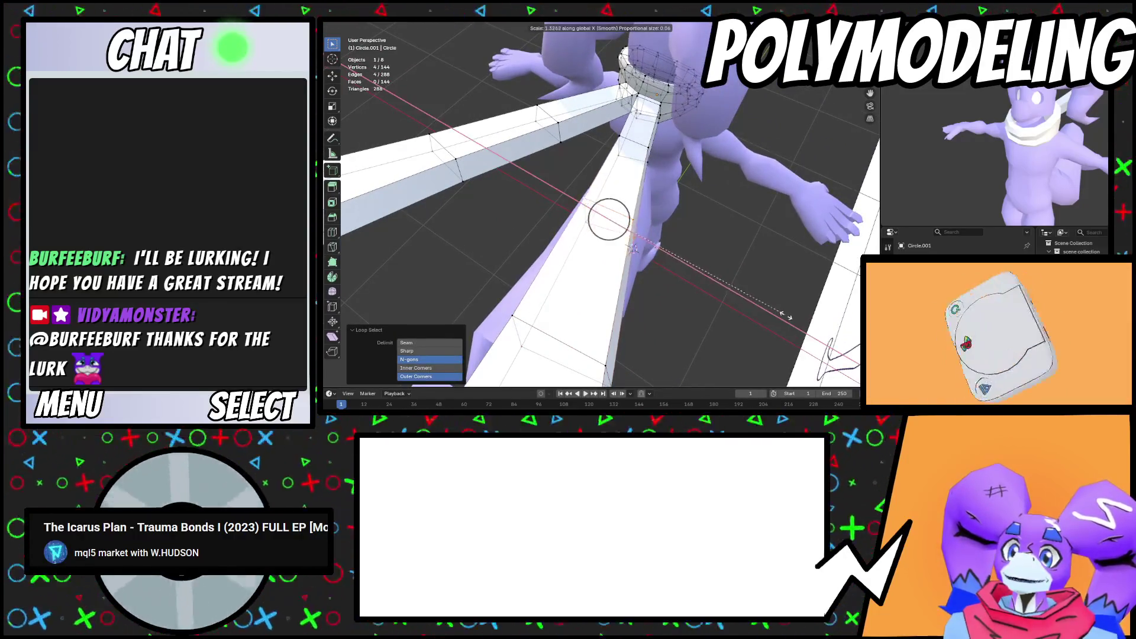
right_click(816, 325)
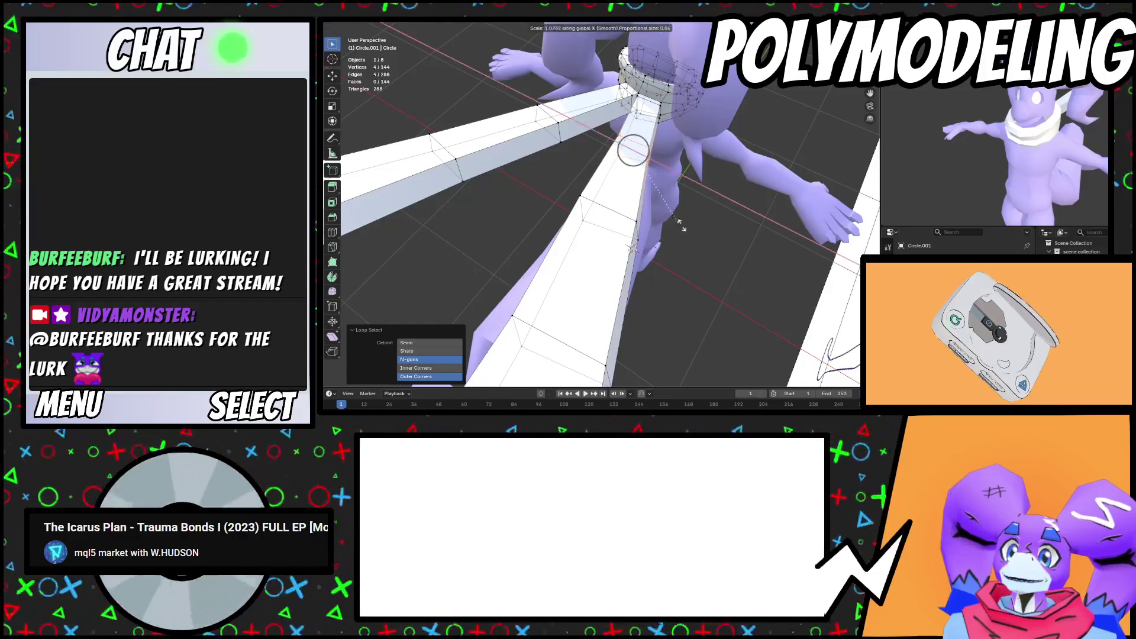
left_click(697, 234)
mouse_move(698, 233)
middle_mouse_down()
mouse_move(625, 215)
mouse_move(600, 263)
mouse_move(619, 302)
middle_mouse_up()
Select the end face of the lower bar and scale it
key("alt+a")
left_click(587, 279)
key("s")
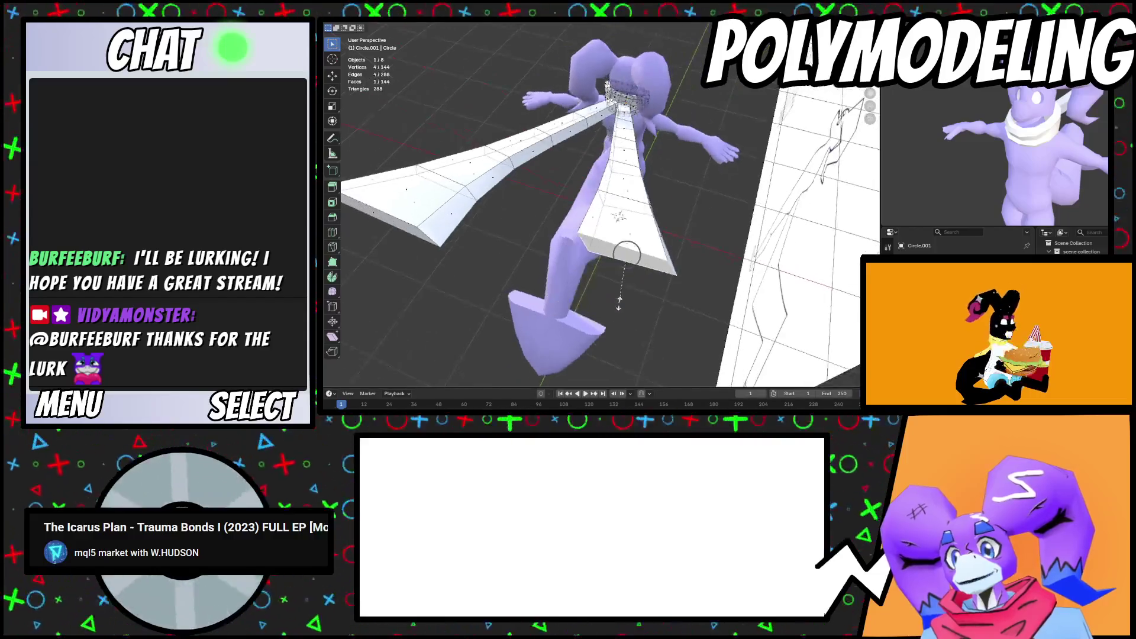
left_click(695, 317)
middle_click_drag(695, 318, 639, 279)
Widen one more loop by 1.607 along X, shrink it to 0.852, and return to Object Mode
left_click(615, 295, "alt")
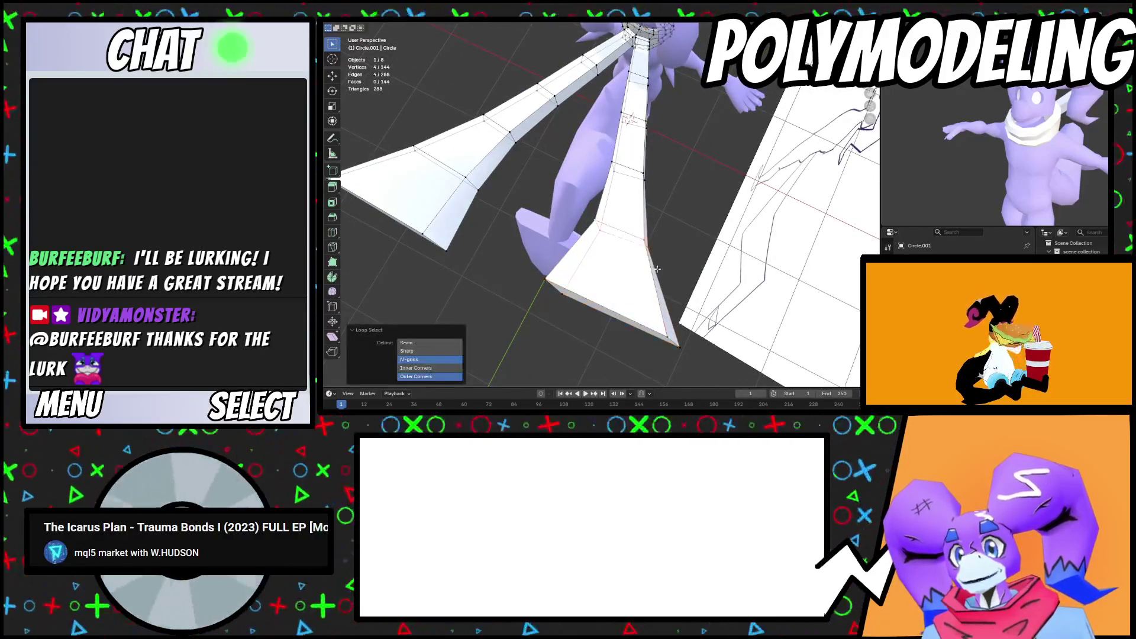
key("s")
left_click(686, 282)
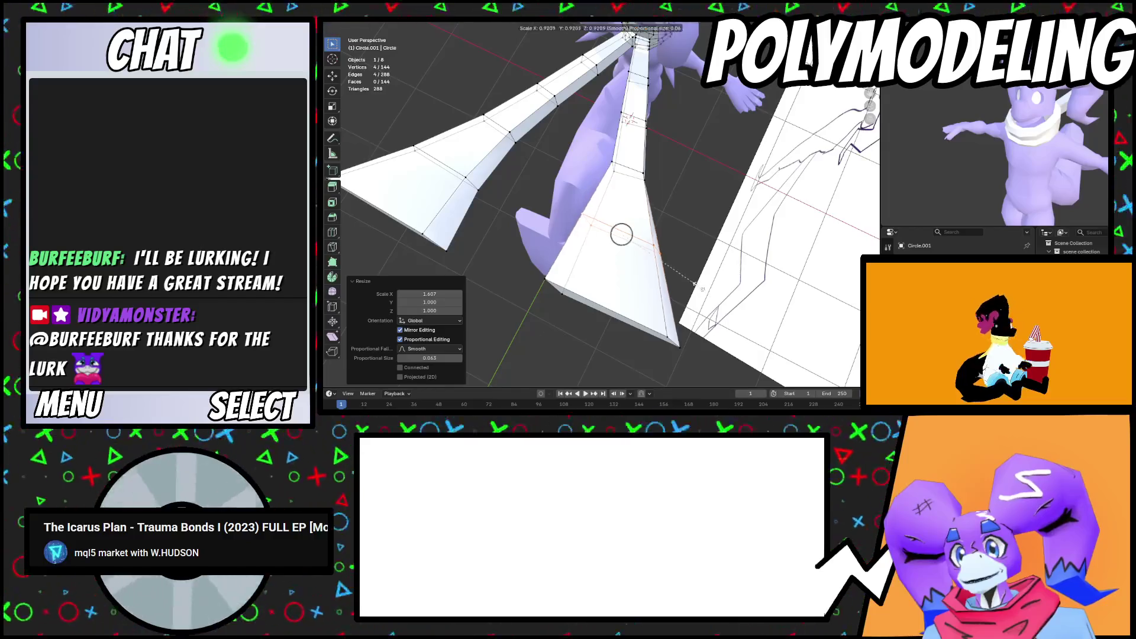
left_click(691, 283)
mouse_move(690, 282)
middle_mouse_down()
mouse_move(631, 222)
mouse_move(652, 261)
middle_mouse_up()
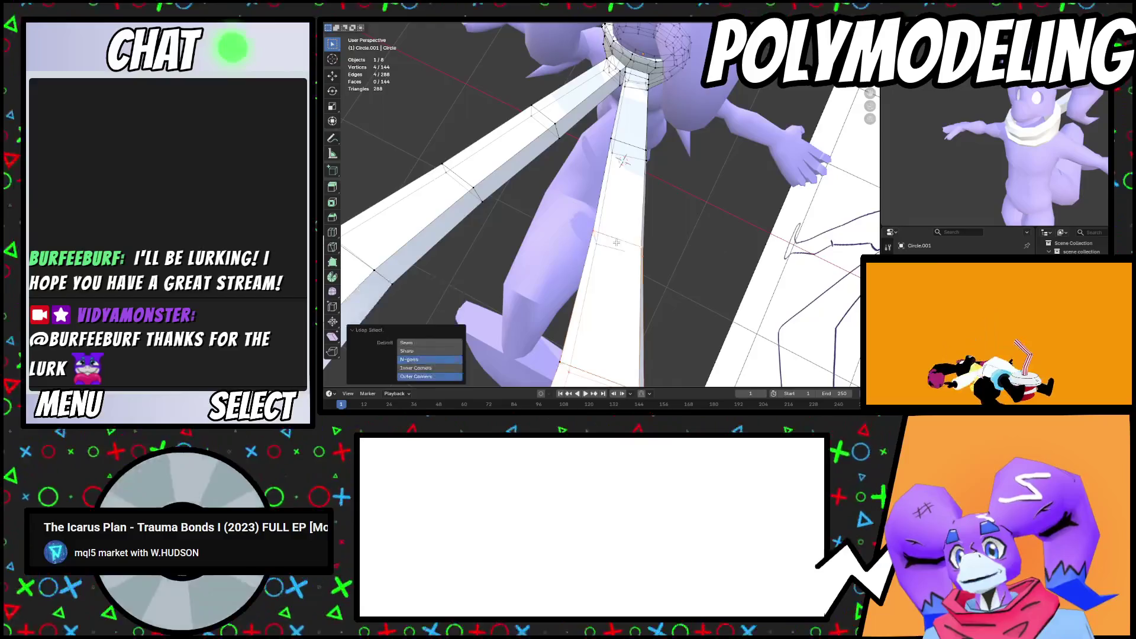
left_click(651, 264)
scroll(622, 319, "down", 6)
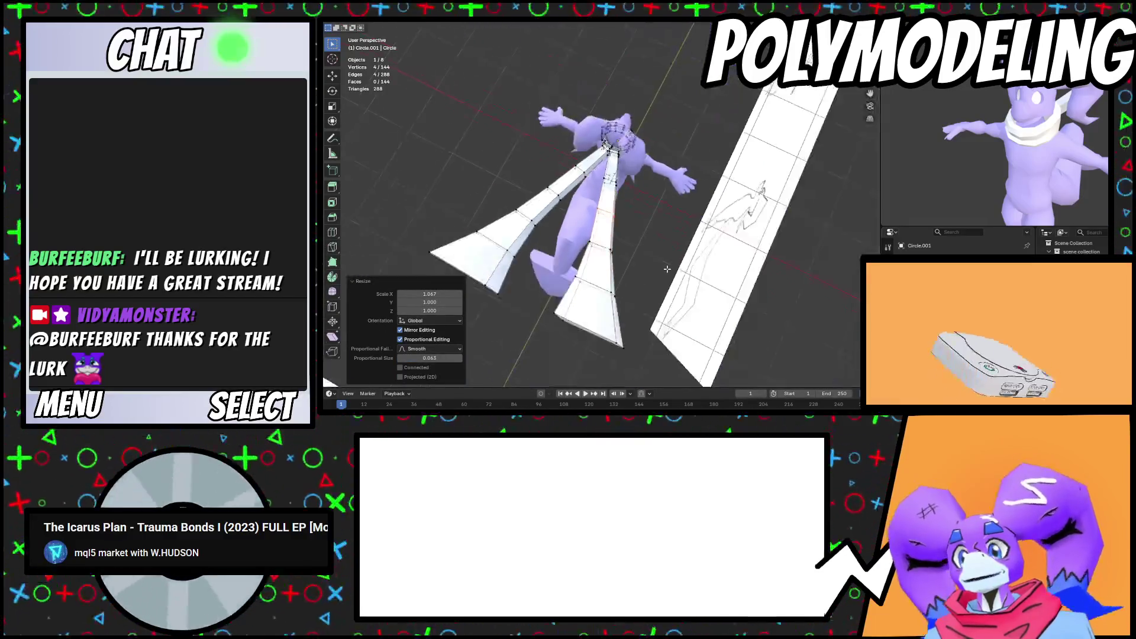
key("Tab")
scroll(623, 320, "up", 5)
mouse_move(622, 320)
middle_mouse_down()
mouse_move(630, 168)
mouse_move(573, 171)
mouse_move(515, 239)
mouse_move(613, 134)
mouse_move(630, 275)
mouse_move(608, 175)
middle_mouse_up()
scroll(573, 171, "up", 4)
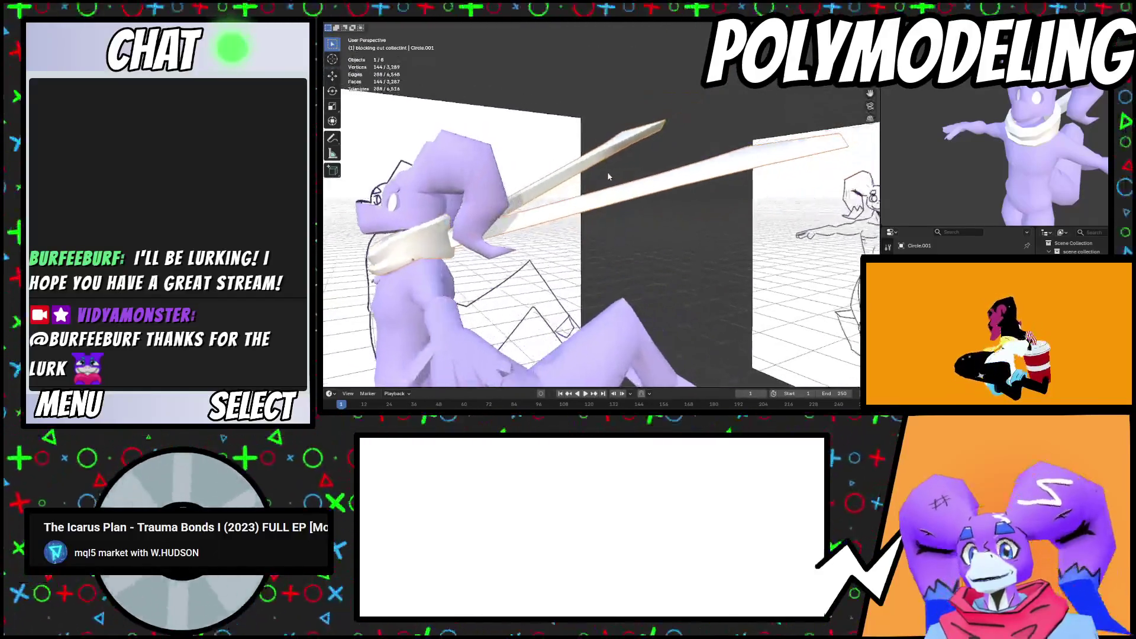
Enter Edit Mode and insert a loop cut across the first blade
middle_click_drag(682, 161, 533, 210)
key("Tab")
key("ctrl+r")
left_click(529, 212)
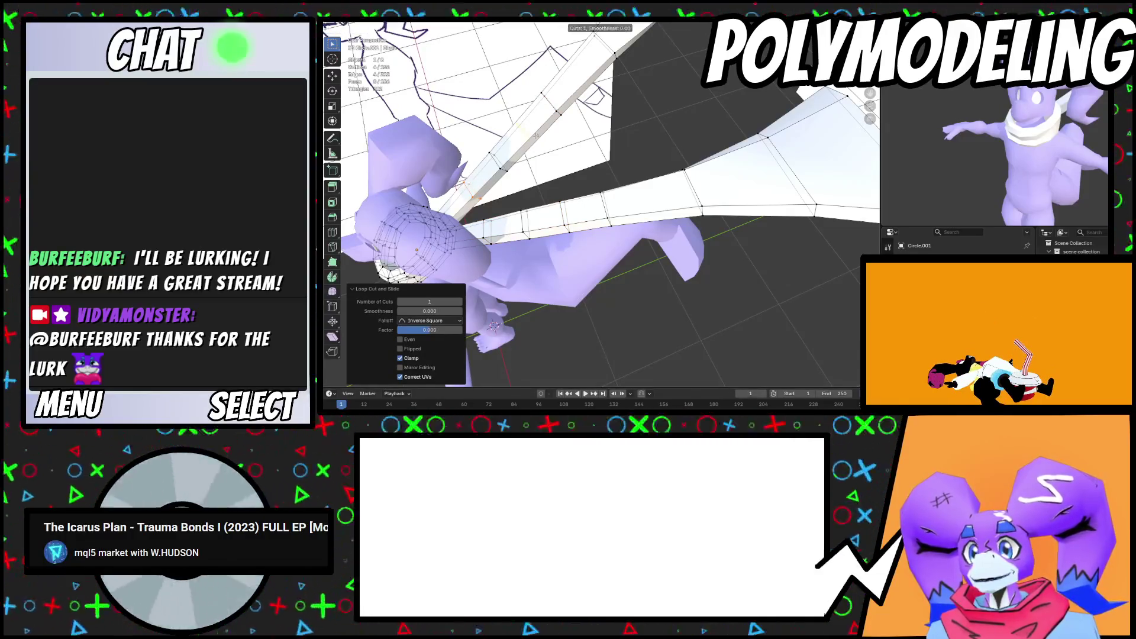
left_click(650, 188)
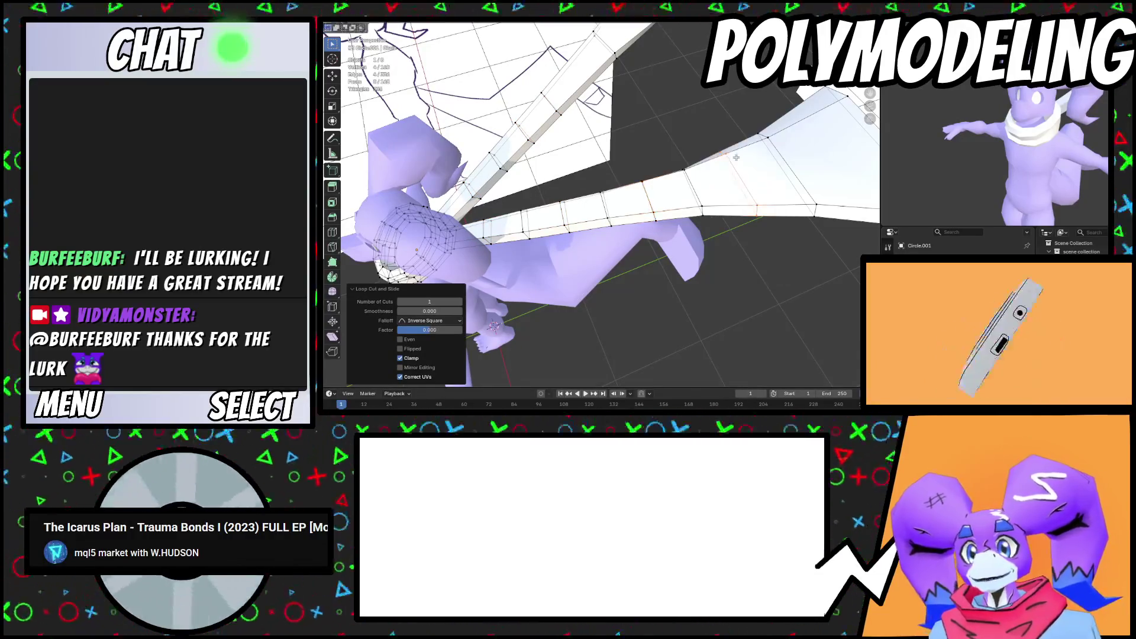
middle_click_drag(589, 73, 588, 136)
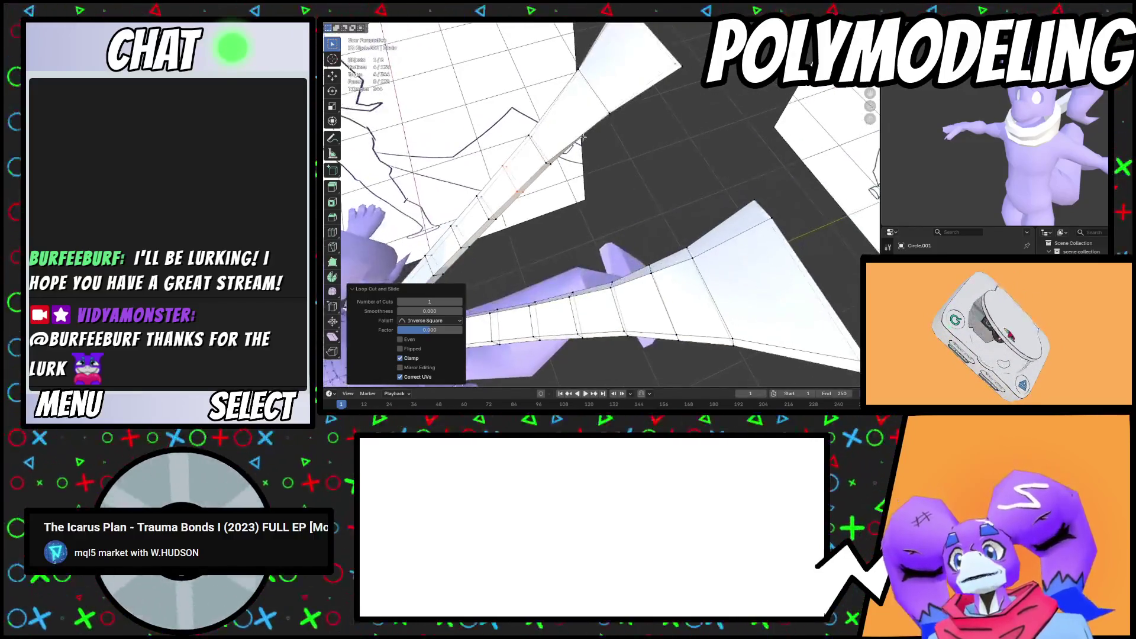
Insert another loop cut on the blade and deselect everything
key("ctrl+r")
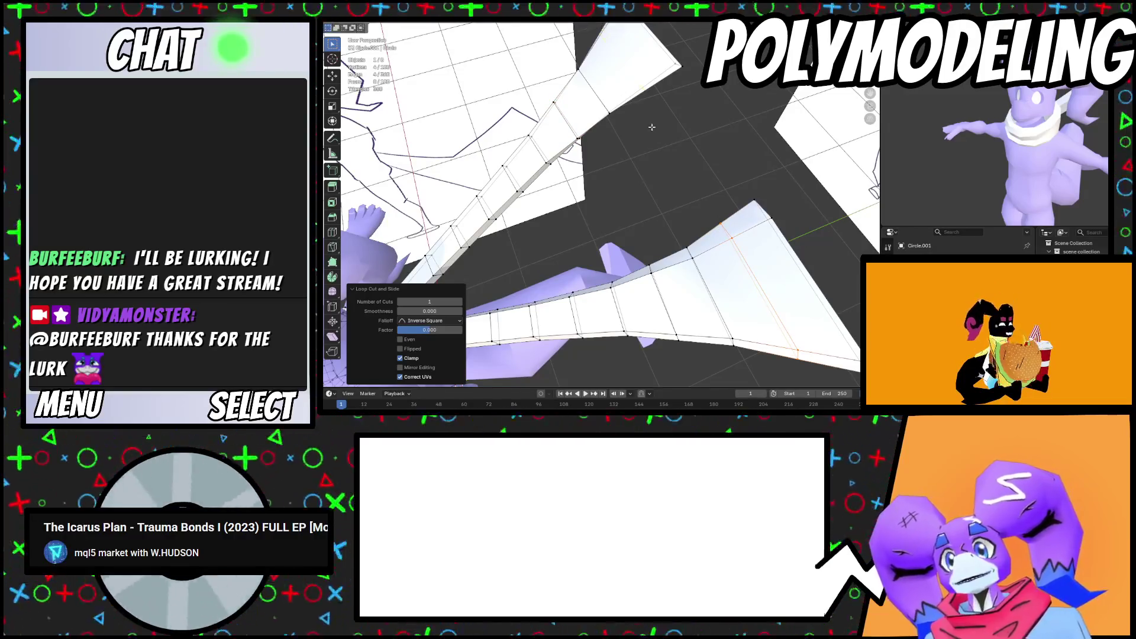
right_click(625, 73)
left_click(628, 84)
key("alt+a")
scroll(637, 100, "down", 6)
mouse_move(638, 99)
middle_mouse_down()
mouse_move(562, 314)
mouse_move(655, 226)
middle_mouse_up()
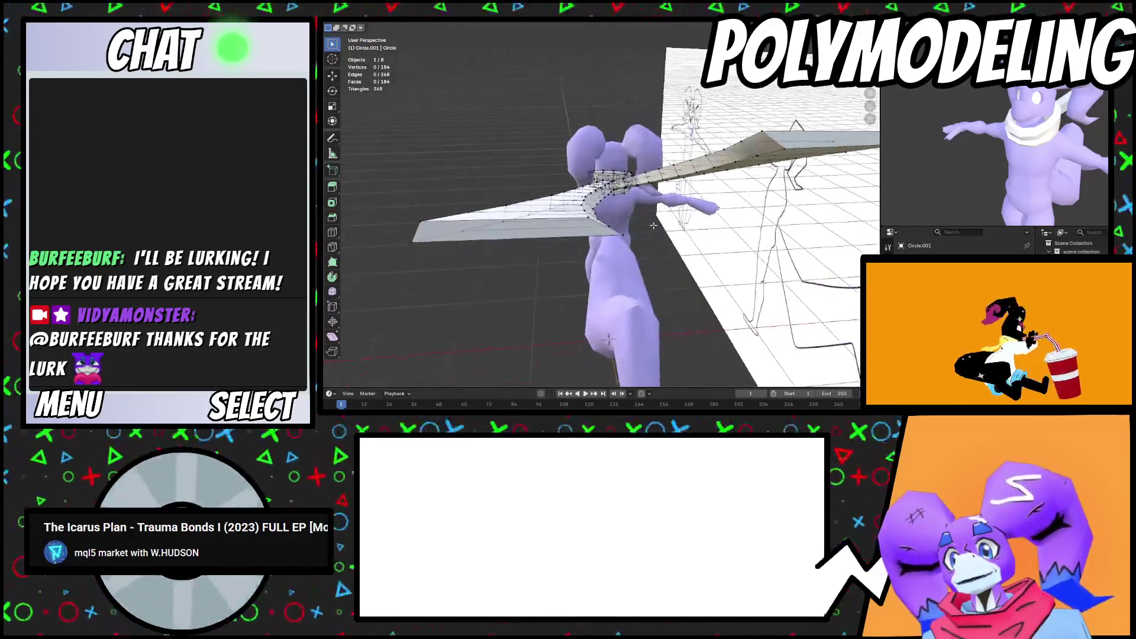
Place the new collar edge loop, fatten the collar band, and return to Object Mode
left_click(608, 339)
middle_click_drag(609, 339, 707, 263)
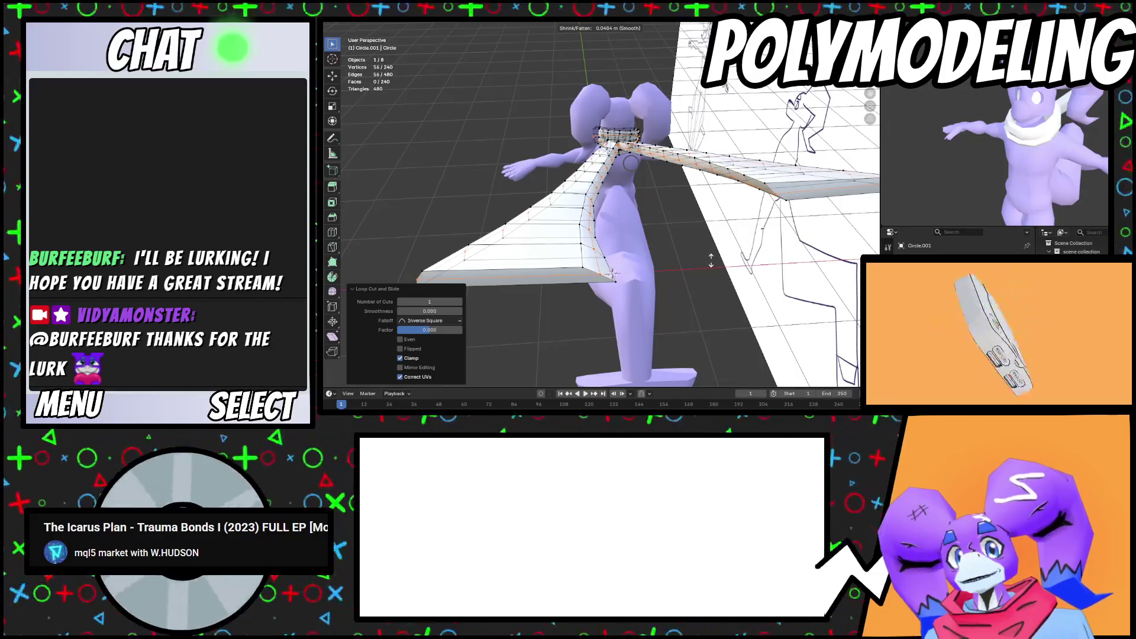
left_click(710, 260)
key("Tab")
mouse_move(710, 260)
middle_mouse_down()
mouse_move(616, 243)
mouse_move(615, 257)
mouse_move(598, 243)
mouse_move(632, 221)
mouse_move(720, 229)
middle_mouse_up()
Orbit around the shaded model to inspect the collar and its blade from above
key("Tab")
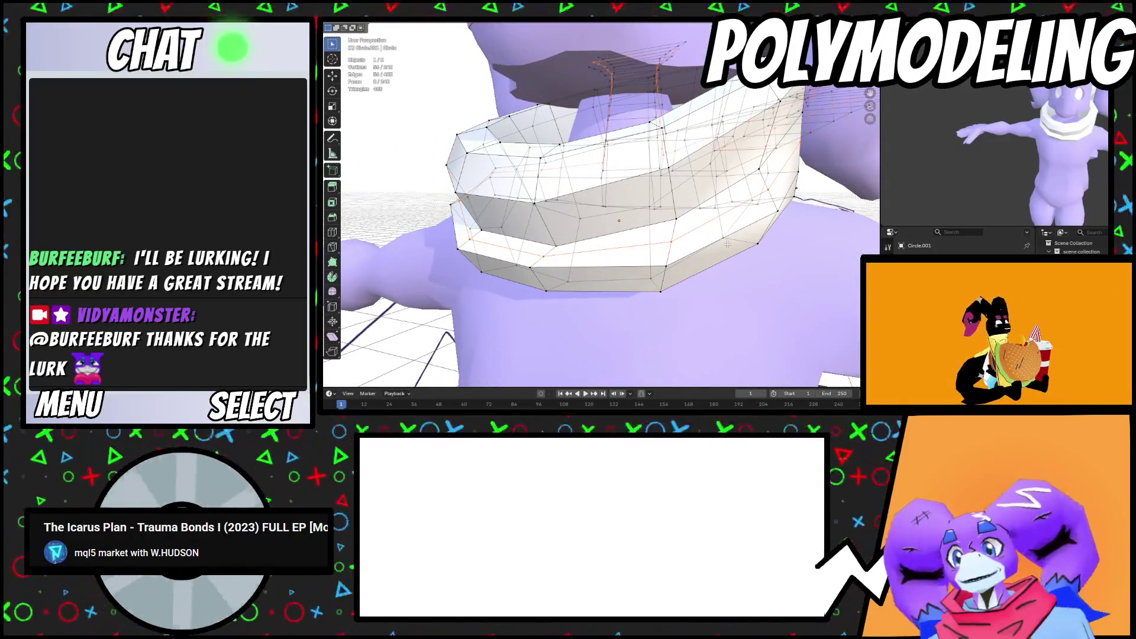
scroll(780, 272, "down", 8)
mouse_move(780, 272)
middle_mouse_down()
mouse_move(673, 299)
mouse_move(668, 248)
mouse_move(680, 237)
middle_mouse_up()
key("Tab")
scroll(686, 224, "up", 4)
scroll(707, 192, "down", 3)
scroll(728, 201, "up", 4)
mouse_move(753, 211)
middle_mouse_down()
mouse_move(708, 268)
mouse_move(614, 274)
mouse_move(531, 226)
mouse_move(564, 249)
mouse_move(619, 241)
mouse_move(573, 249)
middle_mouse_up()
scroll(531, 227, "down", 4)
scroll(563, 250, "up", 3)
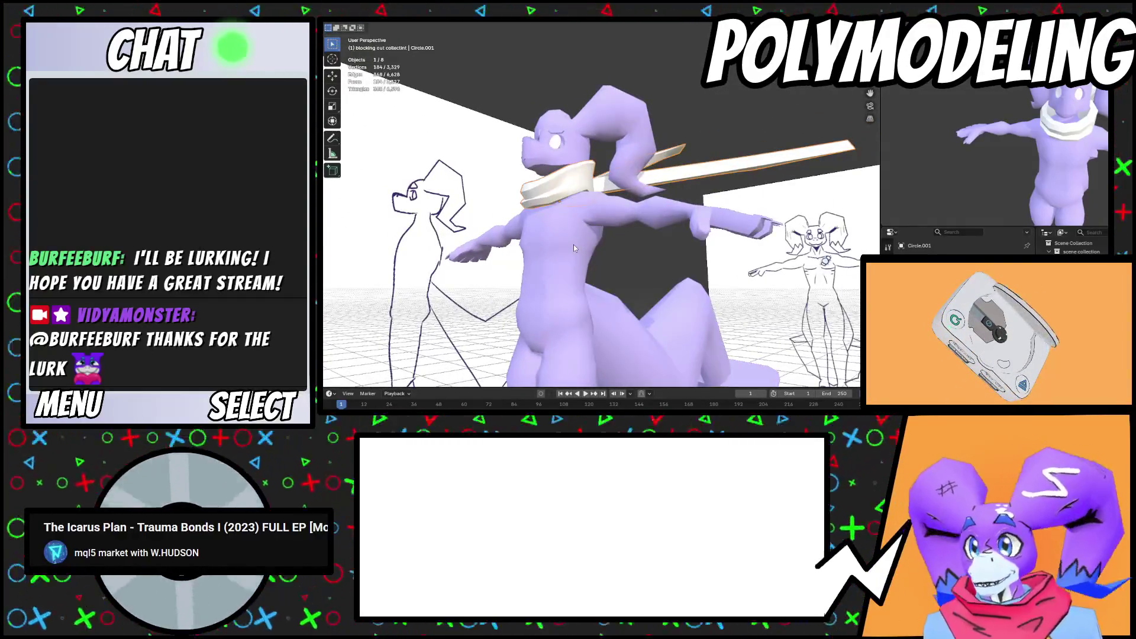
Add a new 12-vertex mesh circle to the scene and frame it in view
mouse_move(574, 243)
middle_mouse_down()
mouse_move(584, 262)
mouse_move(594, 237)
mouse_move(610, 265)
mouse_move(479, 32)
middle_mouse_up()
key("shift+a")
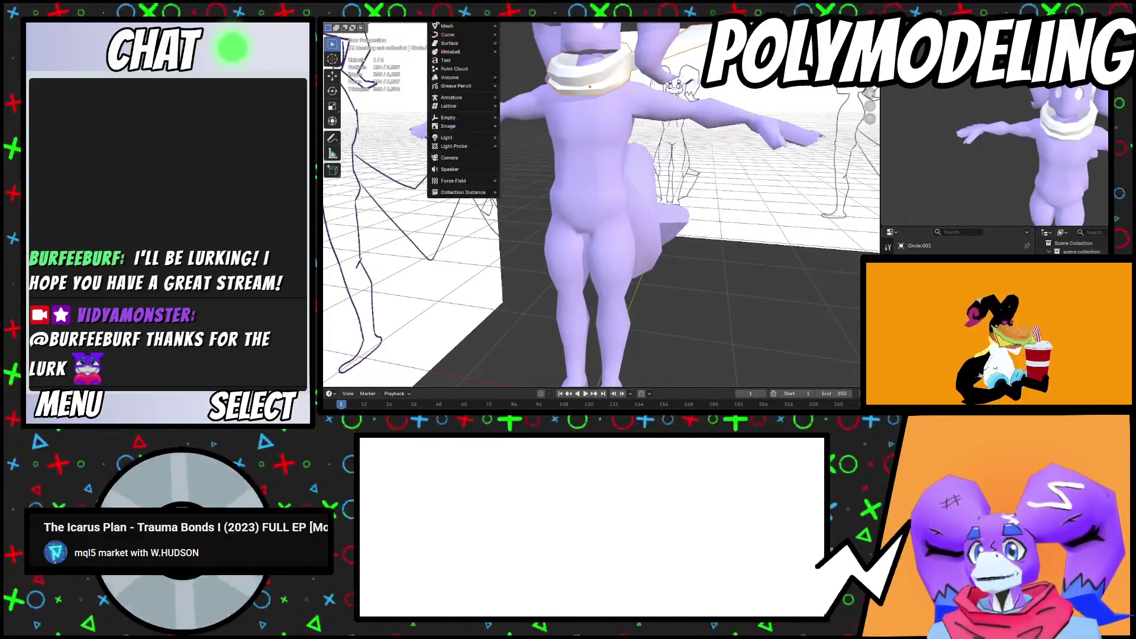
mouse_move(444, 27)
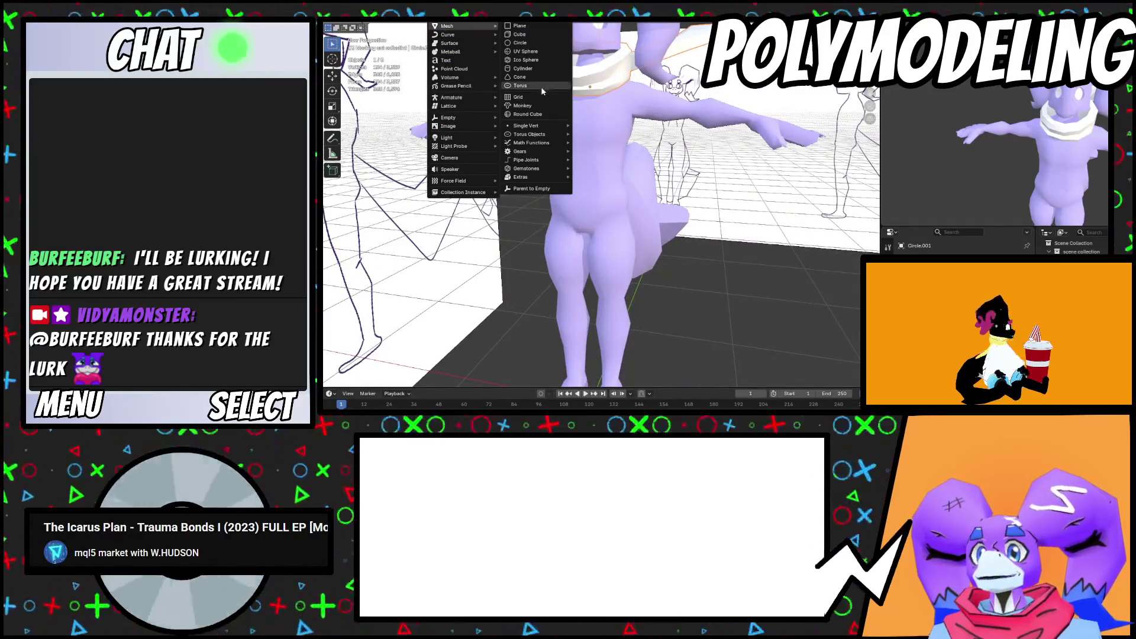
left_click(528, 44)
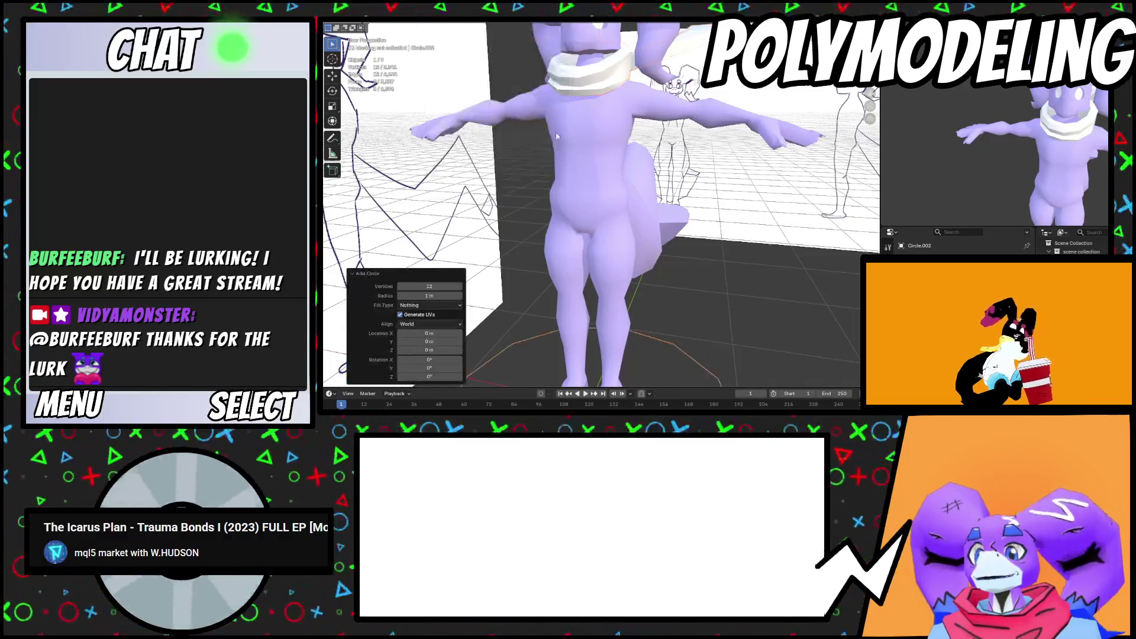
key("KP_Decimal")
middle_click_drag(702, 180, 661, 238)
Raise the circle to neck height and resize it there
left_click(650, 145)
key("KP_Decimal")
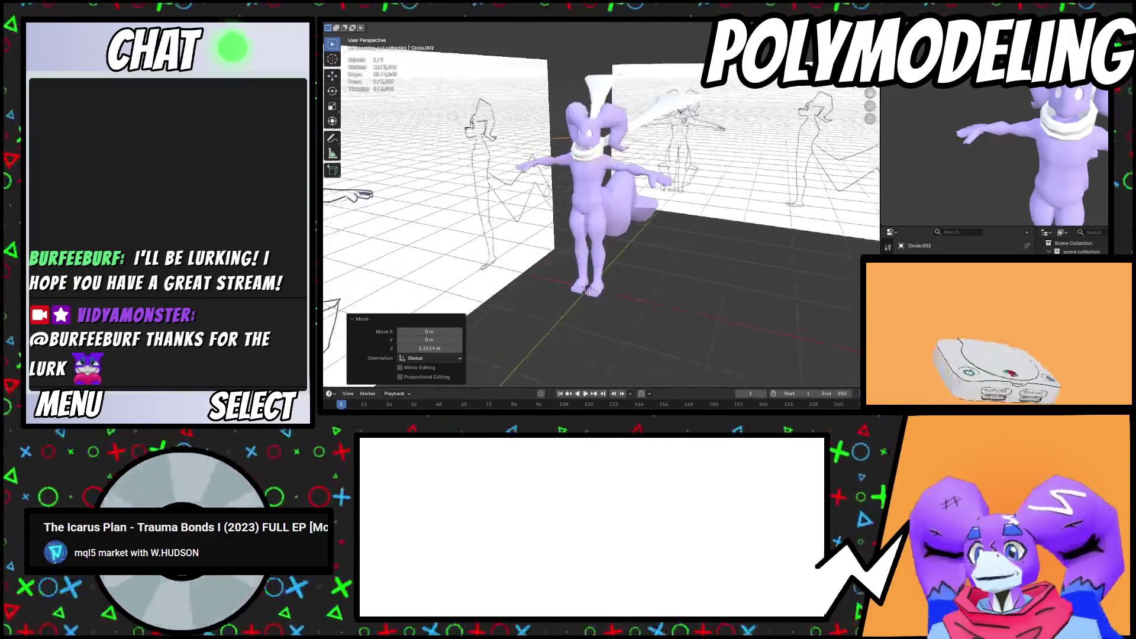
key("s")
middle_click_drag(628, 123, 604, 179)
left_click(603, 179)
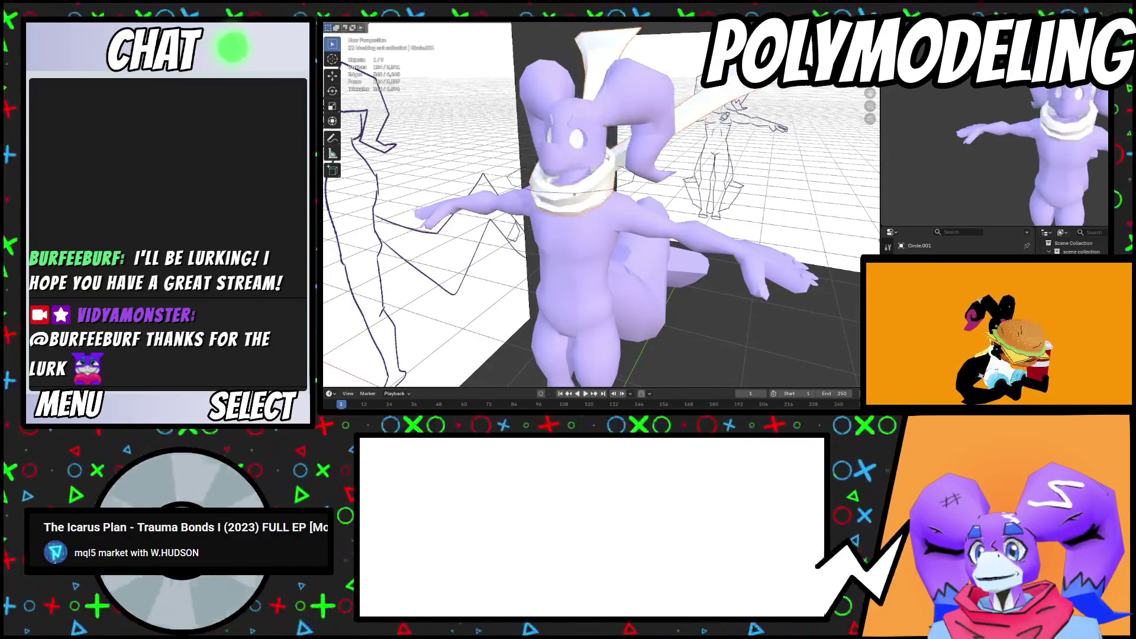
Remove the white collar from view
key("Delete")
scroll(619, 205, "up", 3)
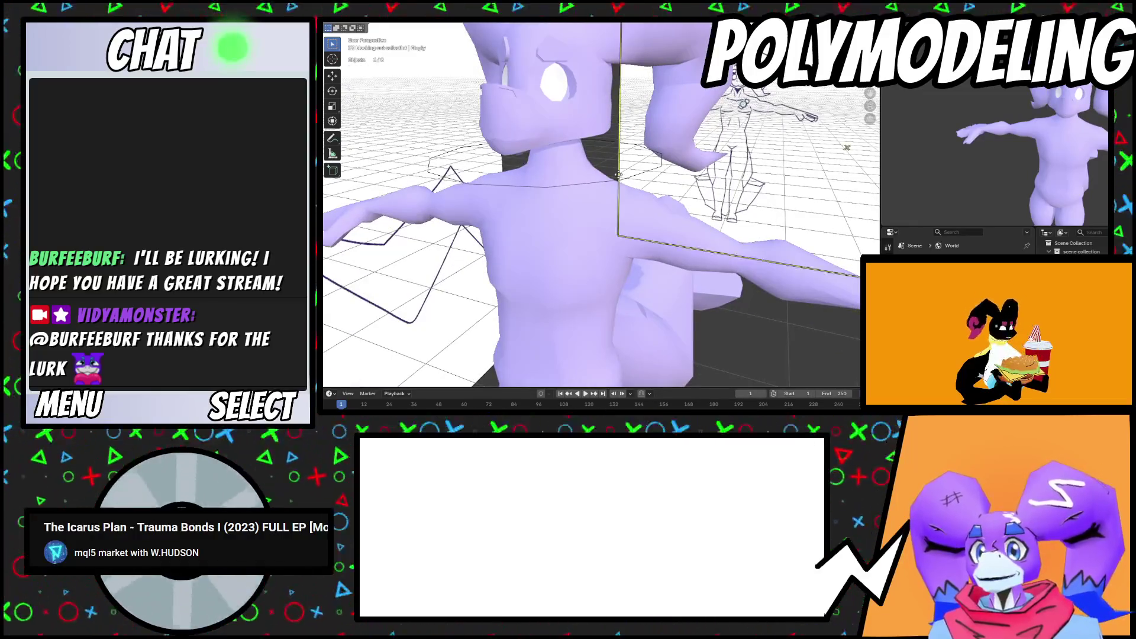
scroll(628, 216, "down", 5)
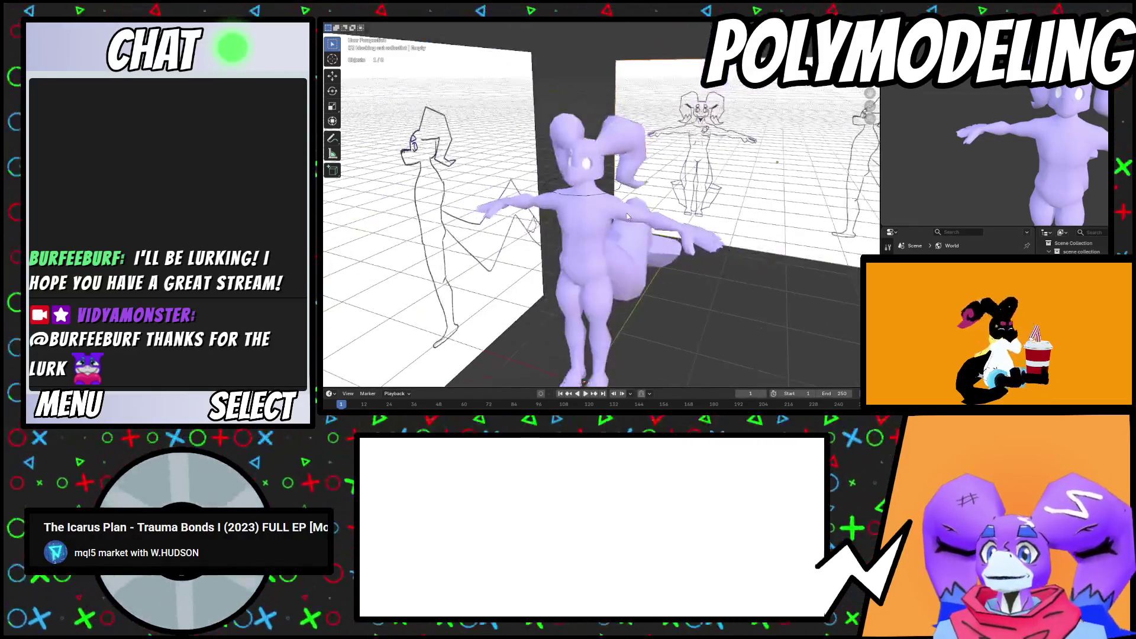
Move the circle down onto the ground in front of the character's feet
middle_click_drag(629, 217, 603, 248)
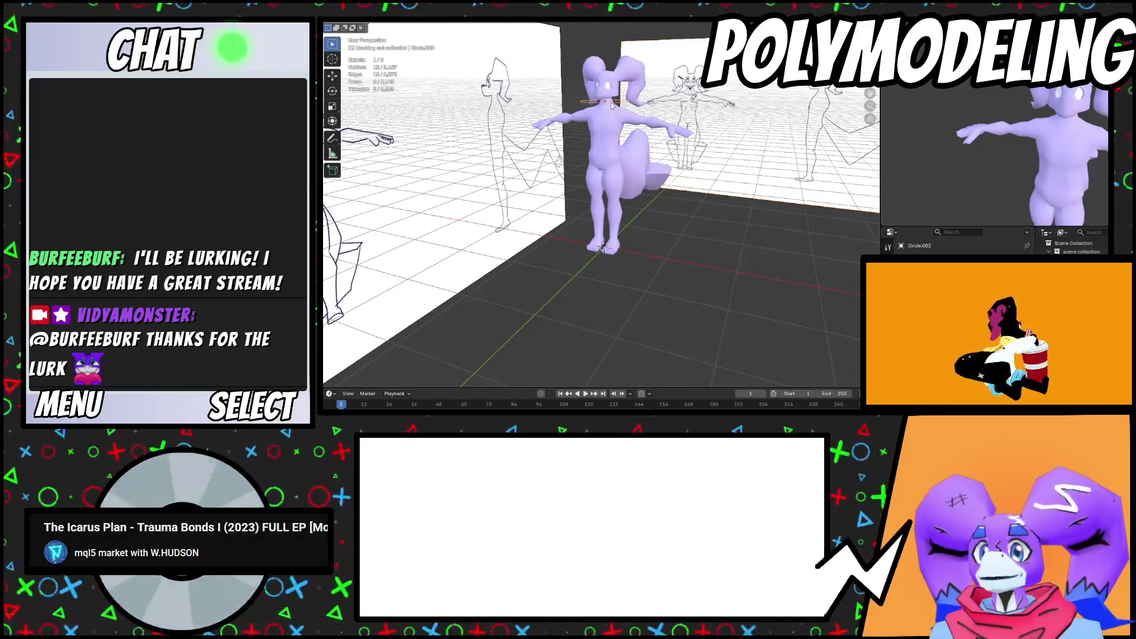
middle_click_drag(620, 109, 634, 256)
left_click(597, 306)
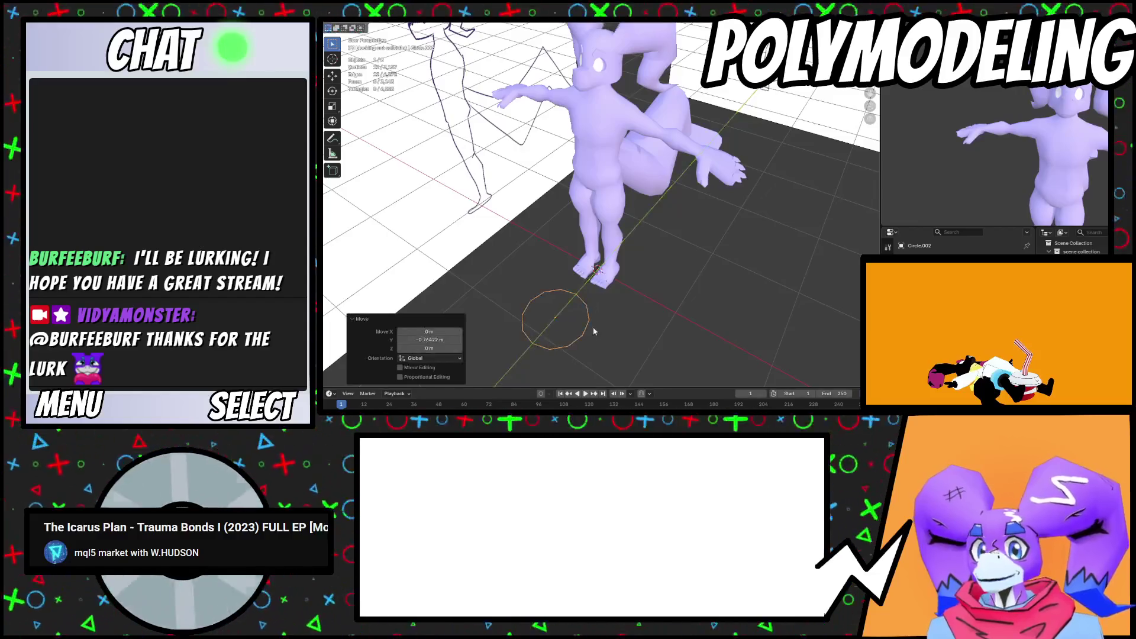
scroll(598, 284, "up", 5)
Shrink the circle to 0.358, then rescale it to 0.733
key("s")
left_click(597, 281)
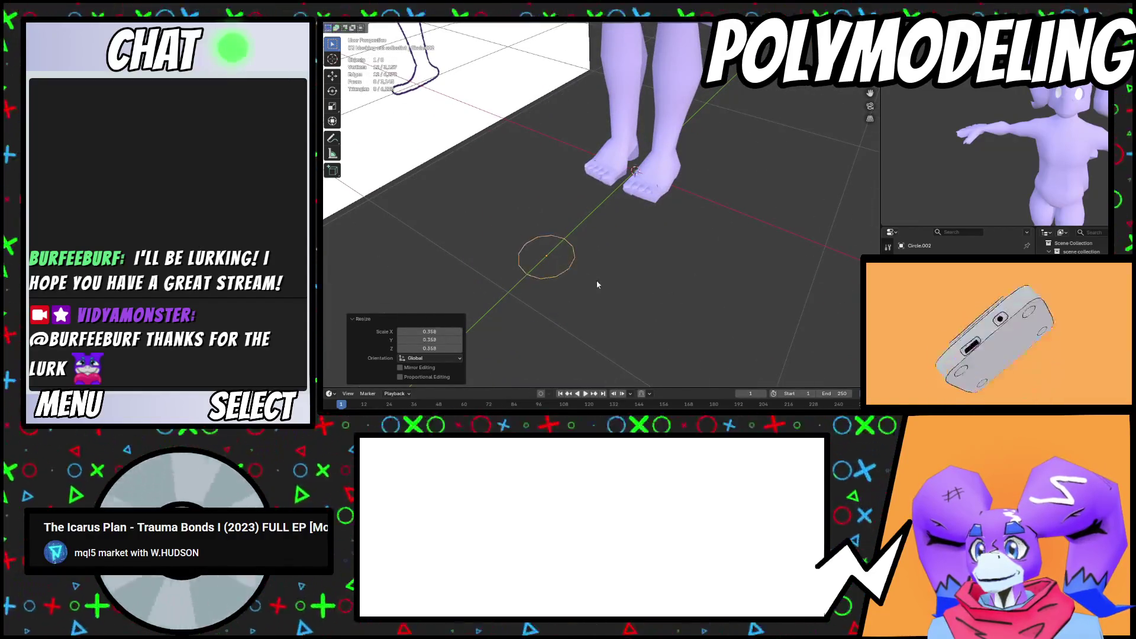
middle_click_drag(597, 281, 620, 237, "shift")
scroll(620, 237, "up", 3)
key("s")
left_click(602, 239)
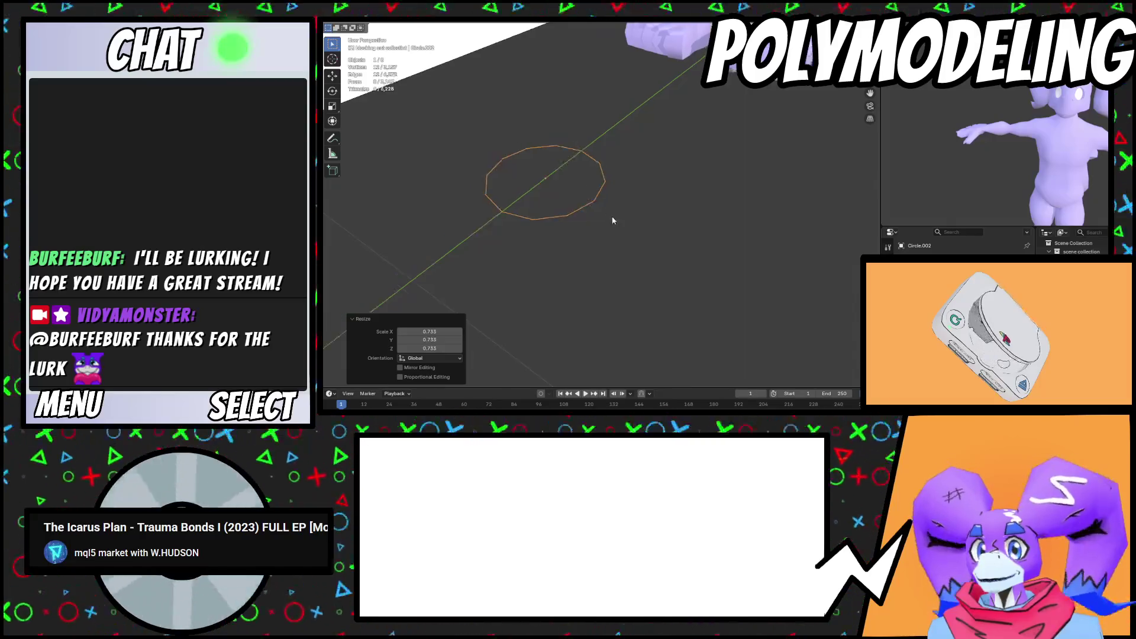
key("Tab")
scroll(651, 237, "up", 3)
Extrude the circle's edge ring upward into a band and scale its top ring
key("e")
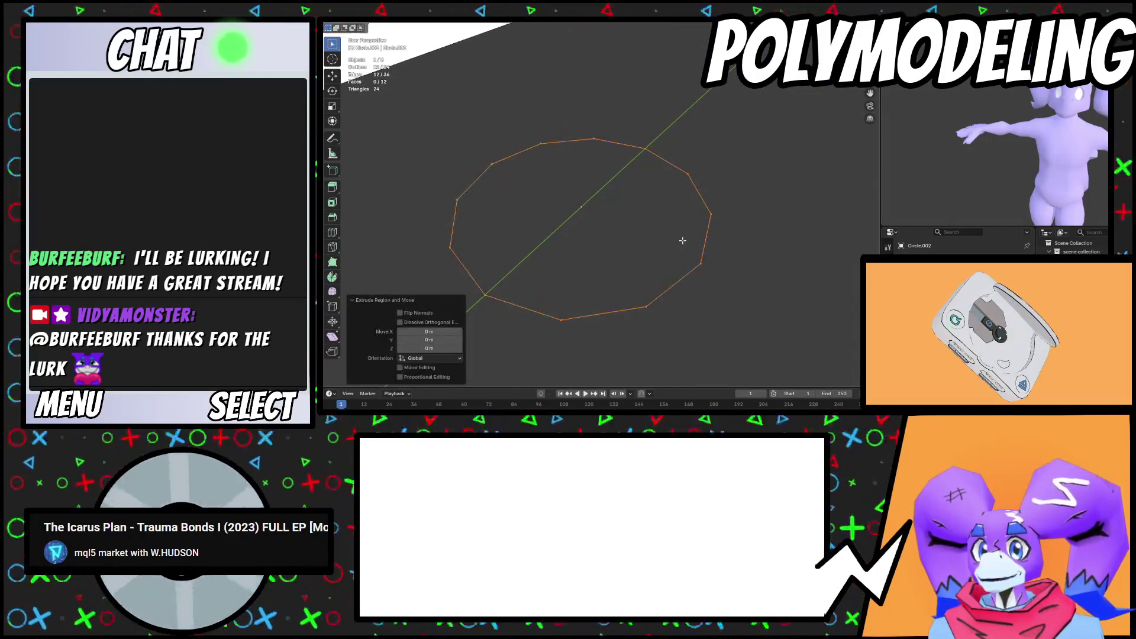
key("z")
key("Escape")
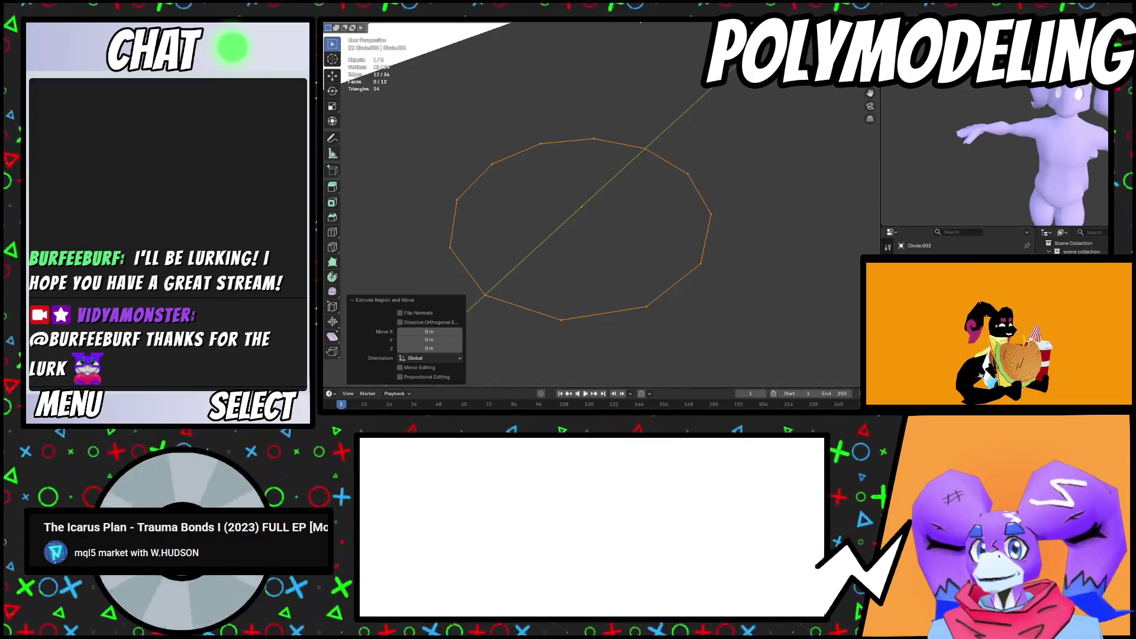
key("g")
key("z")
left_click(752, 215)
key("s")
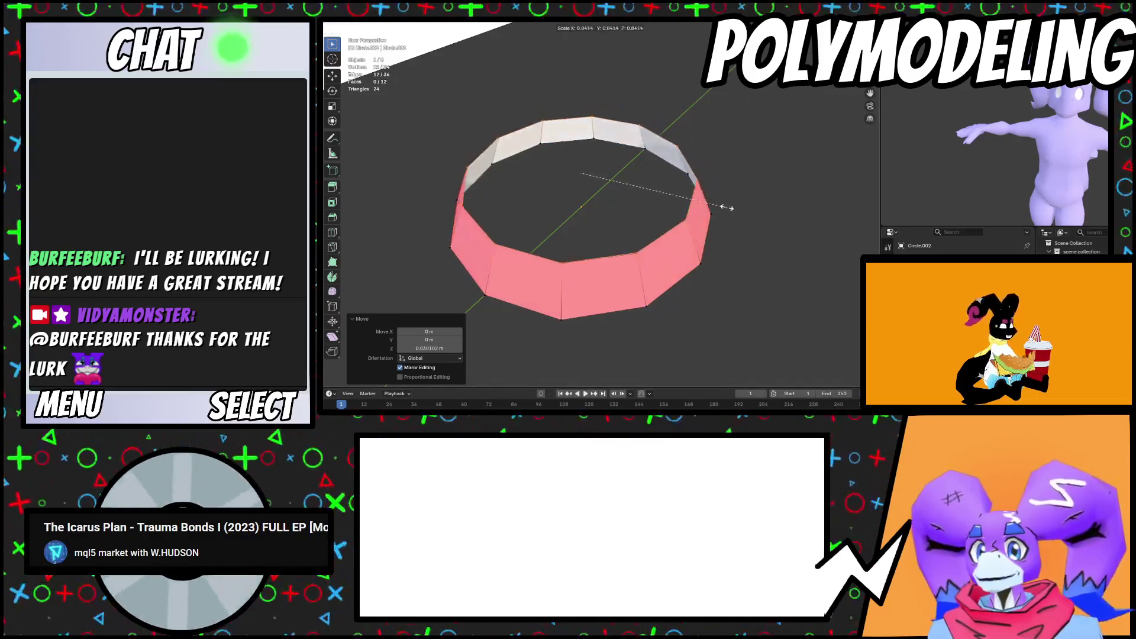
left_click(728, 207)
Select the whole band and flip its face normals
key("a")
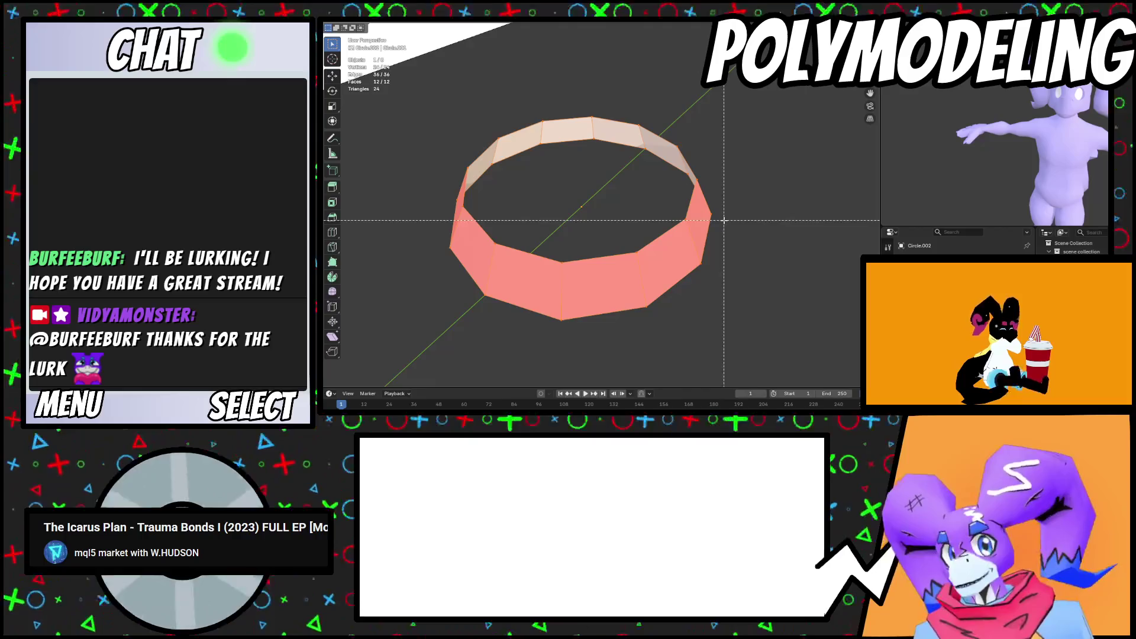
key("alt+n")
left_click(724, 220)
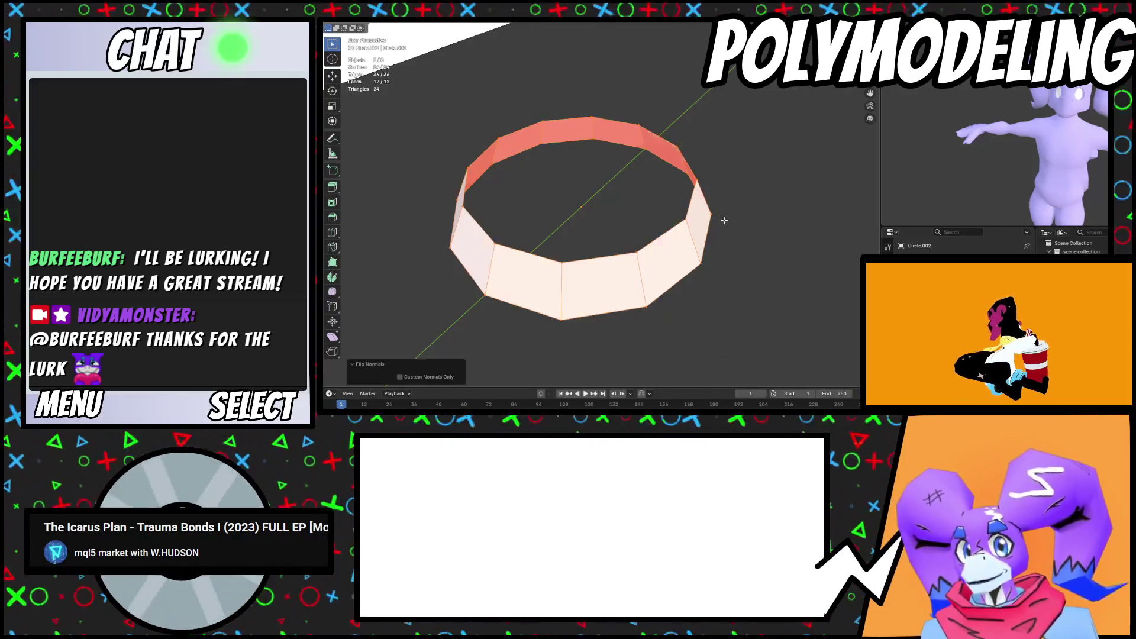
Extrude the band's top edge loop upward and narrow it to 0.940
left_click(663, 232, "alt")
key("e")
key("Escape")
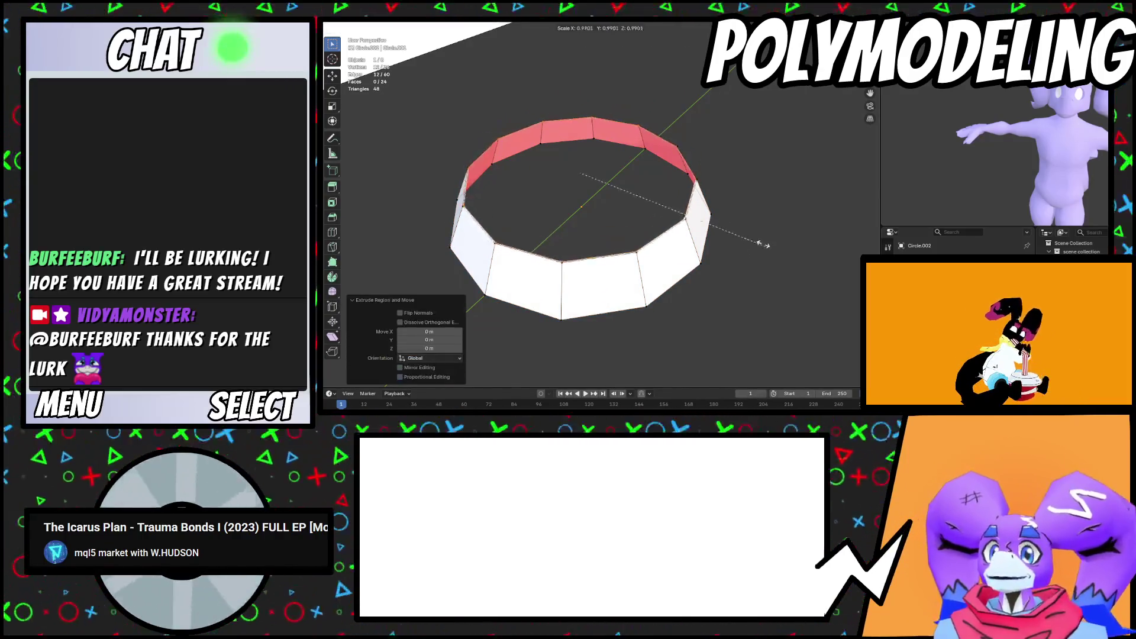
key("s")
key("Escape")
key("g")
key("z")
left_click(722, 227)
key("s")
left_click(726, 230)
Grid Fill the dome's top opening
key("ctrl+f")
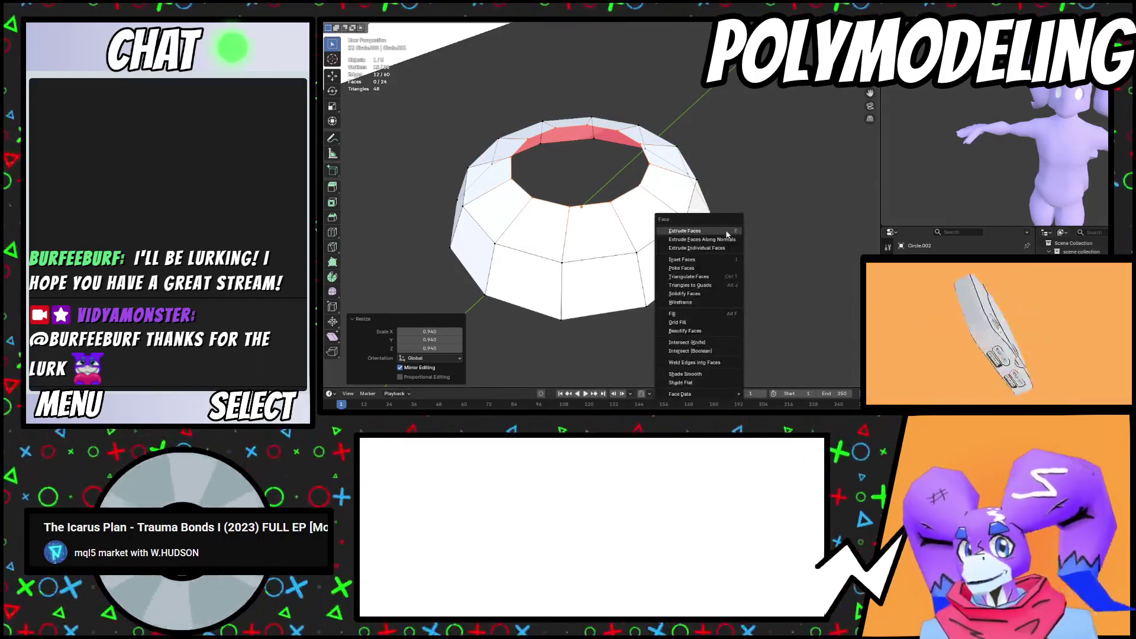
left_click(704, 321)
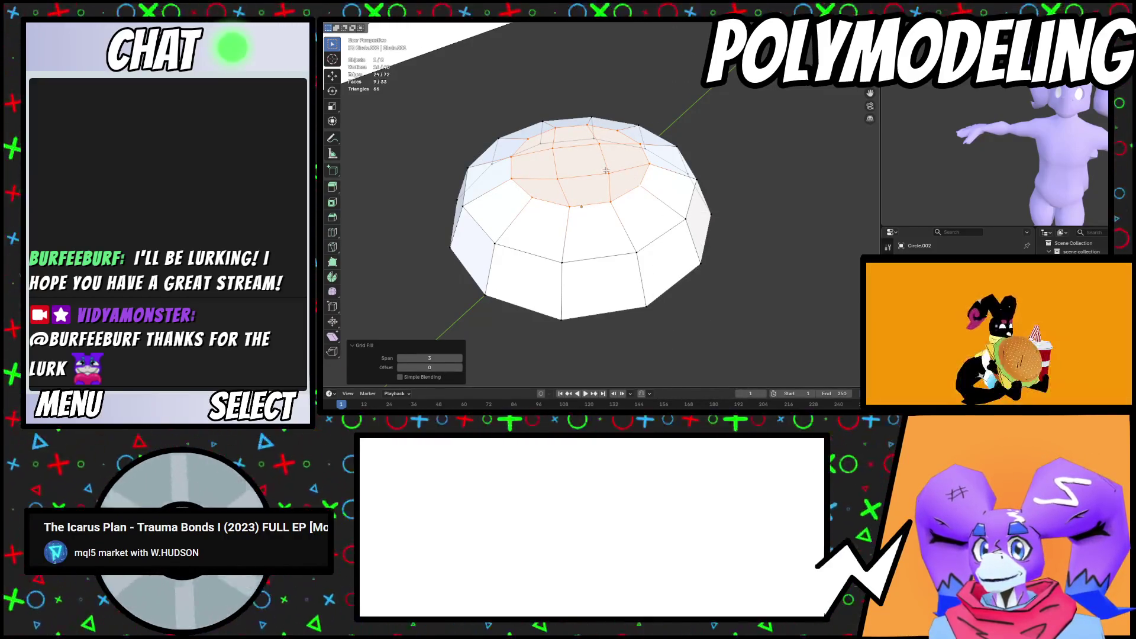
mouse_move(568, 278)
middle_mouse_down()
mouse_move(661, 289)
mouse_move(644, 296)
middle_mouse_up()
Set the grid fill span to 4 and raise the offset to rotate the grid
left_click(459, 360)
left_click(461, 368)
left_click(461, 368)
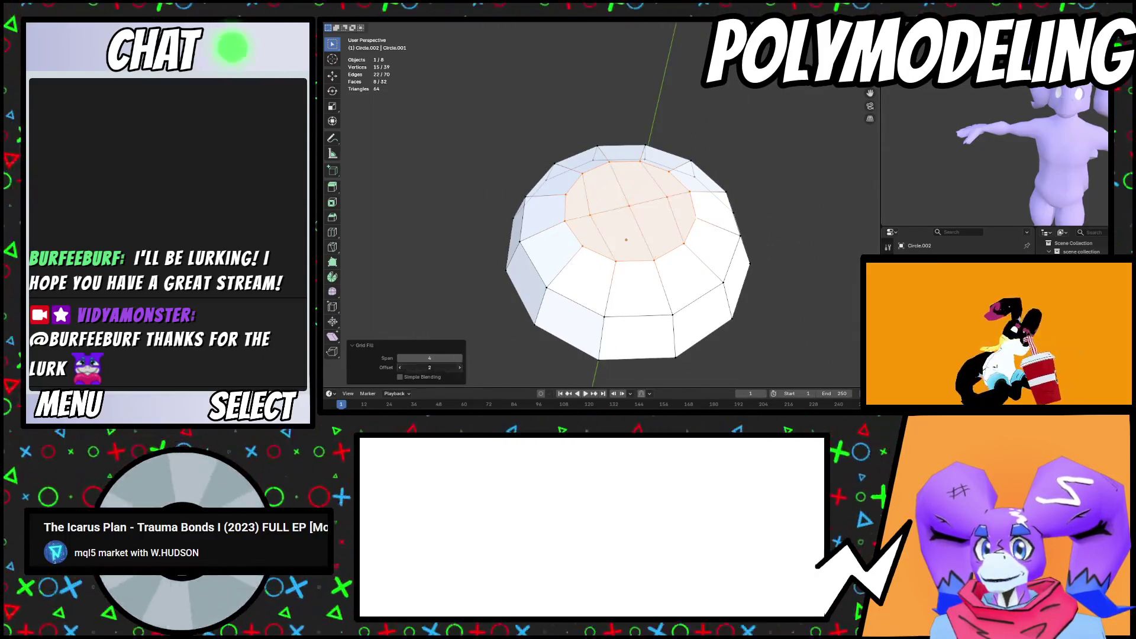
left_click(461, 368)
Raise a single vertex on the dome top along Z
left_click(625, 239)
key("g")
key("z")
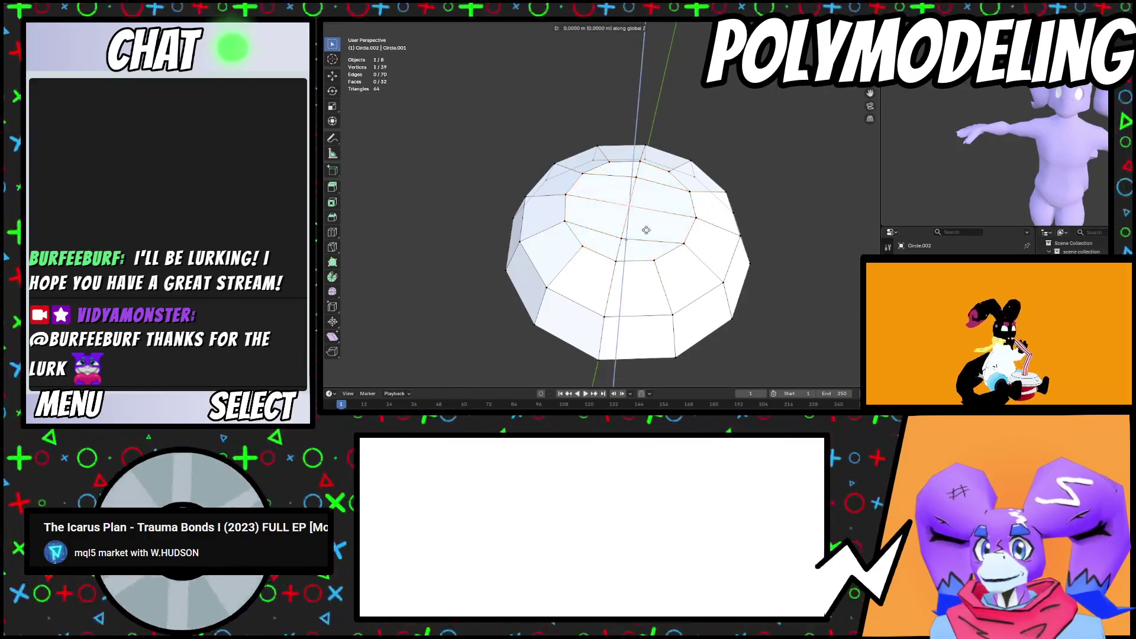
left_click(646, 225)
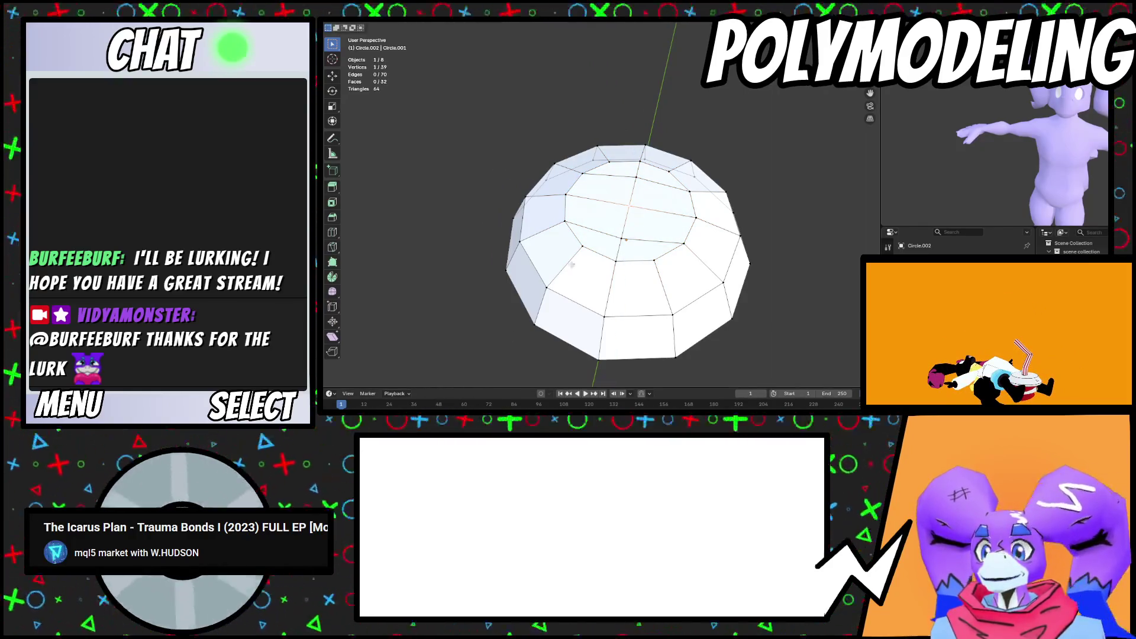
Delete the dome's top faces and Grid Fill the reopened hole
key("x")
left_click(665, 230)
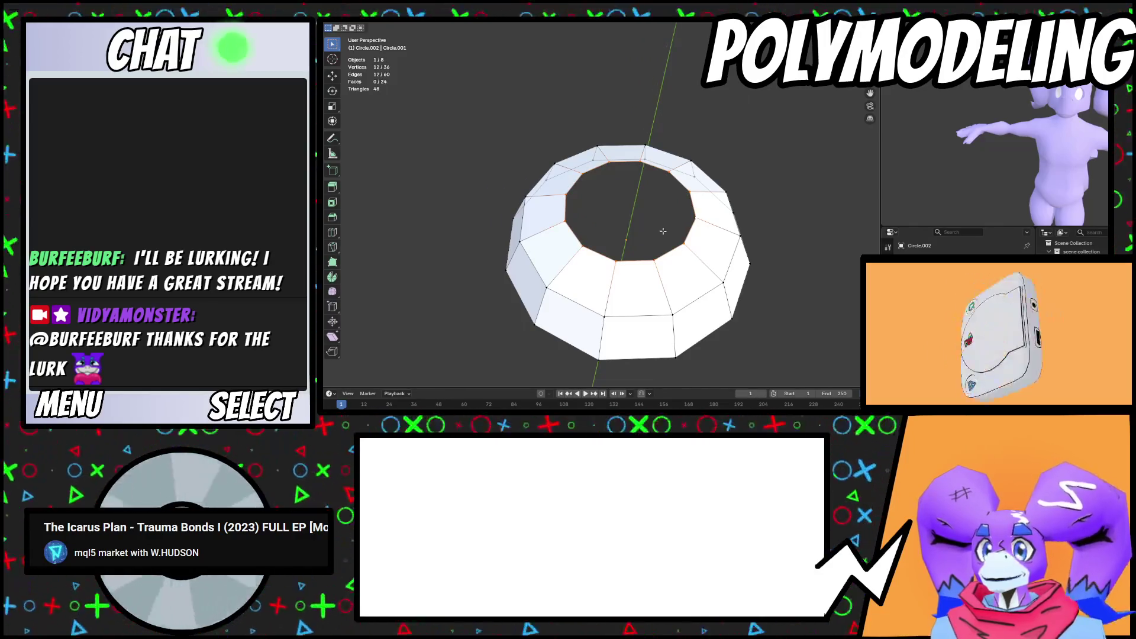
right_click(673, 225)
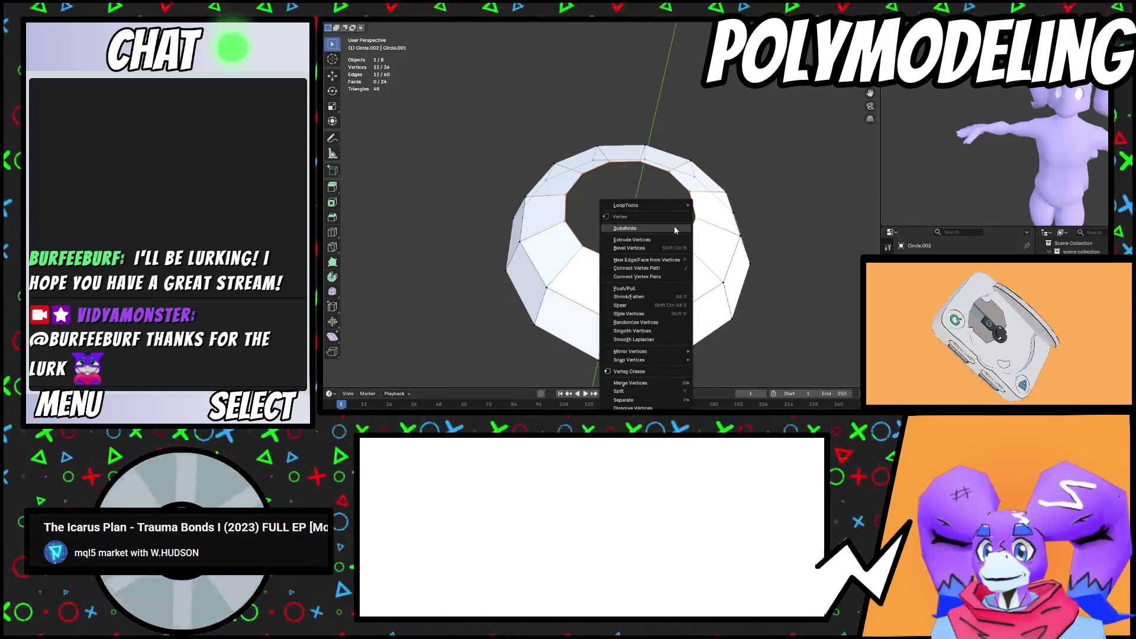
key("Escape")
right_click(671, 199)
left_click(650, 222)
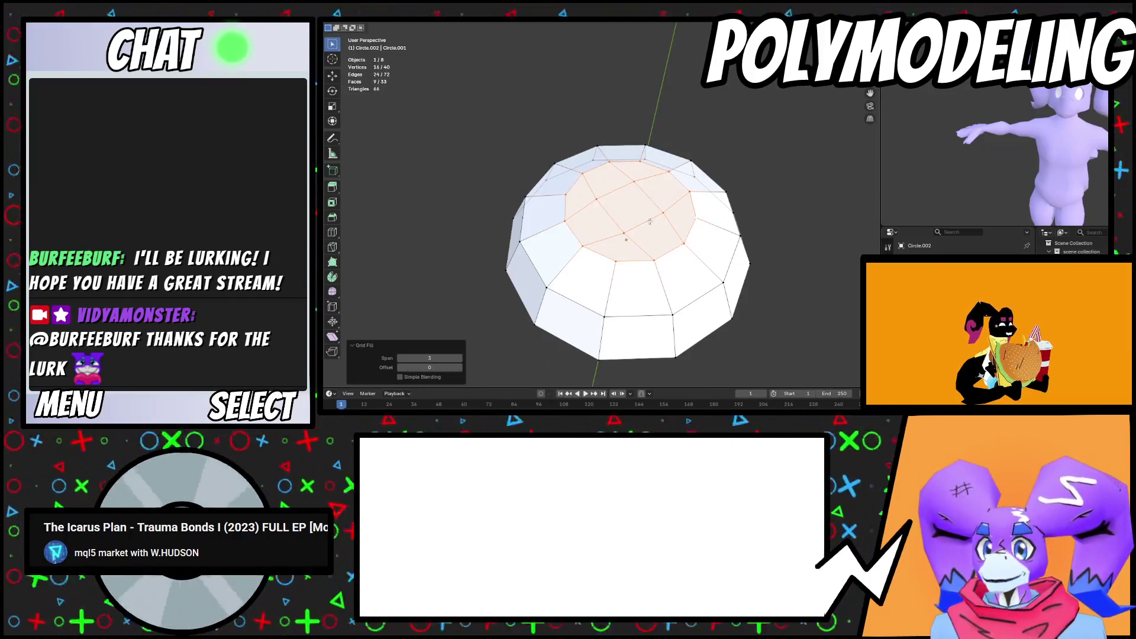
Lower the fill span to 1, then bring it back up to 4
left_click(399, 358)
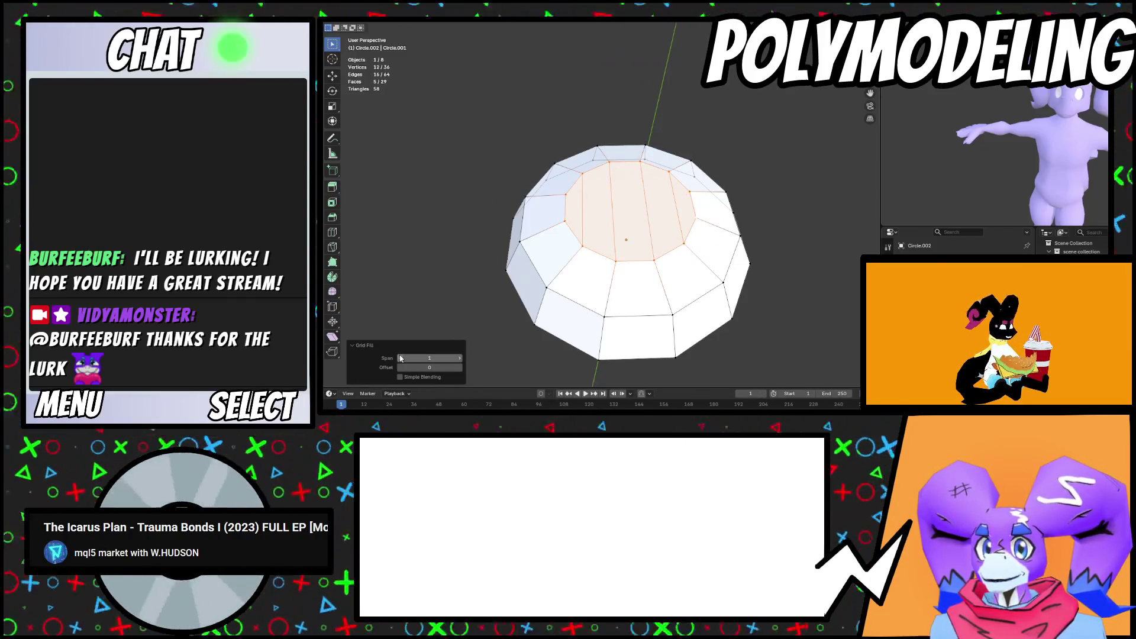
left_click(460, 357)
left_click(460, 358)
left_click(460, 358)
left_click(461, 358)
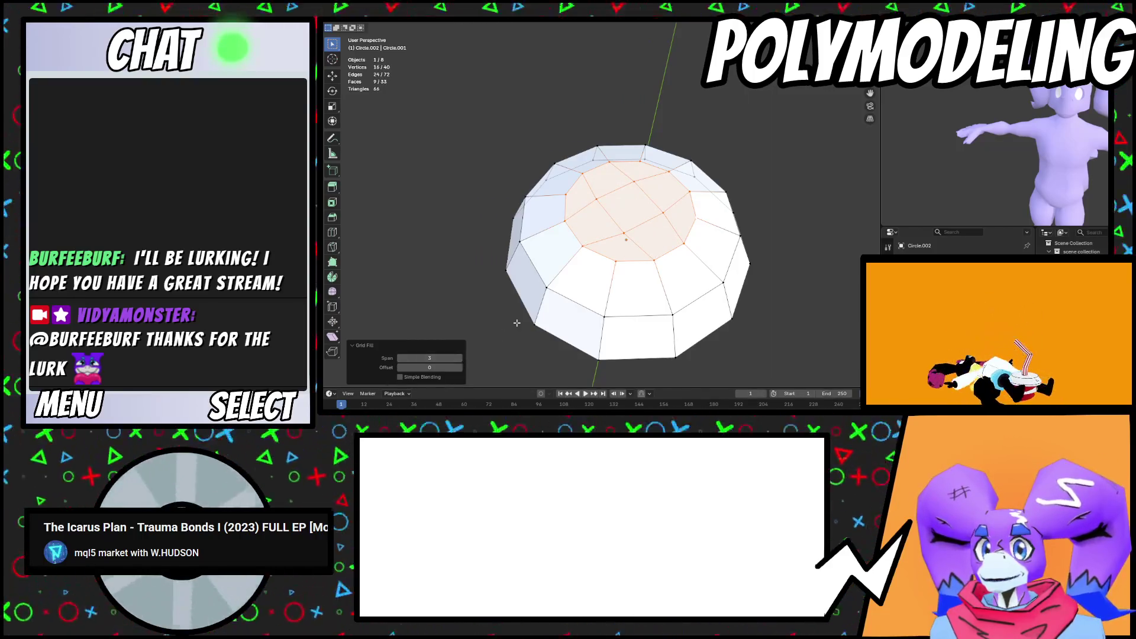
Nudge the top's centre face slightly upward along Z and return to Object Mode
left_click(626, 209)
key("g")
key("z")
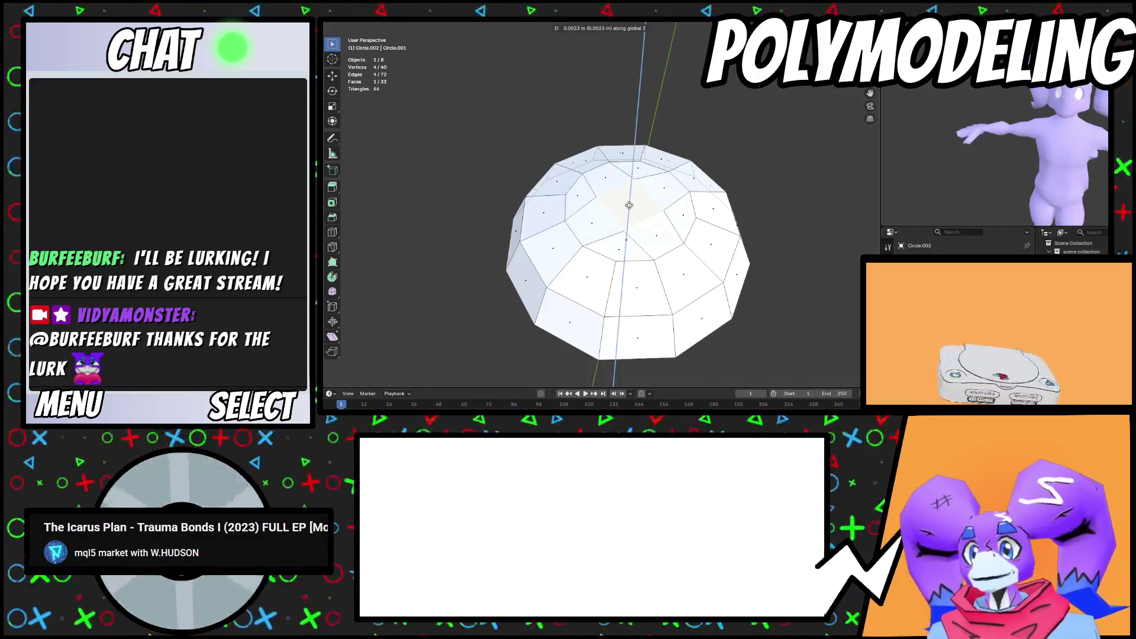
left_click(629, 205)
middle_click_drag(629, 205, 672, 253)
key("Tab")
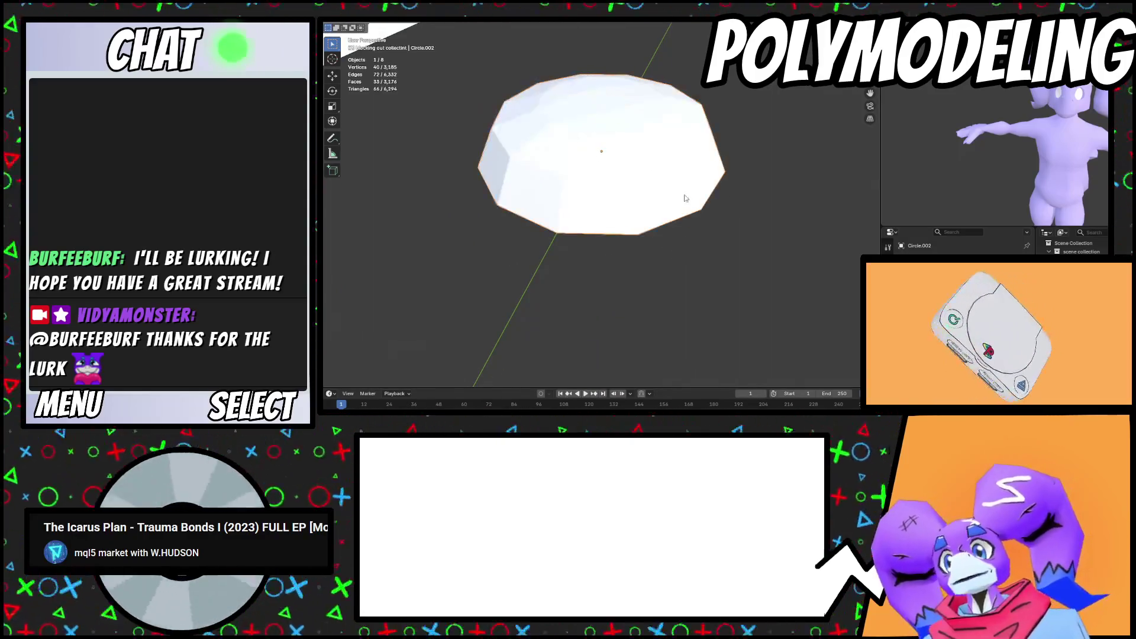
Apply Shade Auto Smooth to the dome
right_click(637, 207)
left_click(628, 205)
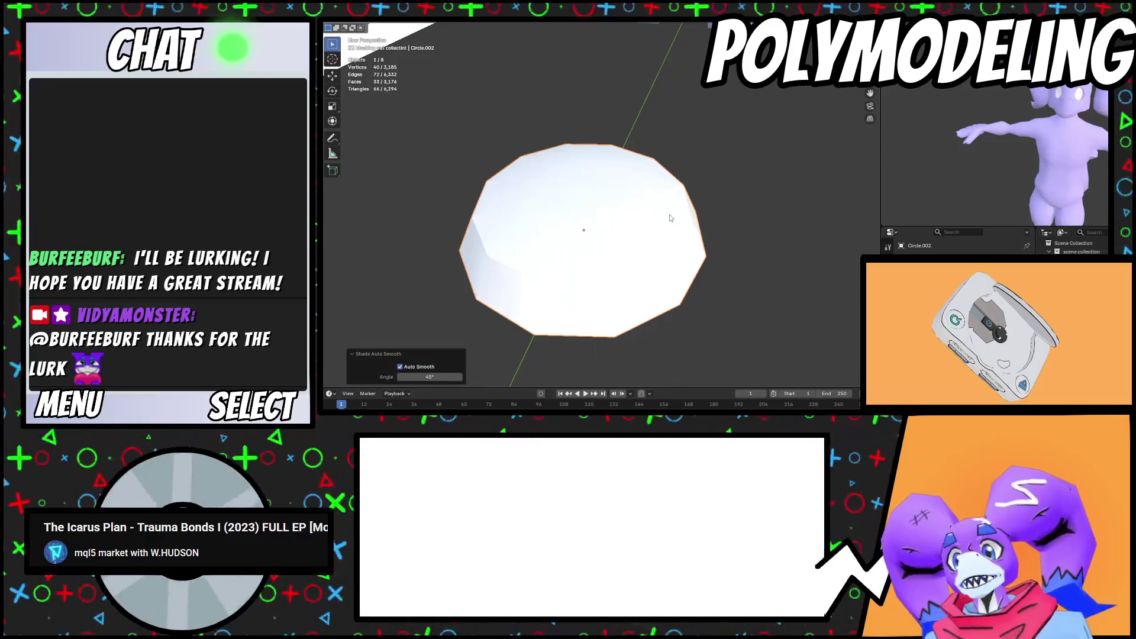
scroll(669, 214, "down", 8)
scroll(658, 219, "up", 4)
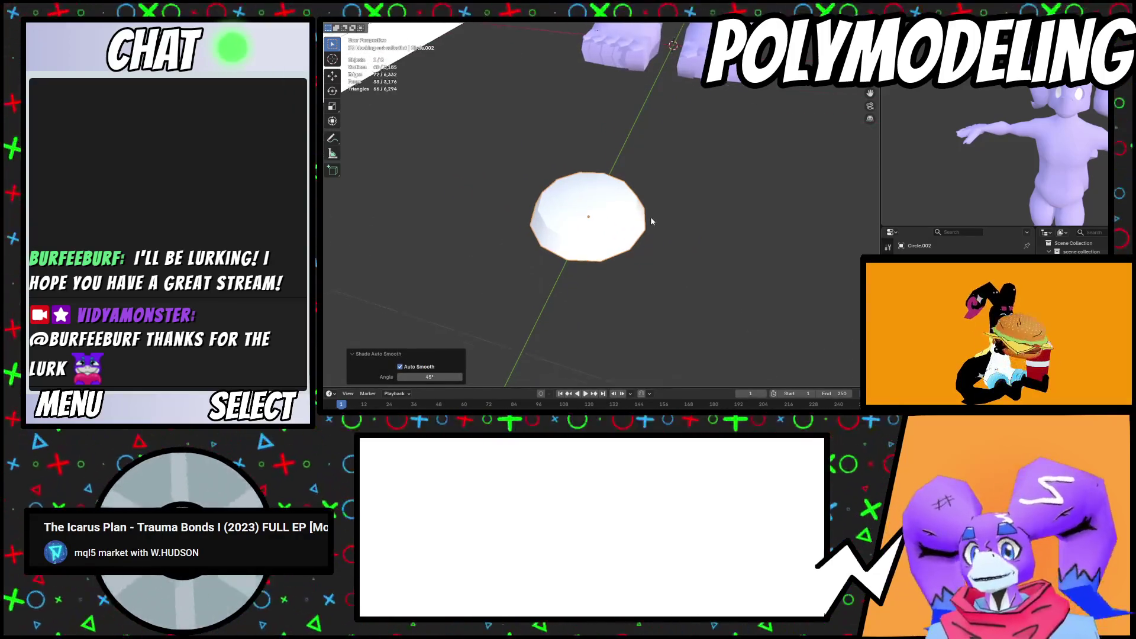
scroll(650, 219, "up", 3)
Extrude the dome's base edge loop and enlarge it outward into a rim
key("Tab")
left_click(646, 294, "alt")
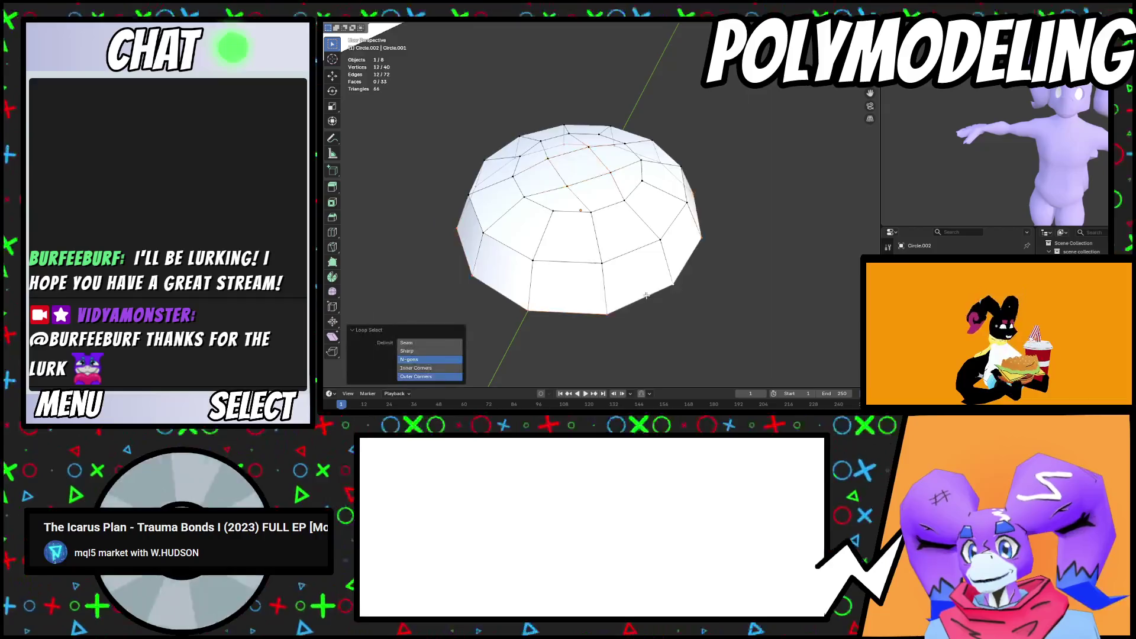
scroll(650, 284, "down", 4)
scroll(657, 278, "up", 3)
key("e")
right_click(669, 279)
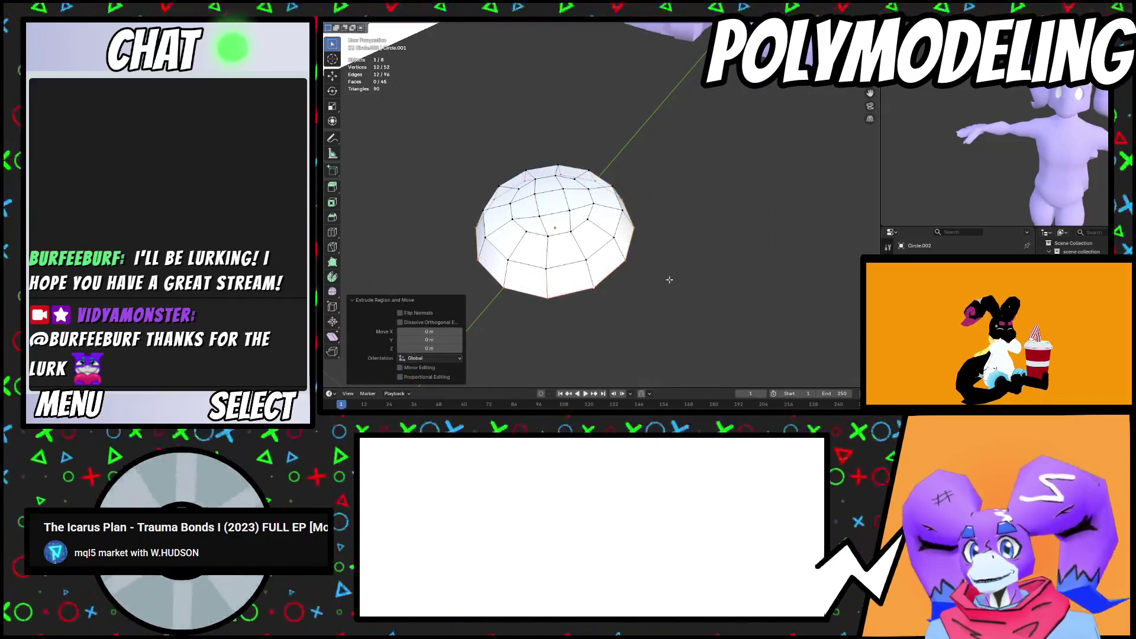
left_click(689, 290)
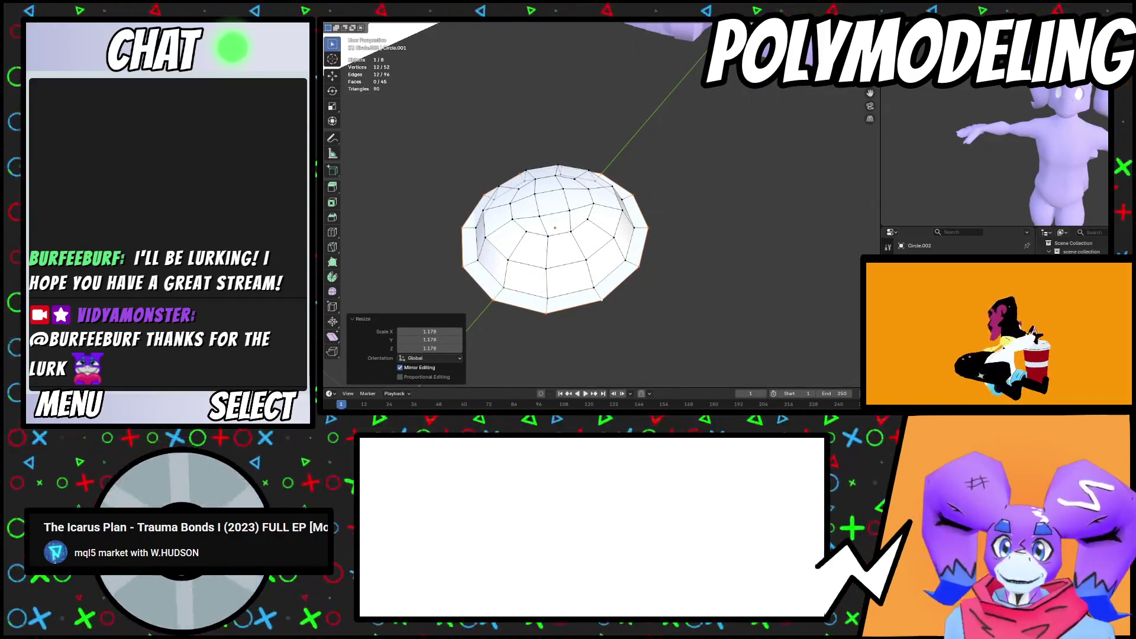
Extrude the outer ring of rim faces along their normals
mouse_move(686, 284)
middle_mouse_down()
mouse_move(674, 278)
mouse_move(666, 293)
mouse_move(689, 282)
middle_mouse_up()
key("s")
scroll(687, 282, "down", 3)
scroll(689, 282, "up", 2)
scroll(740, 282, "up", 2)
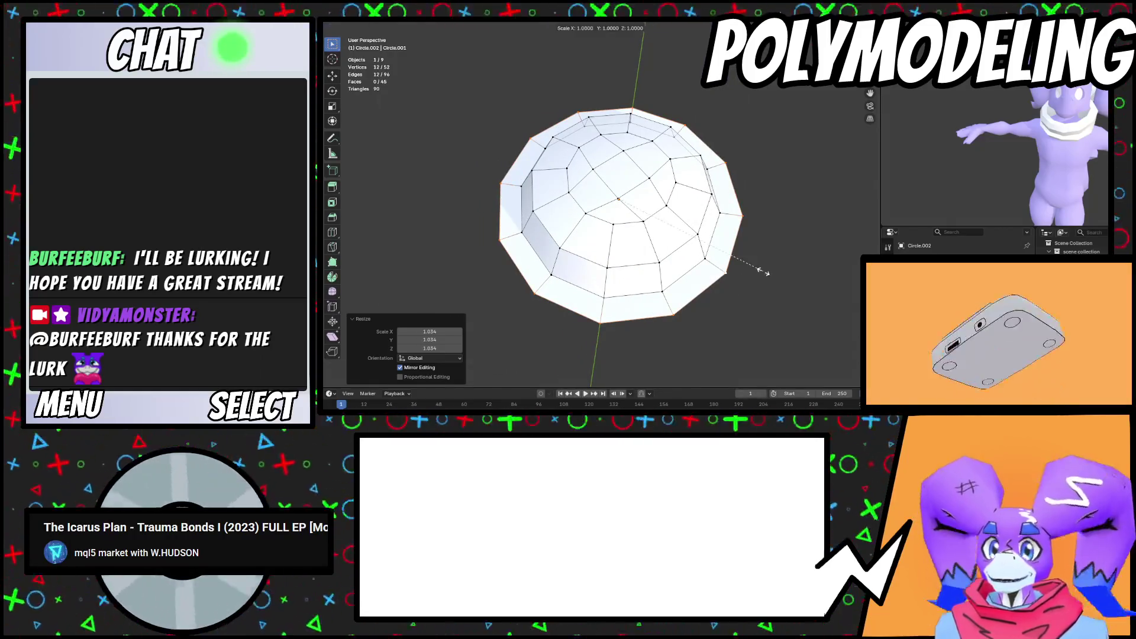
key("Escape")
left_click(743, 233, "alt")
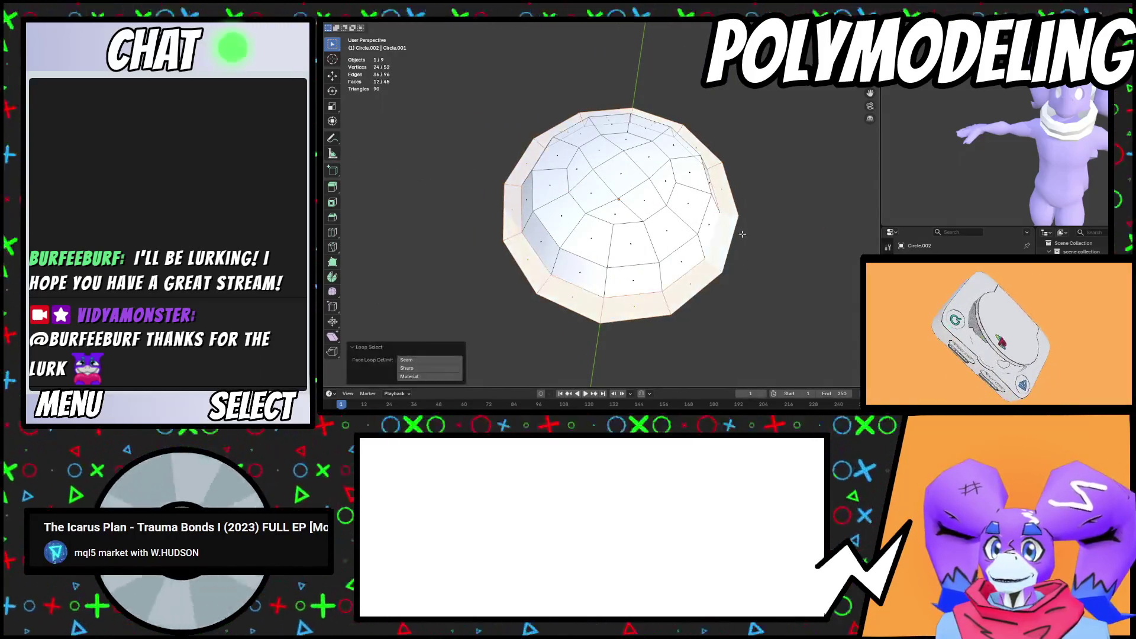
key("e")
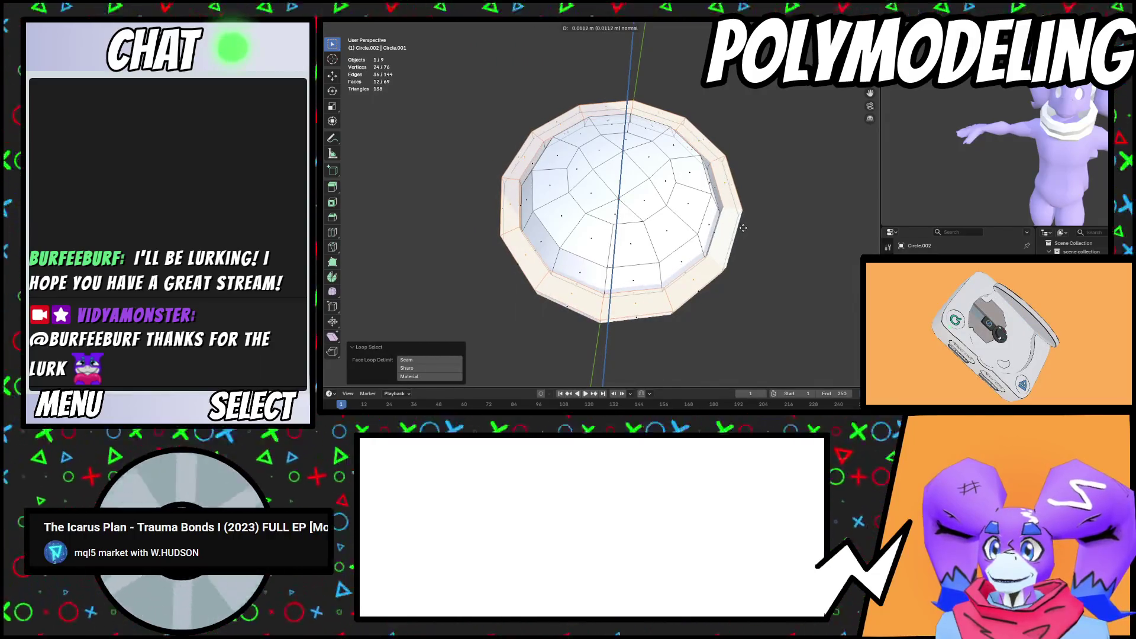
left_click(742, 228)
Select the lower band of rim faces, try an X-axis extrusion, then undo it
key("Tab")
scroll(768, 279, "down", 5)
scroll(586, 255, "up", 8)
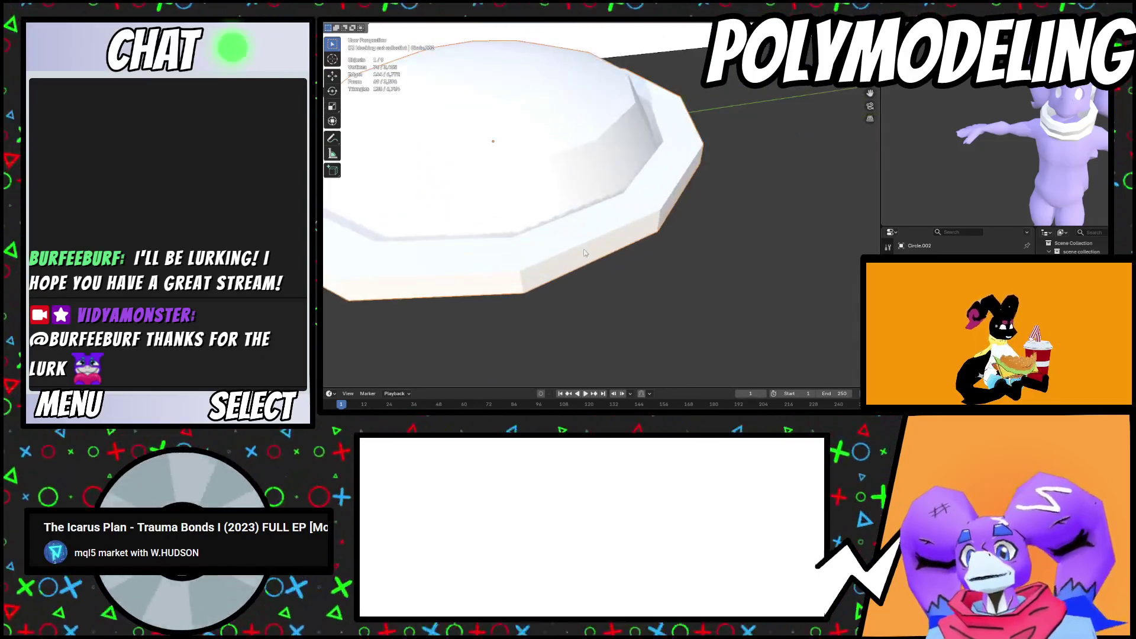
key("Tab")
left_click(469, 284, "alt")
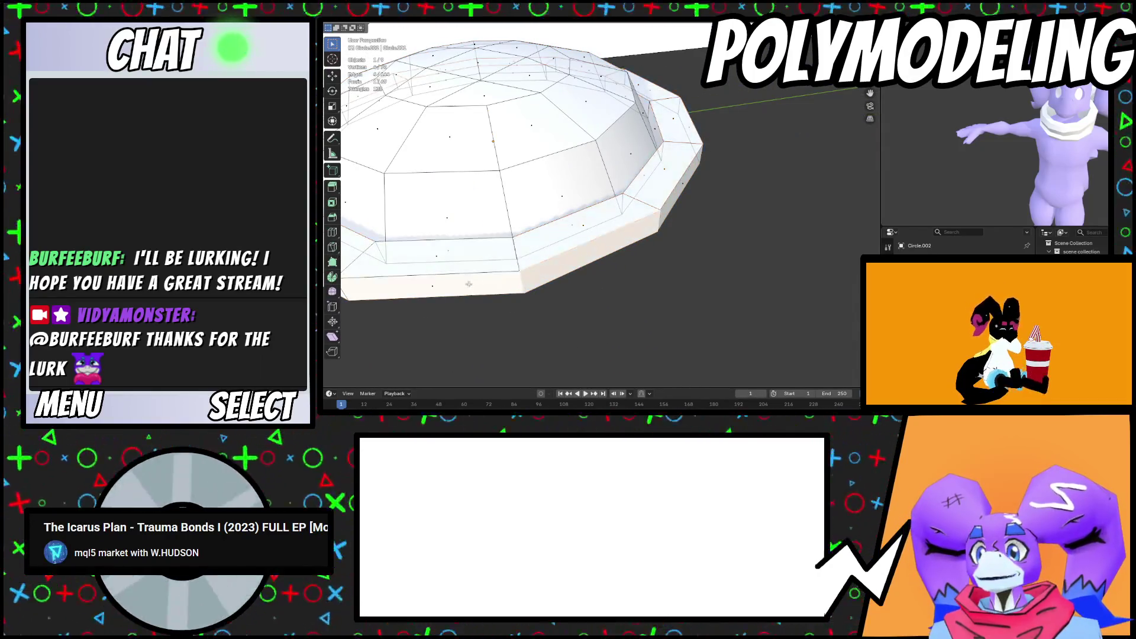
scroll(592, 254, "down", 10)
mouse_move(651, 237)
middle_mouse_down()
mouse_move(710, 225)
mouse_move(702, 217)
middle_mouse_up()
middle_click_drag(720, 256, 656, 267)
key("e")
key("x")
key("Escape")
key("ctrl+z")
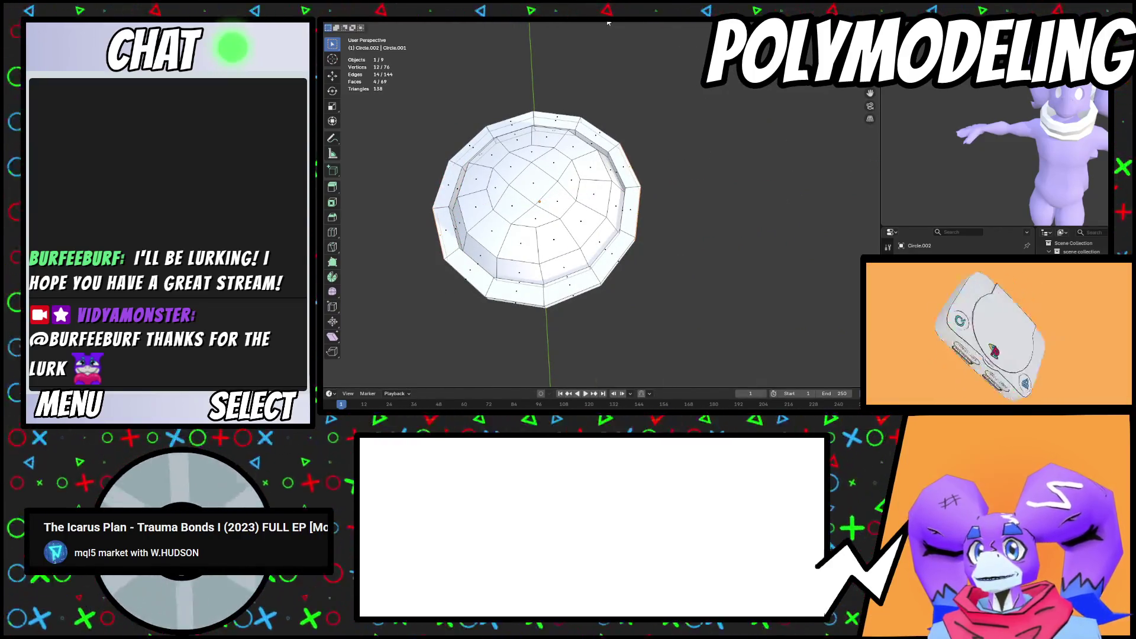
Set the pivot to Individual Origins and extrude the side rim faces, stretching them along X into arms
left_click(607, 23)
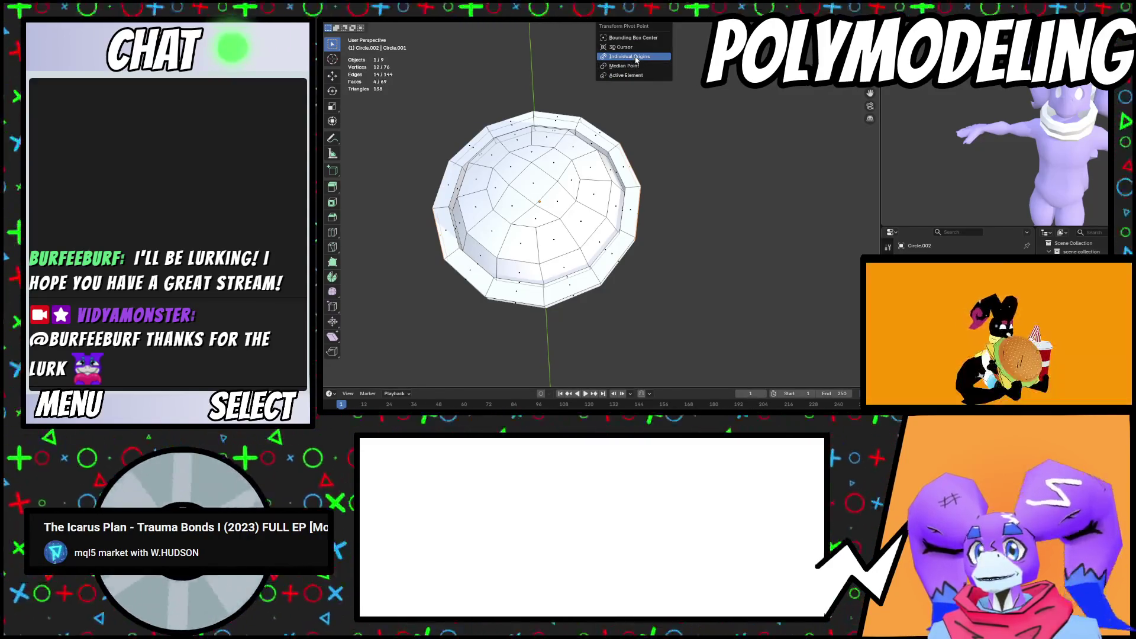
left_click(630, 57)
key("e")
key("Escape")
key("s")
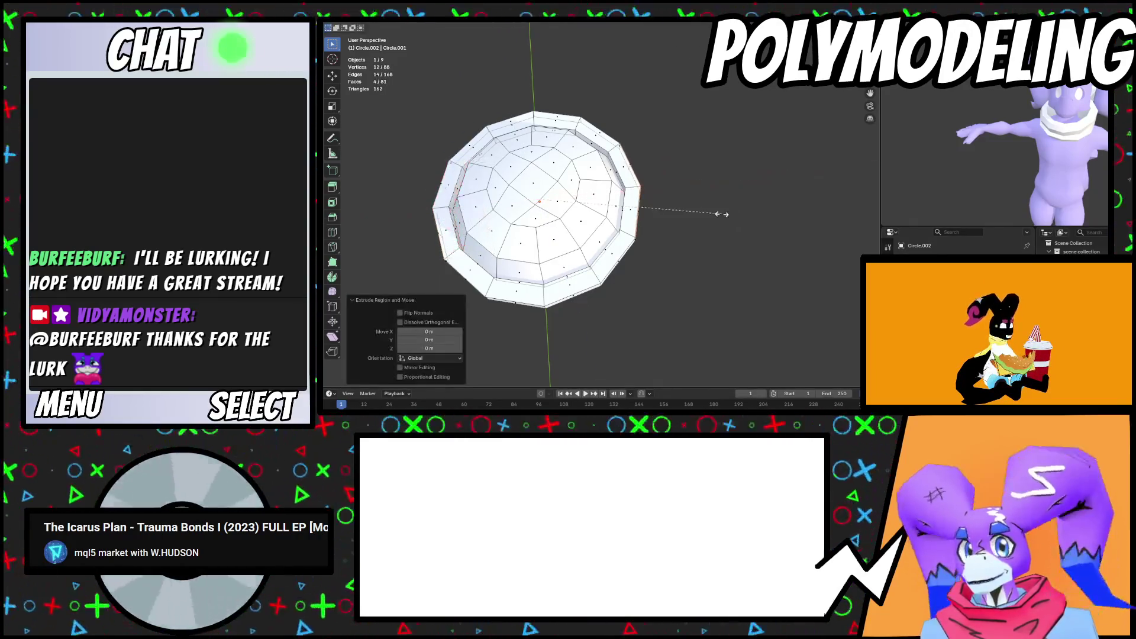
key("x")
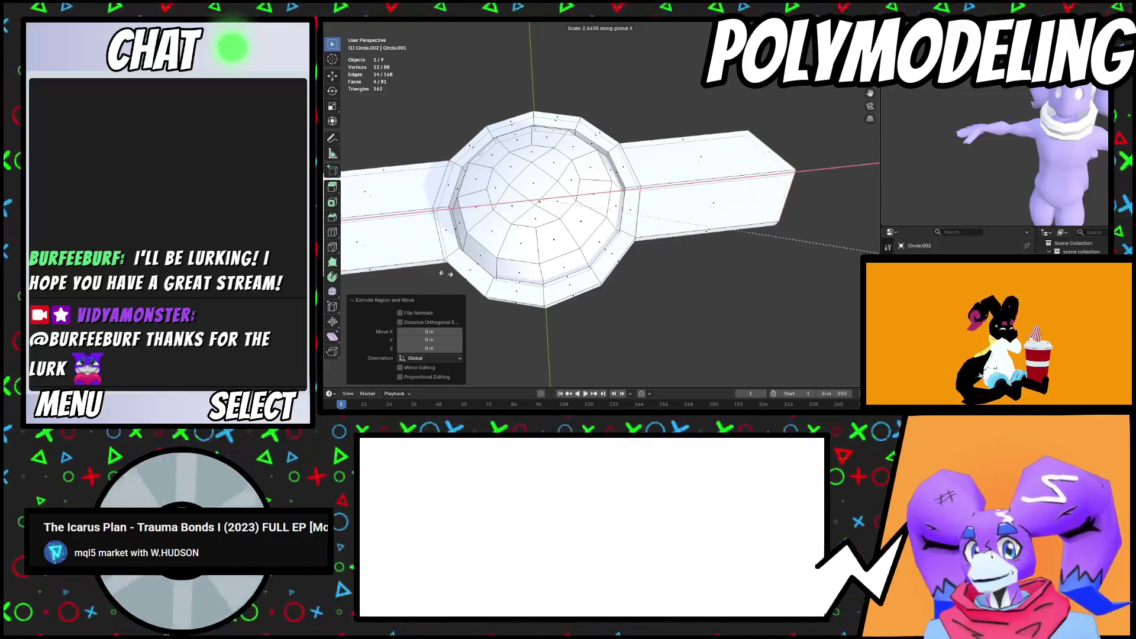
left_click(412, 276)
scroll(616, 263, "down", 5)
scroll(616, 263, "up", 4)
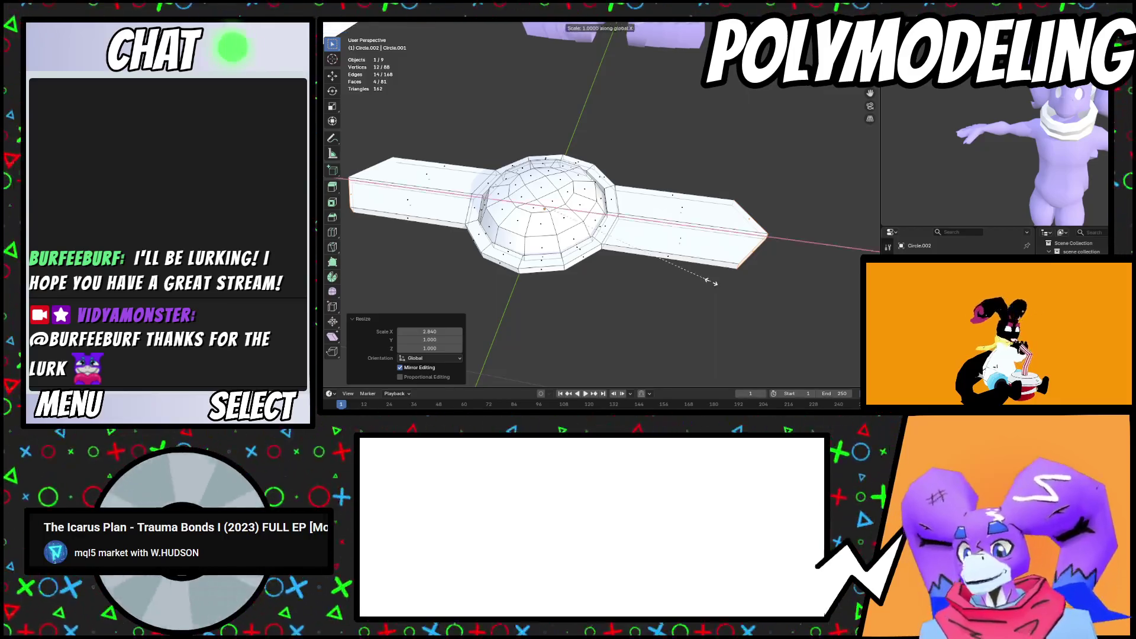
key("ctrl+z")
key("ctrl+shift+z")
Try LoopTools Gstretch and undo it, then apply LoopTools Flatten to both arm-end faces
middle_click_drag(773, 262, 770, 242)
right_click(769, 242)
mouse_move(784, 242)
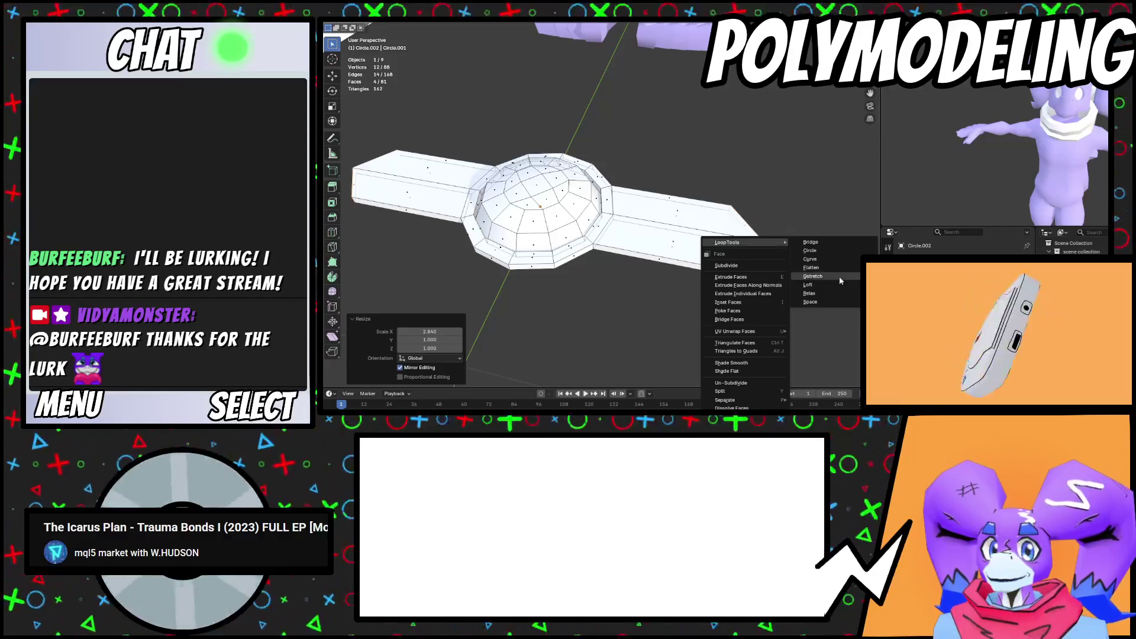
left_click(839, 277)
key("ctrl+z")
middle_click_drag(792, 266, 724, 258)
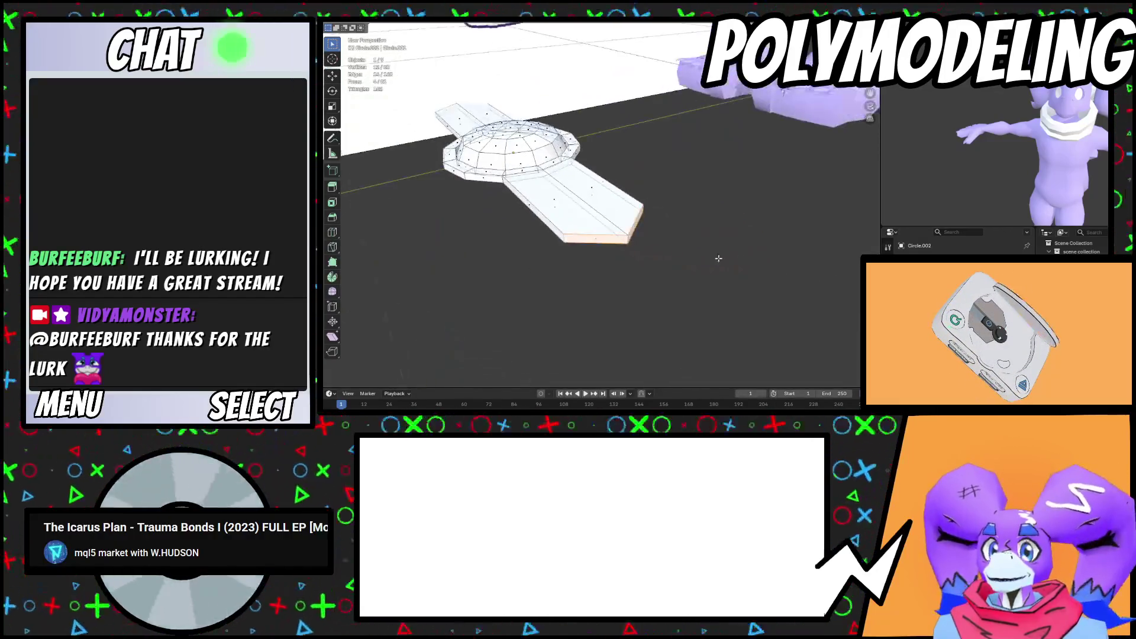
left_click(632, 229, "shift")
right_click(719, 244)
mouse_move(734, 242)
left_click(762, 268)
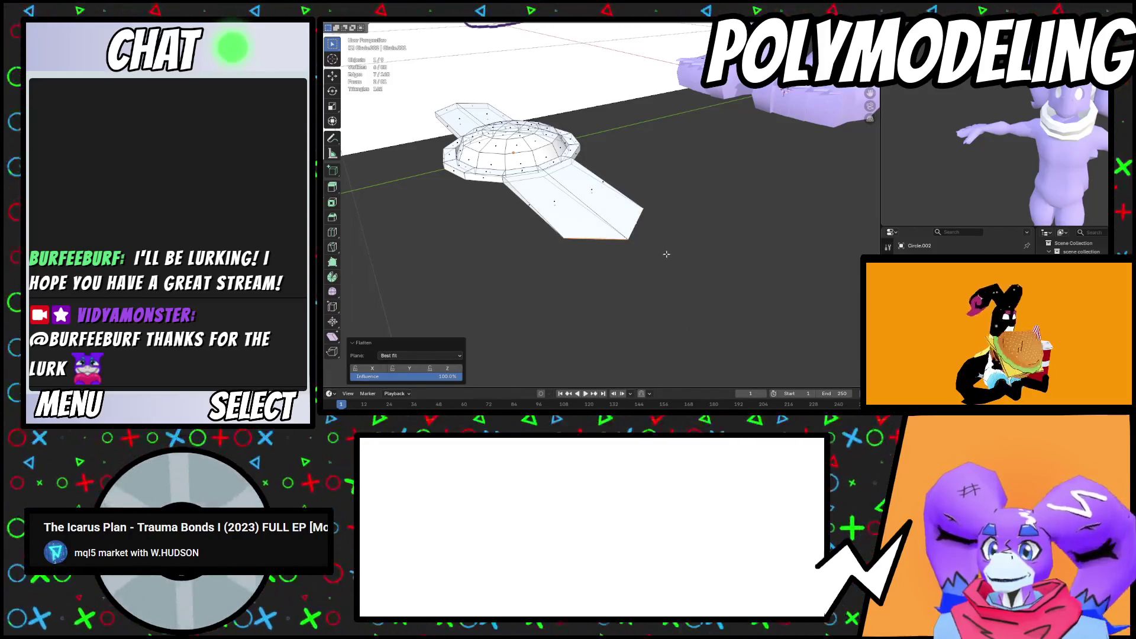
Square off both arm ends by scaling their end faces to 0 on X
key("e")
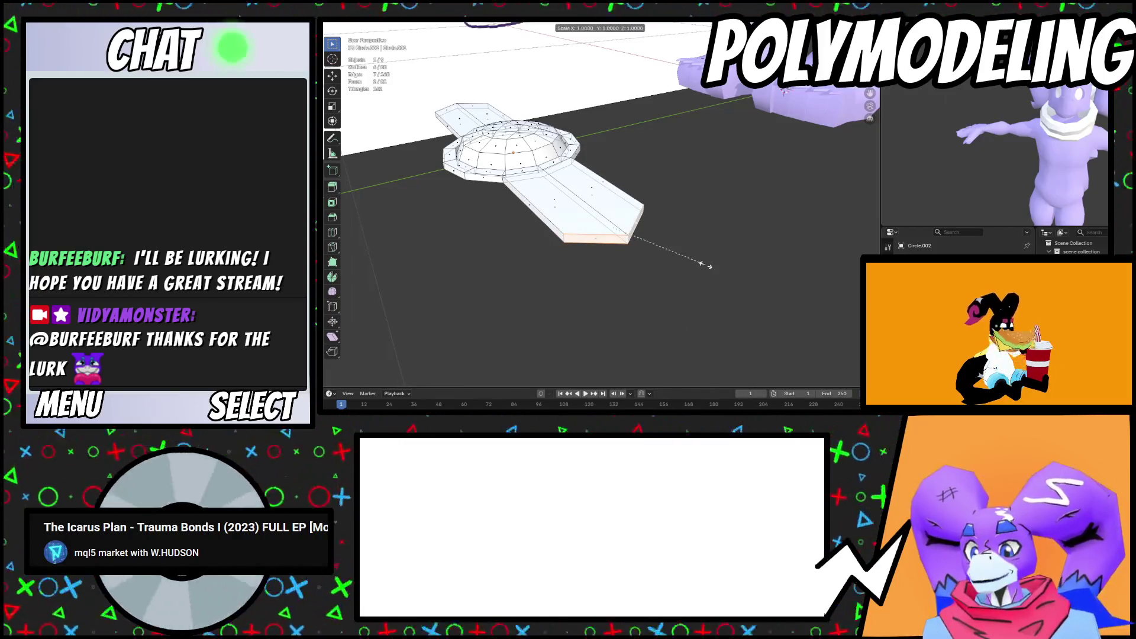
key("x")
key("0")
key("Return")
mouse_move(704, 264)
middle_mouse_down()
mouse_move(666, 270)
mouse_move(589, 247)
mouse_move(612, 183)
middle_mouse_up()
scroll(589, 247, "up", 3)
left_click(613, 183)
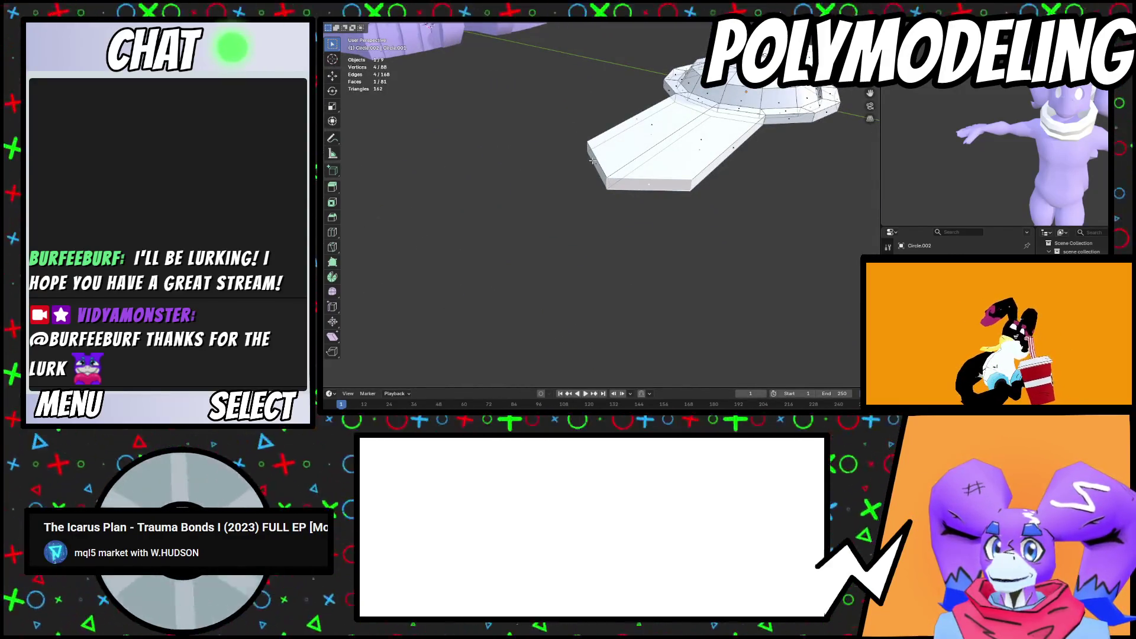
left_click(592, 160, "shift")
key("s")
key("x")
key("0")
key("Return")
Add four centred loop cuts across the right bar
mouse_move(694, 245)
middle_mouse_down()
mouse_move(593, 244)
mouse_move(664, 176)
middle_mouse_up()
scroll(594, 244, "up", 3)
key("Tab")
key("Tab")
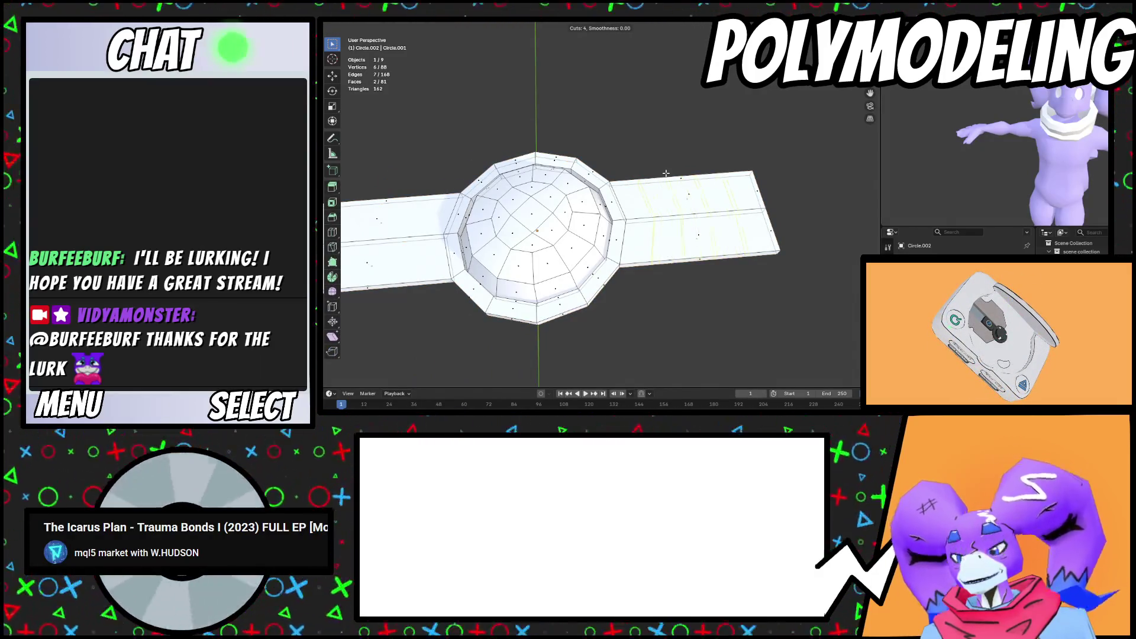
left_click(665, 173)
right_click(665, 173)
Select two face loops on each bar and extrude them outward 0.0584 m into ridge bands
middle_click_drag(665, 173, 687, 188)
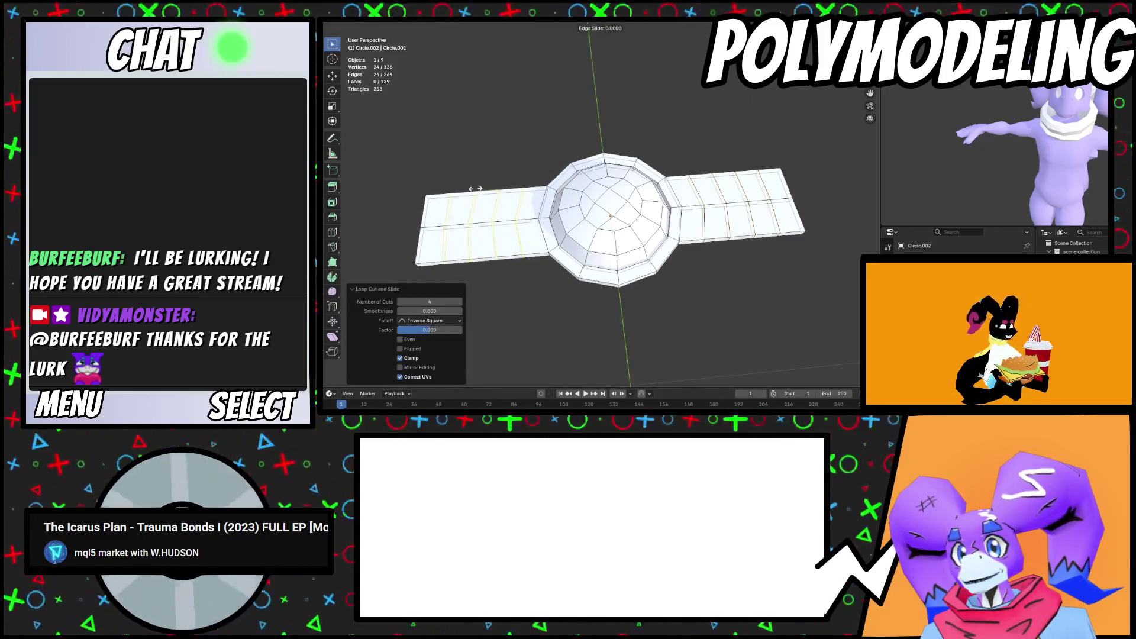
key("3")
left_click(523, 193, "alt")
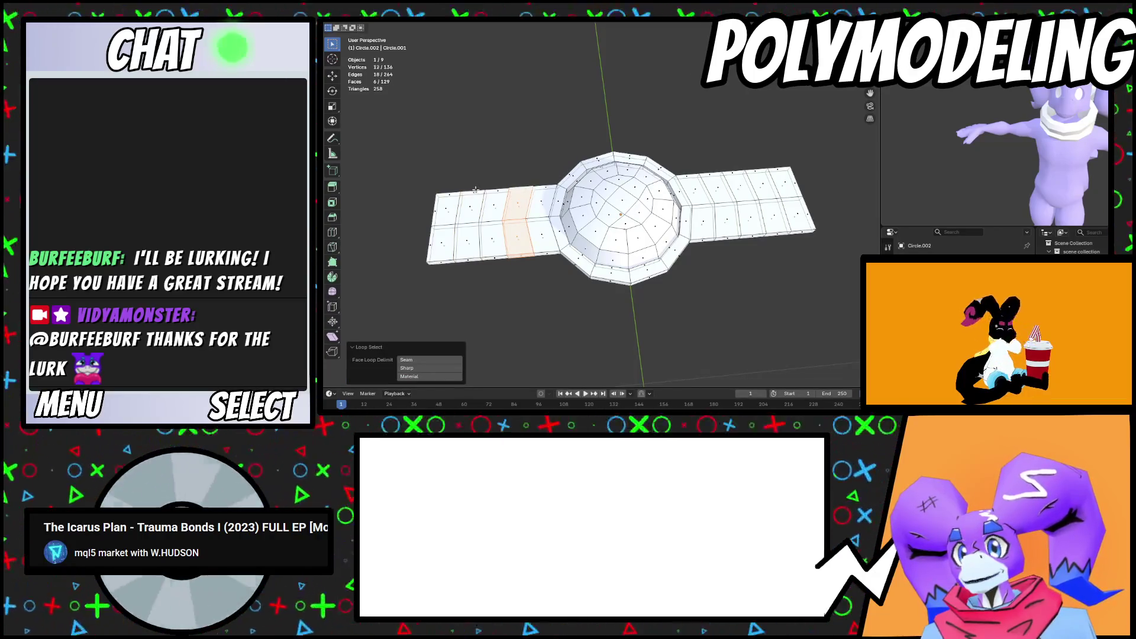
left_click(475, 189, "alt+shift")
left_click(709, 169, "alt+shift")
left_click(758, 171, "alt+shift")
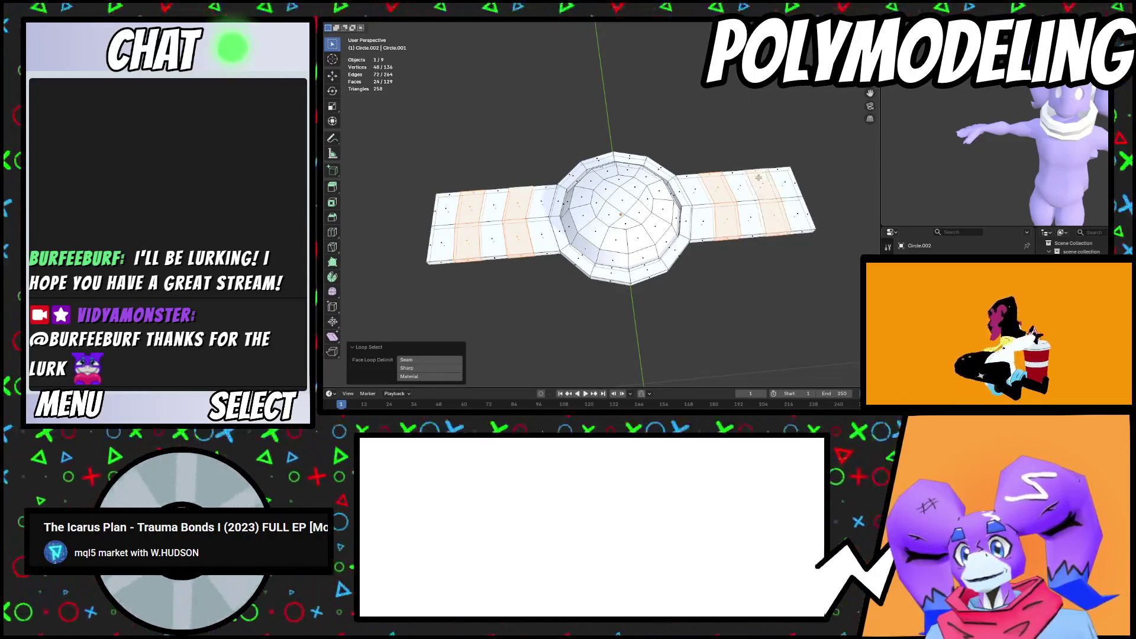
key("e")
right_click(778, 311)
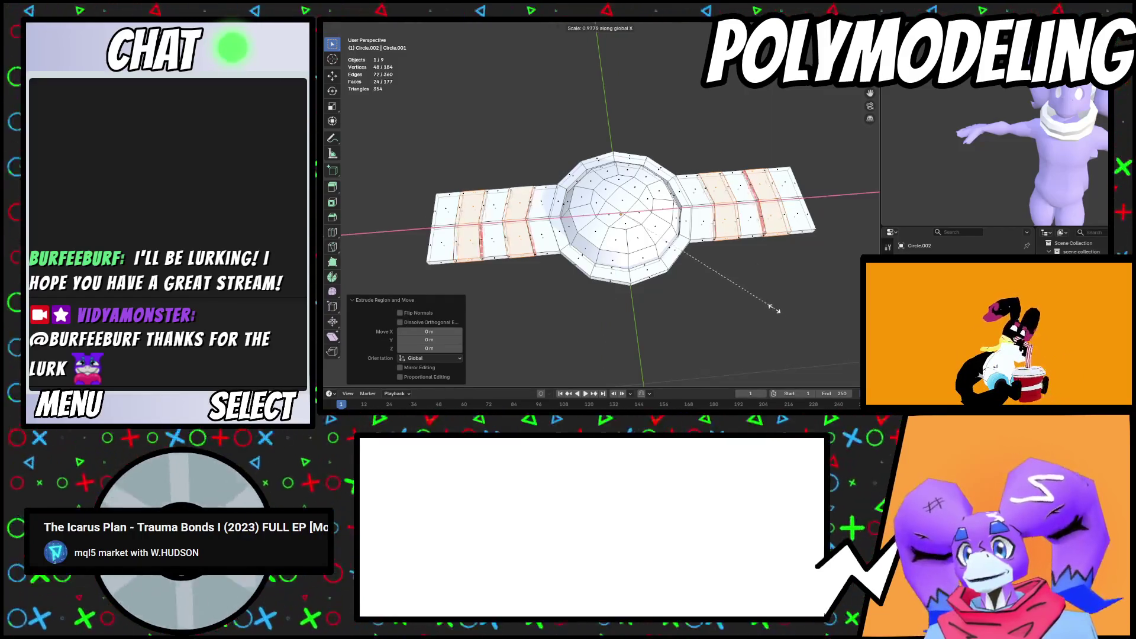
right_click(773, 310)
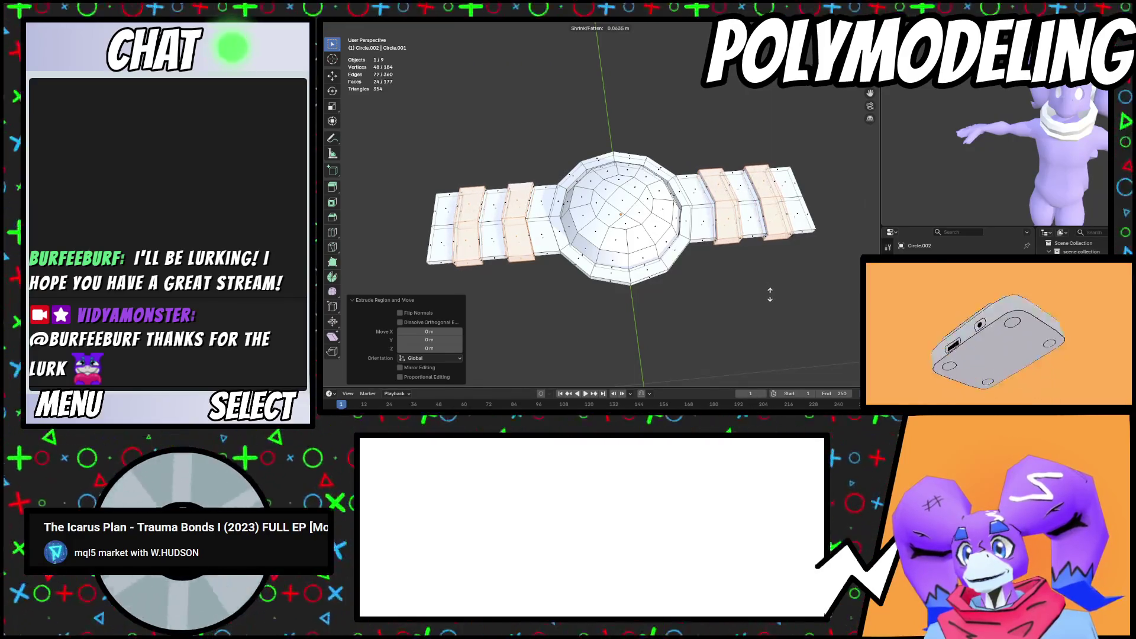
left_click(770, 295)
Leave Edit Mode and scale the whole clasp down to 0.405
key("Tab")
mouse_move(734, 289)
middle_mouse_down()
mouse_move(702, 216)
mouse_move(680, 256)
mouse_move(639, 281)
mouse_move(673, 197)
mouse_move(635, 228)
mouse_move(677, 226)
mouse_move(694, 247)
mouse_move(660, 245)
middle_mouse_up()
scroll(656, 279, "up", 5)
scroll(657, 279, "down", 6)
scroll(654, 248, "up", 3)
scroll(634, 228, "down", 3)
key("s")
left_click(618, 220)
scroll(677, 226, "up", 3)
scroll(678, 226, "down", 4)
scroll(678, 226, "up", 1)
scroll(695, 248, "up", 2)
scroll(694, 247, "down", 2)
scroll(660, 245, "down", 4)
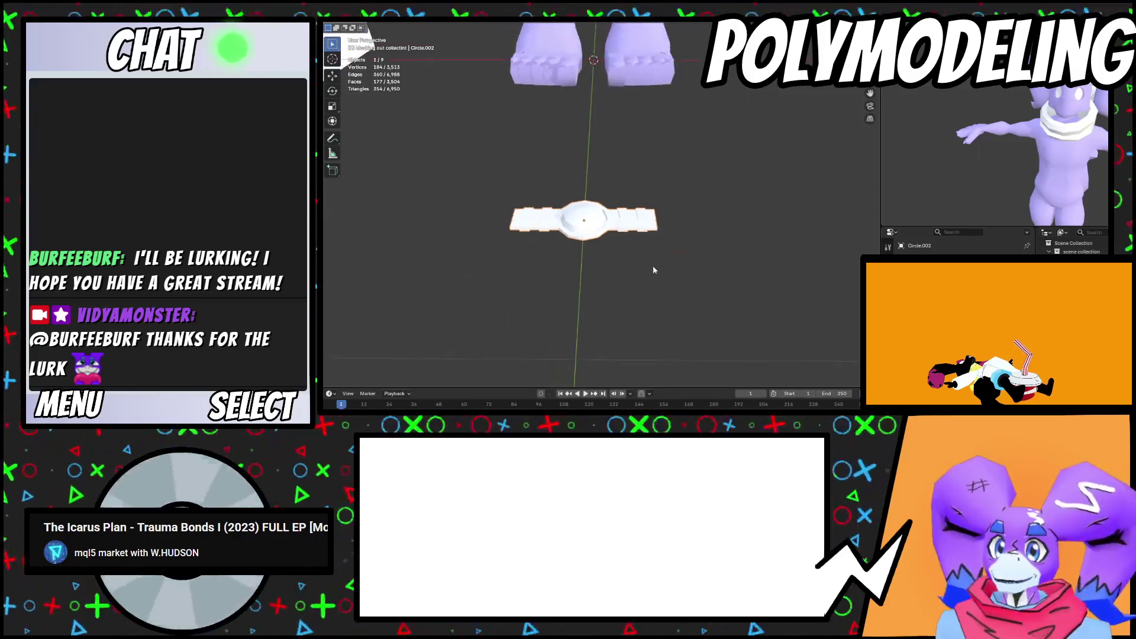
Snap the 3D cursor to the clasp's centre and add a Lattice object there
key("shift+a")
mouse_move(468, 26)
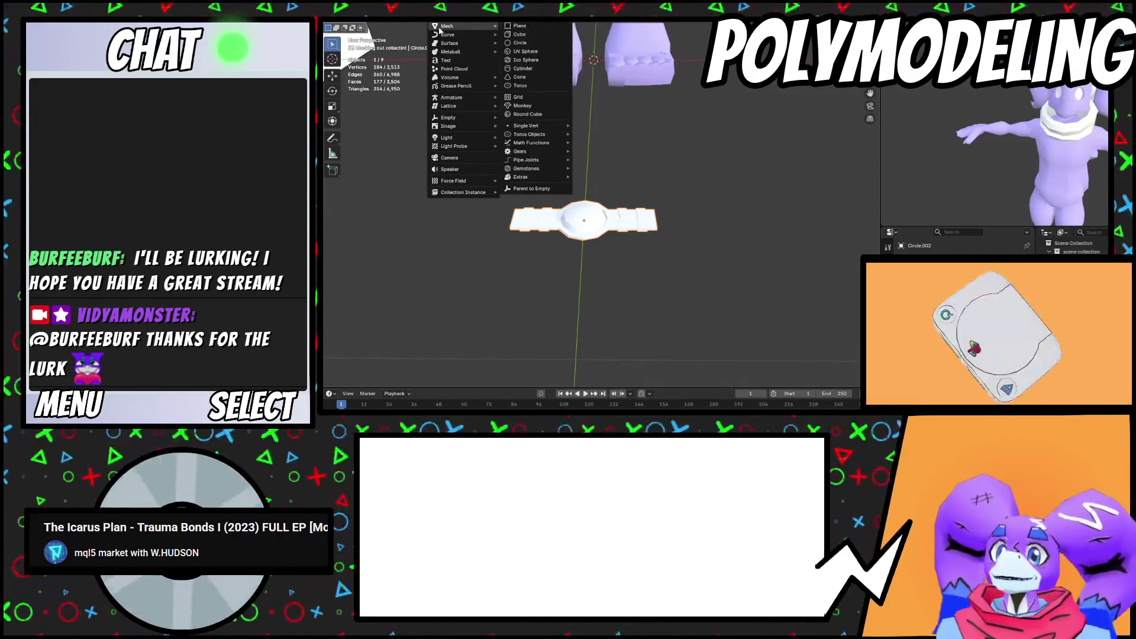
key("shift+s")
left_click(732, 285)
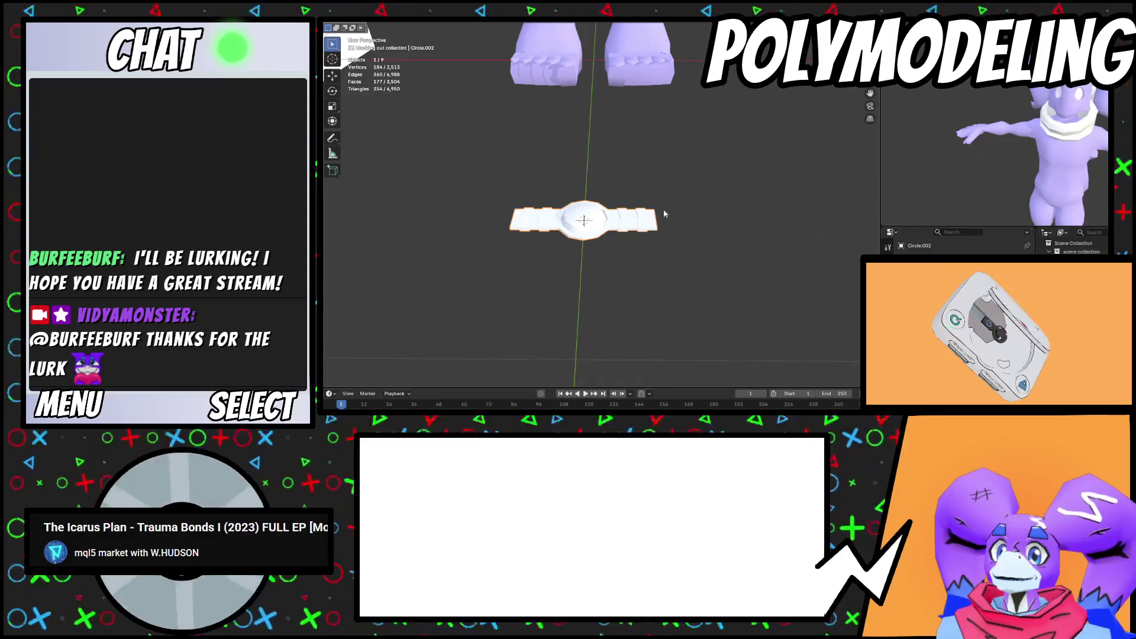
key("shift+a")
mouse_move(446, 26)
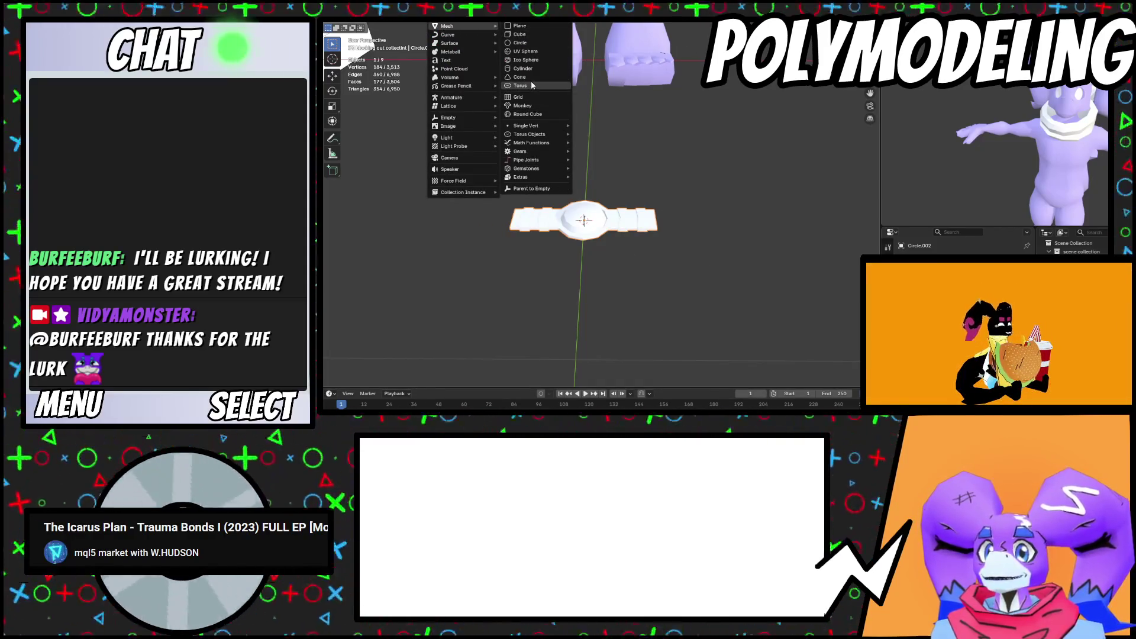
mouse_move(467, 106)
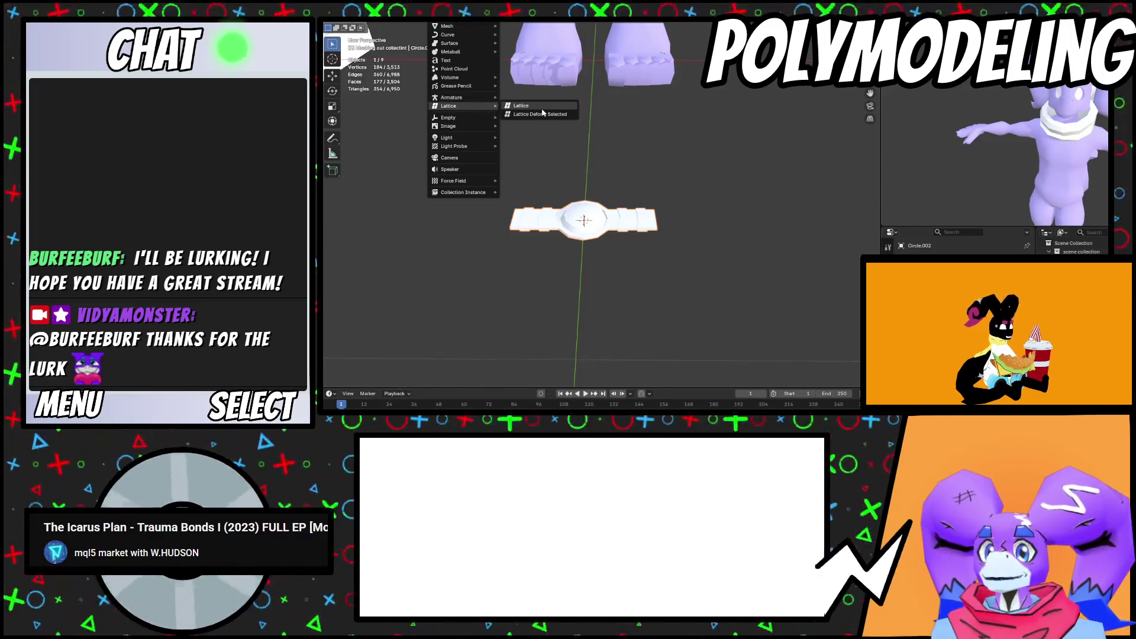
left_click(542, 111)
scroll(736, 201, "down", 3)
middle_click_drag(736, 201, 747, 232)
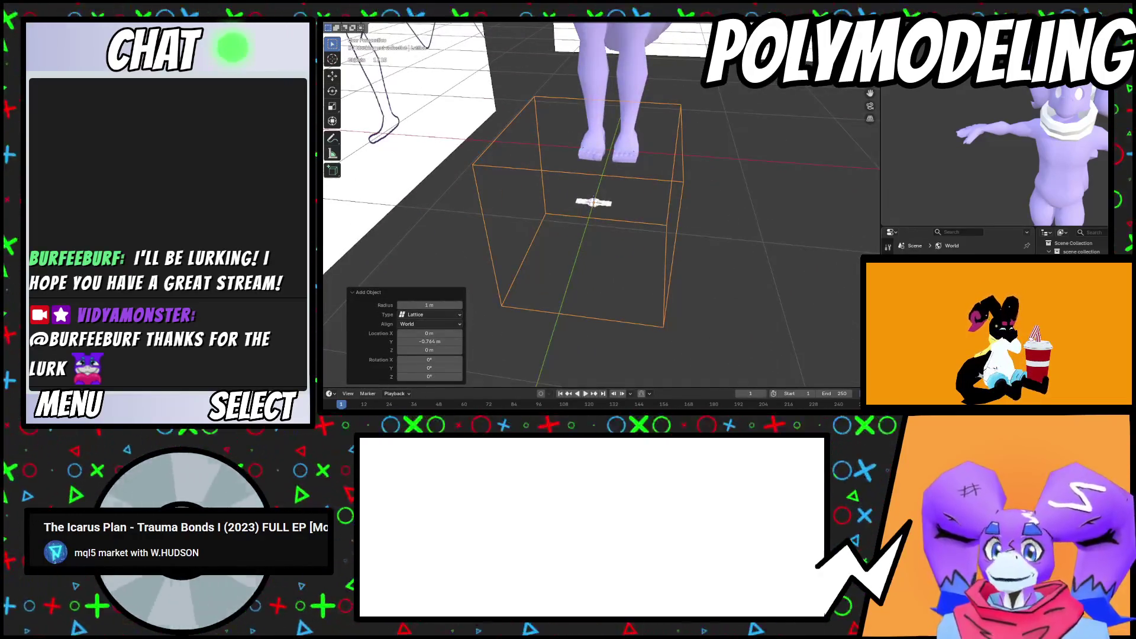
Flatten the lattice to 0 on Z and shrink it uniformly to 0.275
key("alt+a")
key("ctrl+z")
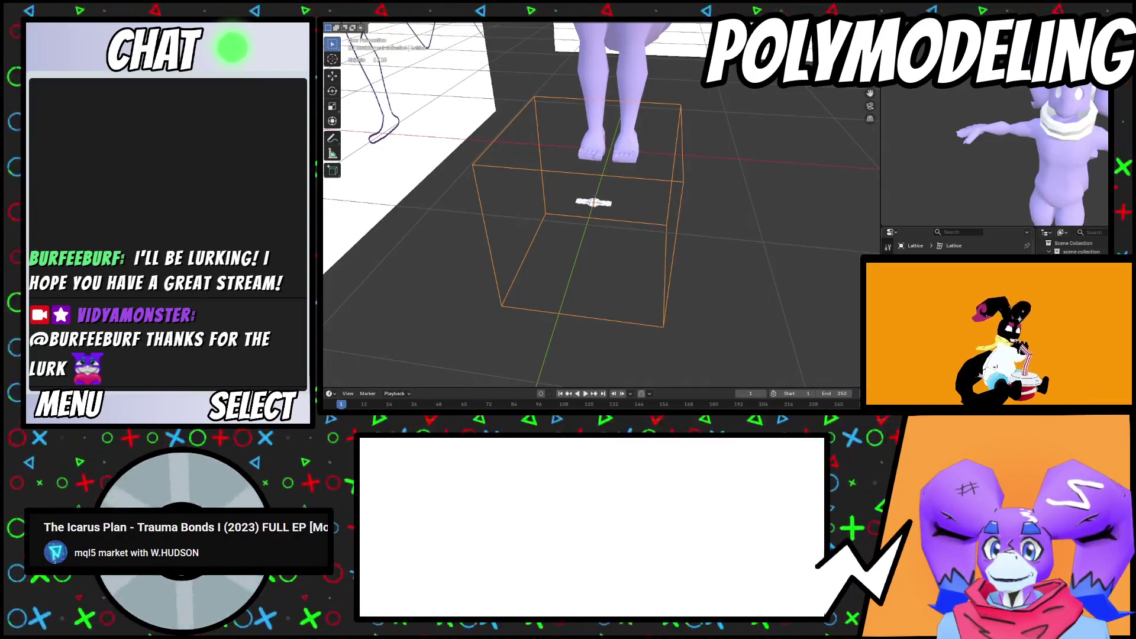
key("s")
key("z")
key("0")
key("Return")
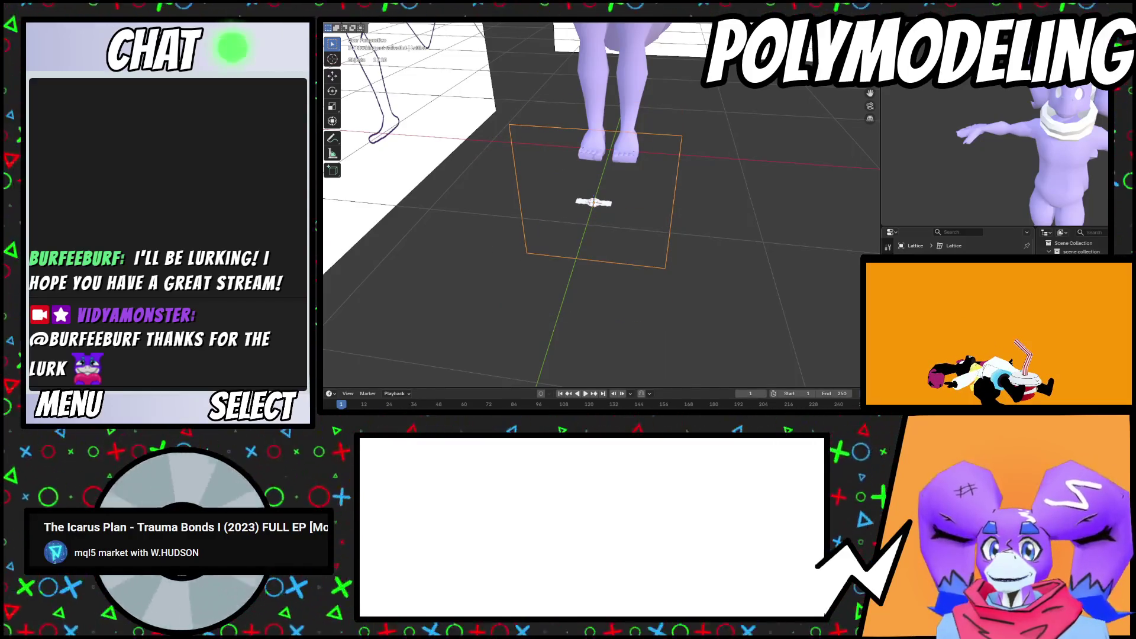
key("ctrl+z")
key("ctrl+shift+z")
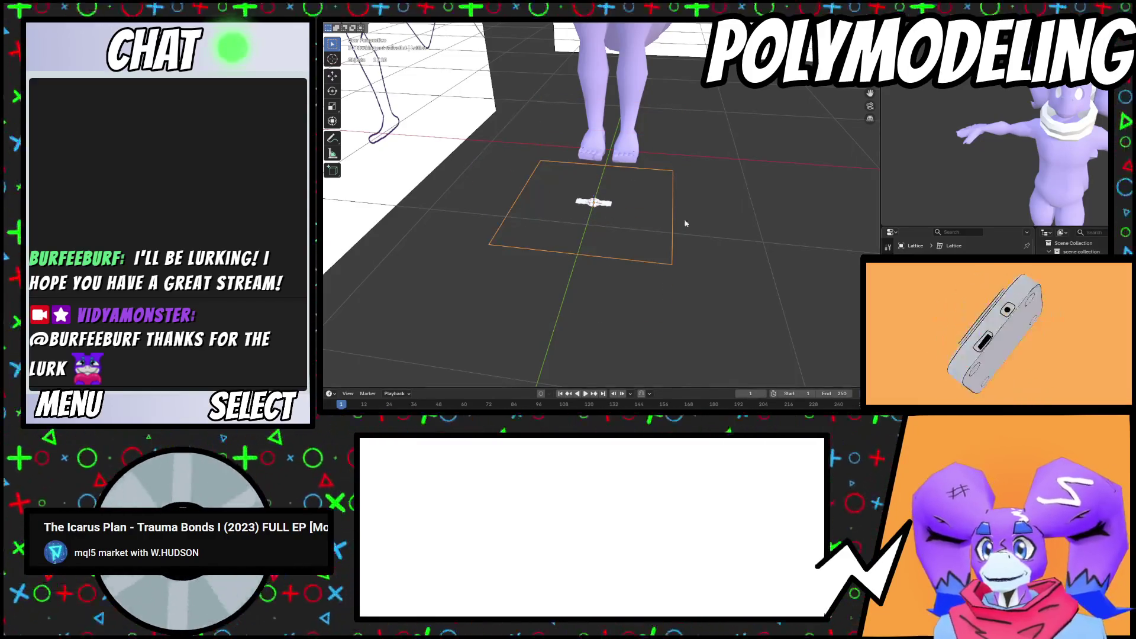
key("KP_Decimal")
key("s")
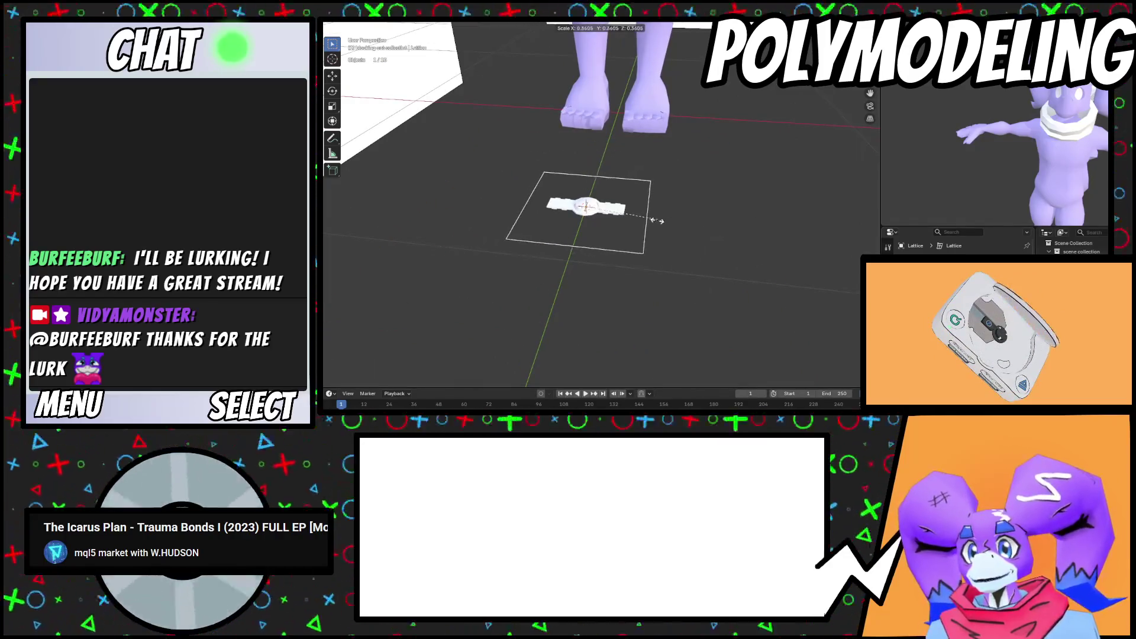
left_click(643, 218)
key("KP_Decimal")
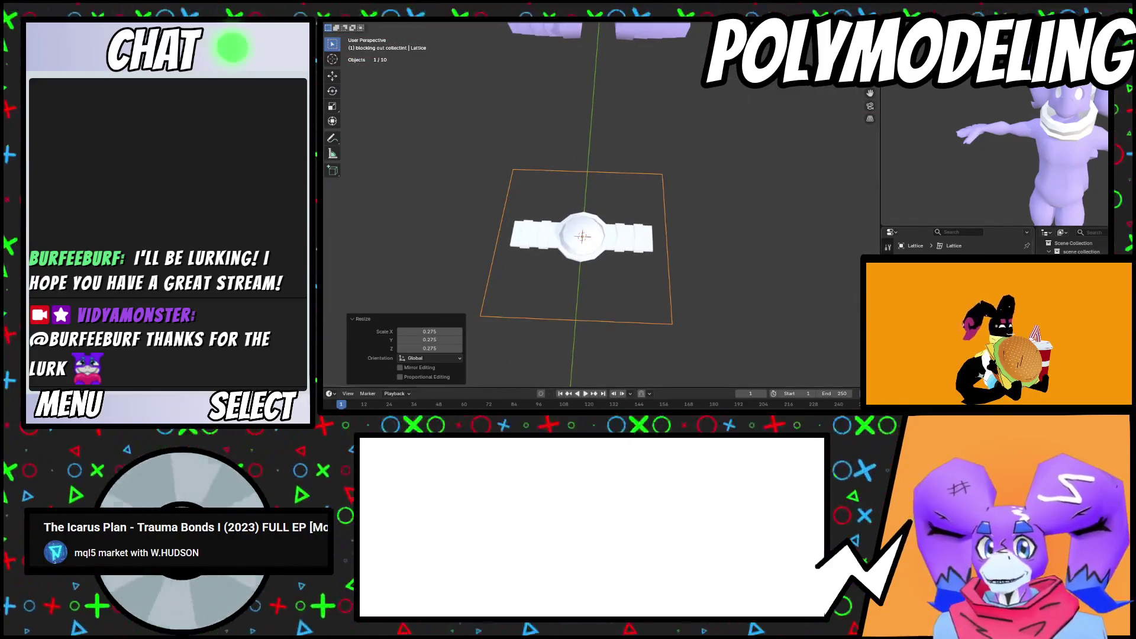
Parent the lattice to the clasp with Ctrl+P
key("s")
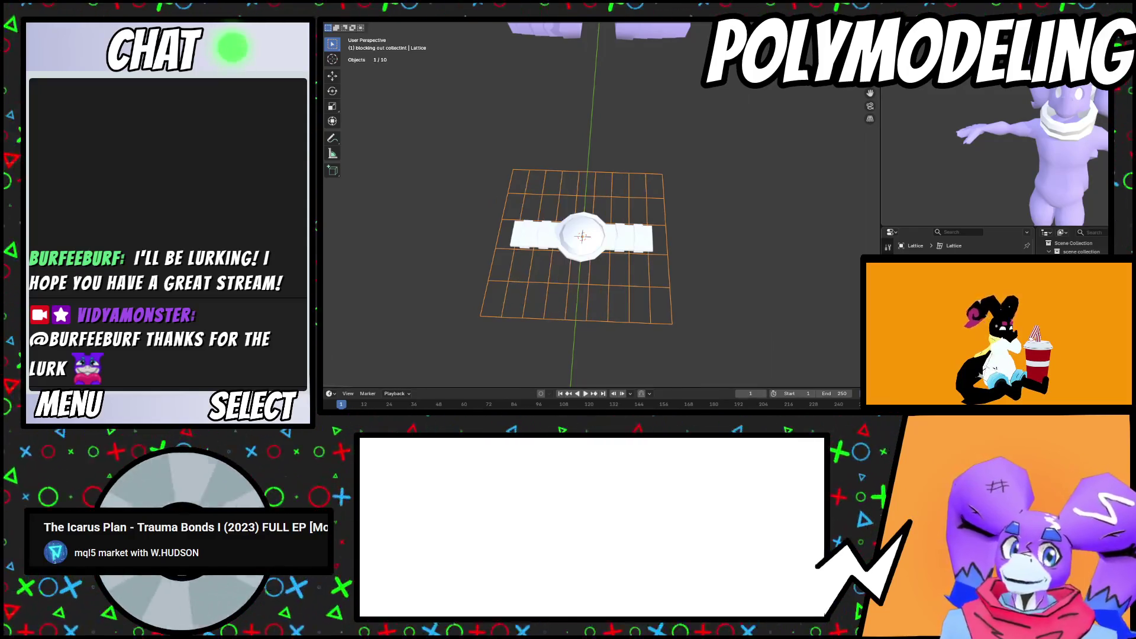
left_click(656, 252)
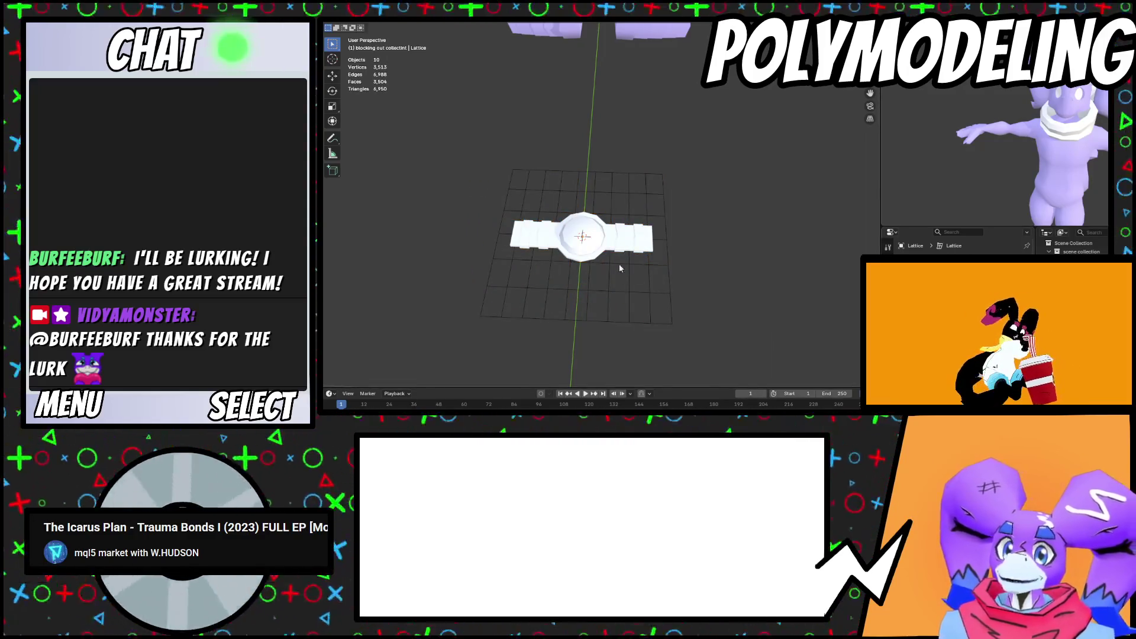
scroll(616, 246, "up", 3)
left_click(673, 217)
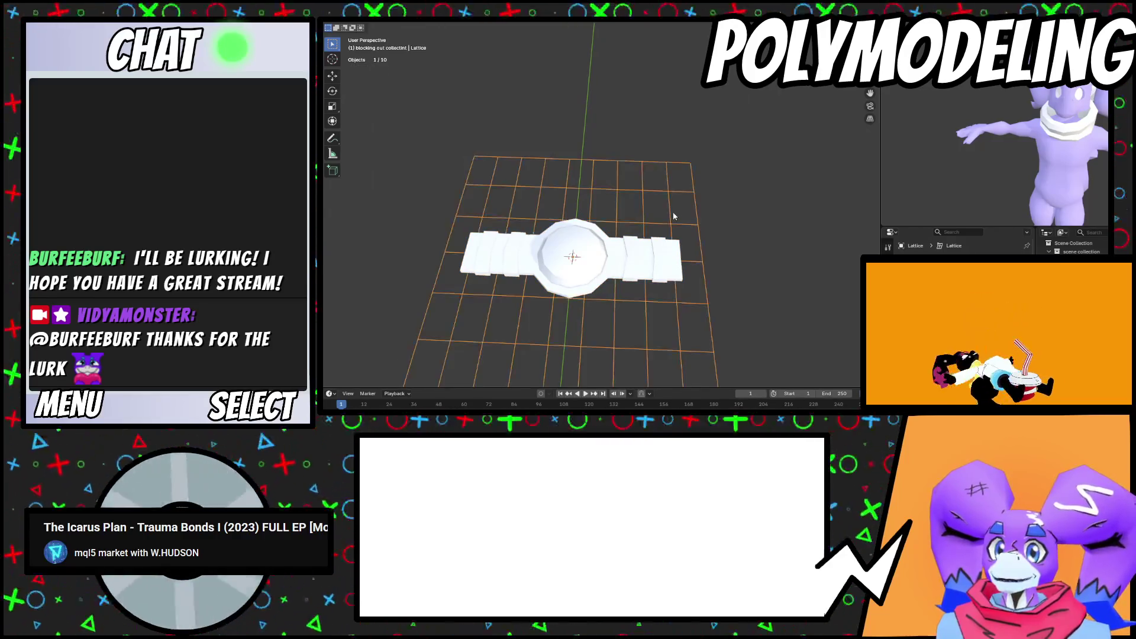
left_click(556, 240, "shift")
key("ctrl+p")
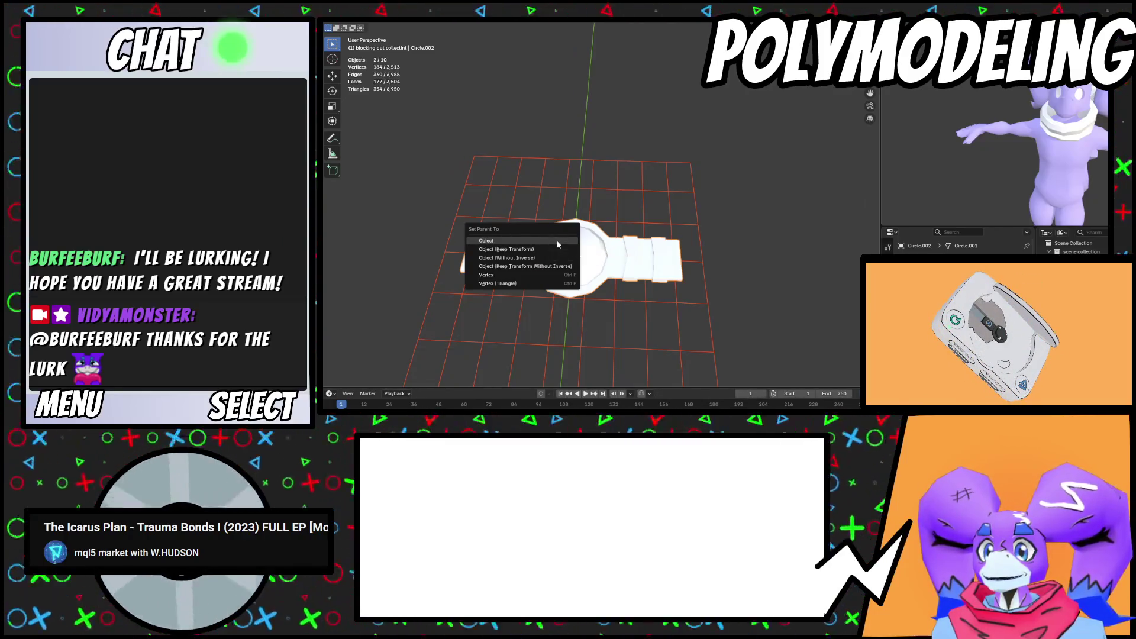
left_click(556, 241)
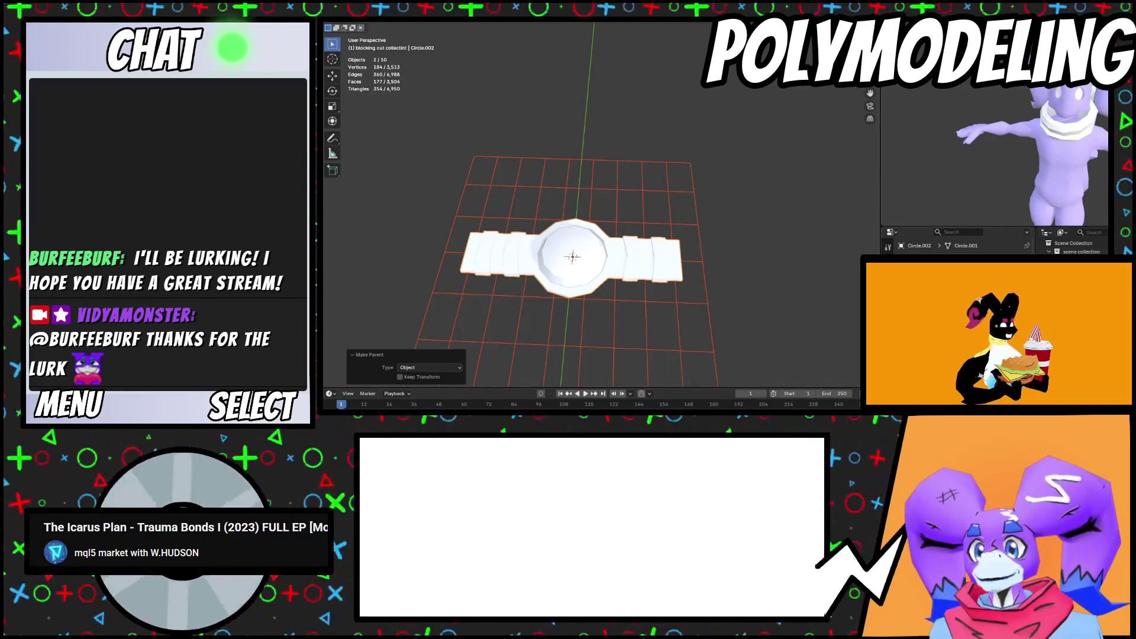
Give the clasp a Lattice modifier using the lattice as its deforming object
left_click(669, 272)
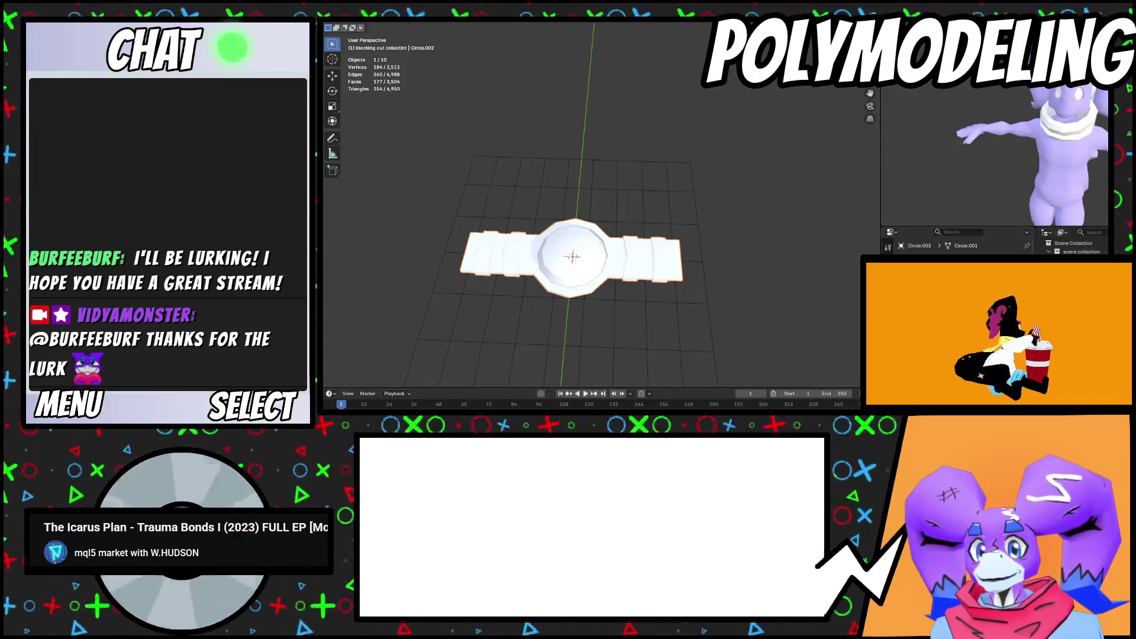
key("shift+a")
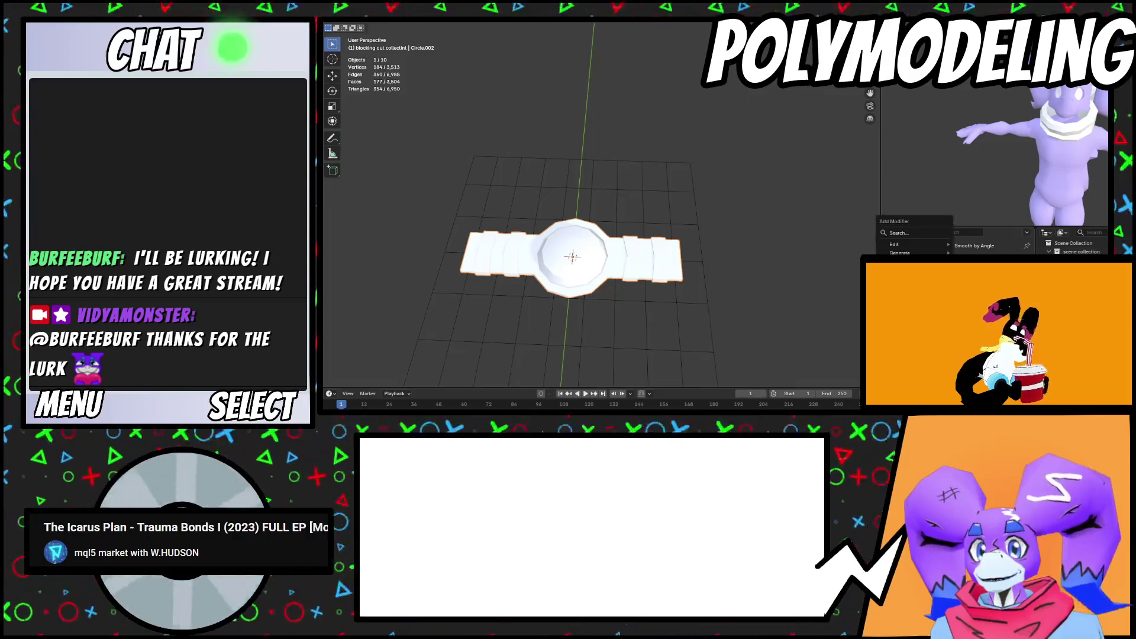
type("lattice")
key("Return")
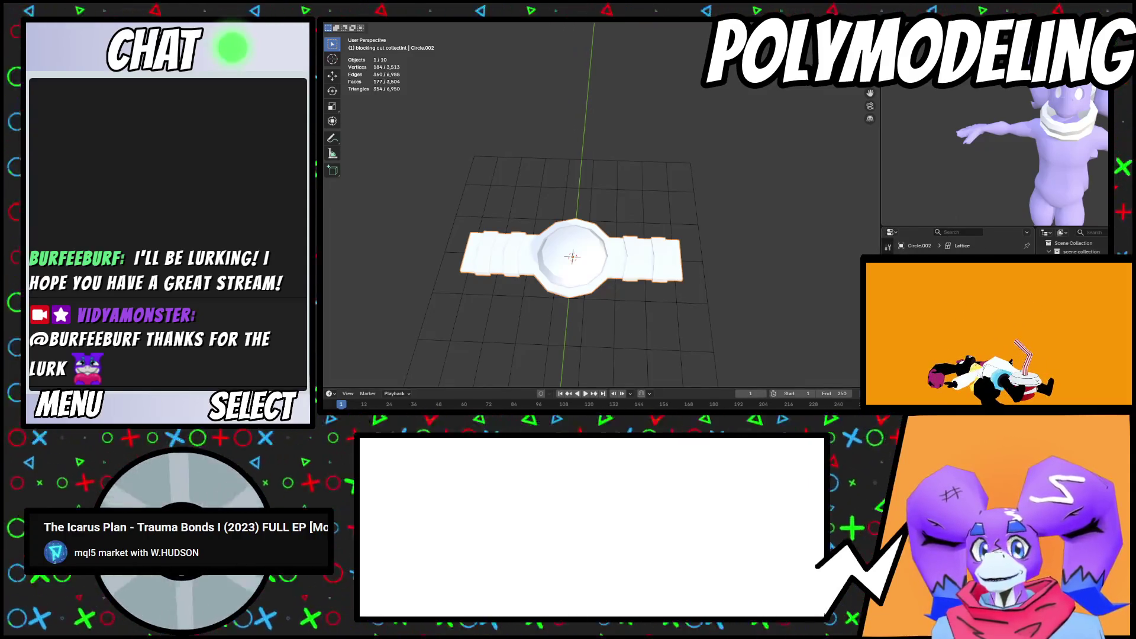
left_click(675, 172)
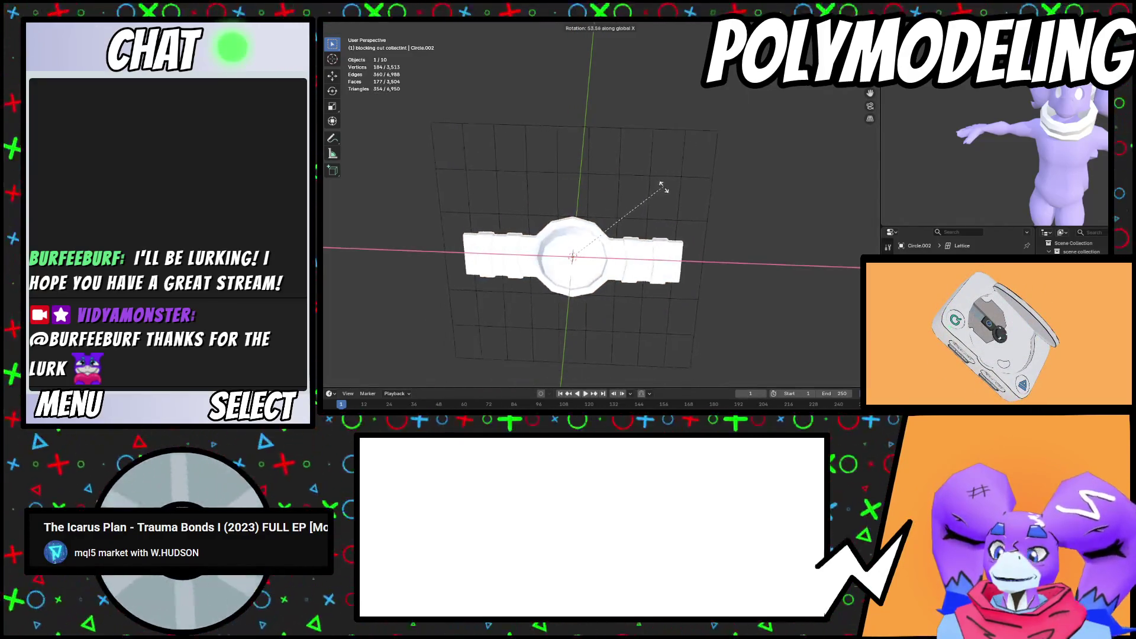
scroll(669, 219, "down", 3)
Rotate the clasp 76.1° about X so it stands upright
key("s")
key("r")
key("x")
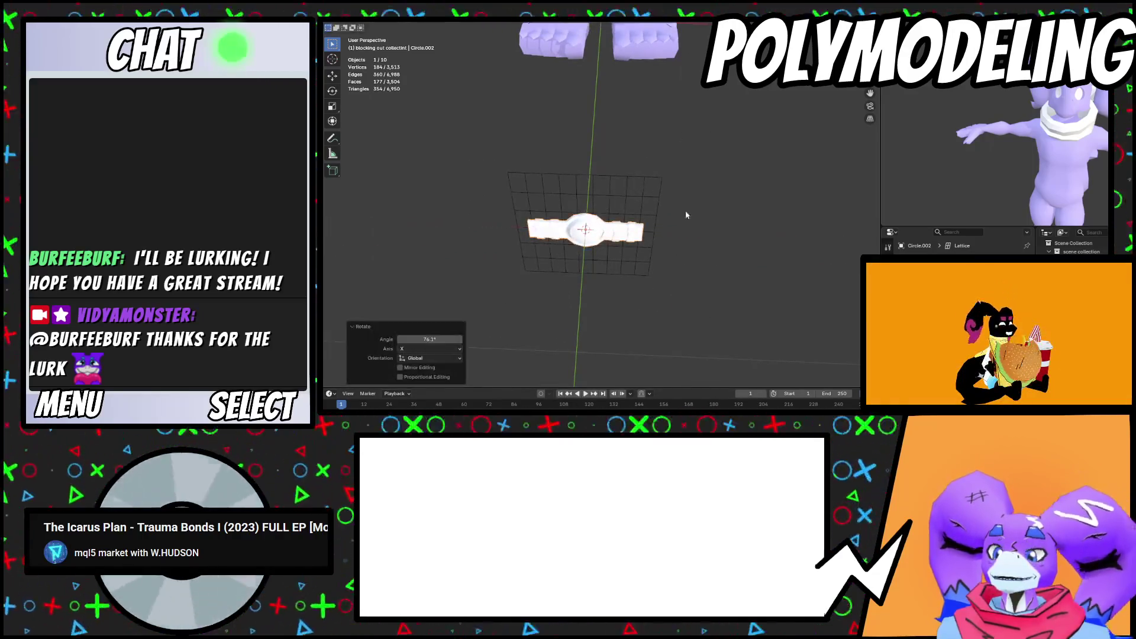
left_click(685, 209)
middle_click_drag(685, 210, 648, 222)
Move the clasp up onto the upper torso and resize it to 1.305
key("g")
key("Return")
mouse_move(591, 248)
middle_mouse_down()
mouse_move(630, 279)
mouse_move(689, 266)
mouse_move(698, 240)
middle_mouse_up()
key("g")
key("s")
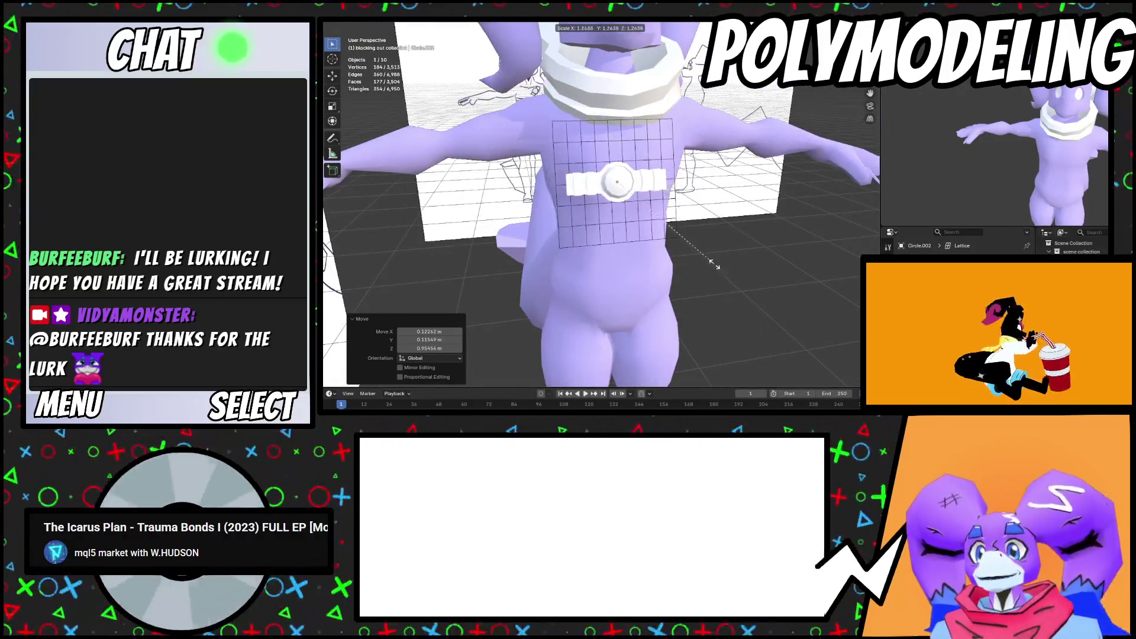
right_click(710, 263)
key("z")
key("z")
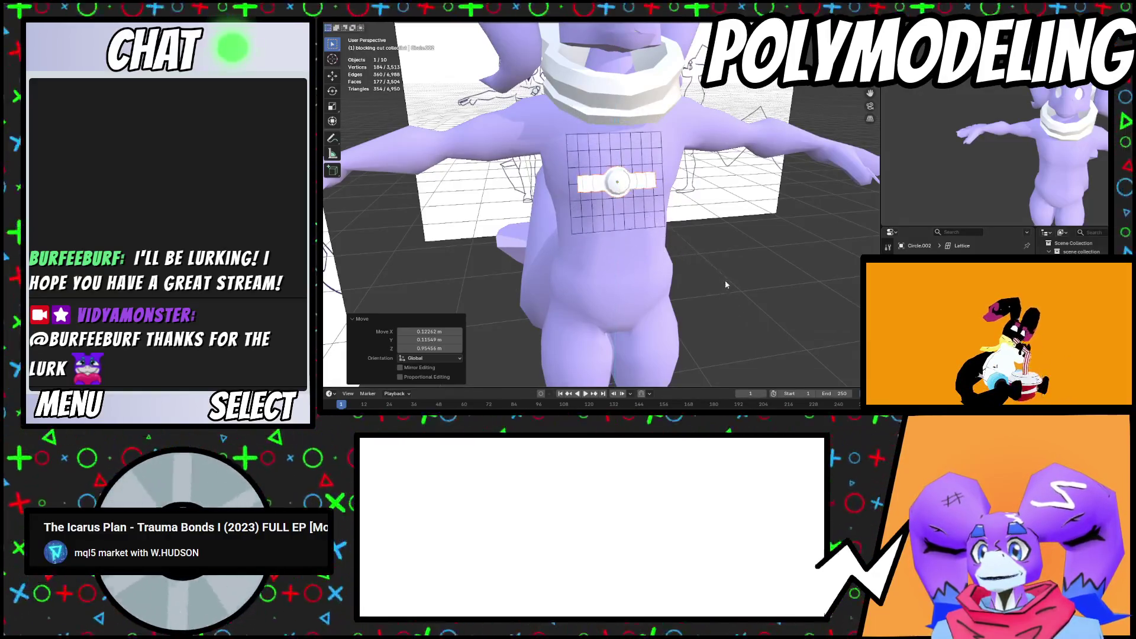
scroll(725, 282, "up", 2)
left_click(760, 317)
key("g")
left_click(770, 272)
Tilt the clasp about 24.6°, adjust its position on the chest, and rescale to 1.038
mouse_move(769, 272)
middle_mouse_down()
mouse_move(725, 253)
mouse_move(733, 237)
mouse_move(763, 284)
middle_mouse_up()
key("r")
left_click(792, 326)
key("s")
left_click(781, 332)
mouse_move(781, 331)
middle_mouse_down()
mouse_move(527, 247)
mouse_move(635, 266)
mouse_move(715, 298)
middle_mouse_up()
key("g")
left_click(761, 319)
key("g")
left_click(636, 271)
key("s")
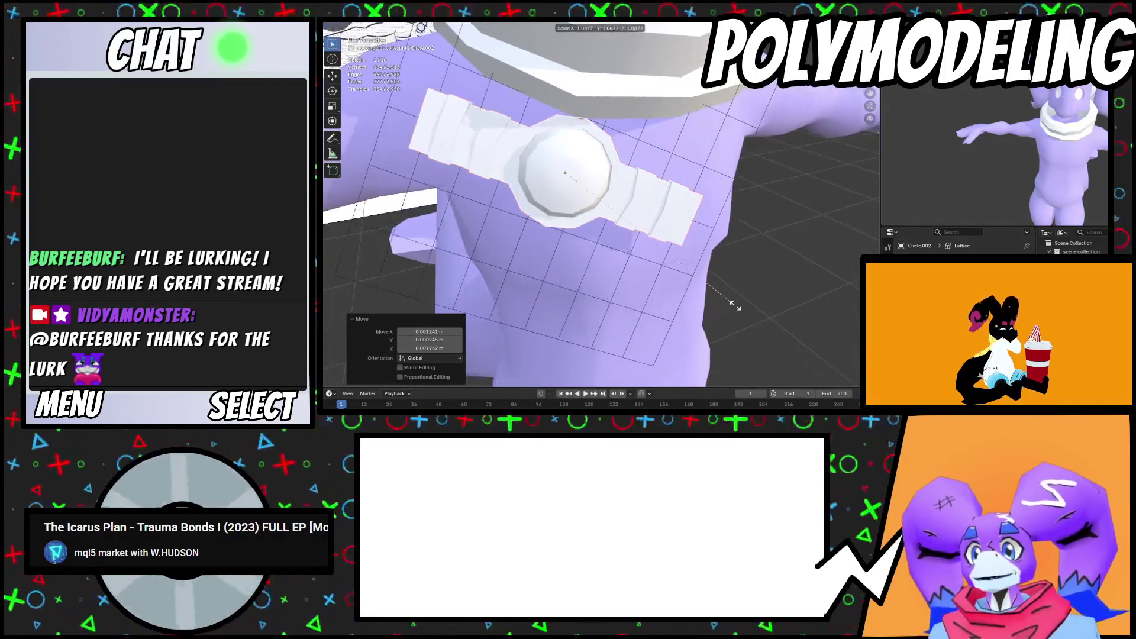
left_click(726, 299)
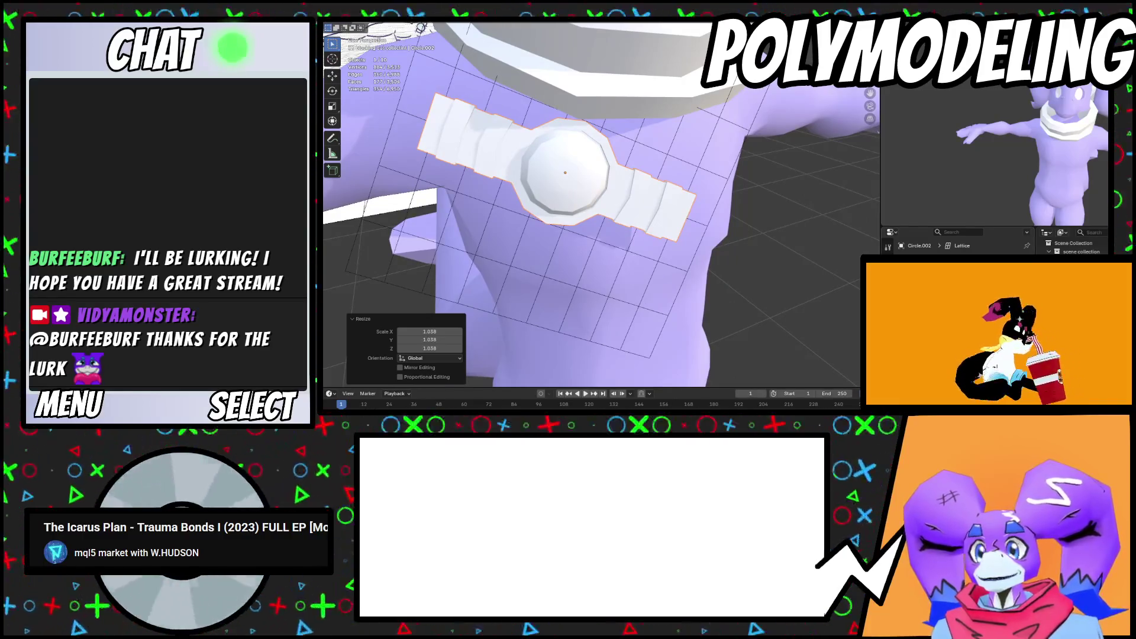
Add a Shrinkwrap modifier to the lattice
left_click(688, 265)
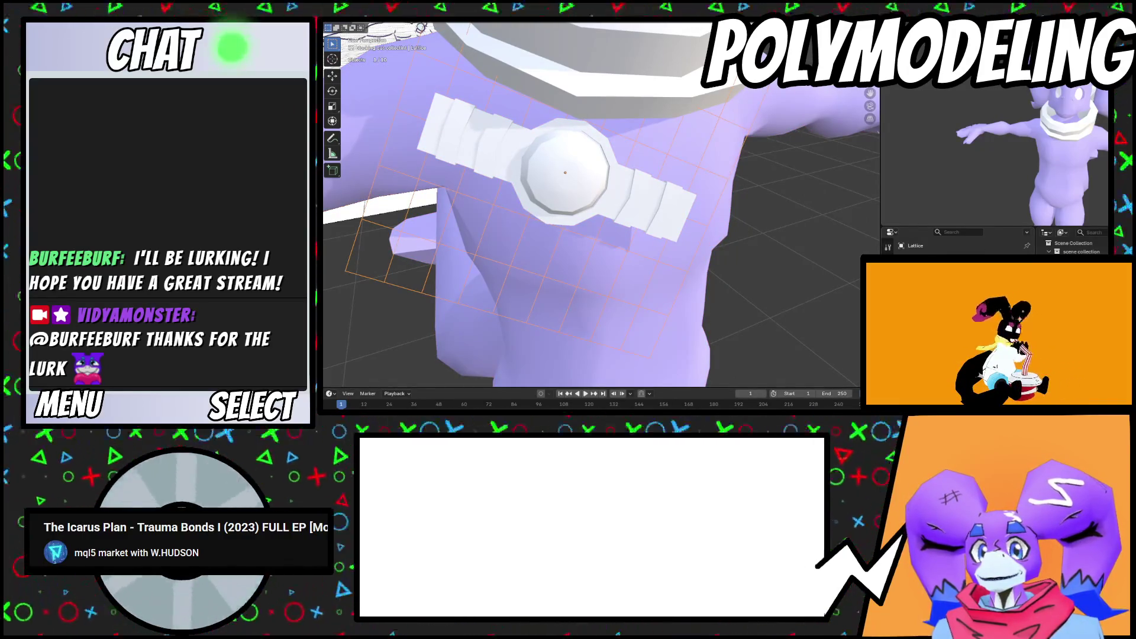
key("shift+a")
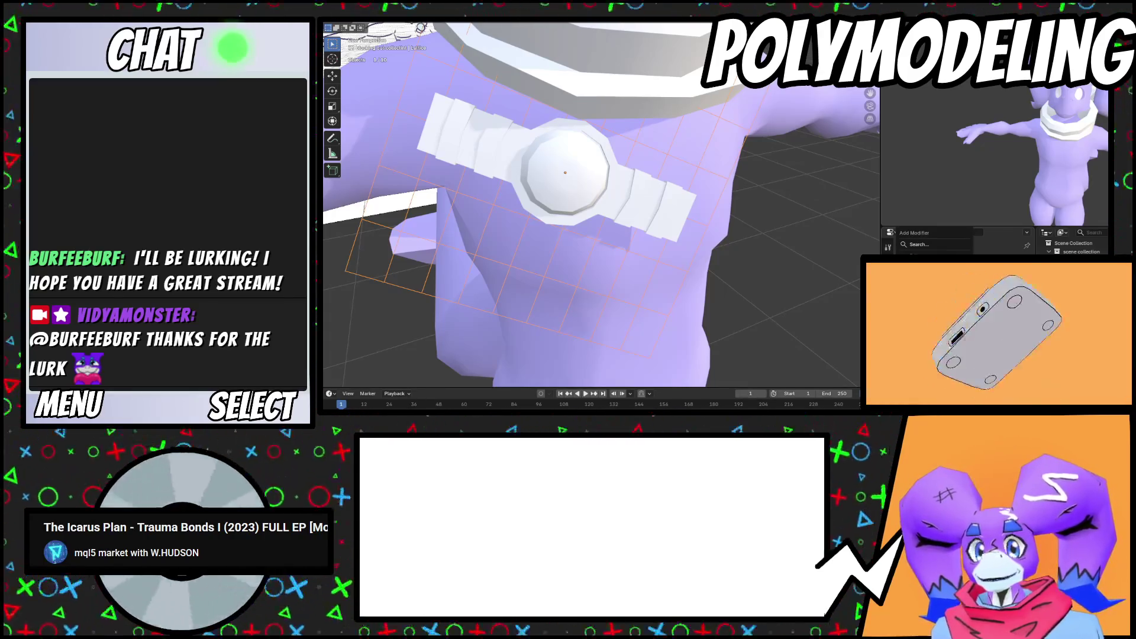
type("shrinkwrap")
key("Return")
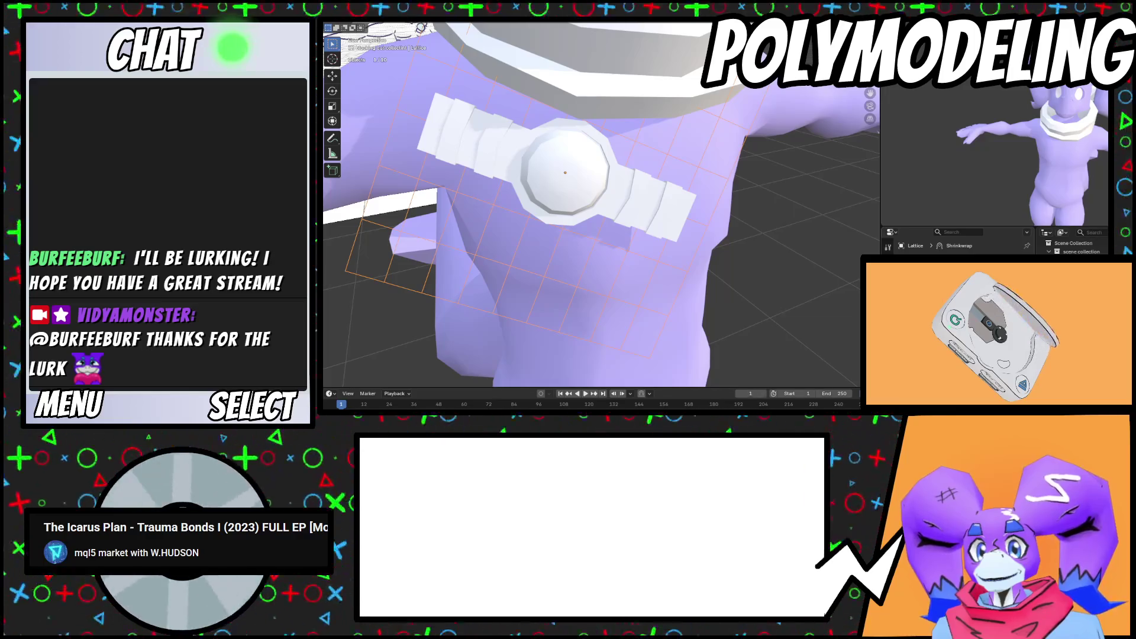
Wrap the lattice onto the body surface and orbit around the chest to check the fit
mouse_move(734, 207)
middle_mouse_down()
mouse_move(728, 228)
mouse_move(681, 227)
middle_mouse_up()
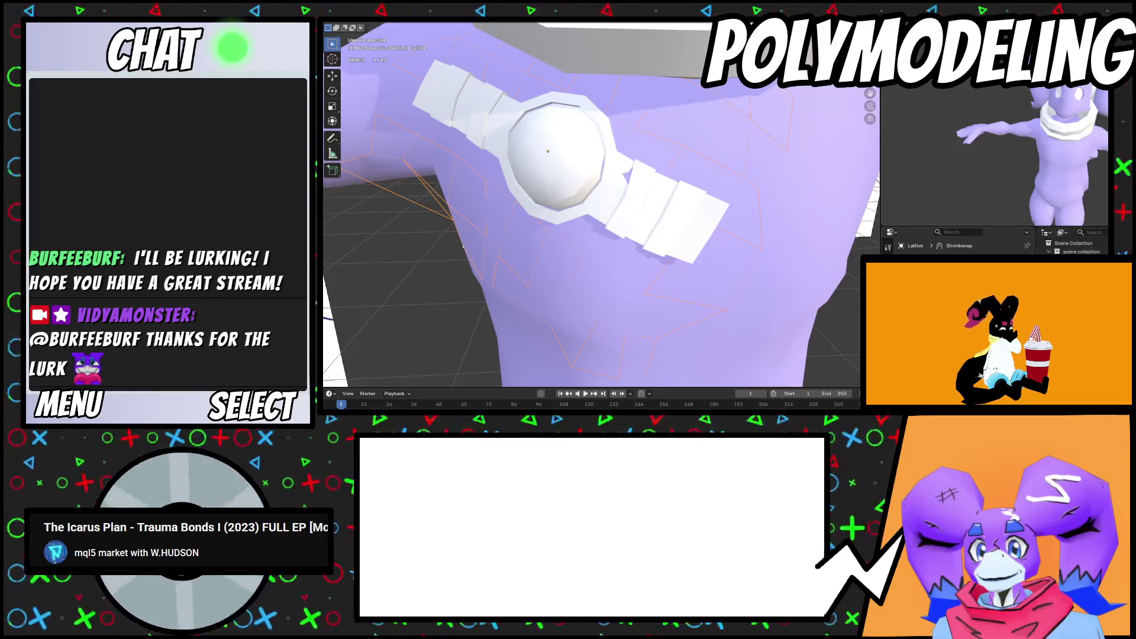
key("ctrl+z")
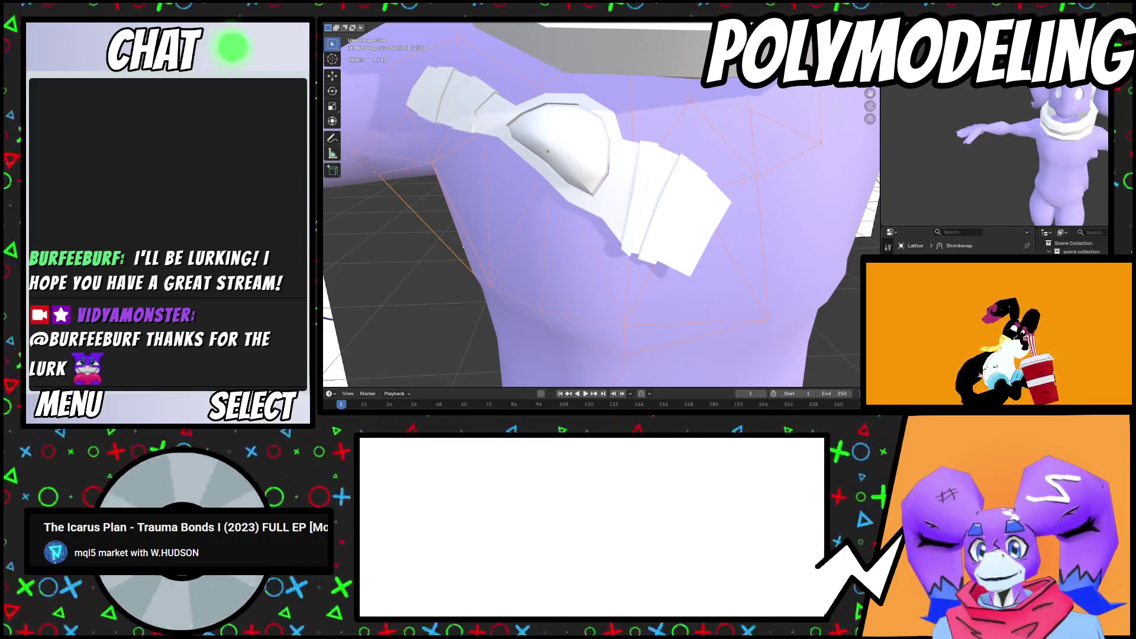
mouse_move(463, 245)
middle_mouse_down()
mouse_move(730, 233)
mouse_move(759, 250)
mouse_move(682, 215)
mouse_move(697, 220)
middle_mouse_up()
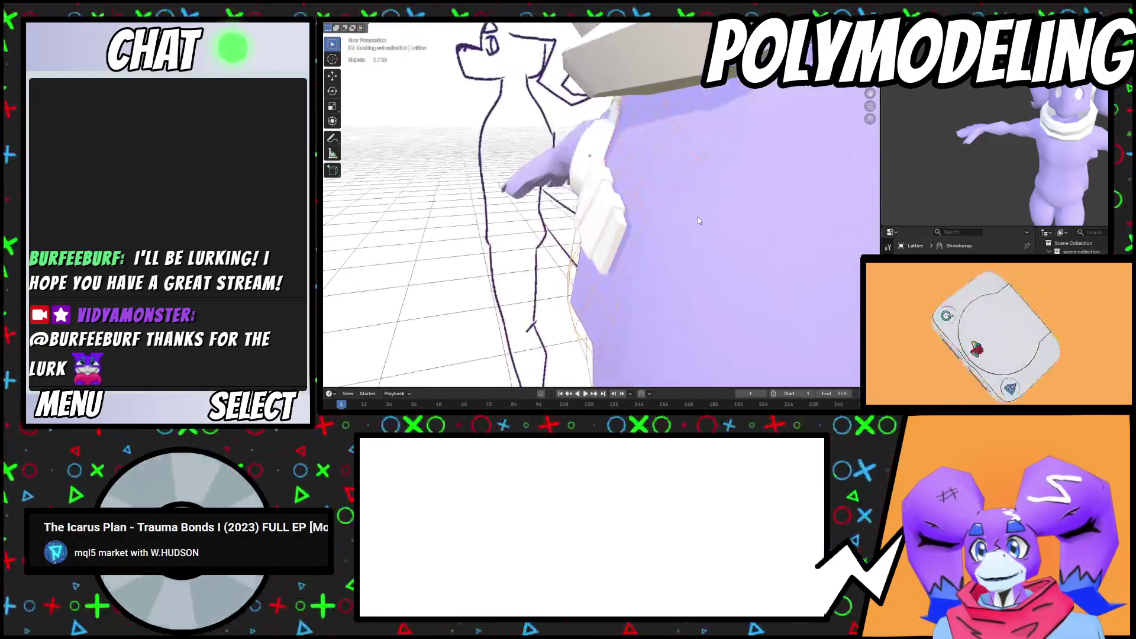
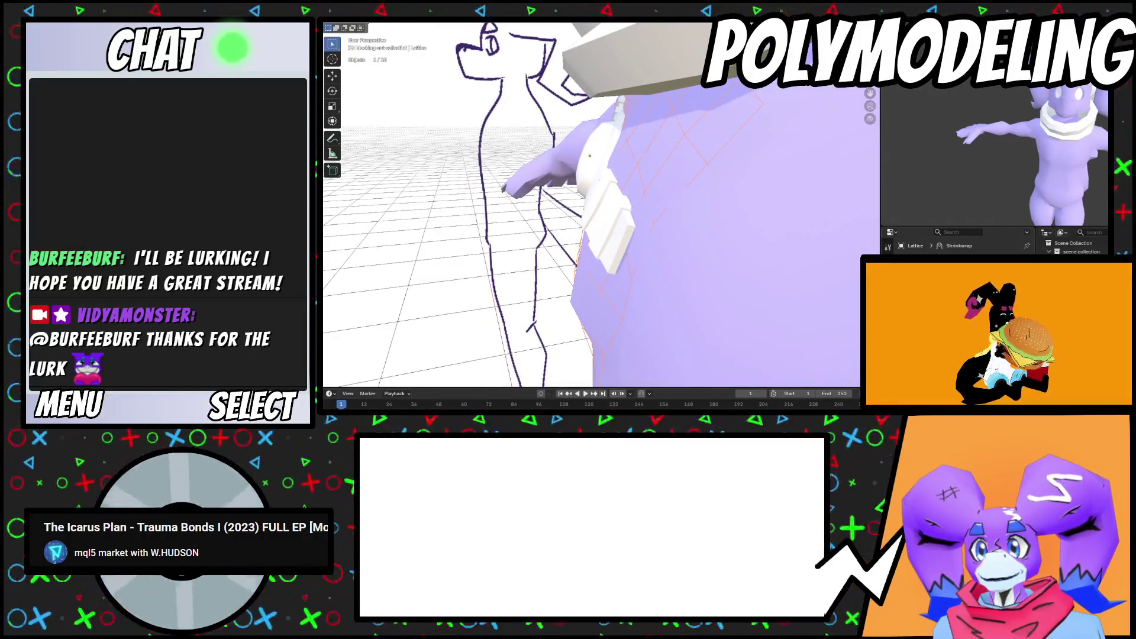
Select the round chest badge and narrow it along X, first to 0.780 and then further
mouse_move(698, 220)
middle_mouse_down()
mouse_move(739, 265)
mouse_move(693, 274)
mouse_move(692, 263)
mouse_move(754, 264)
mouse_move(660, 259)
mouse_move(671, 236)
mouse_move(732, 260)
middle_mouse_up()
left_click(738, 266)
key("s")
key("x")
left_click(686, 269)
key("s")
key("x")
left_click(692, 263)
In Edit Mode, move the badge onto the chest, shrink it to 0.857, then enlarge it to 1.054
key("Tab")
key("Tab")
key("g")
left_click(706, 246)
key("s")
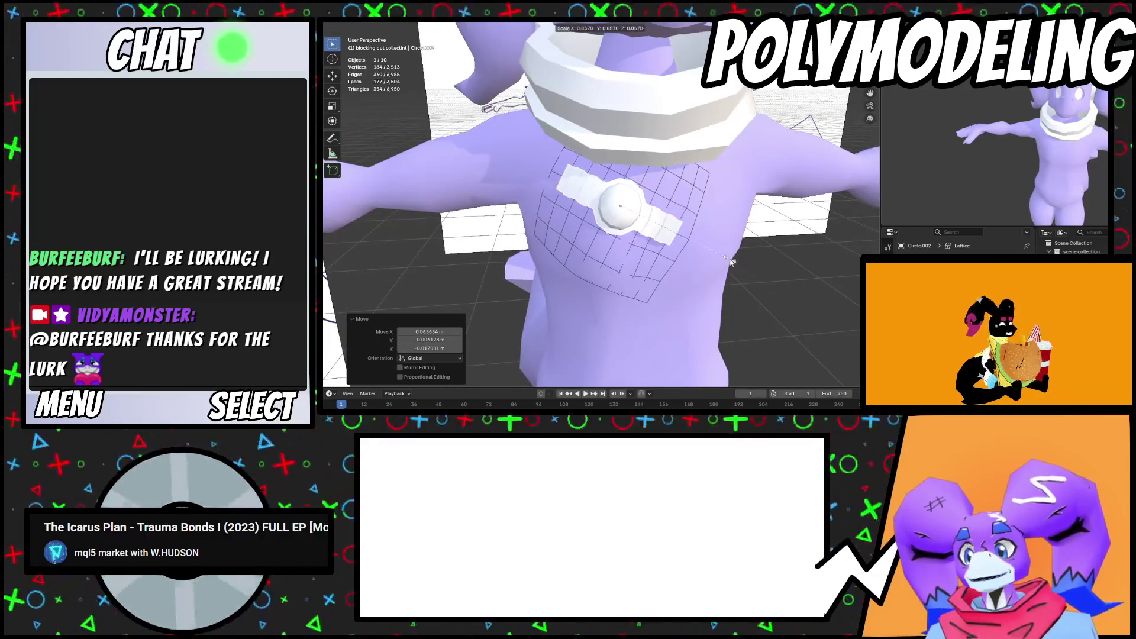
left_click(733, 261)
scroll(733, 260, "up", 4)
key("r")
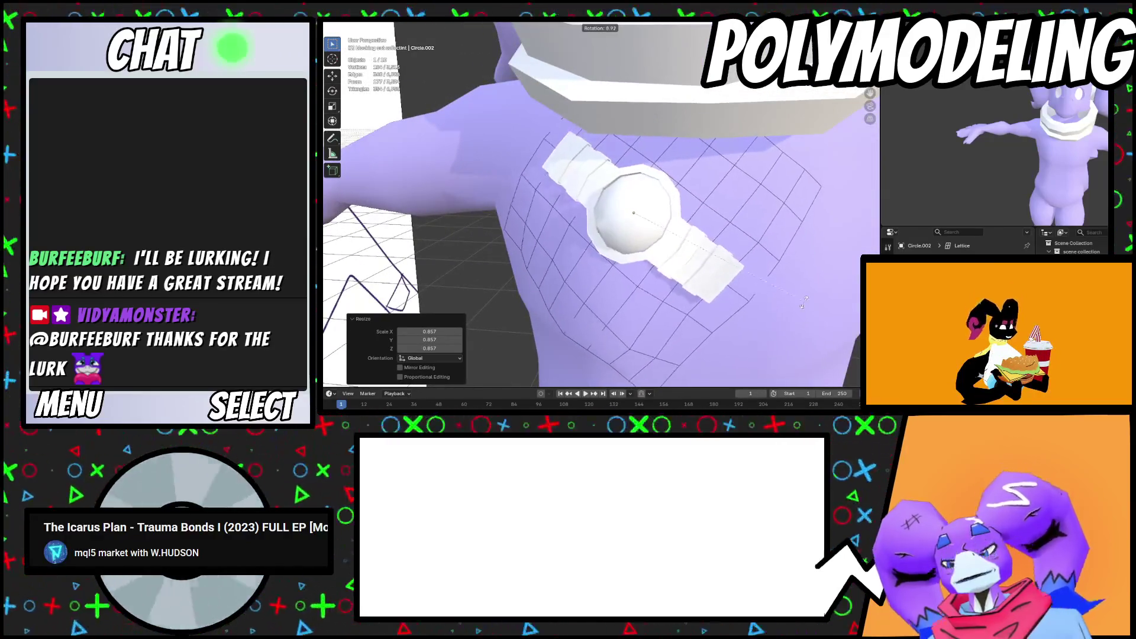
right_click(803, 303)
key("g")
left_click(778, 301)
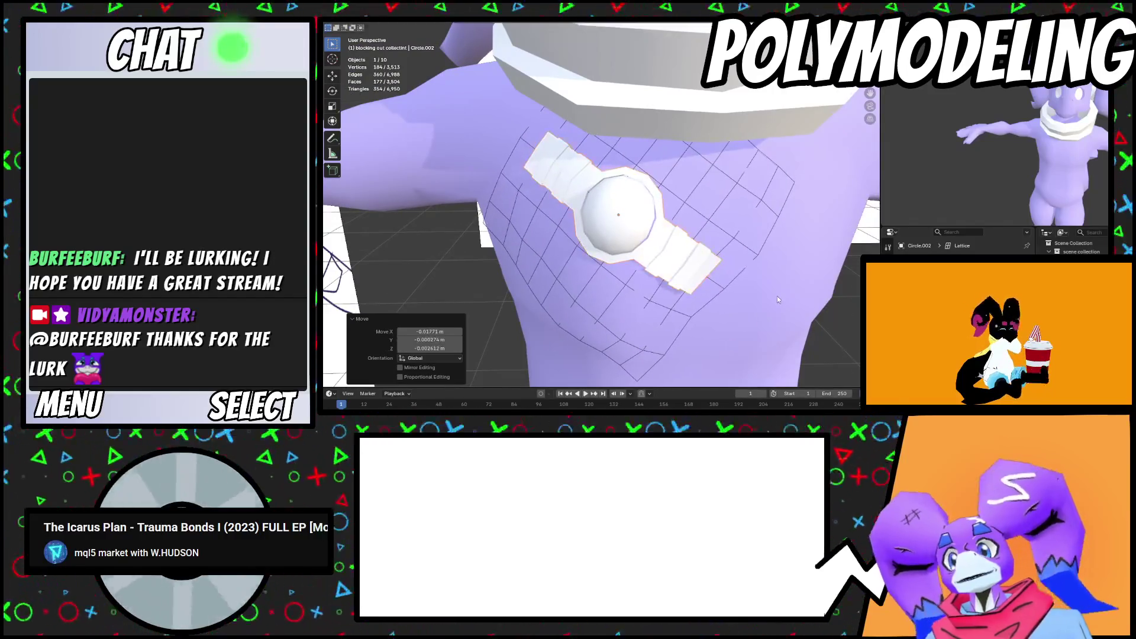
key("s")
left_click(740, 268)
scroll(740, 267, "down", 3)
Orbit around the chest to inspect the badge's placement, then select the badge again
mouse_move(740, 267)
middle_mouse_down()
mouse_move(668, 279)
mouse_move(717, 271)
mouse_move(687, 274)
mouse_move(695, 283)
mouse_move(659, 263)
mouse_move(636, 194)
mouse_move(691, 233)
mouse_move(735, 243)
mouse_move(668, 271)
mouse_move(628, 272)
middle_mouse_up()
scroll(694, 286, "up", 3)
scroll(628, 272, "down", 8)
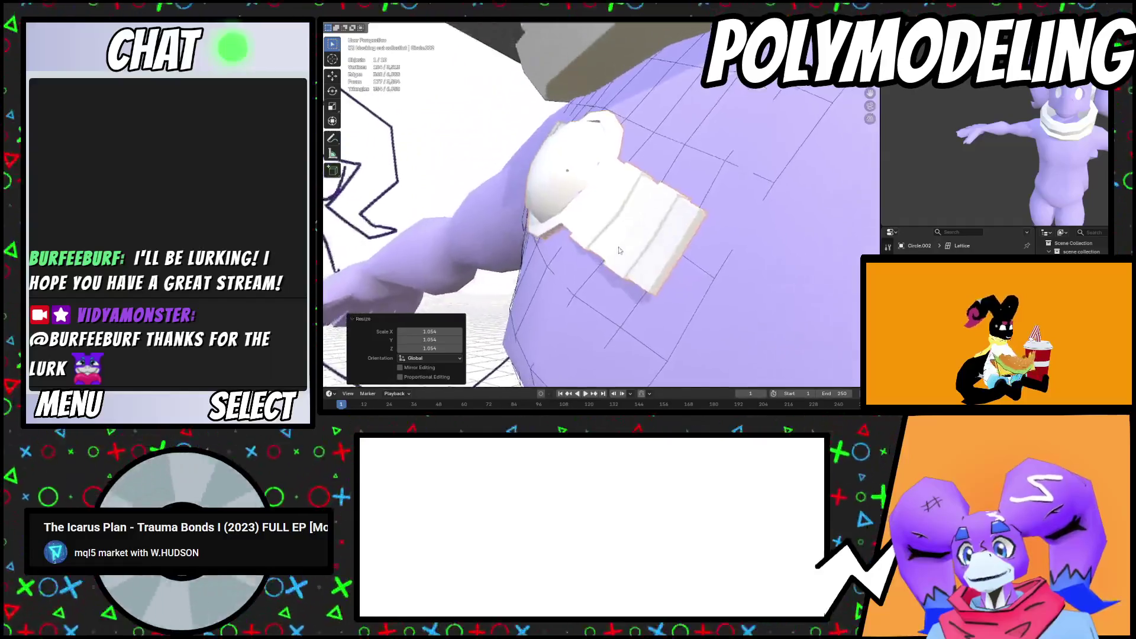
left_click(776, 282)
scroll(722, 262, "up", 3)
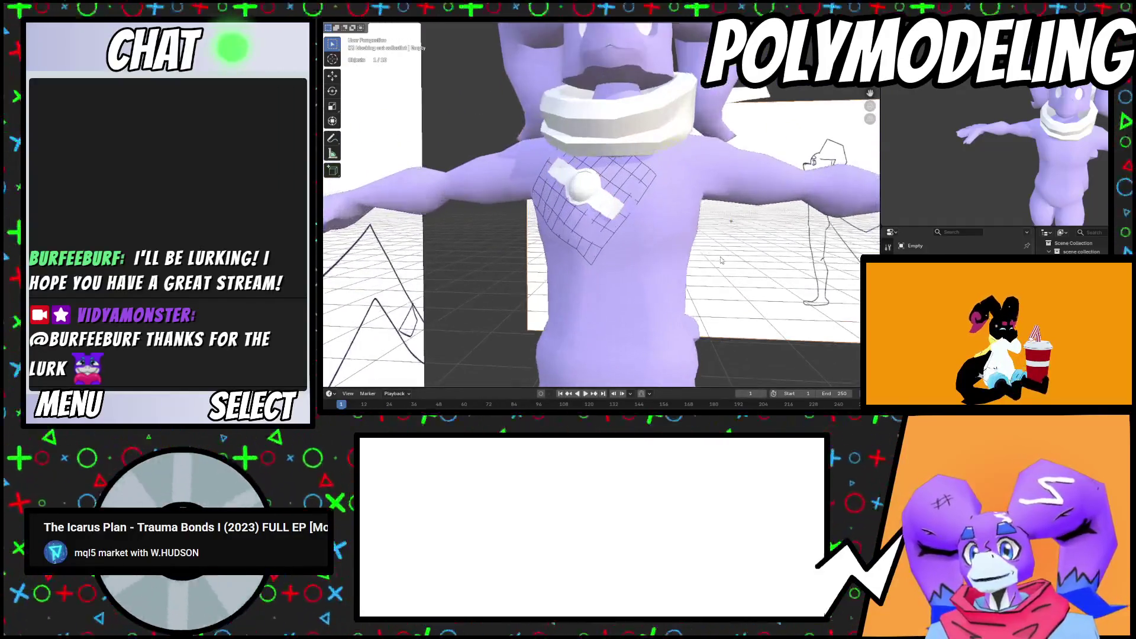
left_click(633, 175)
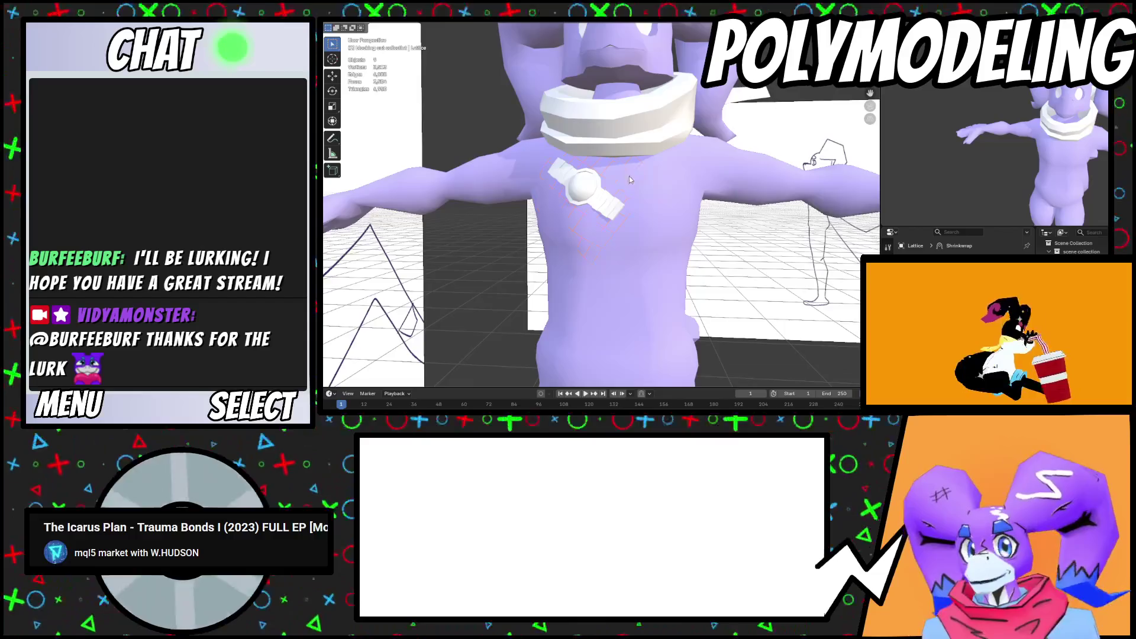
scroll(631, 176, "up", 3)
mouse_move(635, 176)
middle_mouse_down()
mouse_move(618, 184)
mouse_move(646, 193)
middle_mouse_up()
scroll(571, 169, "up", 4)
mouse_move(571, 168)
middle_mouse_down()
mouse_move(648, 240)
mouse_move(669, 234)
mouse_move(667, 188)
middle_mouse_up()
left_click(630, 222)
Edge-slide the badge's inner edge loop to sharpen its rim, then return to Object Mode
key("Tab")
scroll(630, 222, "up", 3)
left_click(641, 151, "alt")
middle_click_drag(641, 151, 696, 188)
key("g")
key("g")
left_click(696, 188)
key("Tab")
scroll(696, 188, "down", 5)
mouse_move(696, 188)
middle_mouse_down()
mouse_move(804, 239)
mouse_move(683, 218)
middle_mouse_up()
scroll(803, 238, "up", 4)
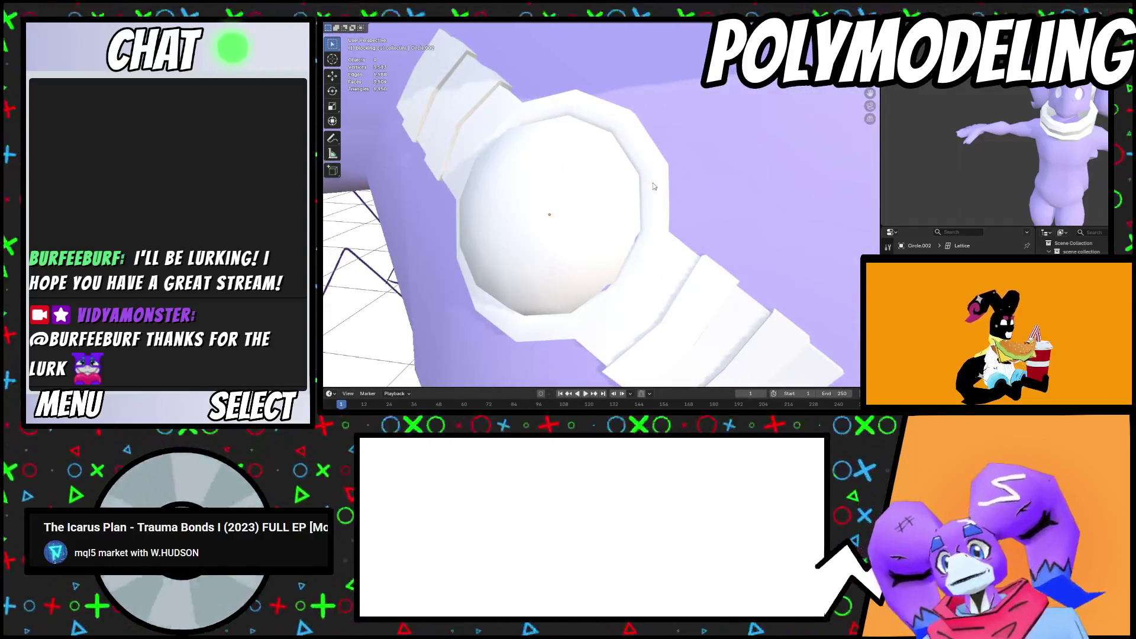
Apply an option from the Edge menu to the badge's inner rim loop
key("Tab")
scroll(633, 152, "up", 5)
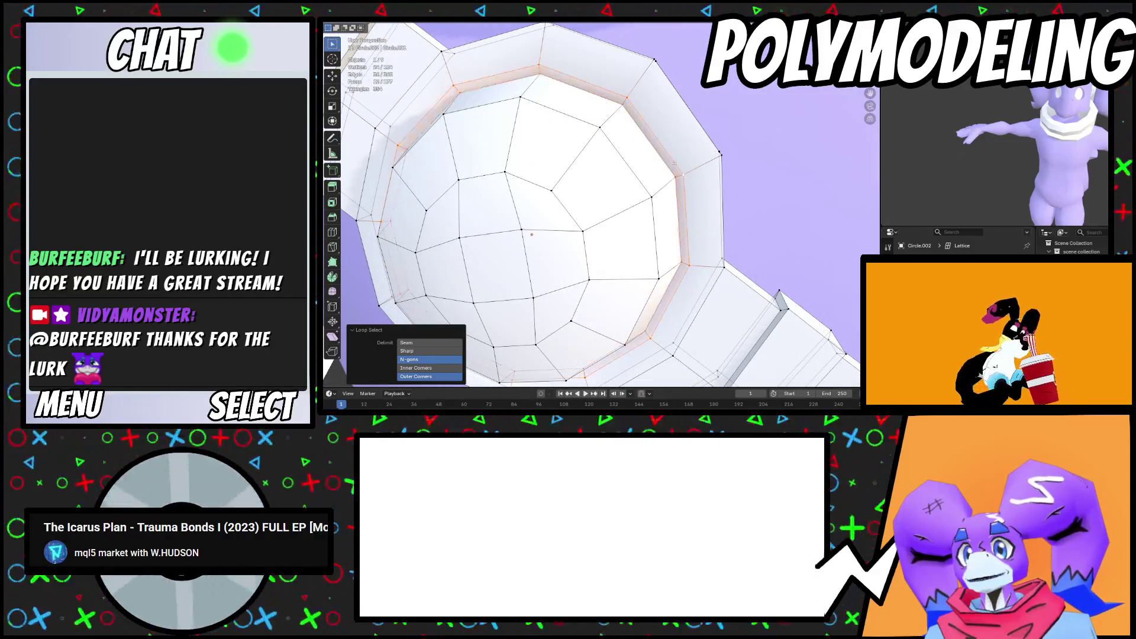
right_click(722, 187)
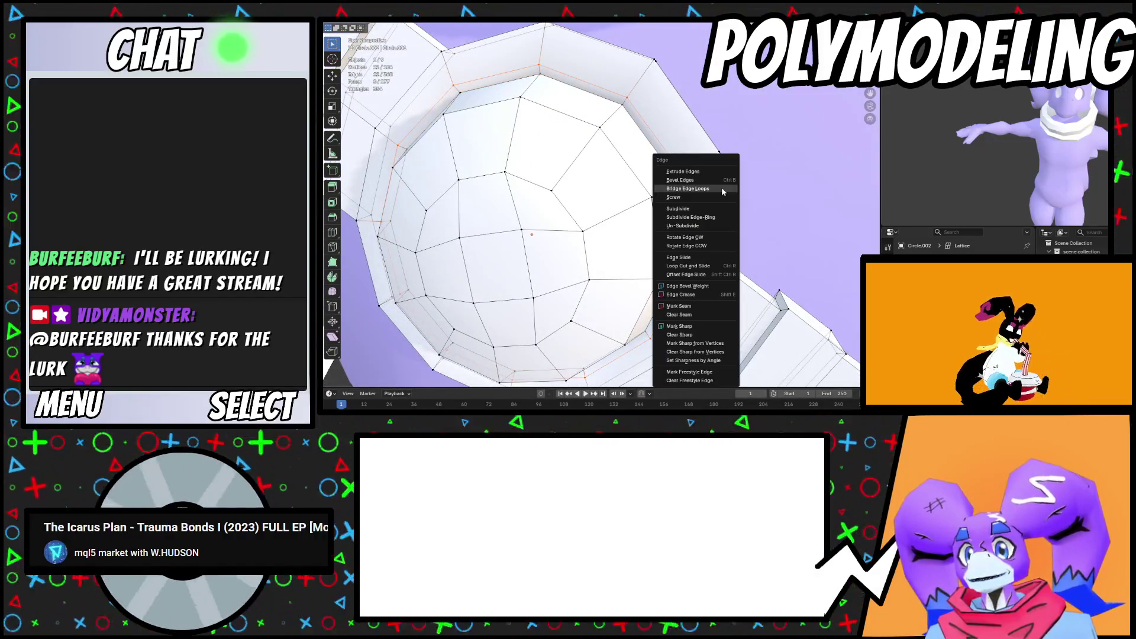
left_click(702, 304)
right_click(805, 201)
scroll(770, 225, "down", 10)
mouse_move(718, 247)
middle_mouse_down()
mouse_move(672, 246)
mouse_move(721, 258)
middle_mouse_up()
Leave Edit Mode and orbit out to a front view of the character's chest
key("Tab")
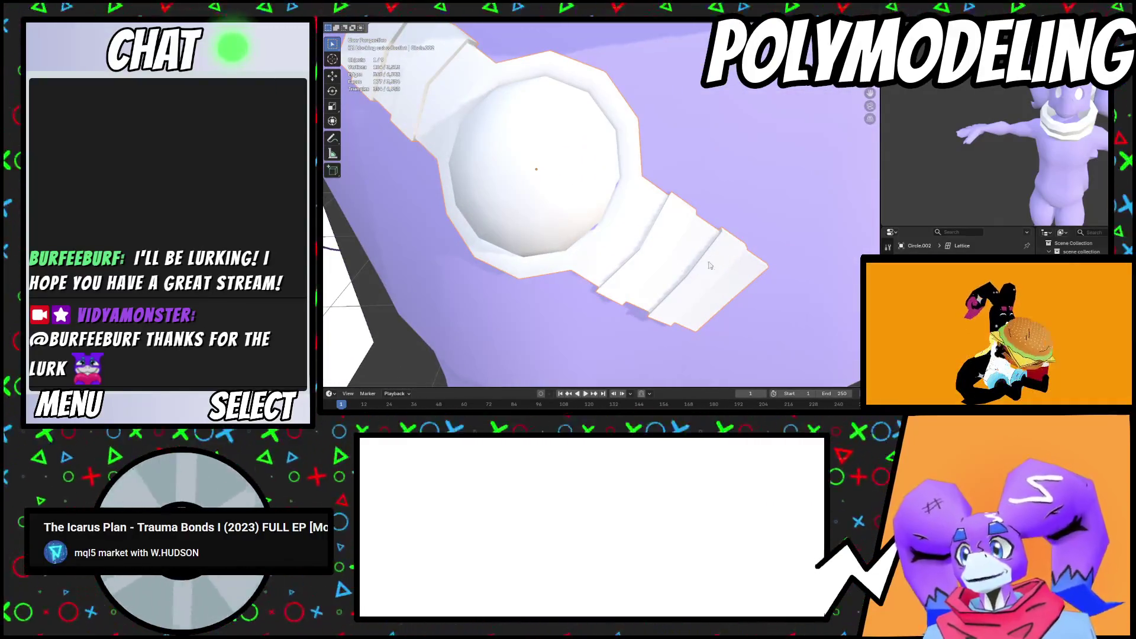
mouse_move(622, 182)
middle_mouse_down()
mouse_move(600, 237)
mouse_move(700, 233)
mouse_move(637, 237)
middle_mouse_up()
scroll(612, 204, "down", 6)
scroll(598, 242, "up", 2)
scroll(734, 231, "down", 5)
scroll(644, 191, "up", 6)
mouse_move(644, 191)
middle_mouse_down()
mouse_move(628, 222)
mouse_move(670, 234)
mouse_move(682, 223)
mouse_move(656, 221)
mouse_move(764, 252)
mouse_move(725, 257)
middle_mouse_up()
scroll(682, 223, "down", 5)
scroll(643, 220, "up", 5)
scroll(765, 252, "down", 5)
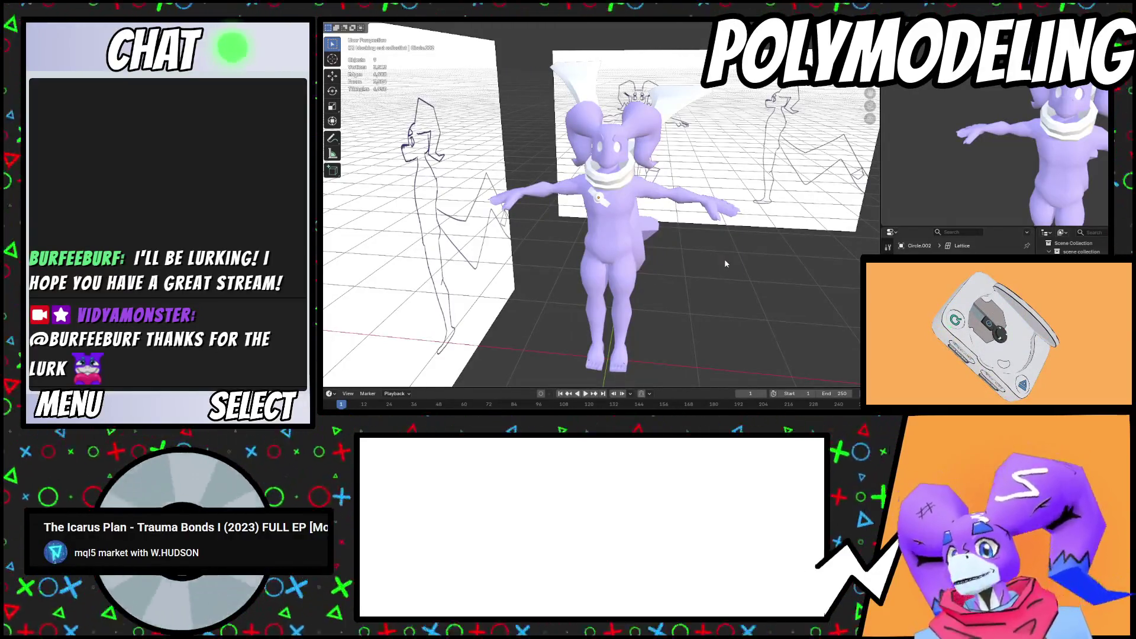
Apply All Transforms to the chest badge from its right-click Apply menu
scroll(724, 258, "up", 5)
mouse_move(724, 258)
middle_mouse_down()
mouse_move(739, 226)
mouse_move(665, 229)
mouse_move(699, 201)
mouse_move(645, 194)
mouse_move(708, 202)
middle_mouse_up()
scroll(711, 233, "down", 4)
scroll(690, 222, "up", 2)
scroll(664, 229, "up", 4)
scroll(649, 218, "up", 2)
scroll(649, 219, "down", 4)
scroll(699, 202, "up", 4)
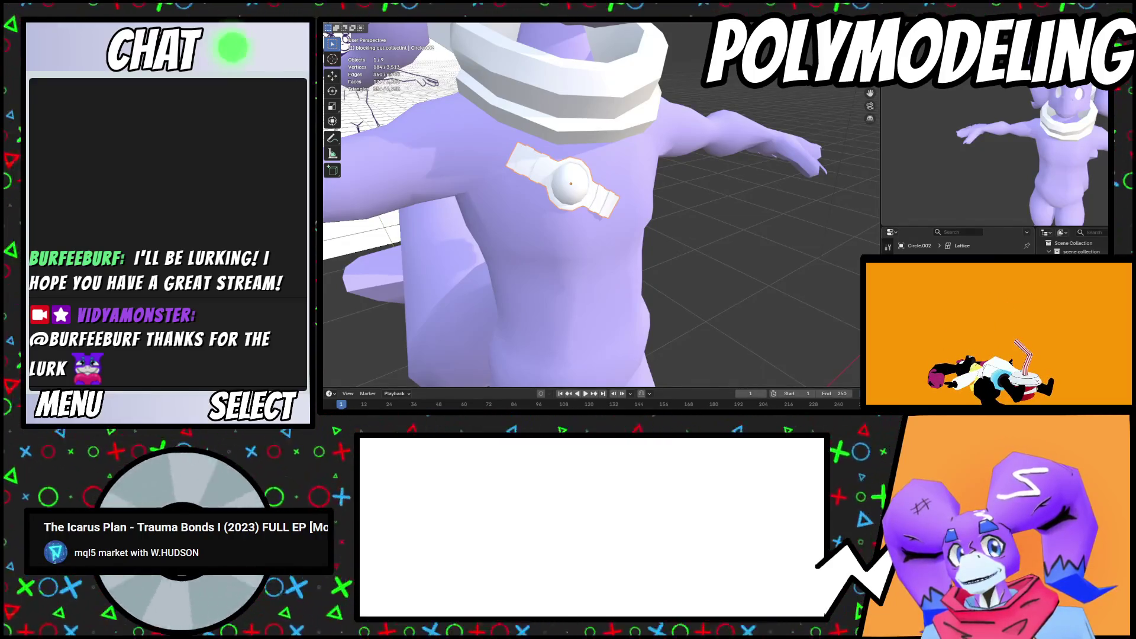
scroll(546, 156, "up", 5)
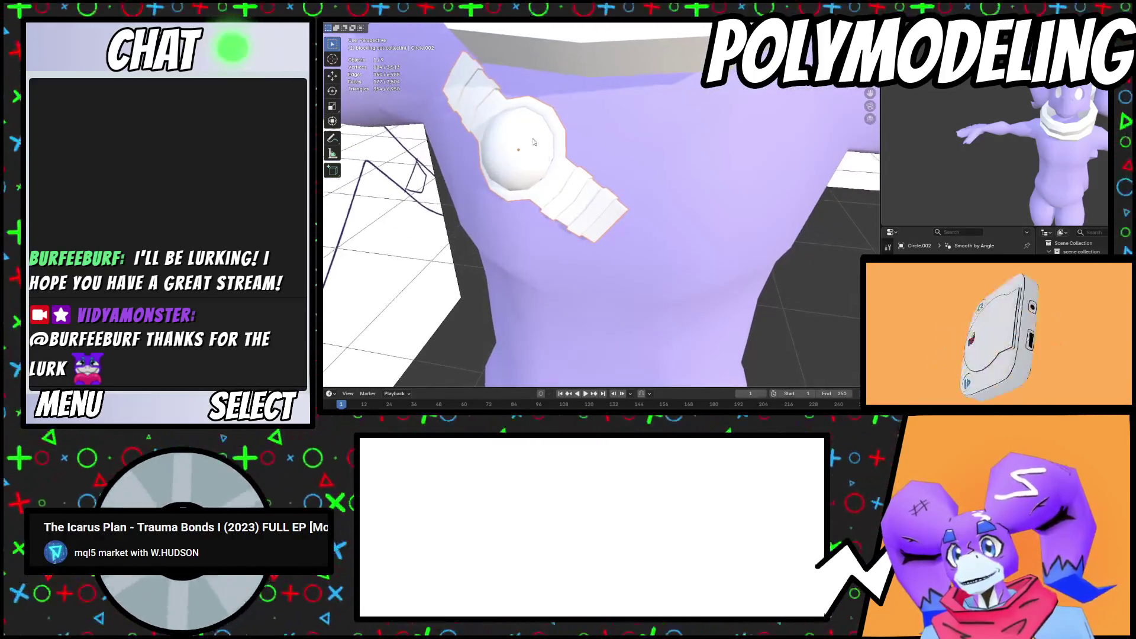
right_click(459, 37)
mouse_move(479, 65)
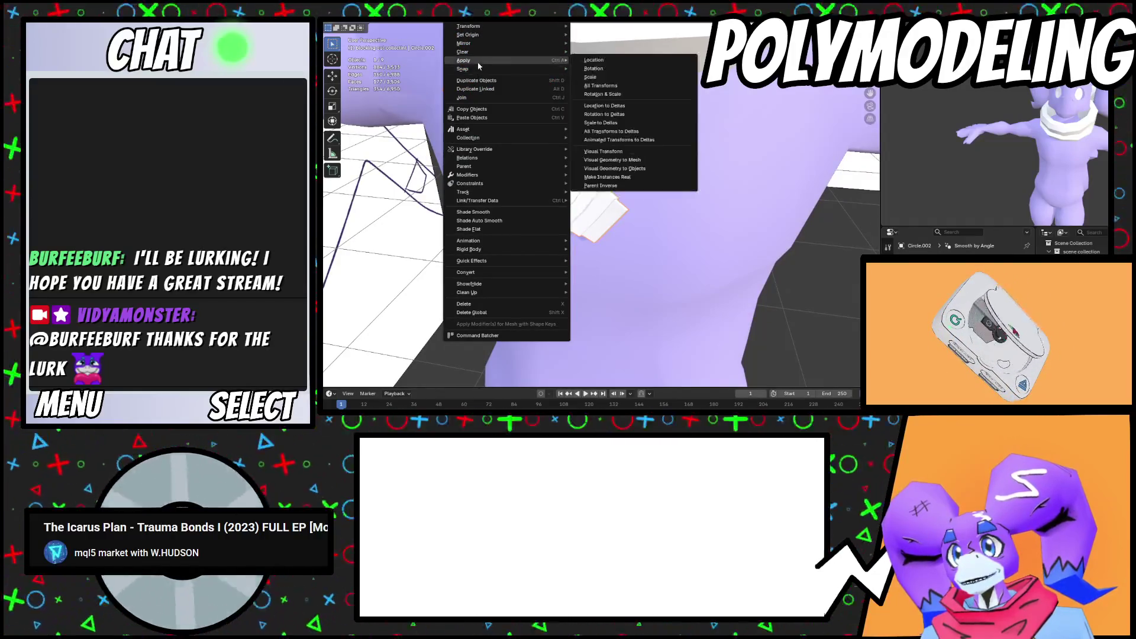
left_click(589, 86)
Turn the preview view to show the tail and bring up the Shift+A Add menu
scroll(731, 243, "down", 6)
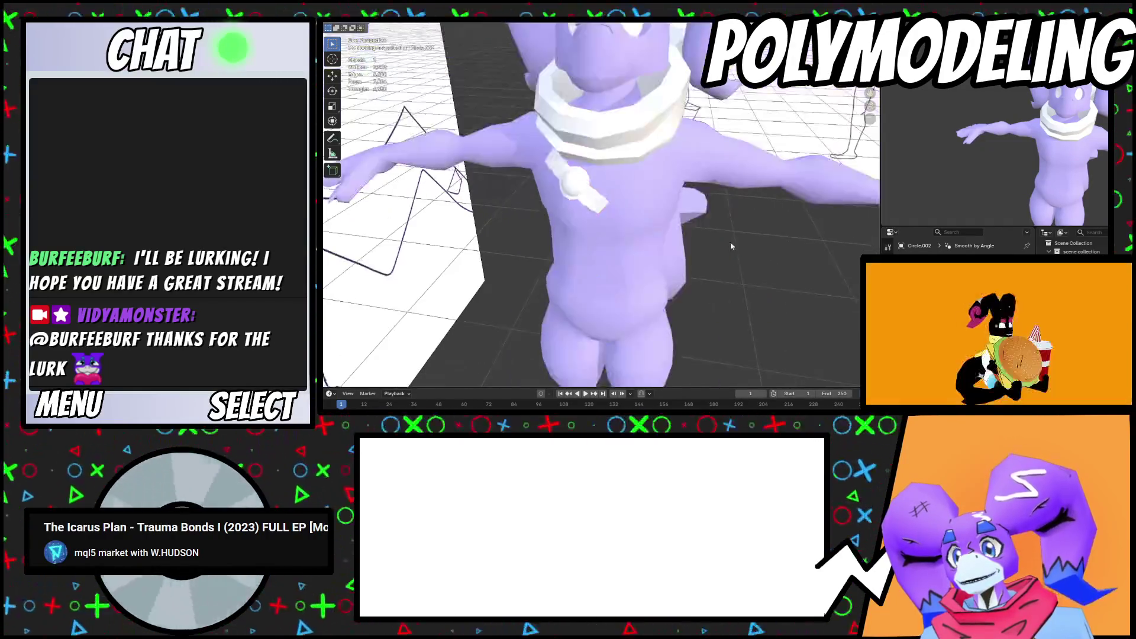
scroll(695, 240, "up", 4)
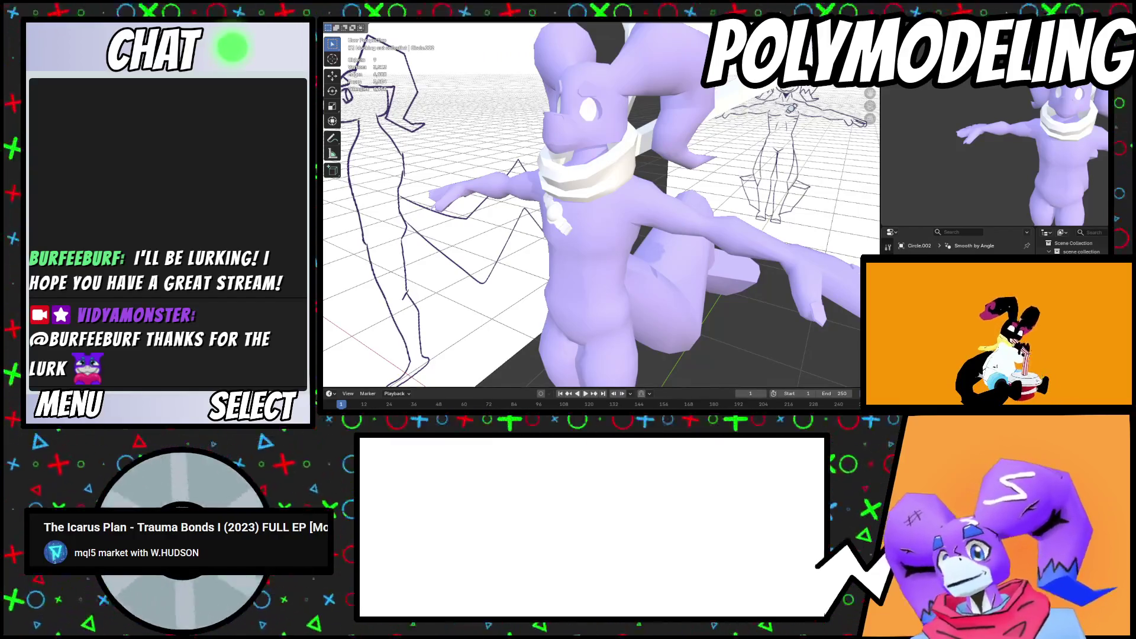
scroll(592, 207, "down", 3)
scroll(619, 202, "up", 5)
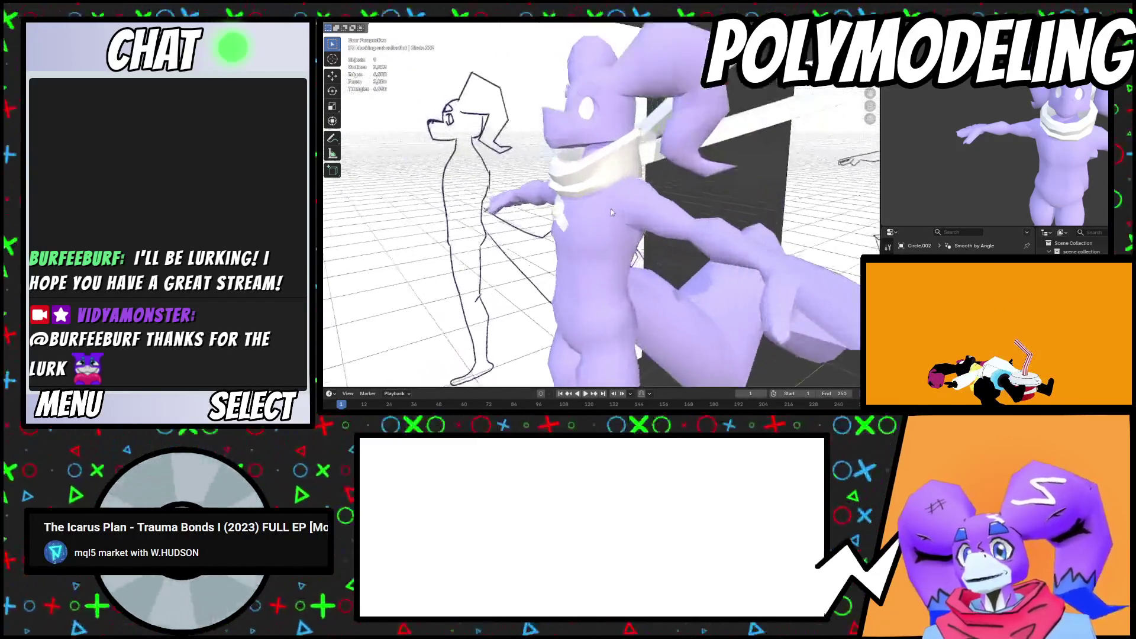
scroll(619, 203, "down", 6)
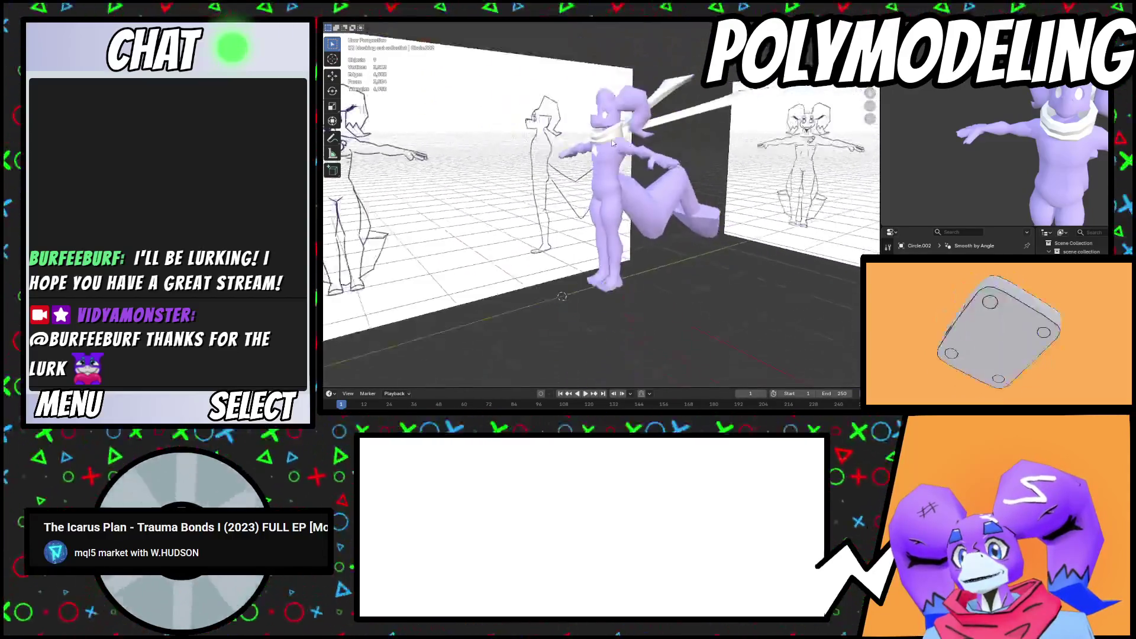
key("shift+a")
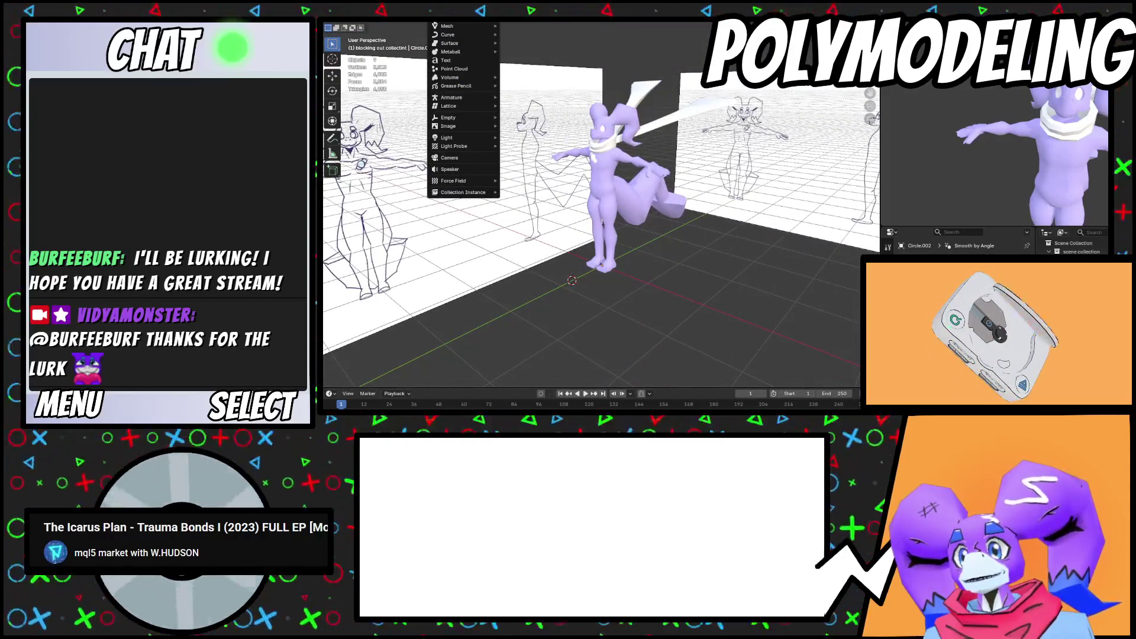
mouse_move(448, 54)
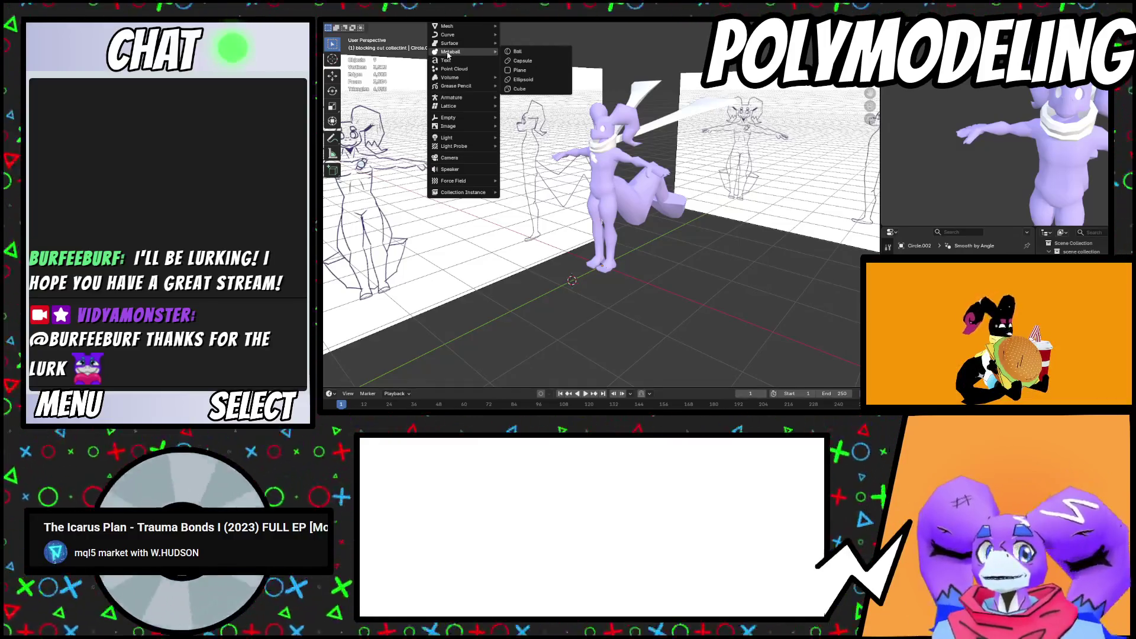
key("Escape")
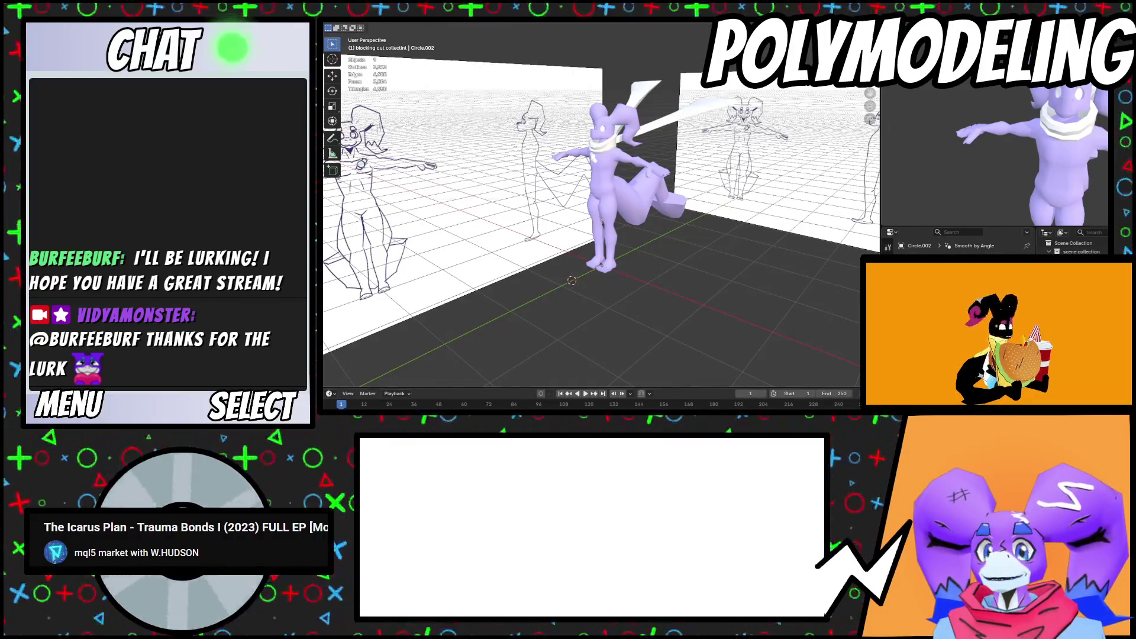
scroll(574, 170, "up", 4)
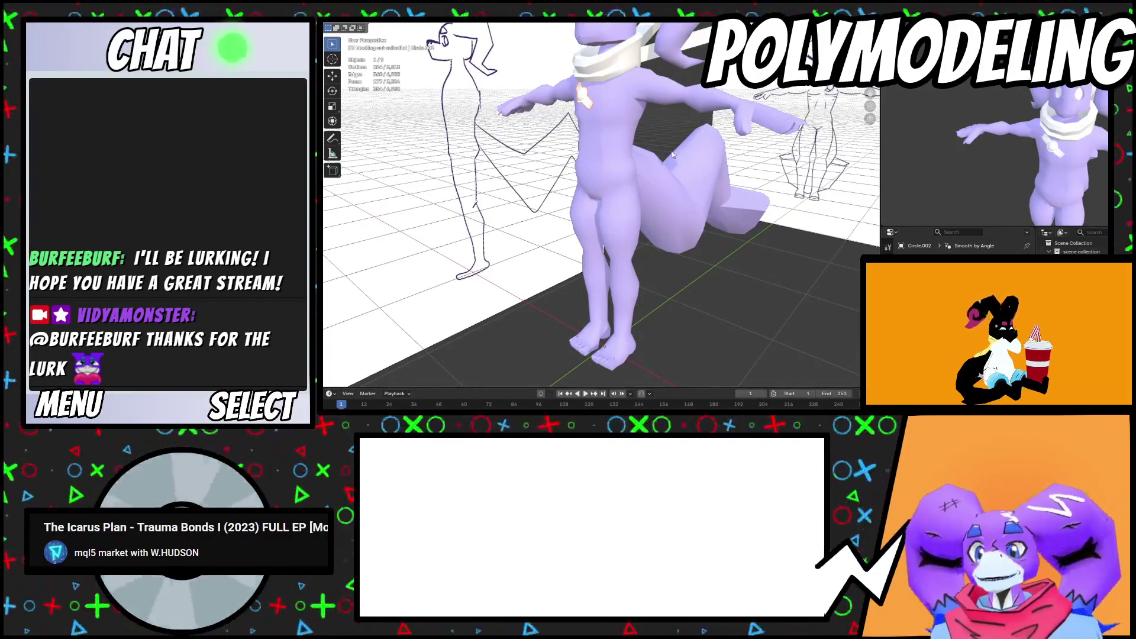
middle_click_drag(1058, 189, 1052, 189)
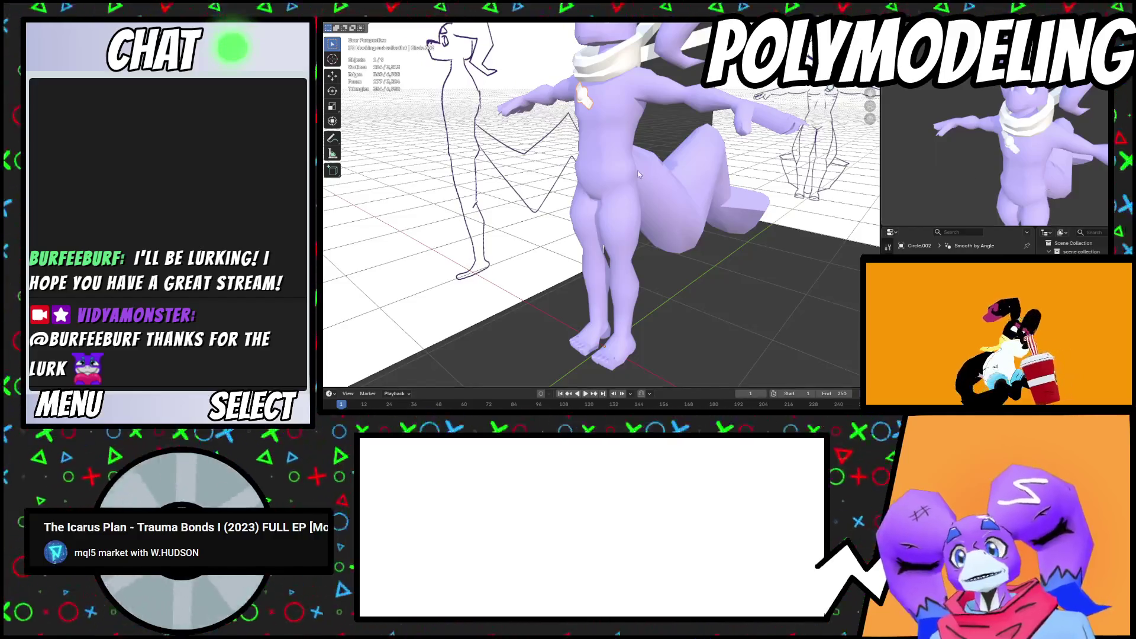
scroll(638, 174, "up", 8)
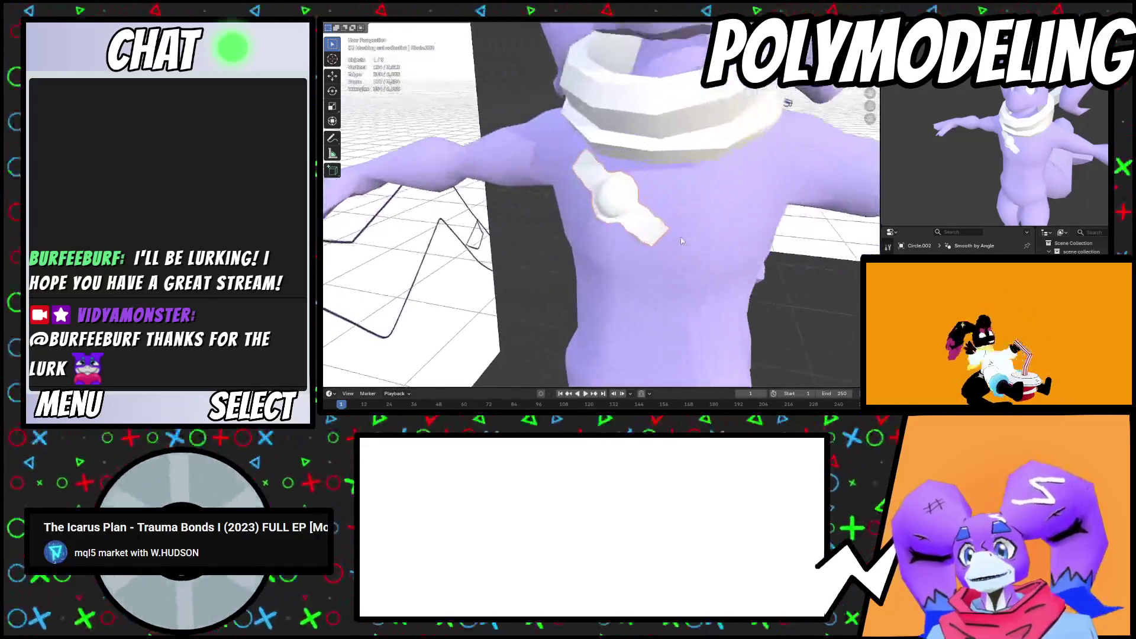
scroll(683, 228, "up", 4)
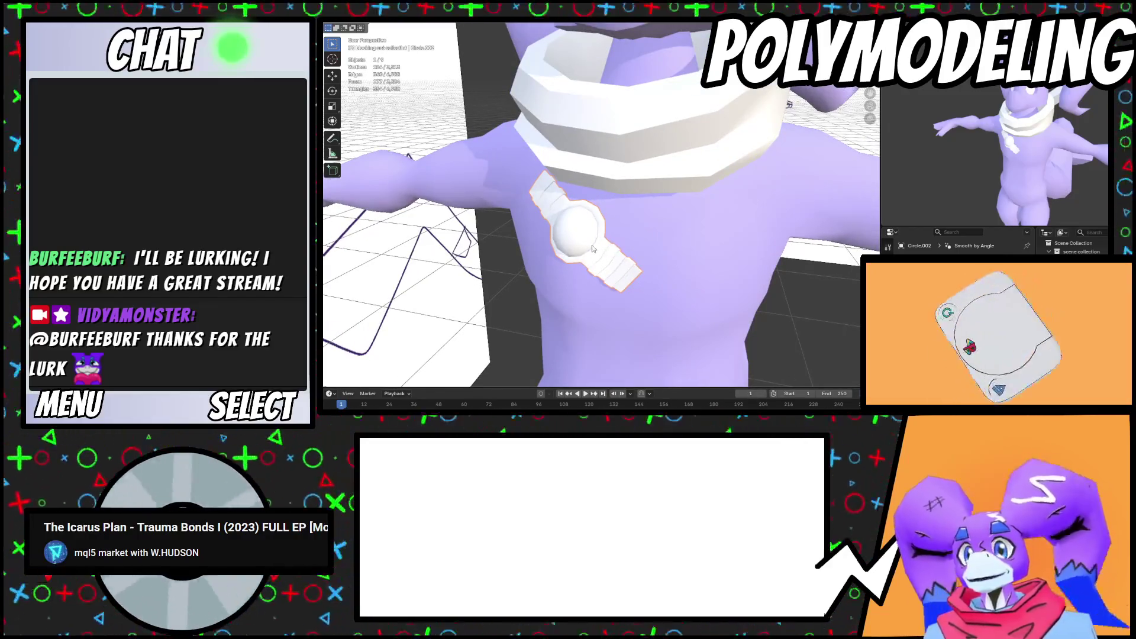
key("shift+a")
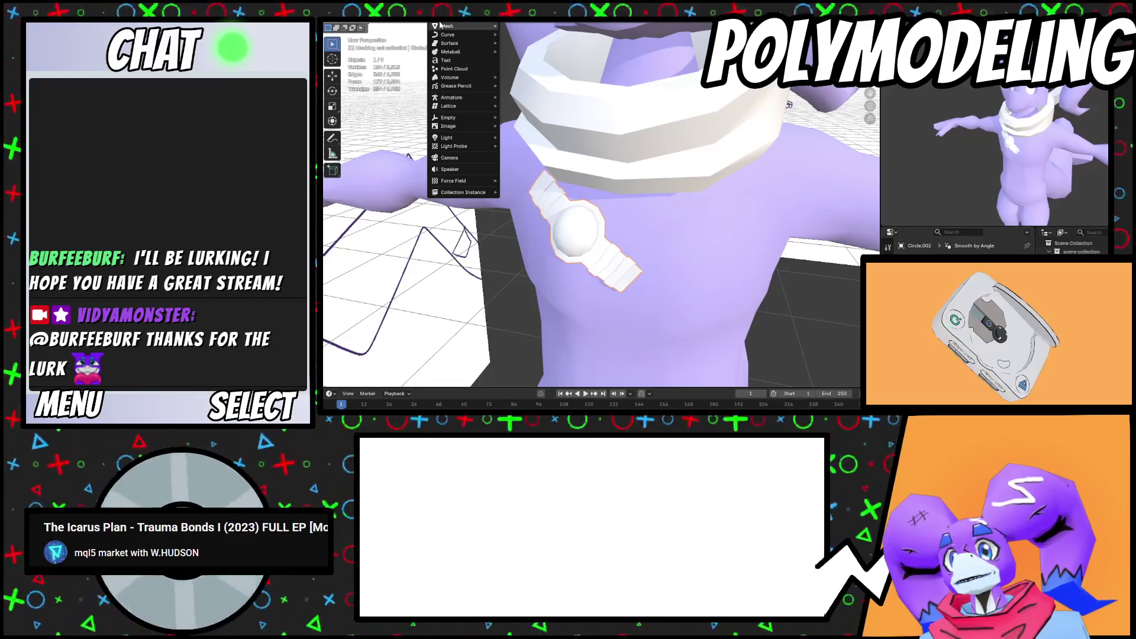
Add a mesh circle and scale it down to 0.313
mouse_move(442, 26)
left_click(522, 43)
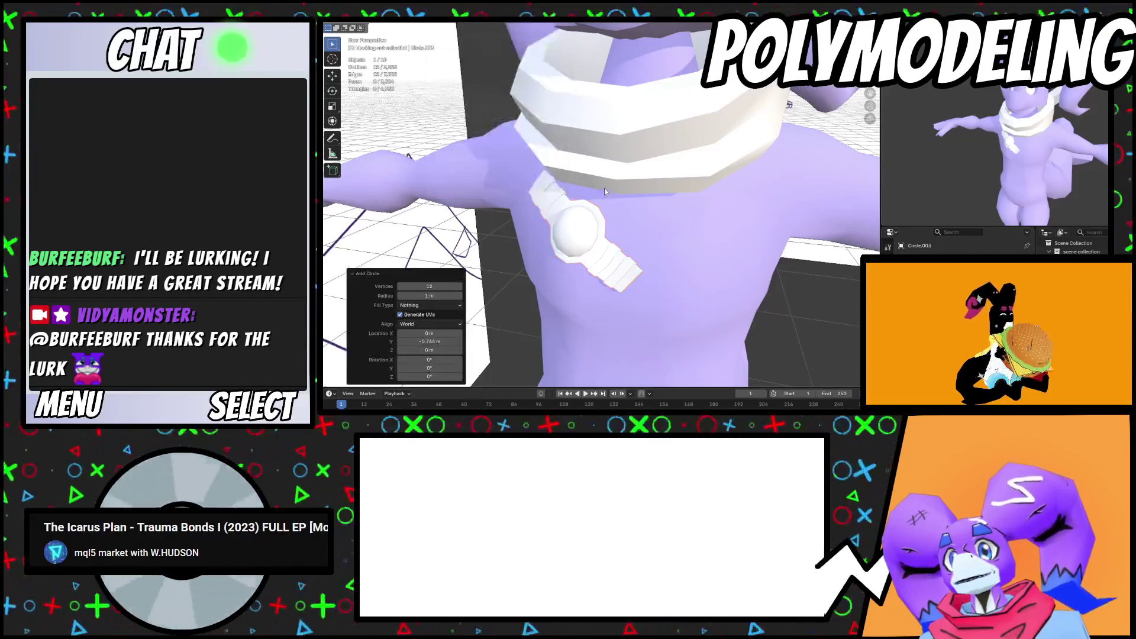
key("s")
left_click(620, 278)
mouse_move(620, 277)
middle_mouse_down()
mouse_move(632, 242)
mouse_move(597, 231)
mouse_move(596, 247)
middle_mouse_up()
scroll(630, 246, "up", 3)
In Edit Mode, move one circle vertex along Y with proportional falloff
key("Tab")
left_click(571, 232)
key("g")
key("y")
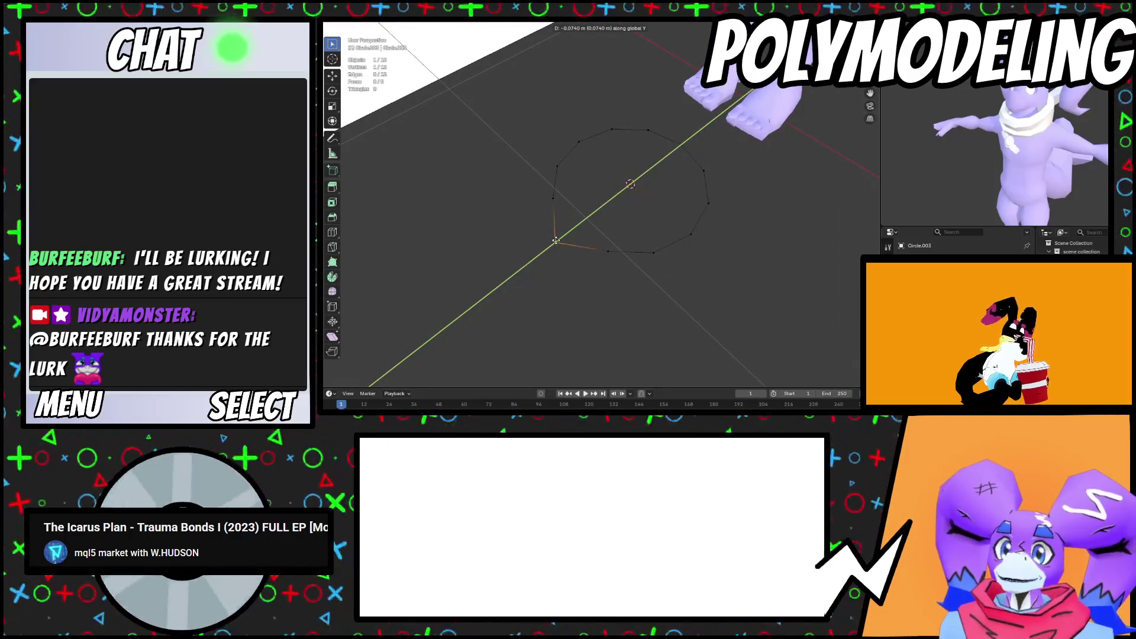
key("Escape")
key("g")
key("y")
scroll(604, 205, "down", 6)
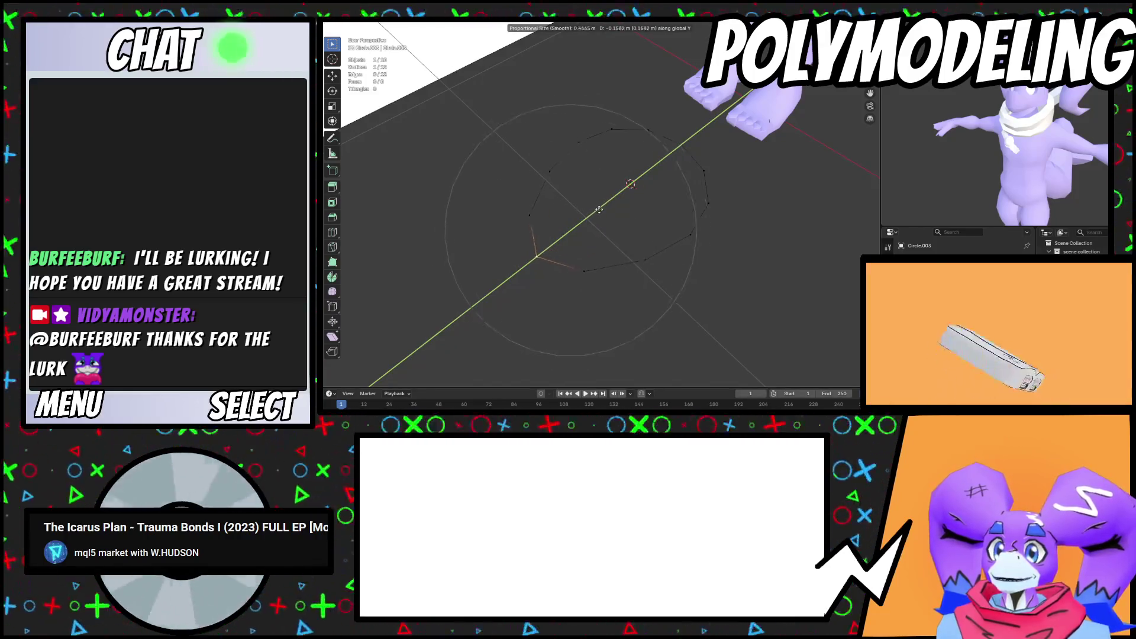
left_click(613, 205)
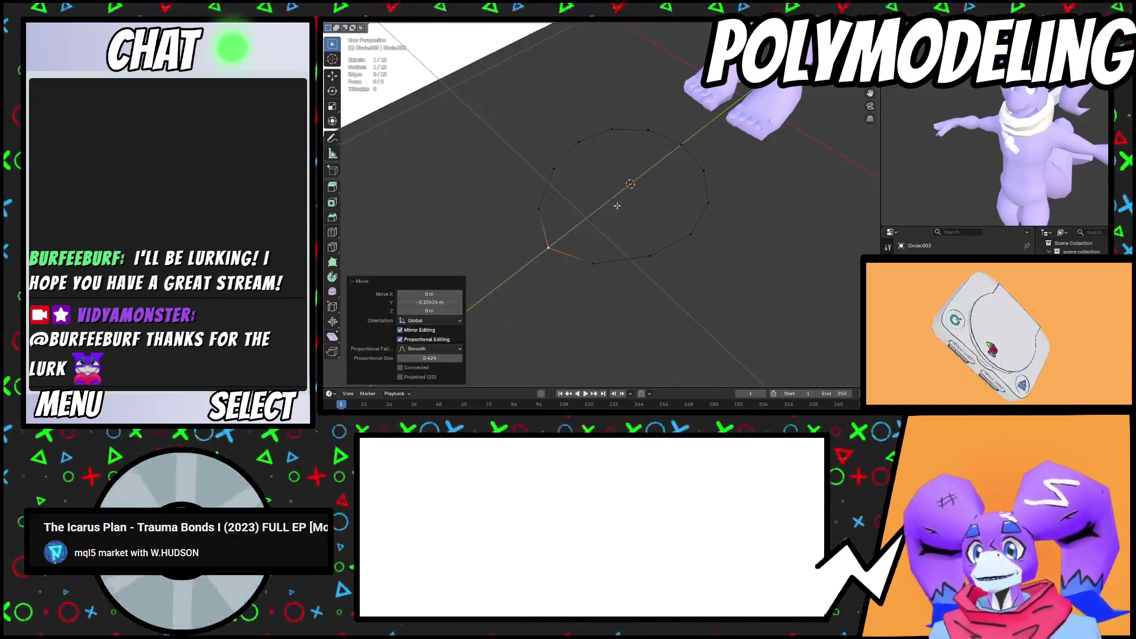
Try moving the whole circle vertically, then undo that move
key("a")
scroll(612, 206, "down", 2)
key("g")
key("z")
left_click(703, 58)
scroll(703, 57, "down", 3)
mouse_move(703, 58)
middle_mouse_down()
mouse_move(663, 141)
mouse_move(660, 216)
middle_mouse_up()
key("ctrl+z")
scroll(659, 216, "up", 3)
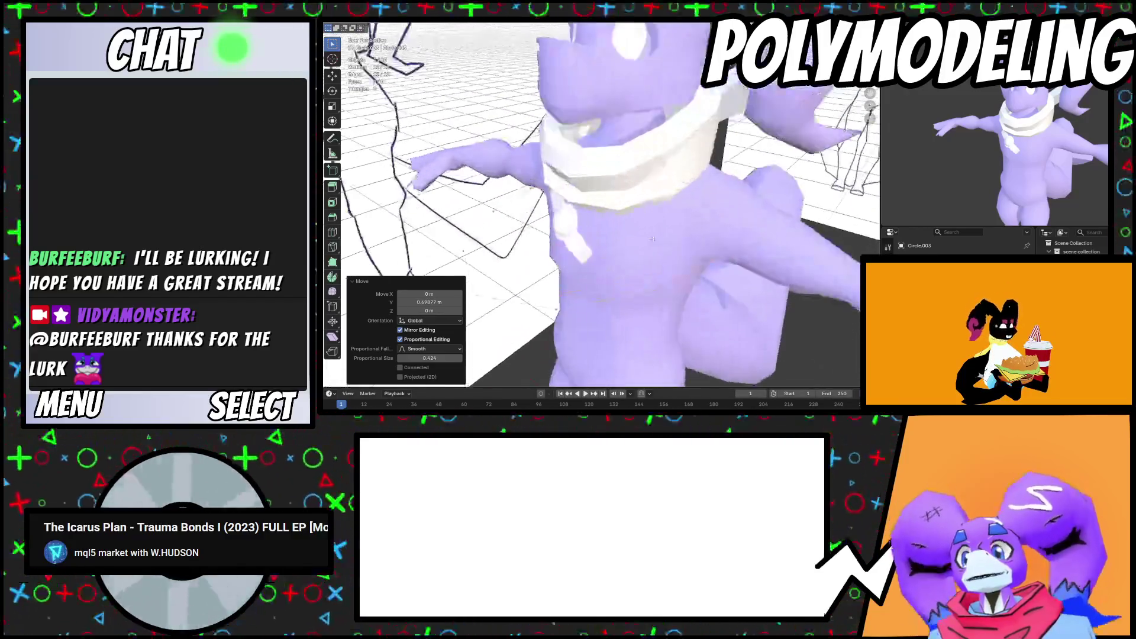
scroll(660, 216, "up", 2)
Move the whole circle 0.1259 m along Y and return to Object Mode
key("g")
key("y")
left_click(680, 272)
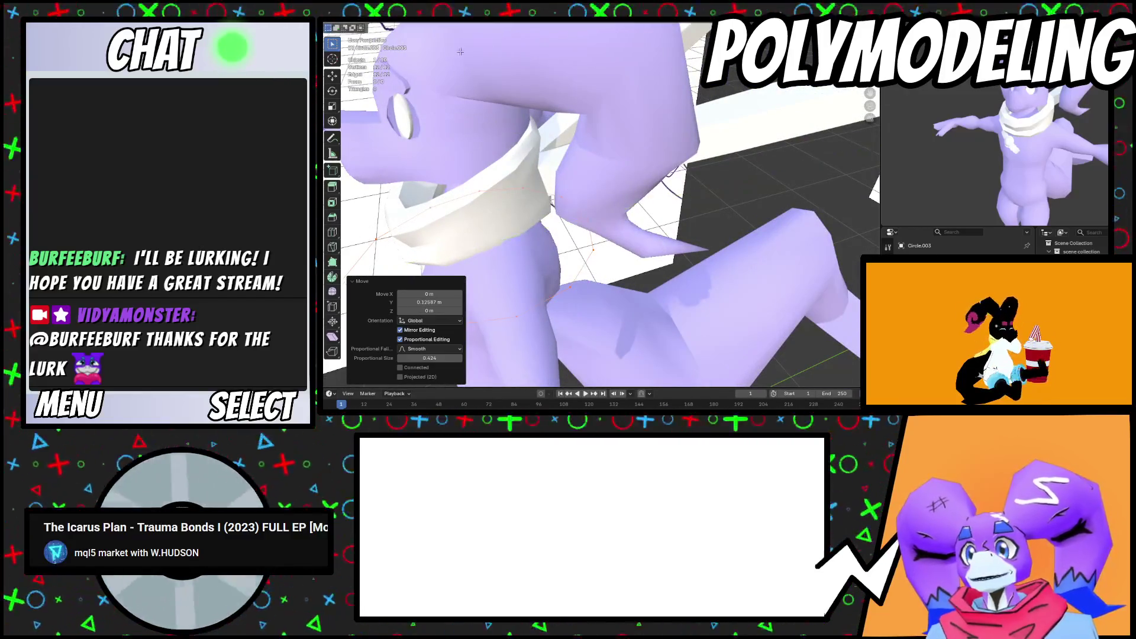
left_click(368, 26)
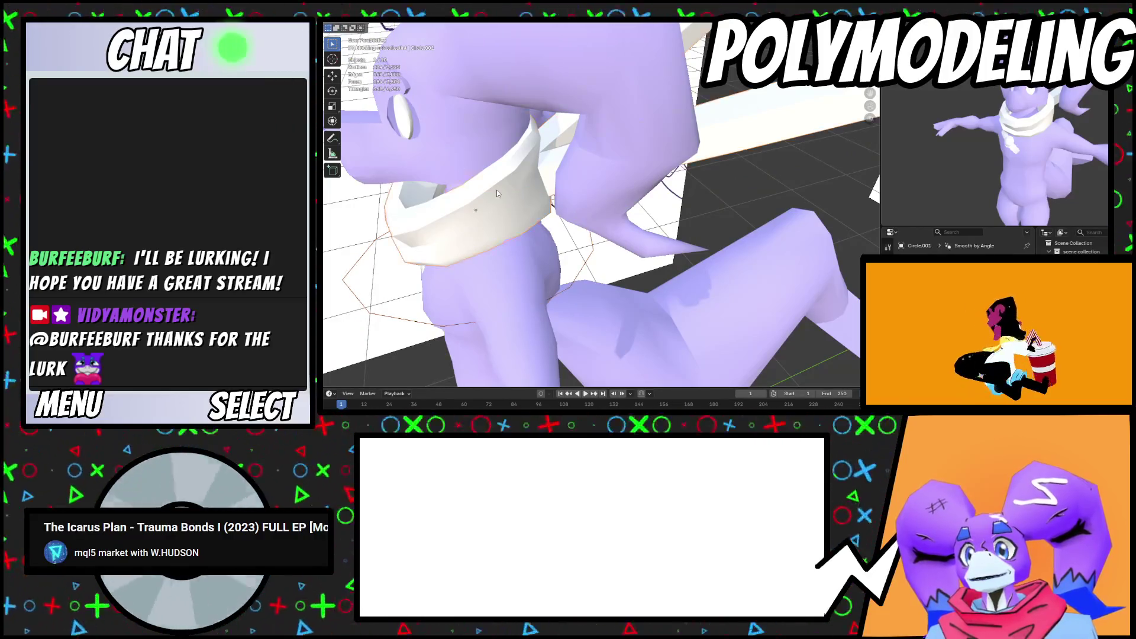
scroll(496, 190, "down", 5)
middle_click_drag(496, 190, 605, 232)
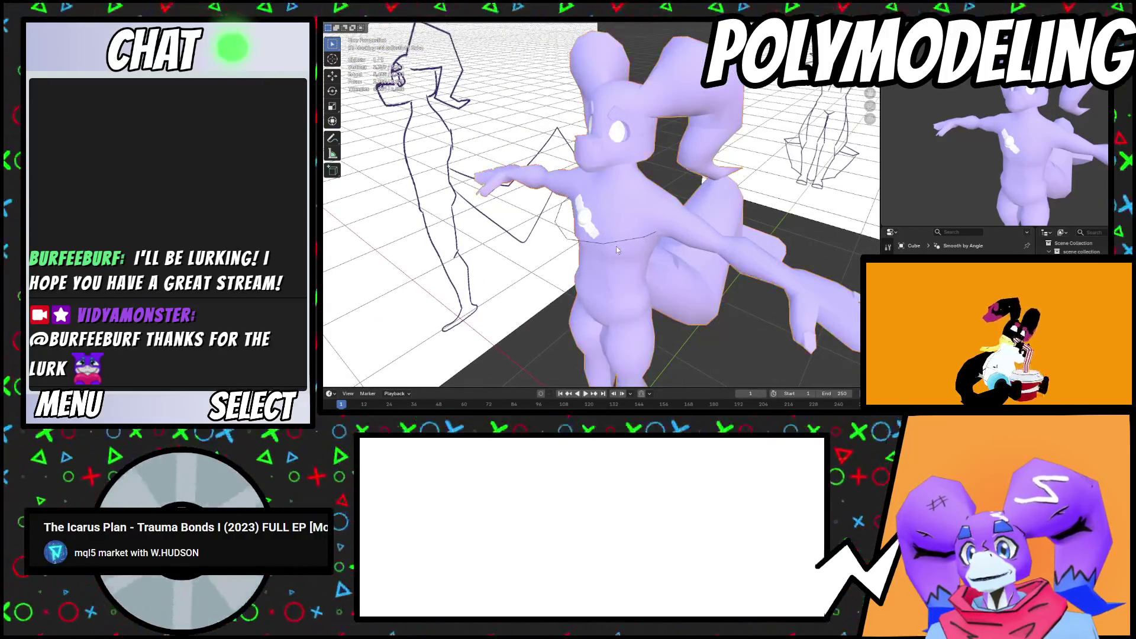
Duplicate the circle as Circle.003 and move it straight up to the neck
key("shift+d")
key("z")
left_click(621, 222)
mouse_move(622, 222)
middle_mouse_down()
mouse_move(736, 215)
mouse_move(684, 276)
mouse_move(662, 268)
mouse_move(675, 224)
mouse_move(482, 203)
middle_mouse_up()
In Edit Mode, lower one ring vertex along Z to follow the neckline
key("Tab")
scroll(626, 219, "up", 5)
left_click(448, 195)
key("g")
key("z")
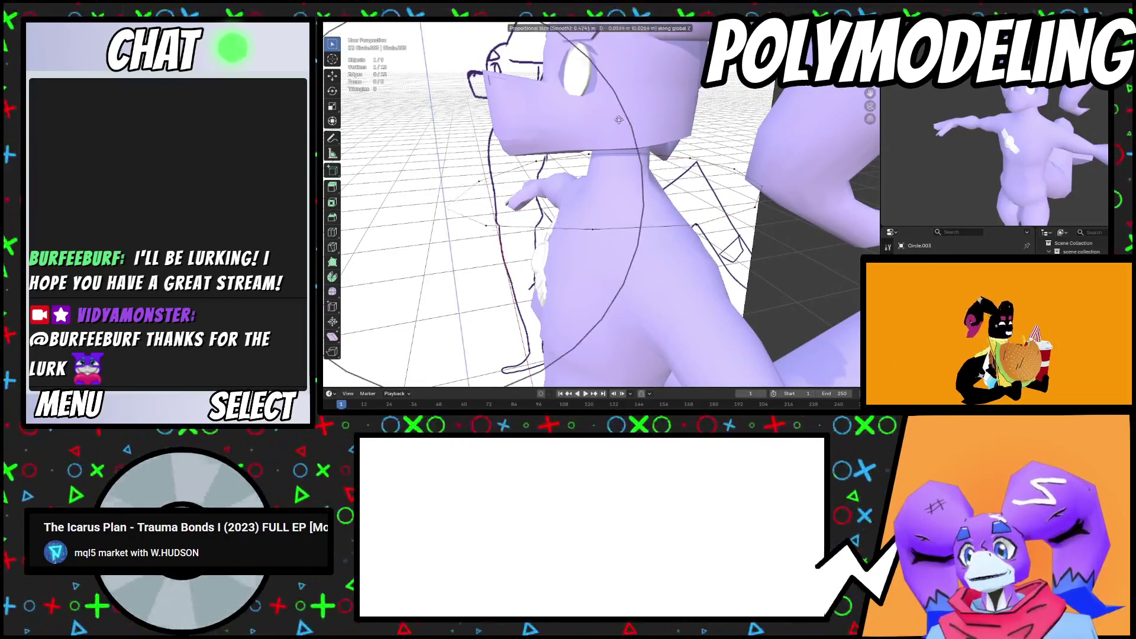
left_click(638, 173)
Shift the ring vertices along the Y axis to sit on the neck
key("g")
key("y")
middle_click_drag(710, 160, 728, 171)
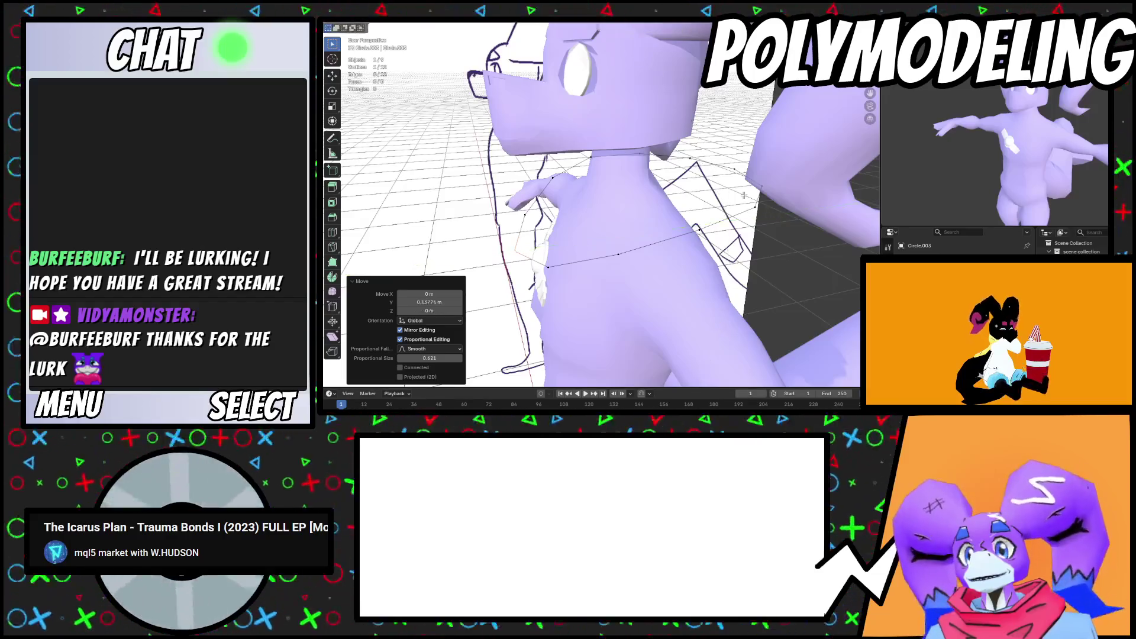
scroll(747, 184, "up", 2)
key("g")
key("y")
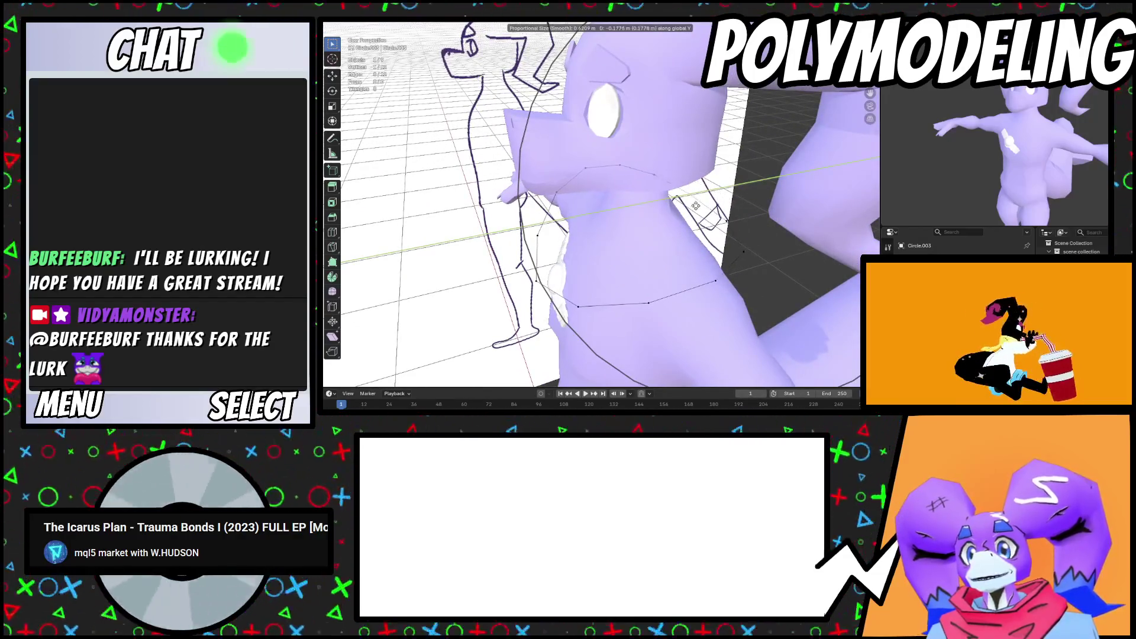
left_click(696, 205)
mouse_move(695, 206)
middle_mouse_down()
mouse_move(828, 243)
mouse_move(719, 267)
middle_mouse_up()
Narrow the ring along X, then scale it uniformly to 0.804 and 0.953
key("s")
key("x")
left_click(821, 234)
key("s")
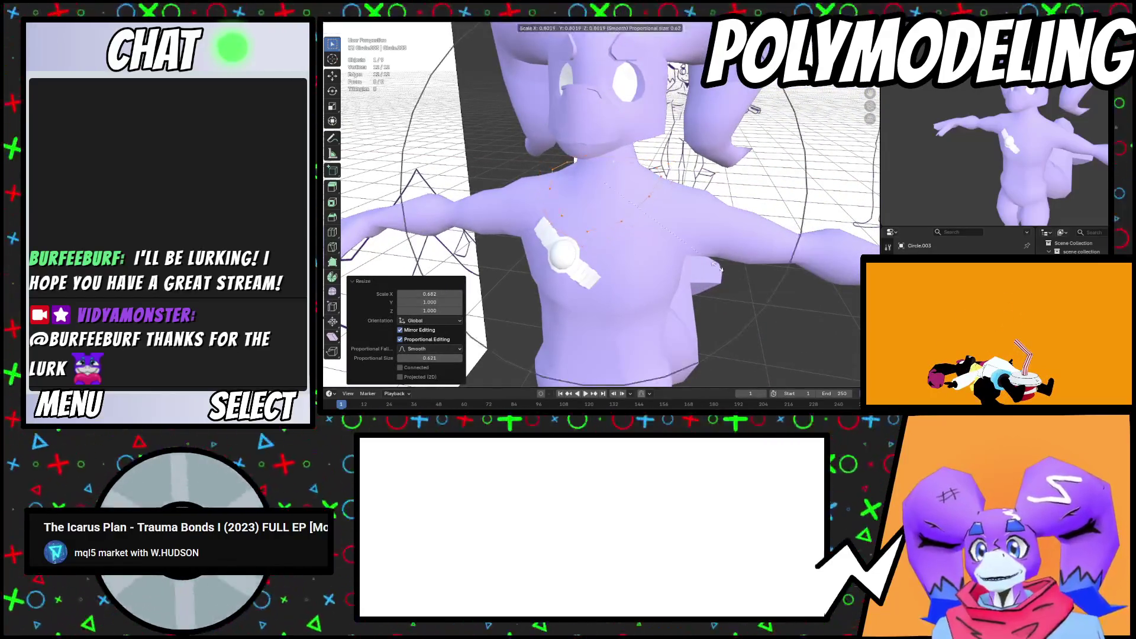
left_click(719, 267)
scroll(722, 264, "up", 4)
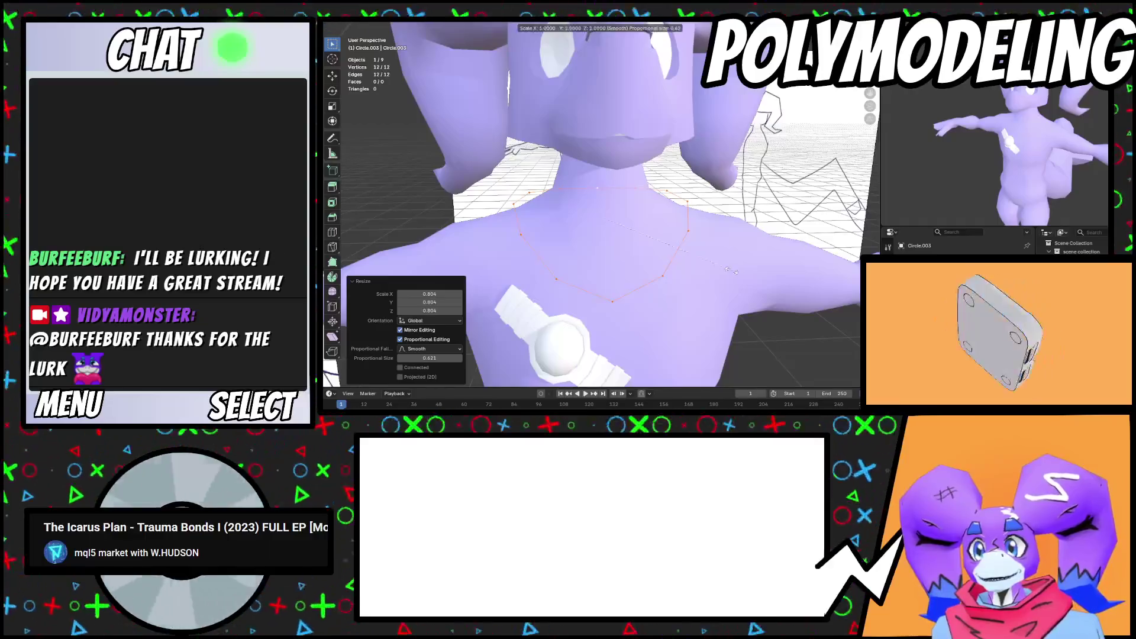
left_click(724, 269)
mouse_move(725, 269)
middle_mouse_down()
mouse_move(766, 243)
mouse_move(654, 251)
middle_mouse_up()
Move the ring 0.01461 m along Y and lower it slightly along Z
key("g")
key("y")
left_click(764, 244)
key("g")
key("z")
left_click(744, 243)
key("s")
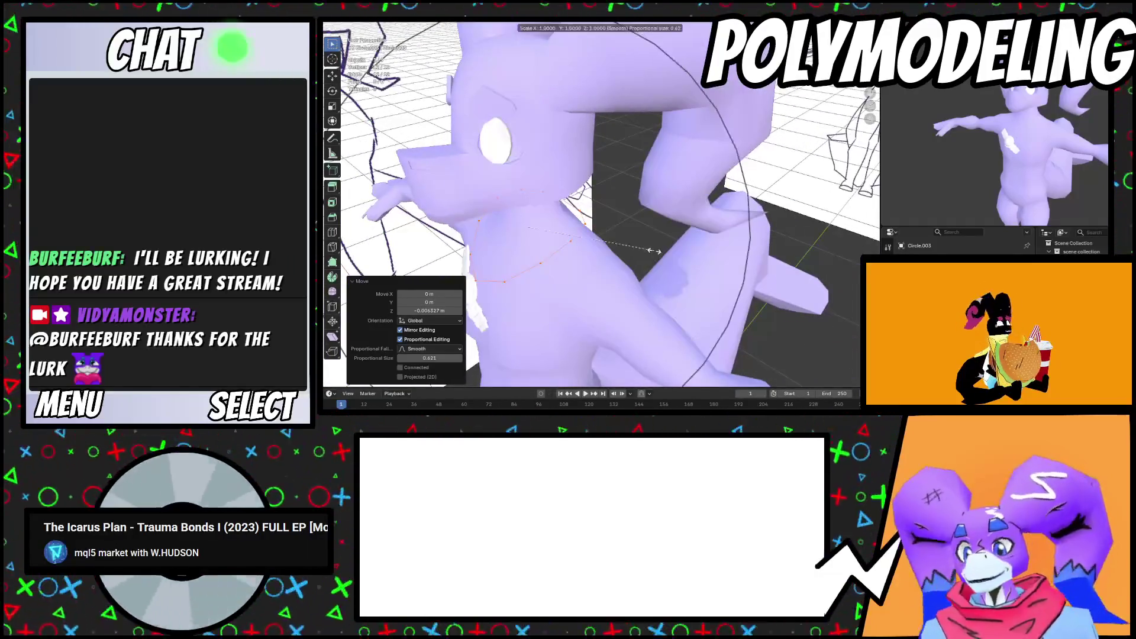
key("g")
left_click(653, 249)
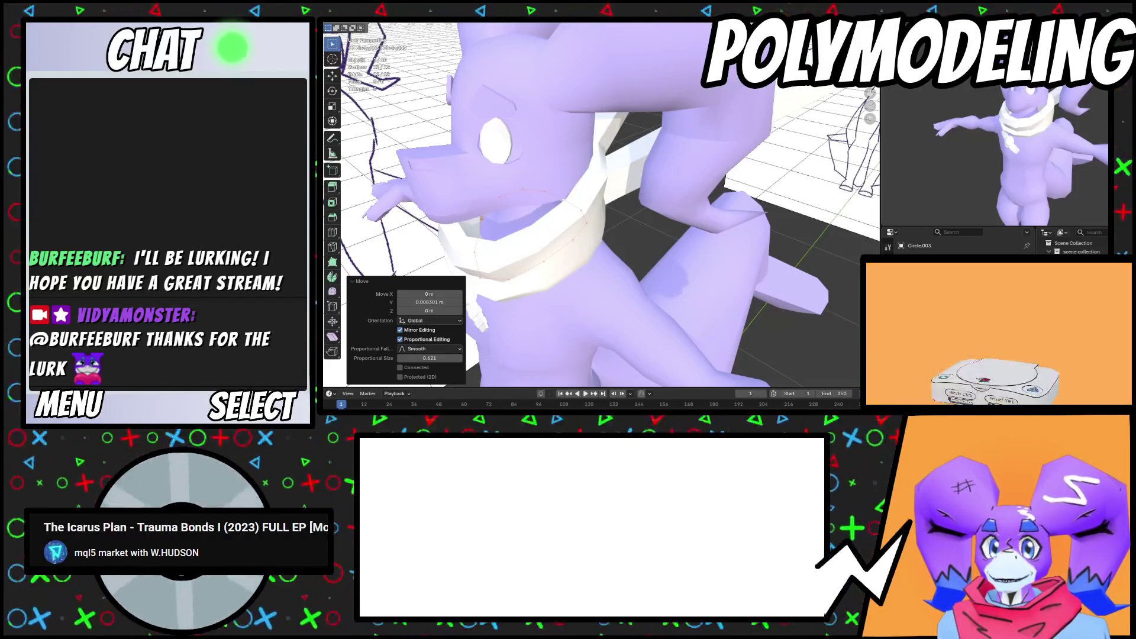
Extrude the collar's top loop 0.10031 m upward and taper it to 0.797
mouse_move(651, 236)
middle_mouse_down()
mouse_move(696, 248)
mouse_move(698, 278)
middle_mouse_up()
scroll(696, 249, "up", 4)
key("g")
key("z")
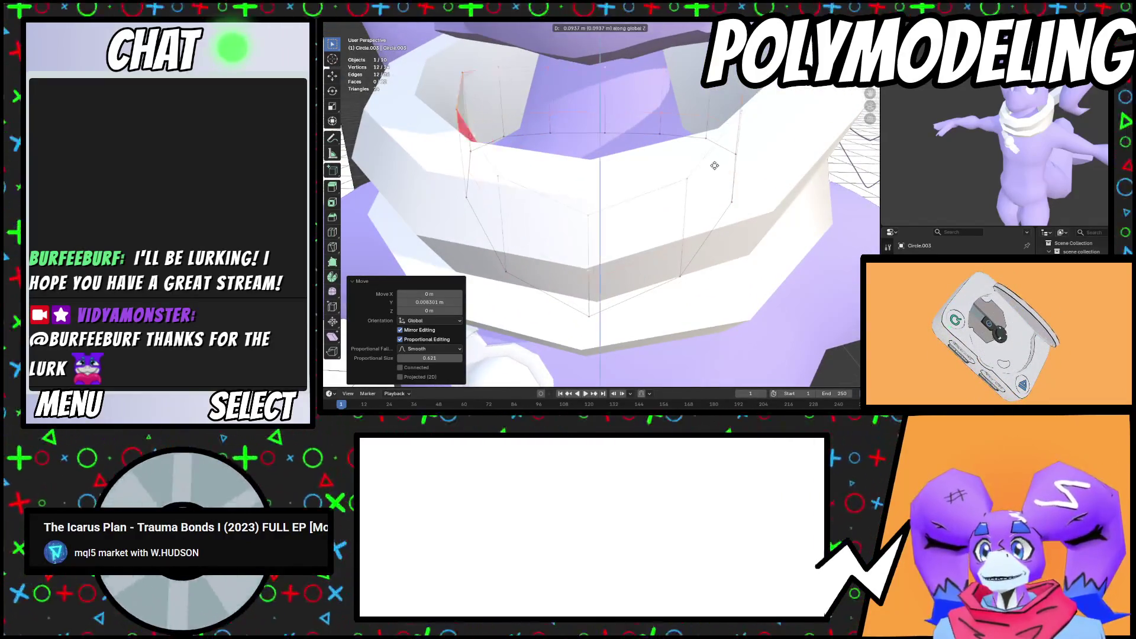
left_click(714, 154)
key("s")
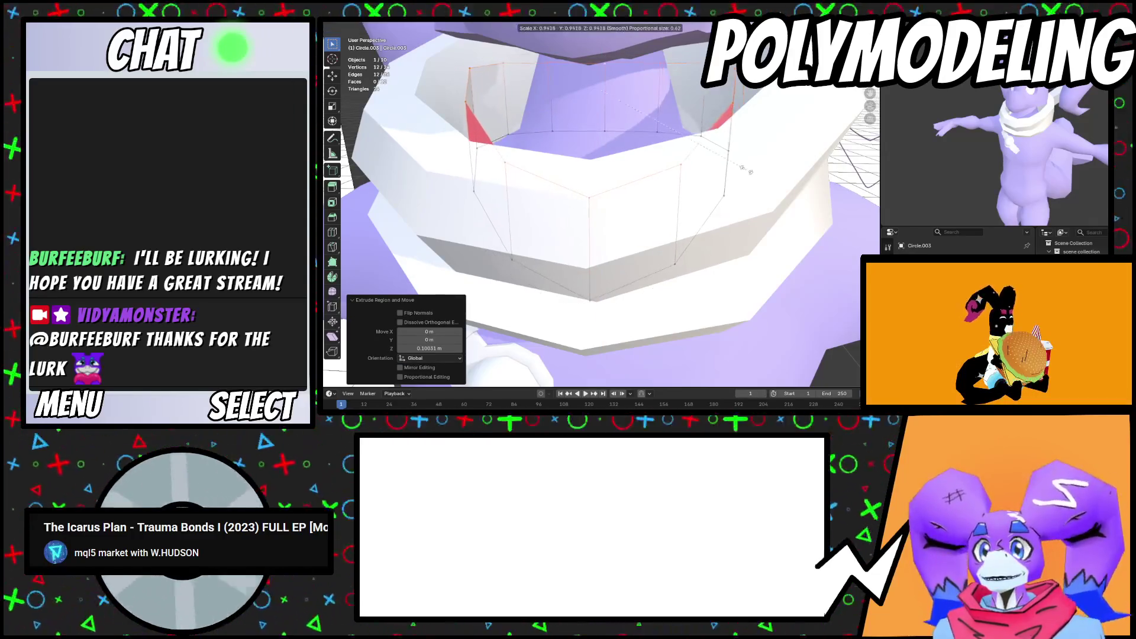
left_click(723, 158)
Rescale the new collar band by 1.070
scroll(723, 157, "down", 5)
mouse_move(723, 158)
middle_mouse_down()
mouse_move(691, 204)
mouse_move(759, 195)
middle_mouse_up()
scroll(691, 204, "up", 5)
key("s")
left_click(733, 214)
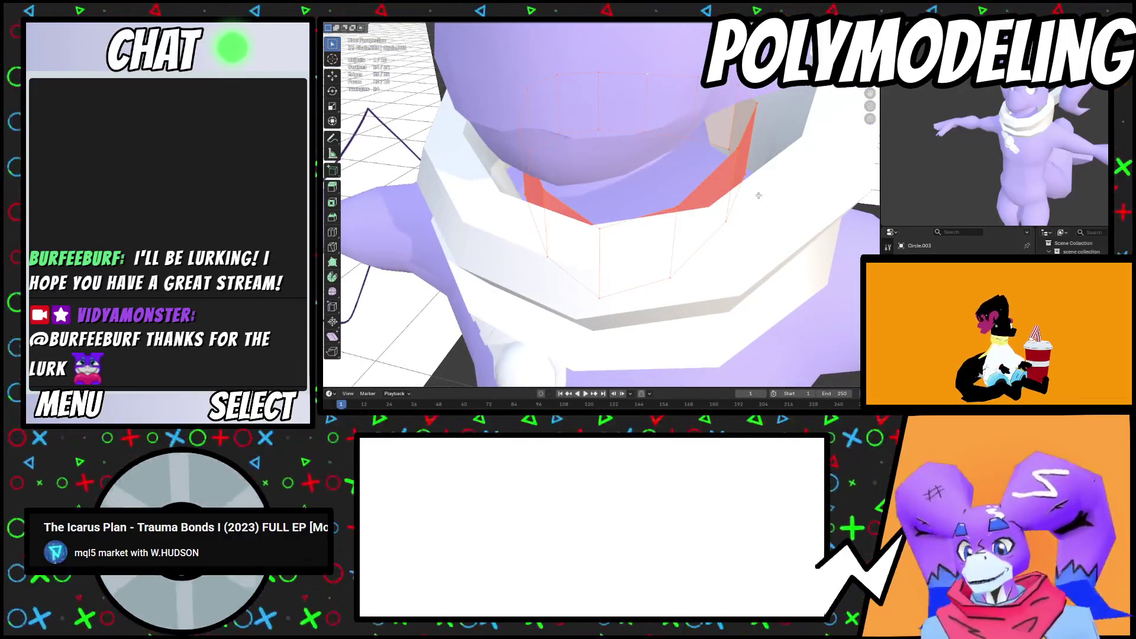
Flip the new band's normals, return to Object Mode and select the collar
key("alt+n")
left_click(750, 195)
middle_click_drag(750, 195, 752, 193)
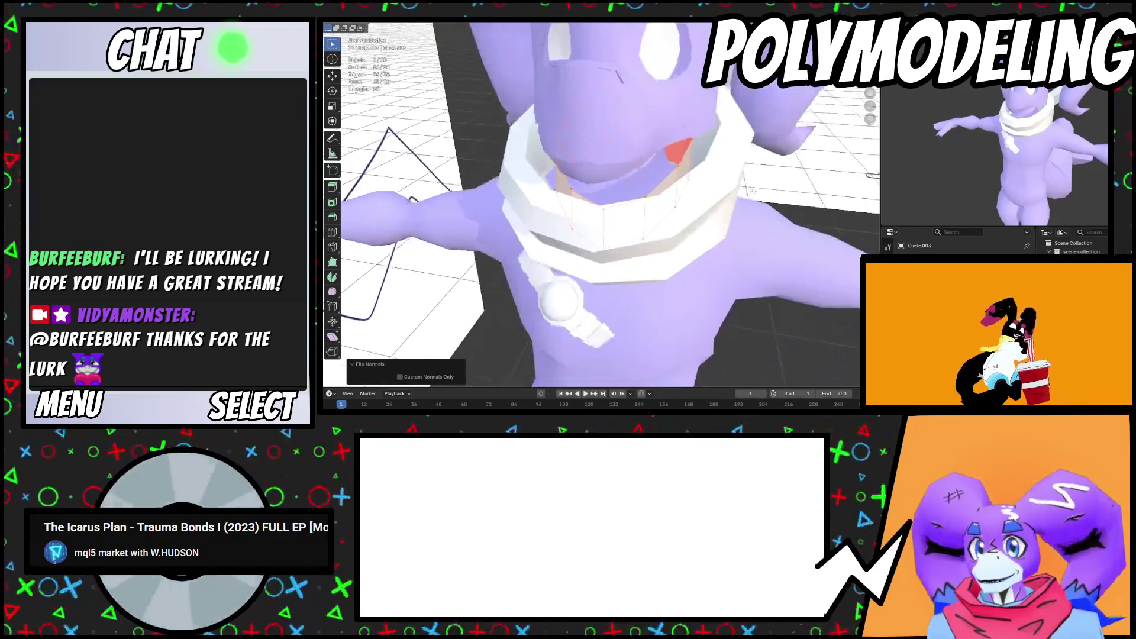
scroll(751, 193, "up", 5)
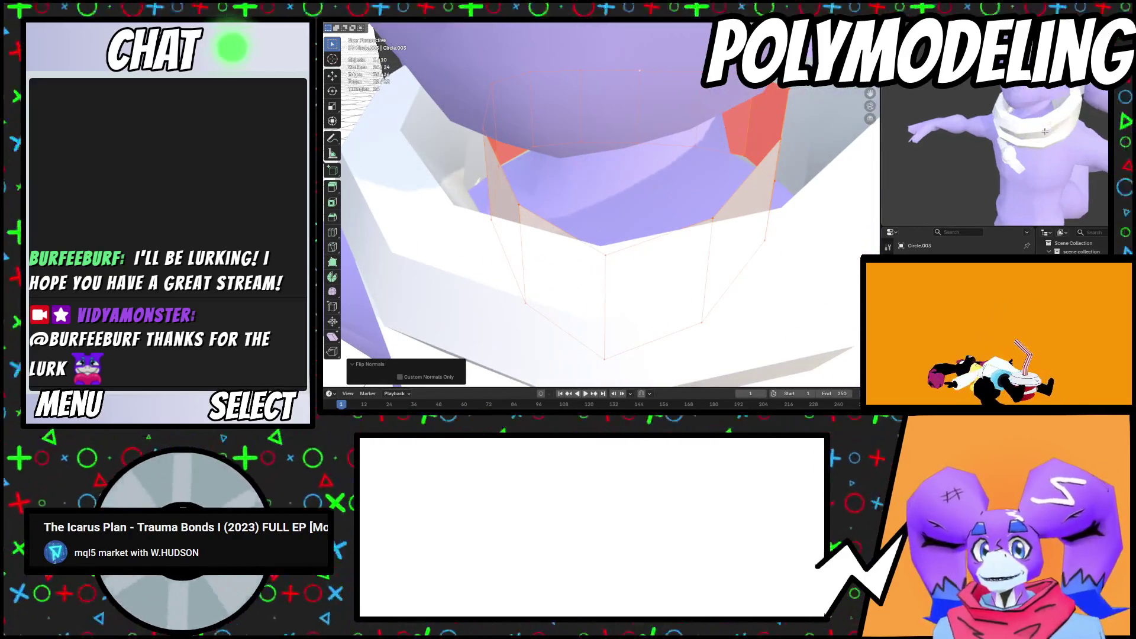
scroll(699, 205, "down", 5)
key("Tab")
left_click(666, 206)
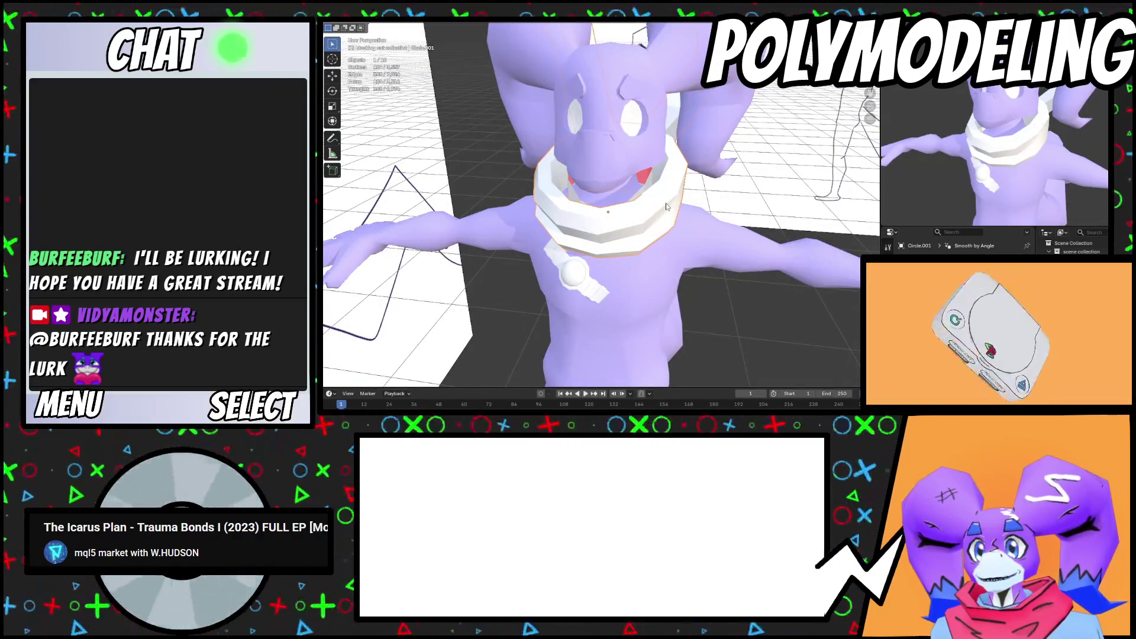
scroll(666, 206, "up", 2)
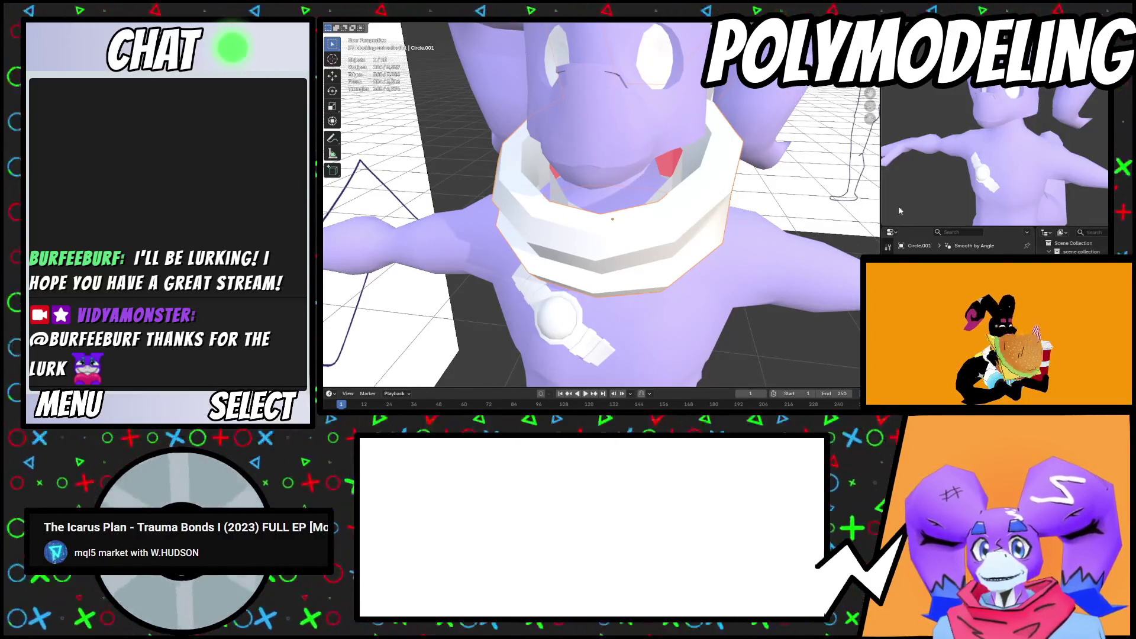
Select the inner ring Circle.003 and apply Shade Auto Smooth
left_click(553, 192)
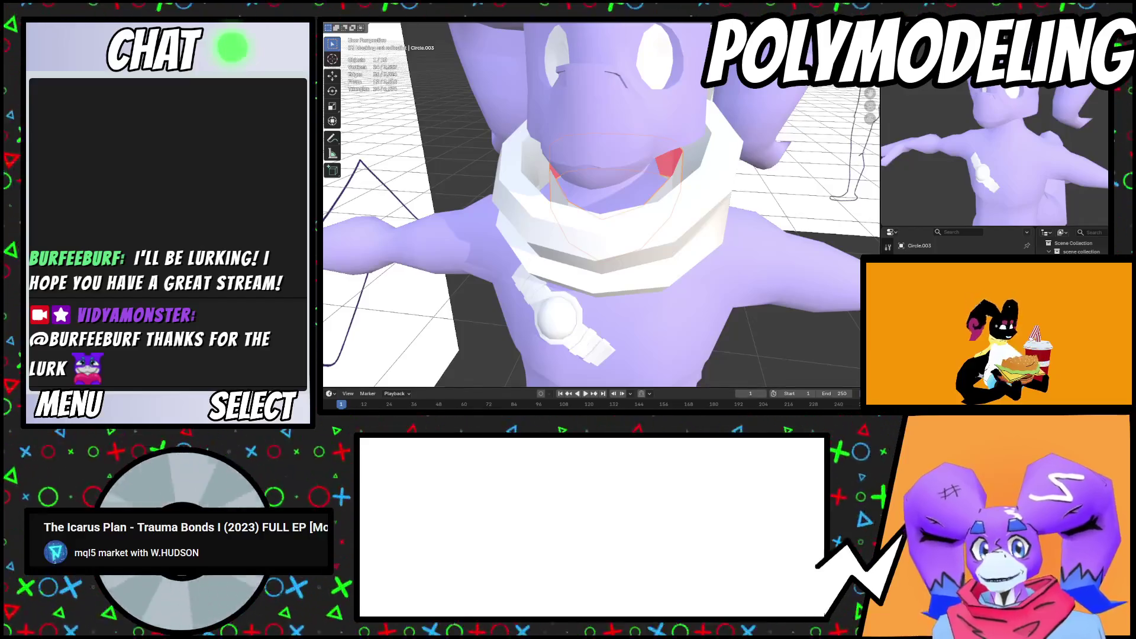
scroll(971, 143, "down", 3)
scroll(1040, 135, "up", 6)
scroll(1040, 136, "down", 3)
scroll(1023, 141, "up", 5)
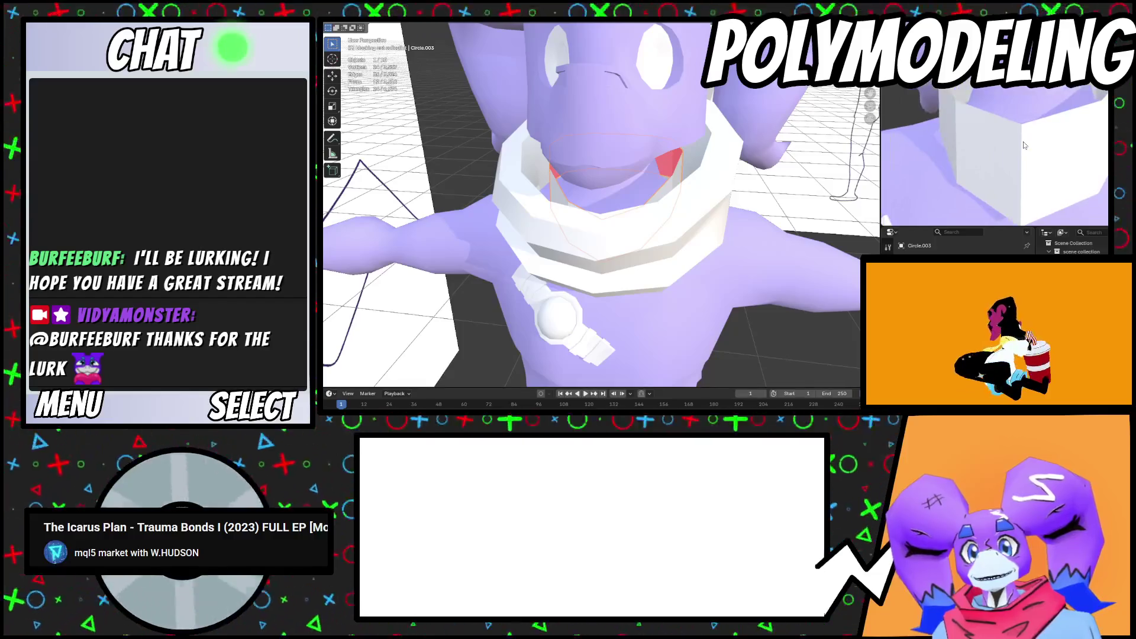
right_click(1041, 148)
left_click(1040, 148)
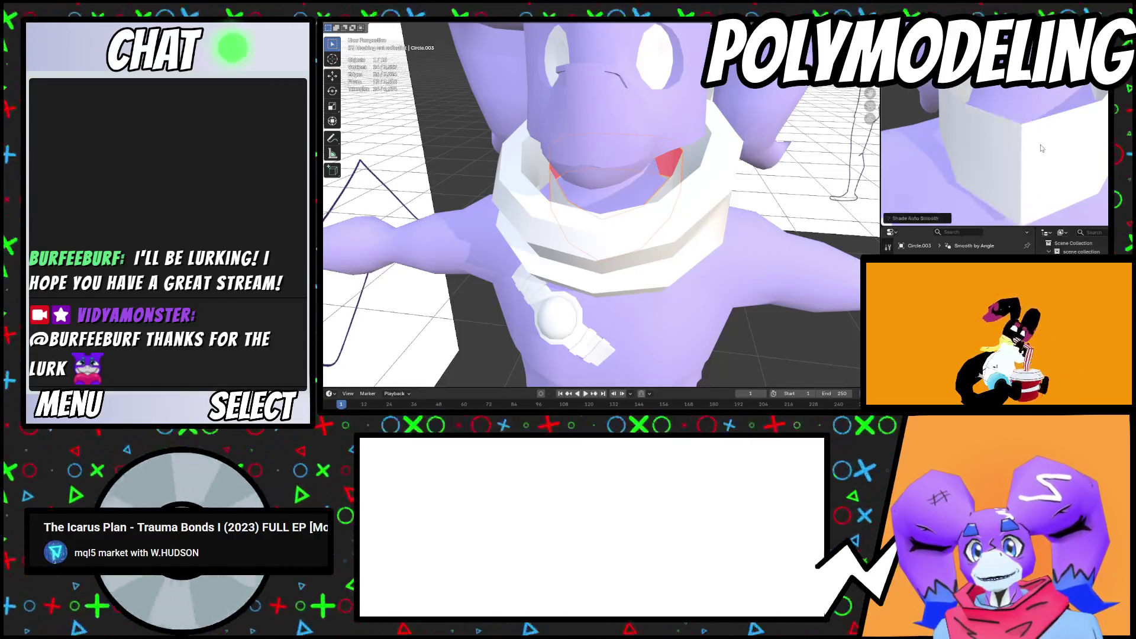
scroll(1042, 148, "down", 5)
scroll(1035, 154, "up", 4)
scroll(986, 188, "down", 4)
mouse_move(680, 231)
middle_mouse_down()
mouse_move(591, 254)
mouse_move(681, 250)
mouse_move(614, 242)
middle_mouse_up()
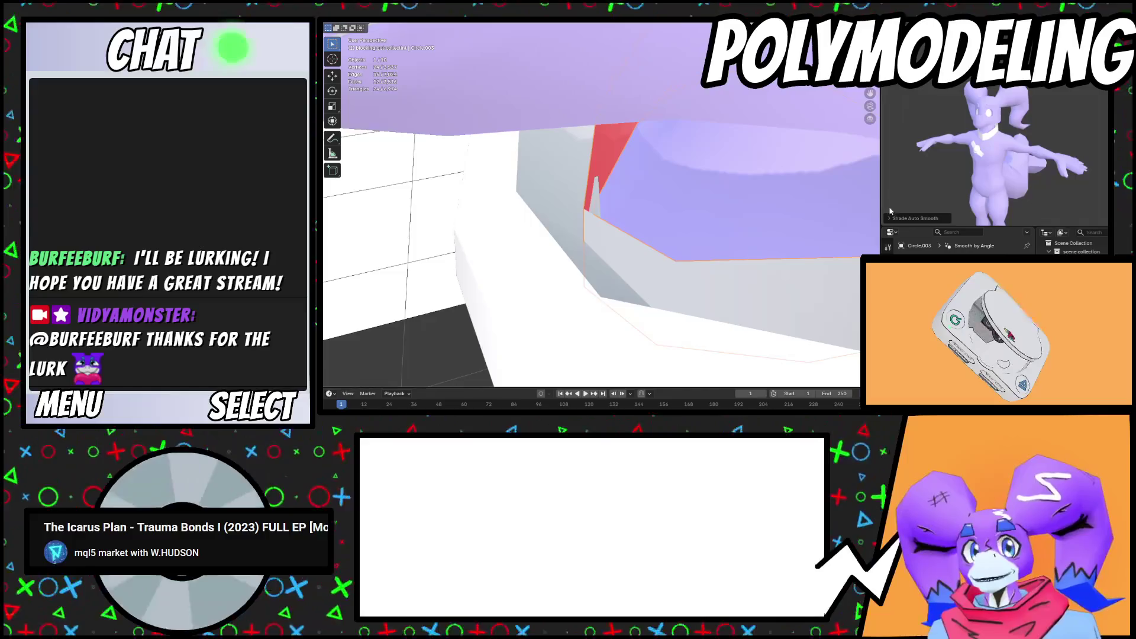
Move one ring edge along Y, then raise it 0.028038 m with proportional editing
key("Tab")
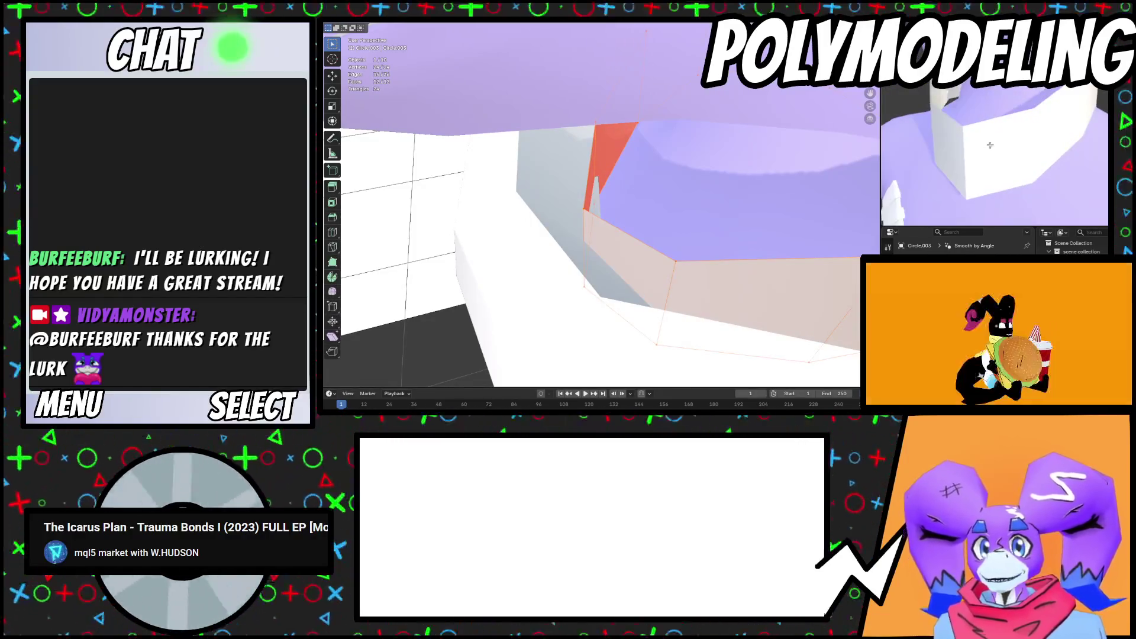
left_click(582, 243)
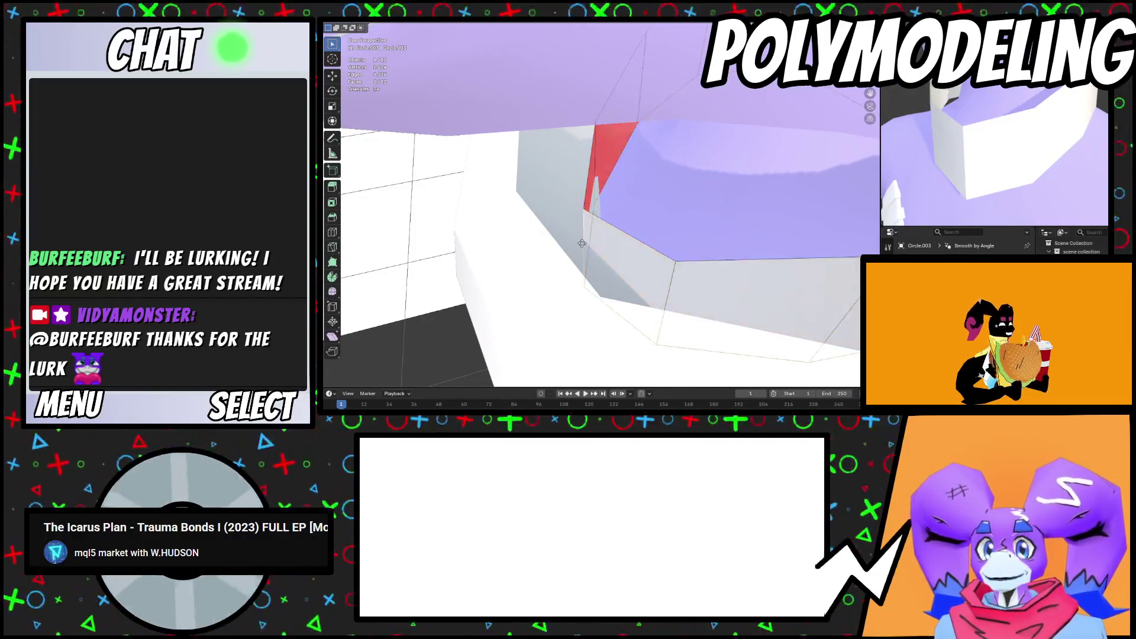
key("g")
key("y")
left_click(600, 241)
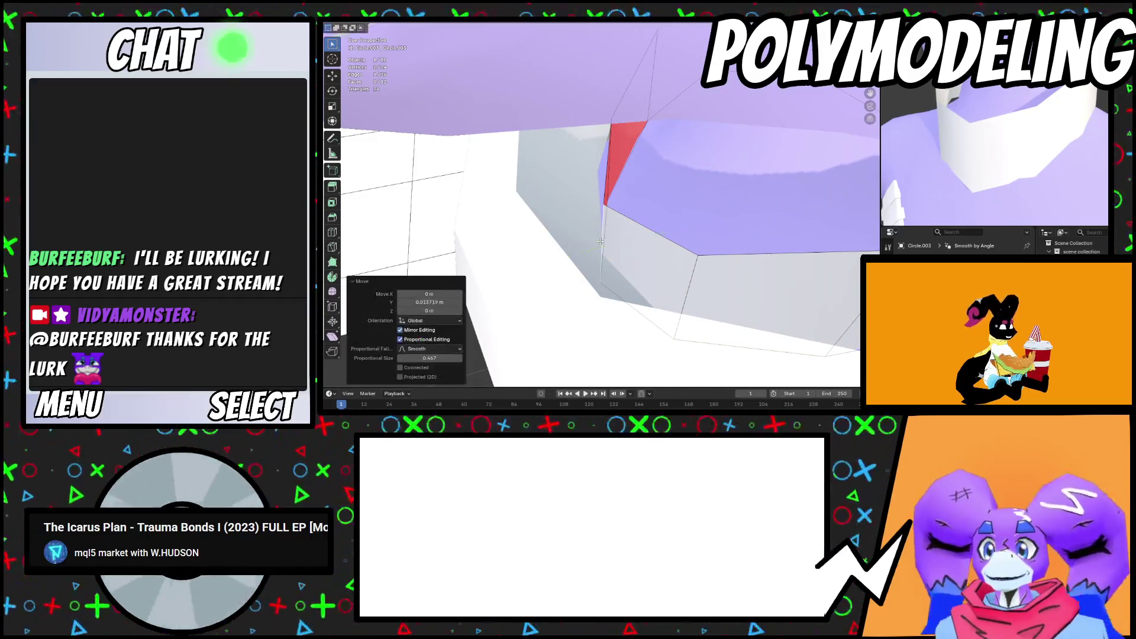
key("g")
key("z")
scroll(604, 213, "up", 1)
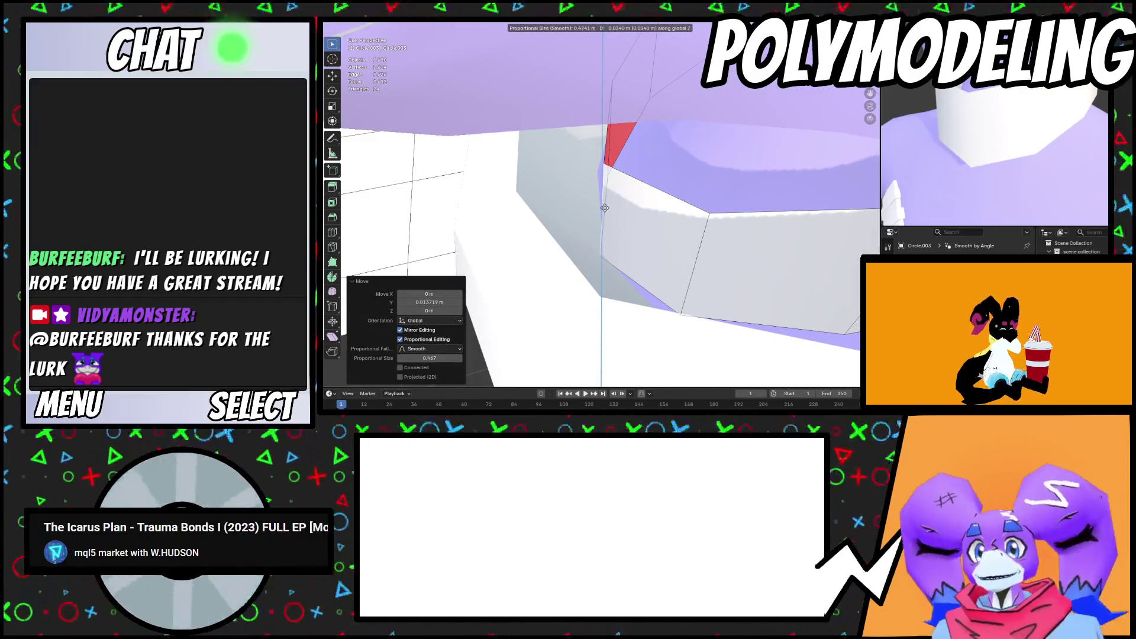
scroll(604, 208, "up", 1)
left_click(604, 209)
scroll(749, 210, "down", 6)
scroll(749, 210, "up", 7)
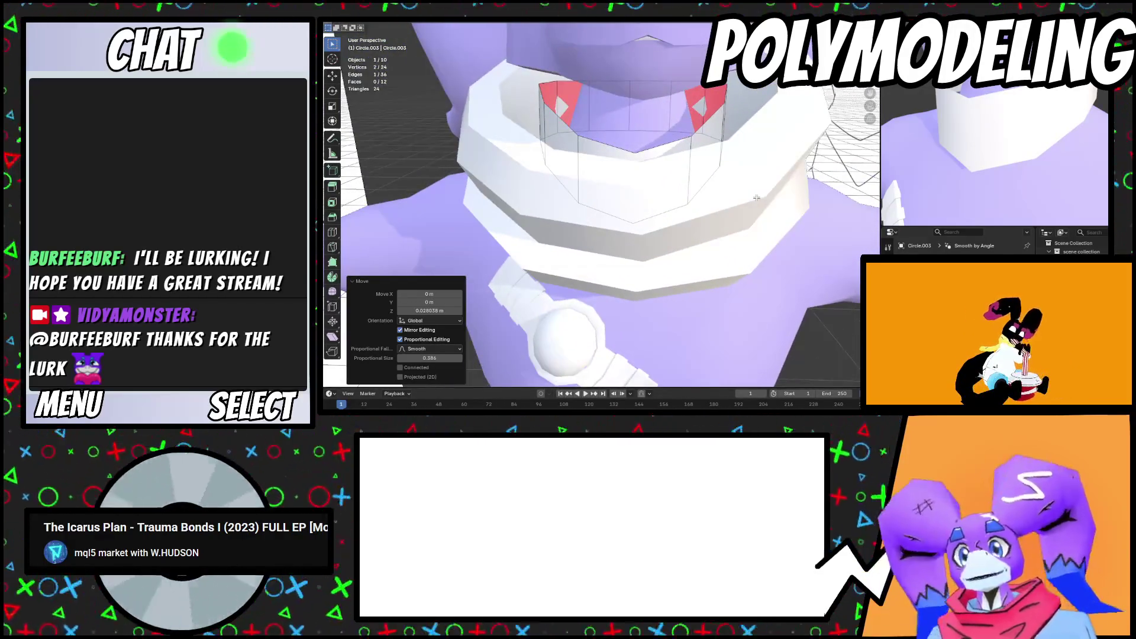
Select the ring's edge loop and shrink it to 0.954
scroll(760, 164, "up", 3)
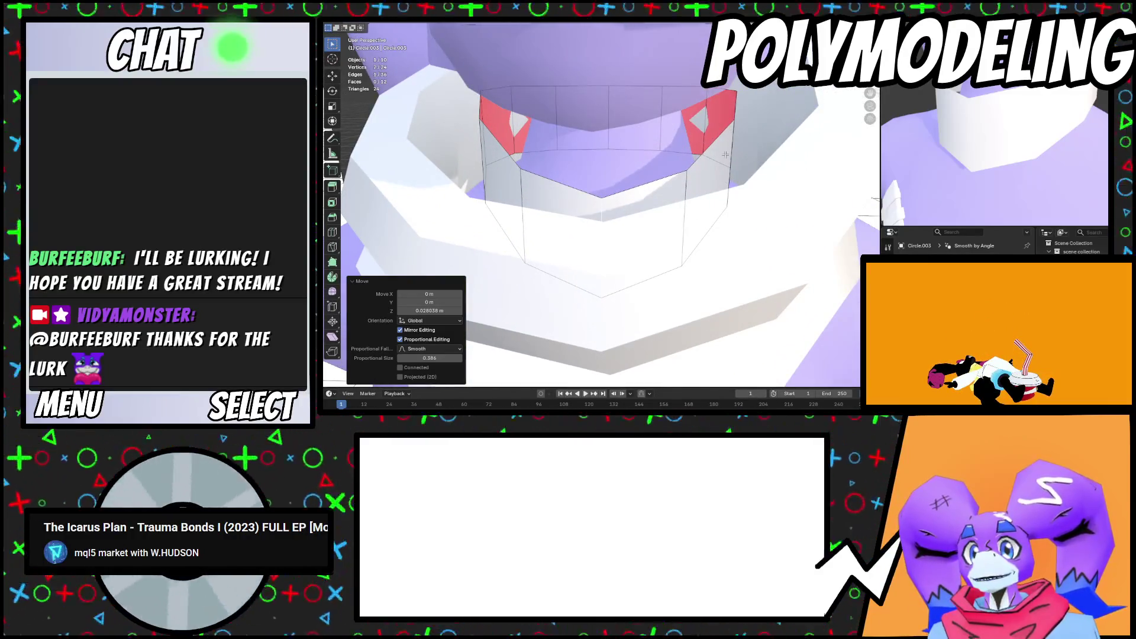
left_click(719, 211, "alt")
key("s")
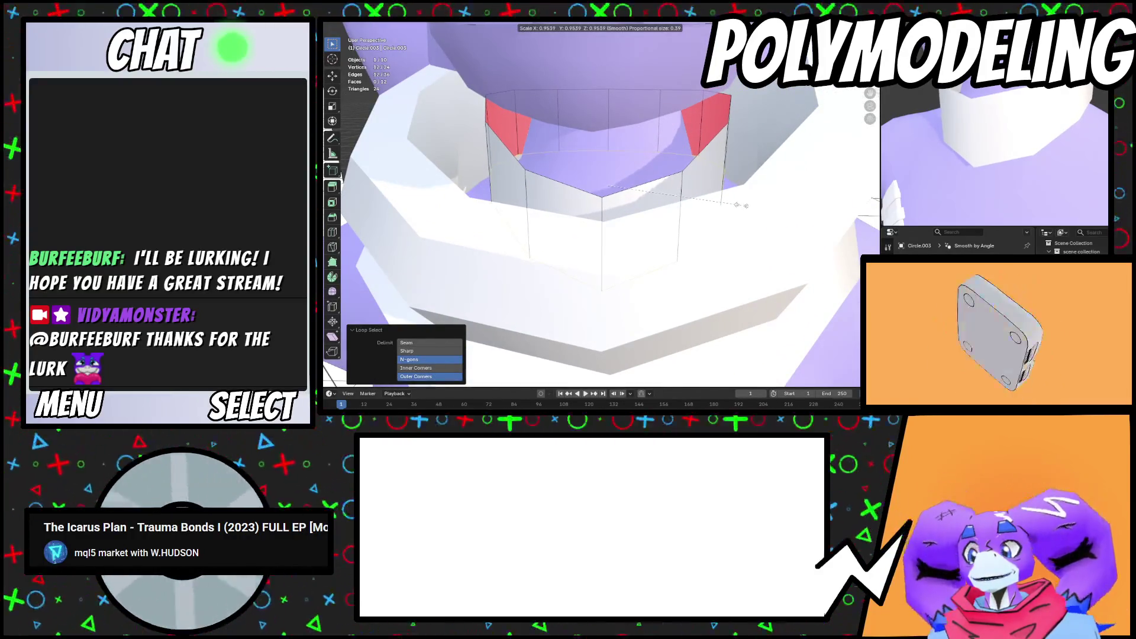
left_click(733, 207)
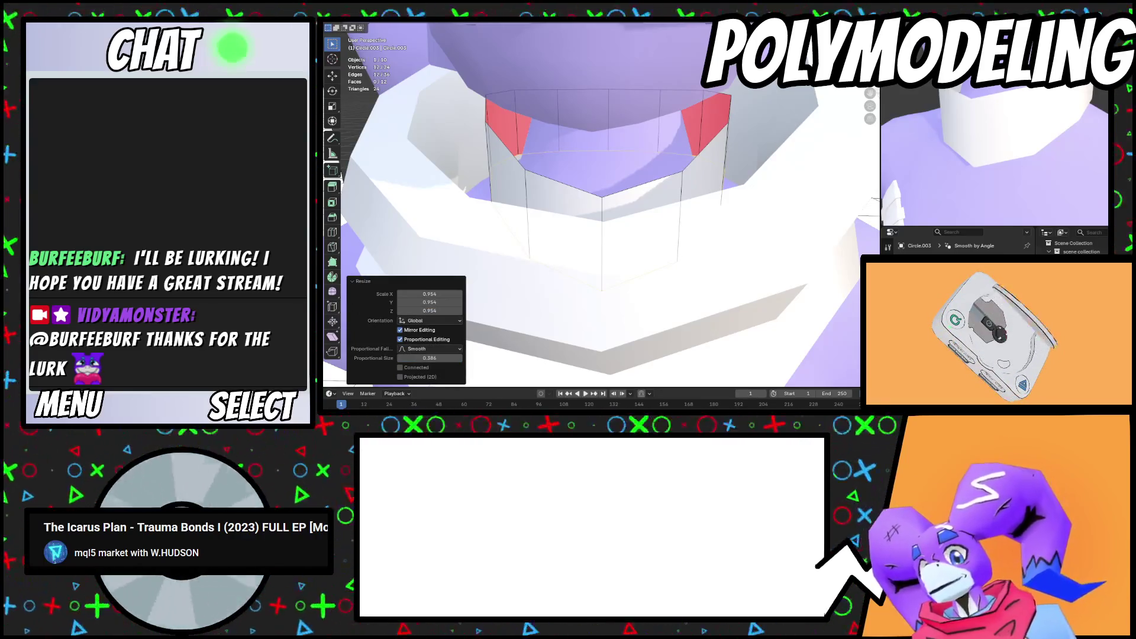
scroll(721, 164, "down", 6)
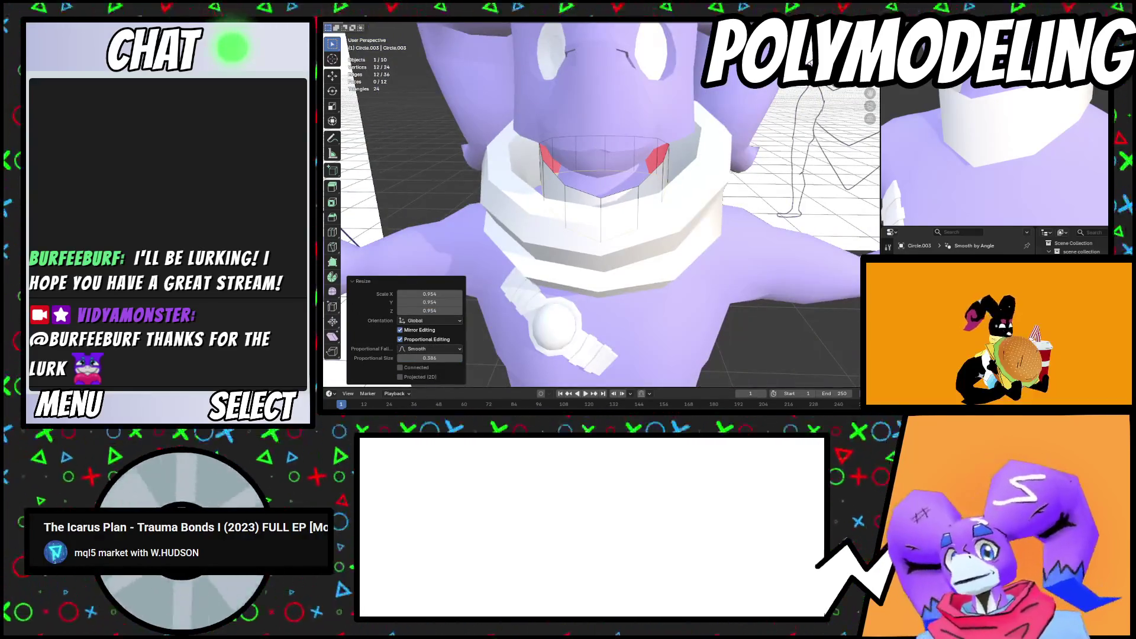
Delete the vertices of one half of the inner collar ring
mouse_move(722, 164)
middle_mouse_down()
mouse_move(720, 154)
mouse_move(583, 184)
middle_mouse_up()
scroll(728, 160, "up", 3)
scroll(650, 177, "up", 2)
scroll(639, 189, "down", 3)
scroll(639, 188, "down", 4)
scroll(583, 184, "up", 4)
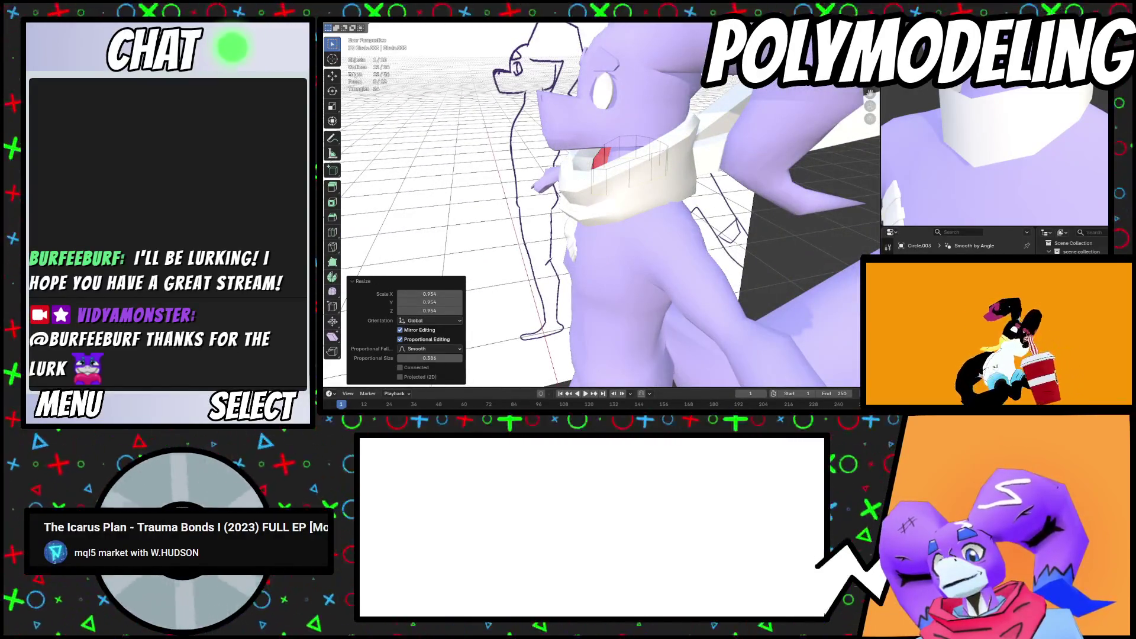
scroll(675, 149, "up", 4)
mouse_move(675, 149)
middle_mouse_down()
mouse_move(585, 187)
mouse_move(588, 221)
mouse_move(547, 179)
mouse_move(494, 80)
middle_mouse_up()
left_click(597, 211)
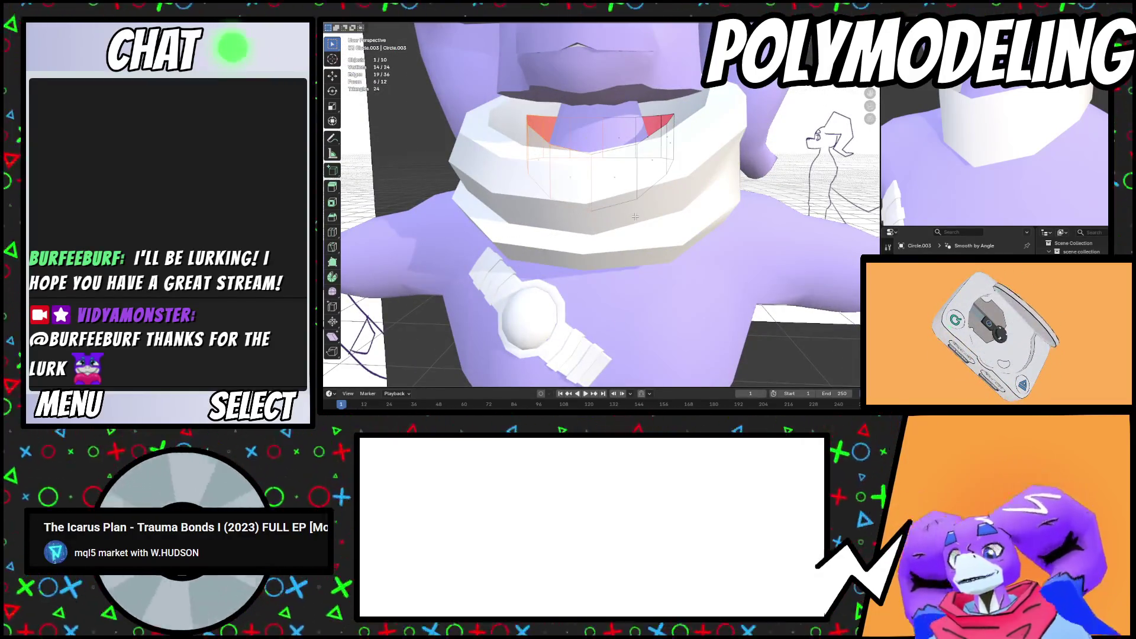
key("x")
left_click(616, 178)
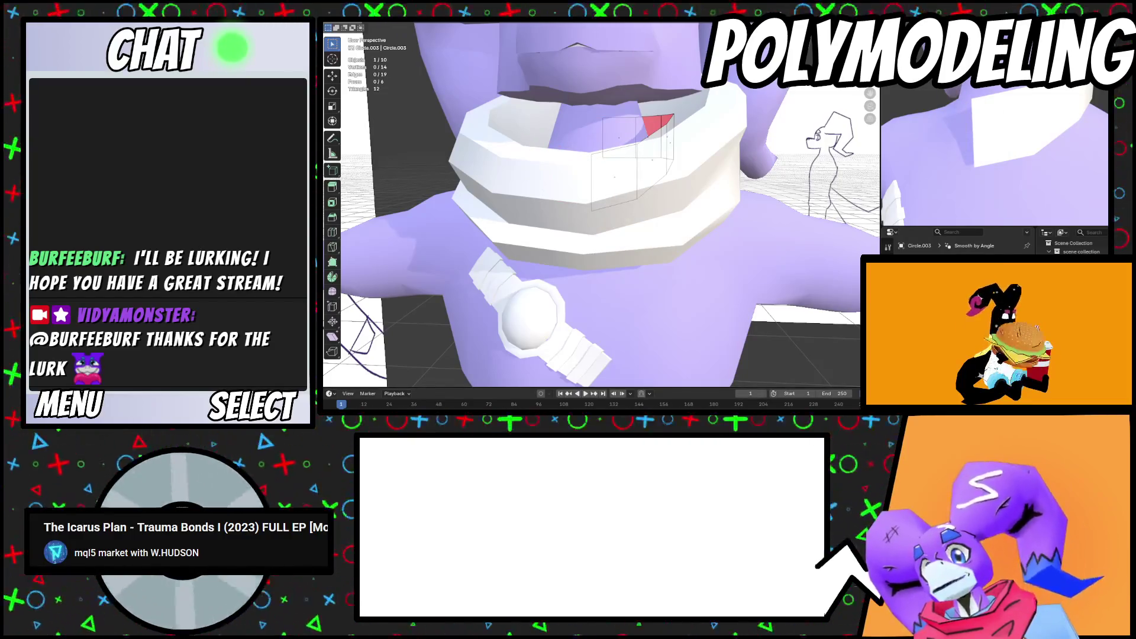
Orbit around the trimmed collar and open the Add Modifier menu
scroll(632, 193, "up", 4)
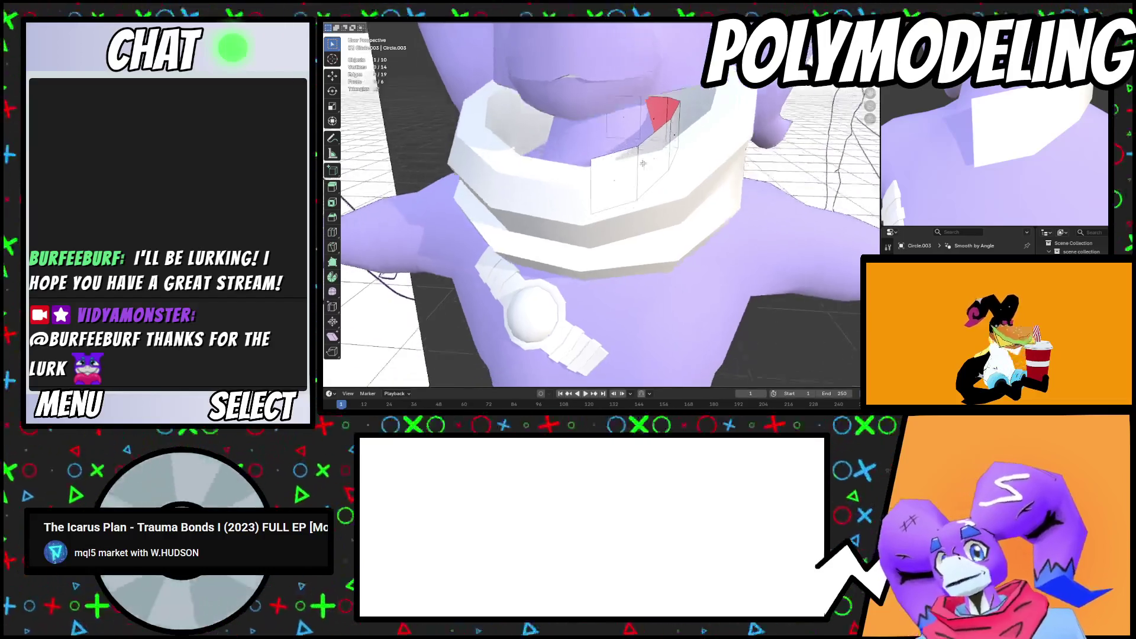
scroll(632, 193, "up", 3)
scroll(631, 193, "down", 5)
middle_click_drag(631, 193, 691, 171)
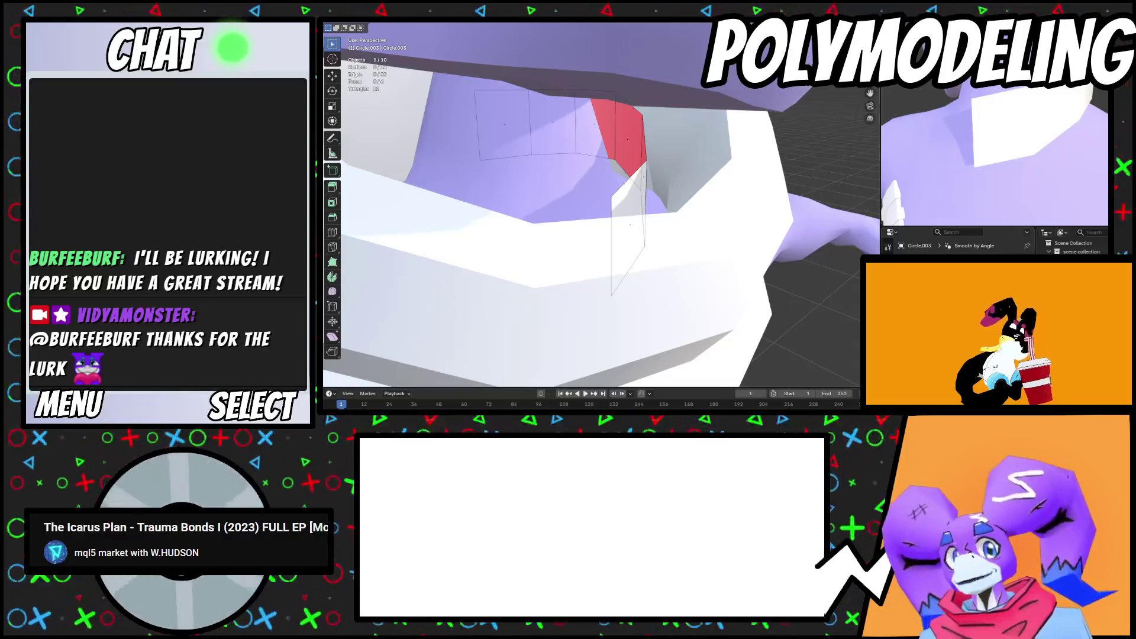
key("shift+a")
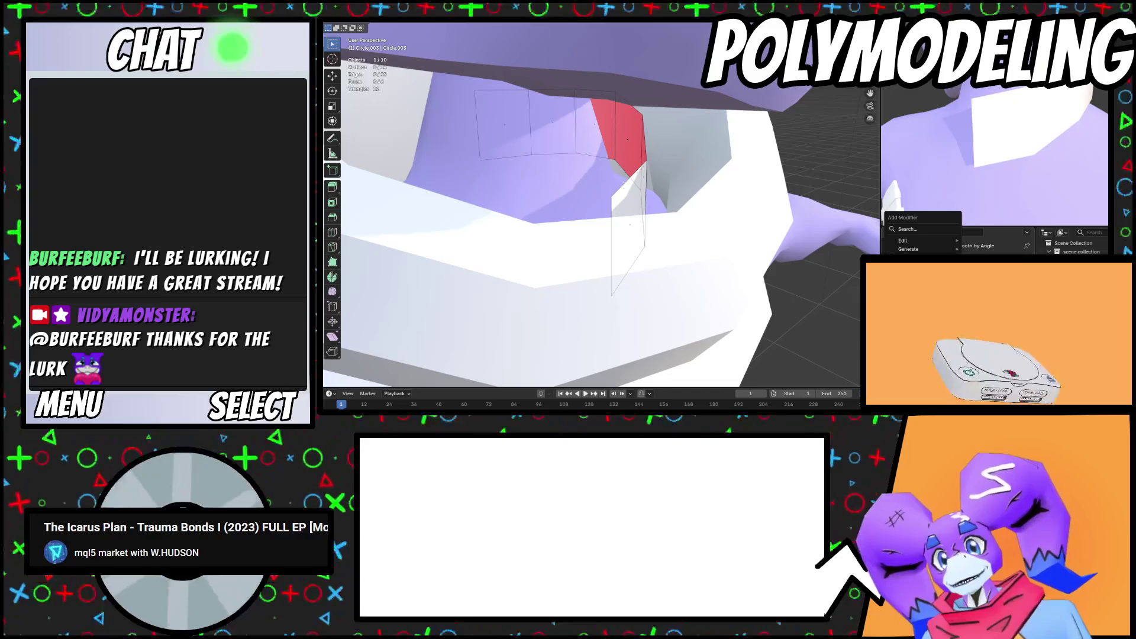
Add a Mirror modifier to the half collar ring Circle.003
mouse_move(923, 249)
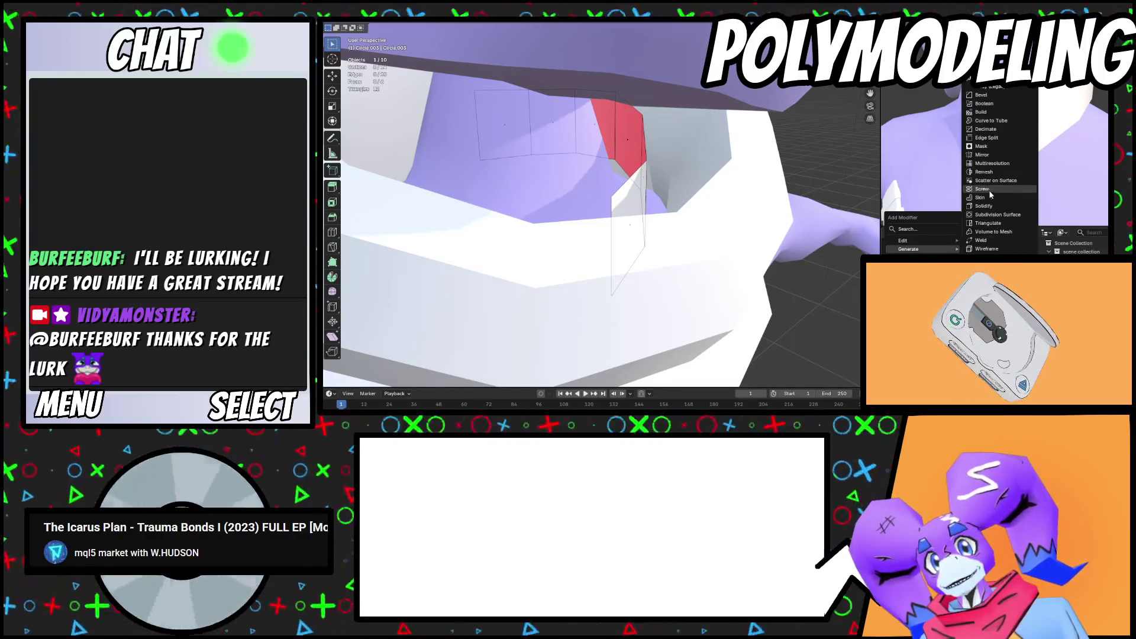
left_click(982, 155)
scroll(728, 184, "down", 6)
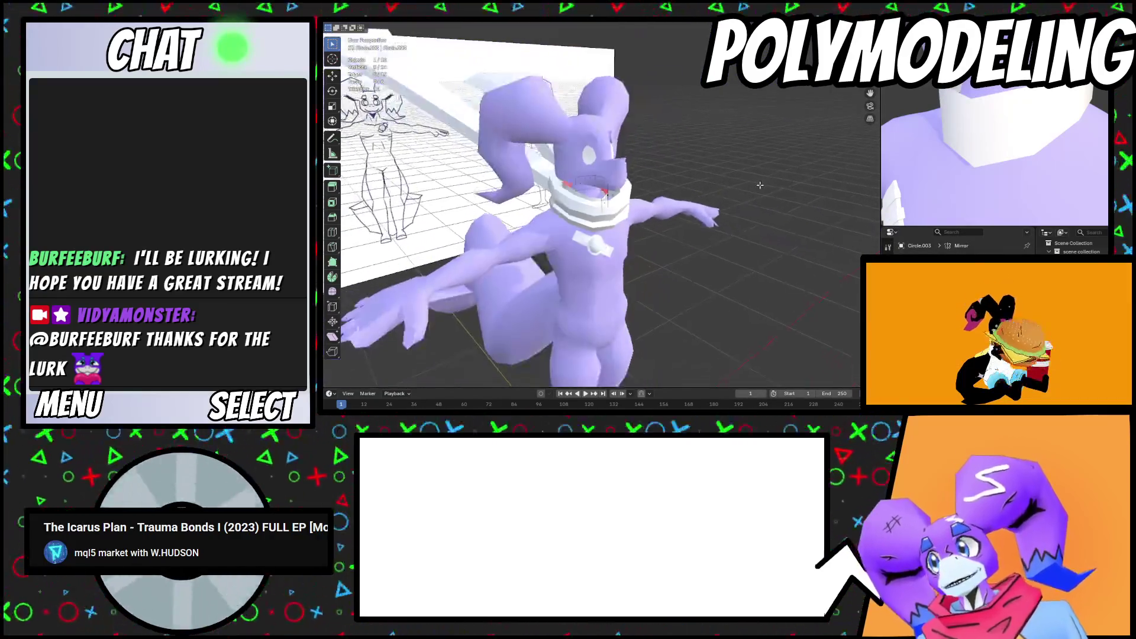
Extrude the ring's open edge outward from a low side view
middle_click_drag(727, 184, 719, 192)
scroll(719, 192, "up", 2)
scroll(719, 192, "up", 8)
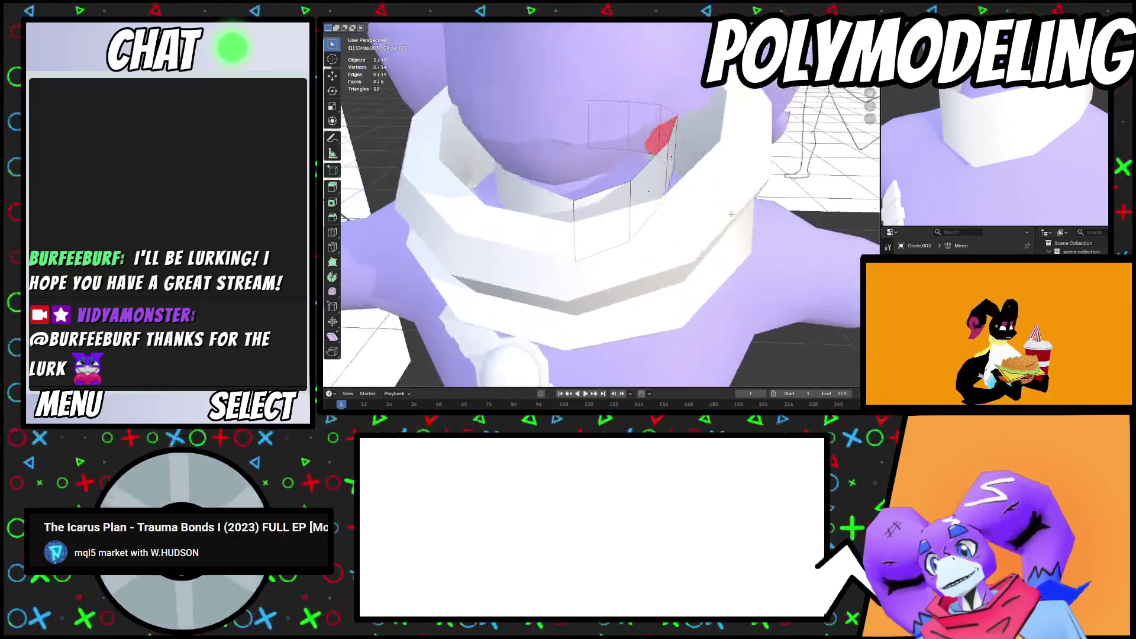
scroll(749, 218, "down", 6)
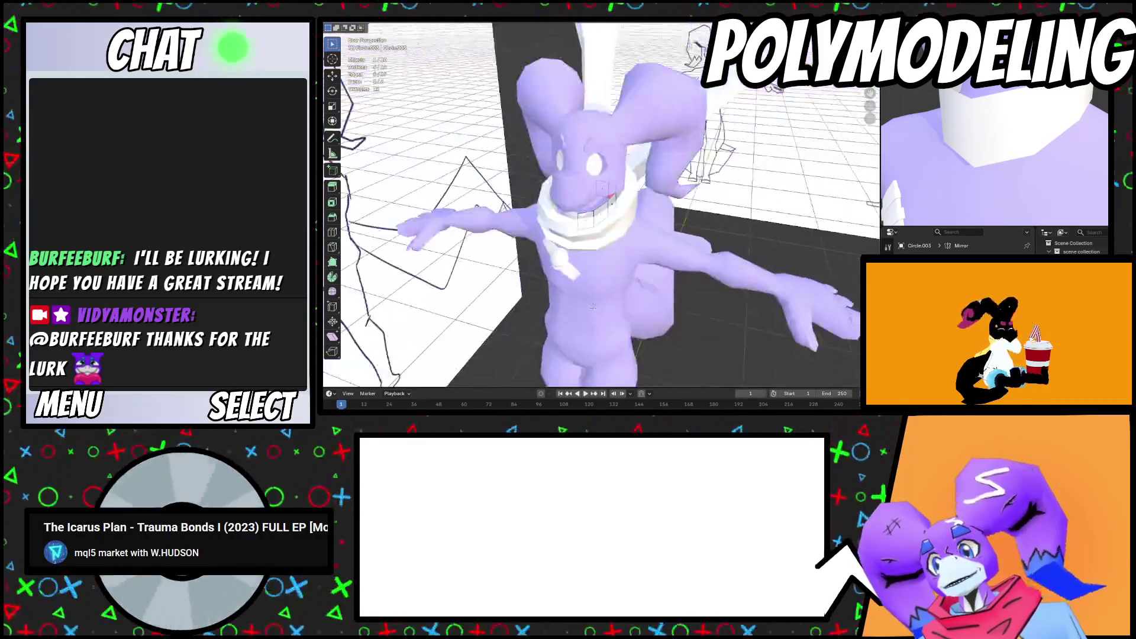
scroll(659, 248, "up", 5)
scroll(658, 247, "up", 3)
mouse_move(659, 247)
middle_mouse_down()
mouse_move(675, 224)
mouse_move(600, 232)
mouse_move(611, 244)
mouse_move(631, 206)
mouse_move(640, 225)
mouse_move(732, 264)
middle_mouse_up()
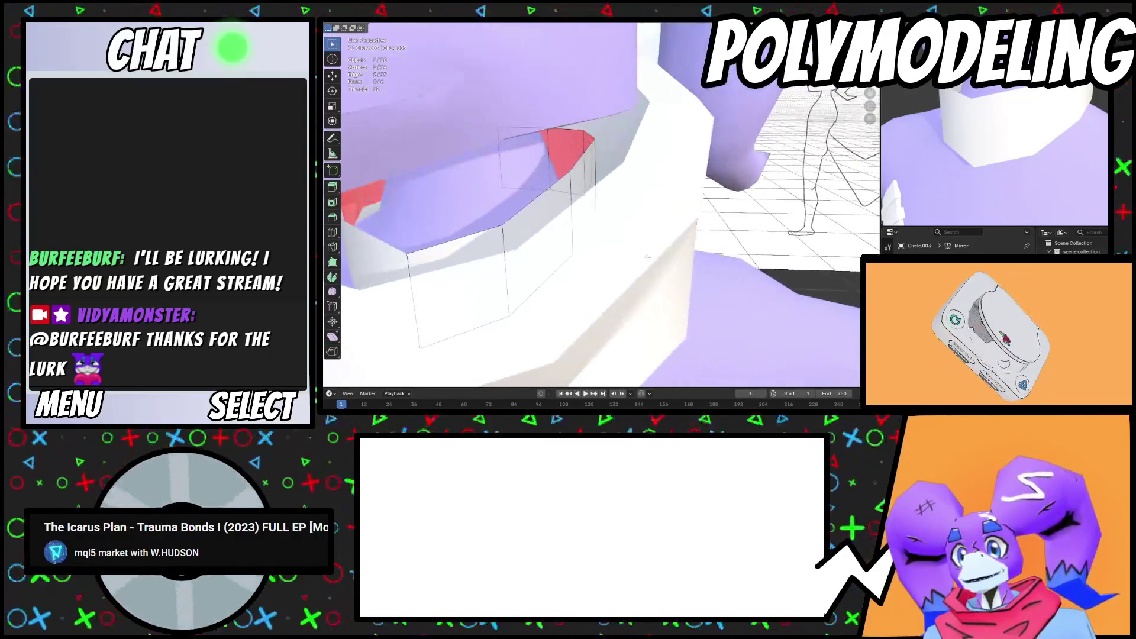
key("e")
mouse_move(785, 290)
middle_mouse_down()
mouse_move(636, 212)
mouse_move(680, 236)
mouse_move(609, 213)
middle_mouse_up()
Place the extruded edge with proportional editing and add a Solidify modifier to the collar
key("g")
left_click(637, 212)
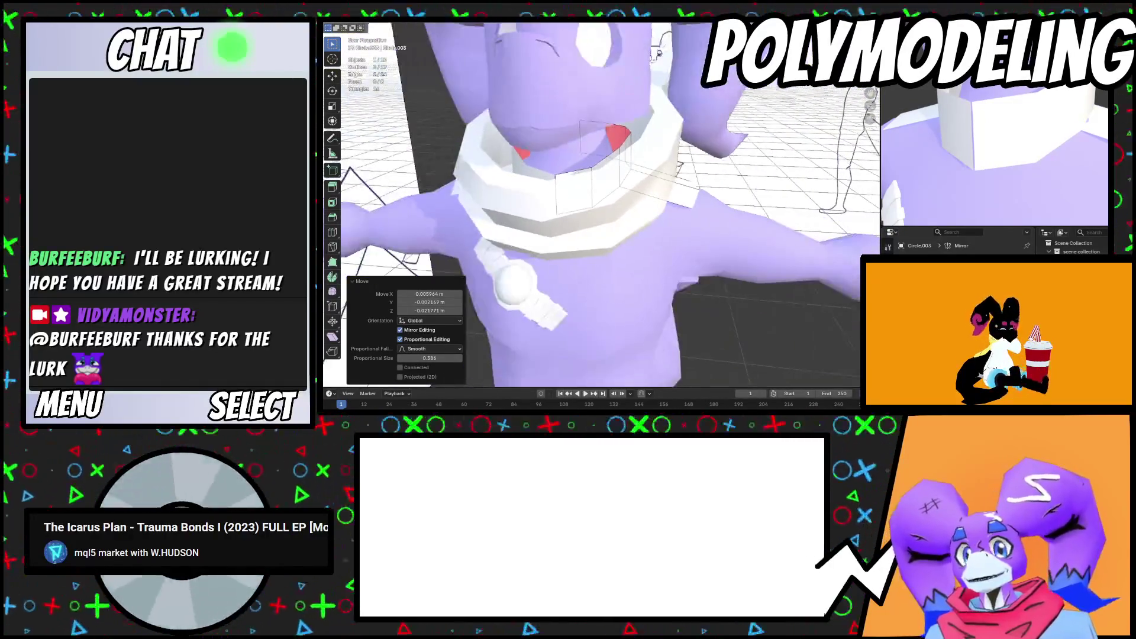
key("shift+a")
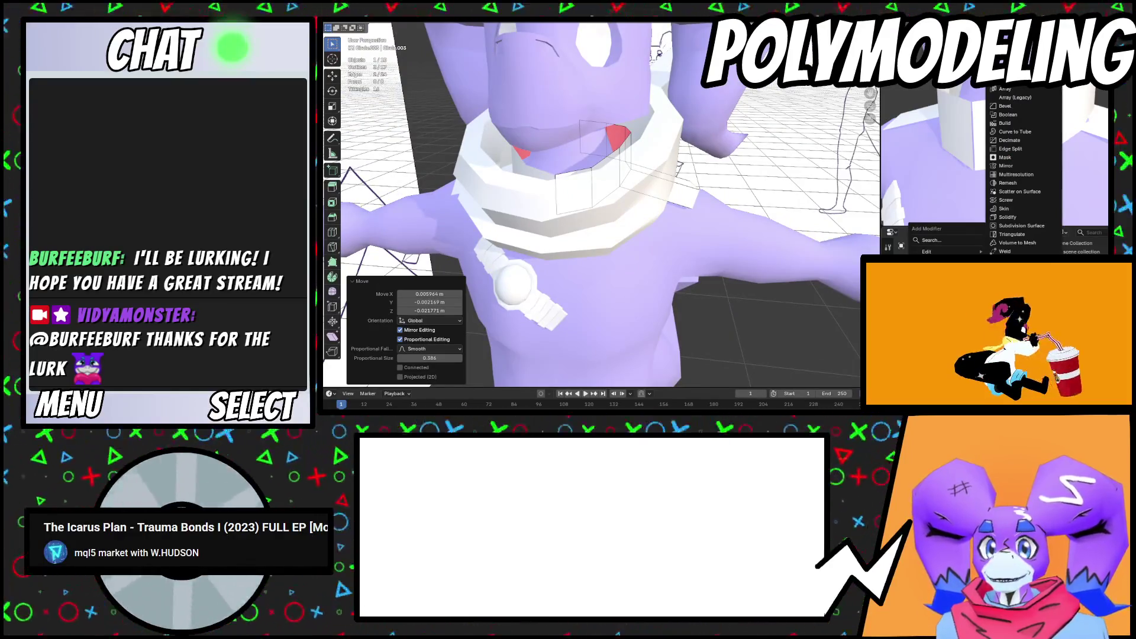
left_click(1007, 217)
scroll(698, 217, "up", 3)
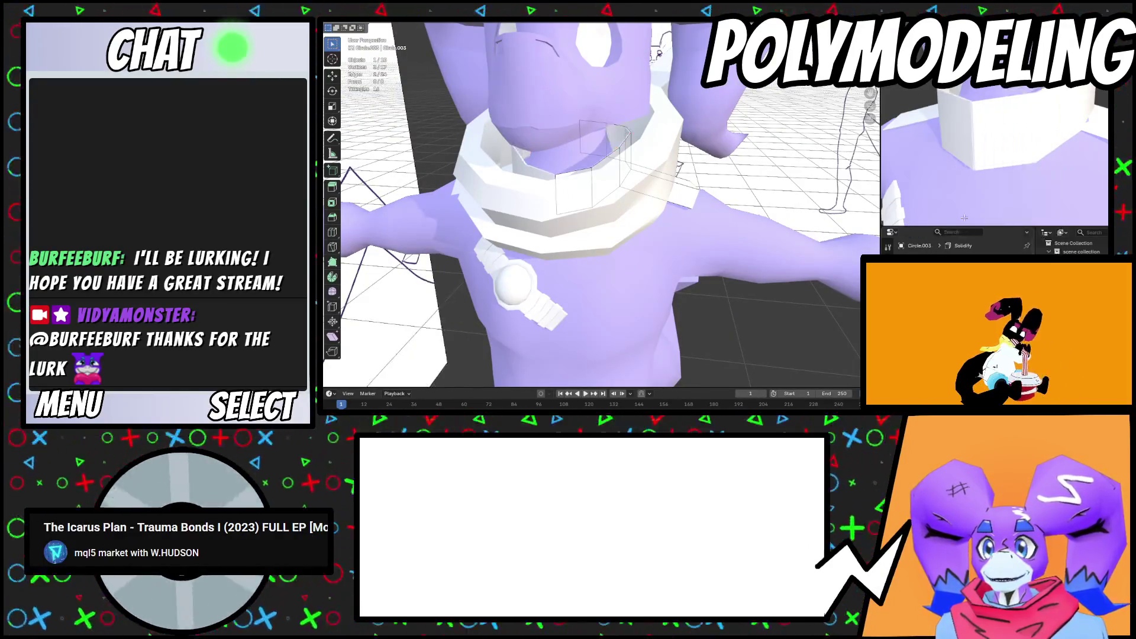
scroll(698, 217, "up", 3)
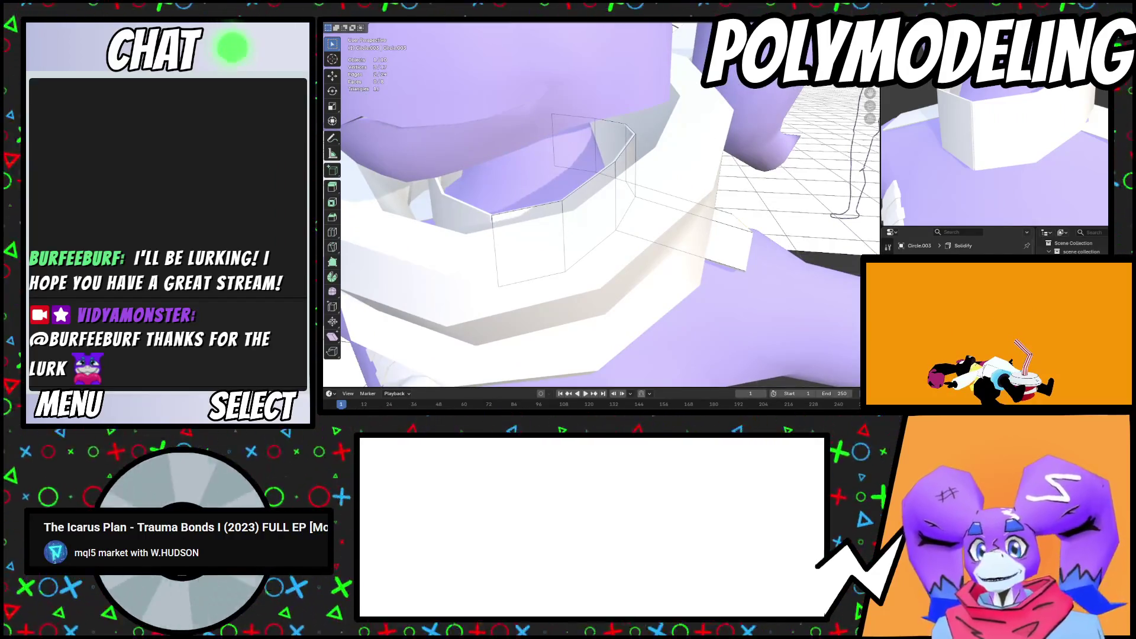
middle_click_drag(725, 278, 748, 285)
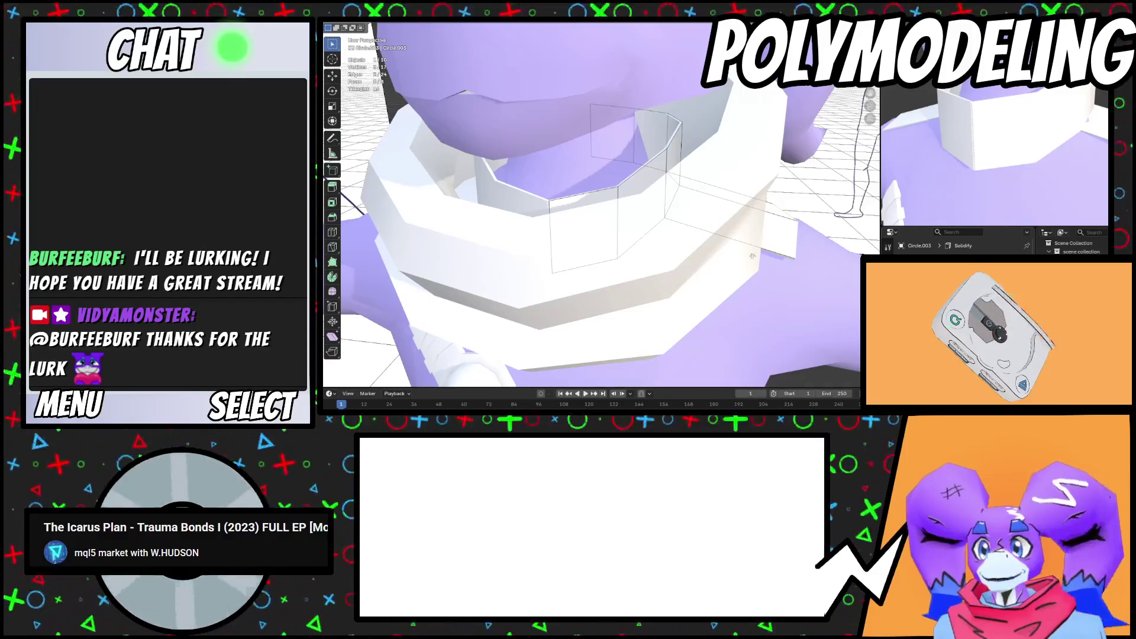
scroll(567, 228, "up", 2)
Nudge one collar edge loop with proportional falloff, then deselect everything
left_click(526, 230, "alt")
key("g")
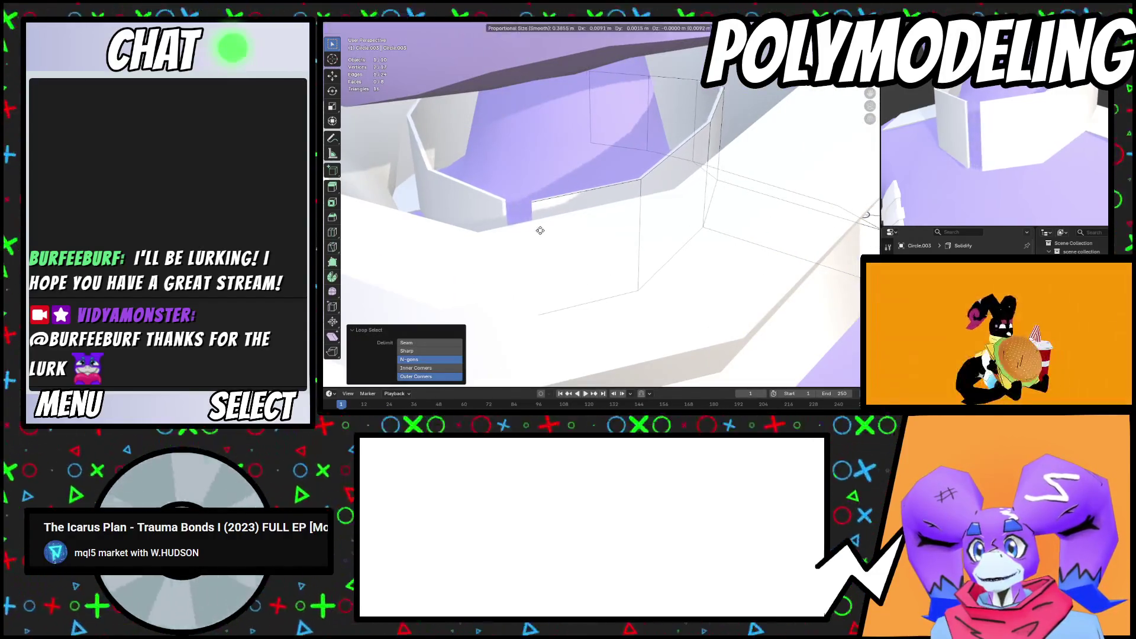
left_click(521, 231)
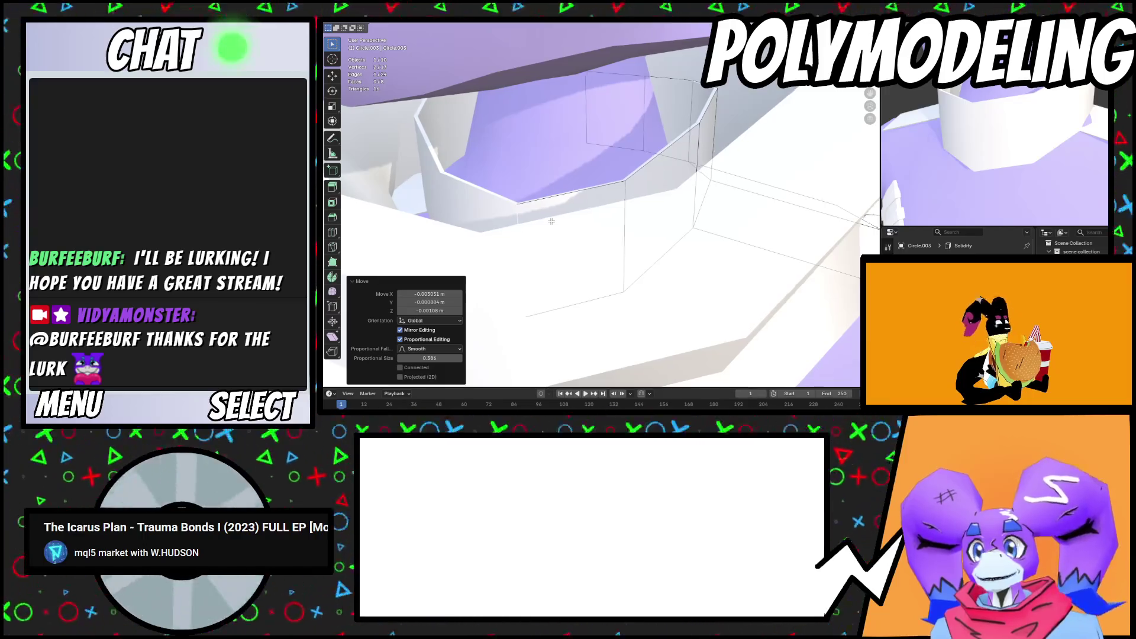
scroll(663, 251, "down", 4)
key("alt+a")
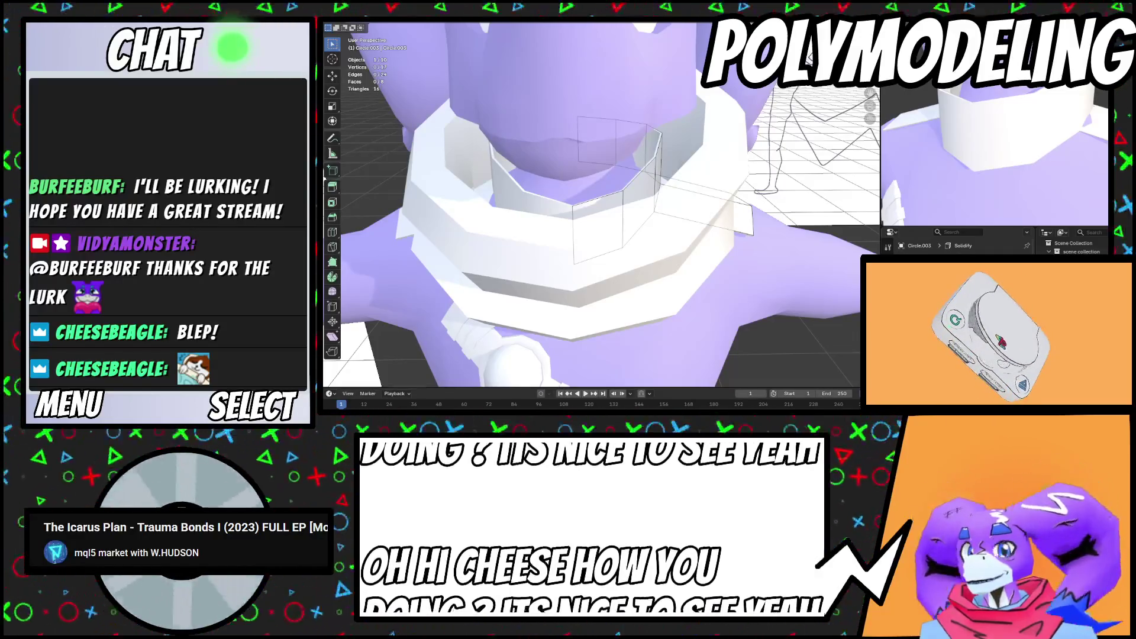
Extrude the collar's lower faces twice, down over the shoulders
scroll(570, 215, "down", 5)
mouse_move(570, 214)
middle_mouse_down()
mouse_move(550, 207)
mouse_move(570, 215)
mouse_move(640, 164)
mouse_move(548, 246)
mouse_move(671, 221)
mouse_move(565, 151)
mouse_move(583, 172)
middle_mouse_up()
key("g")
left_click(548, 246)
key("e")
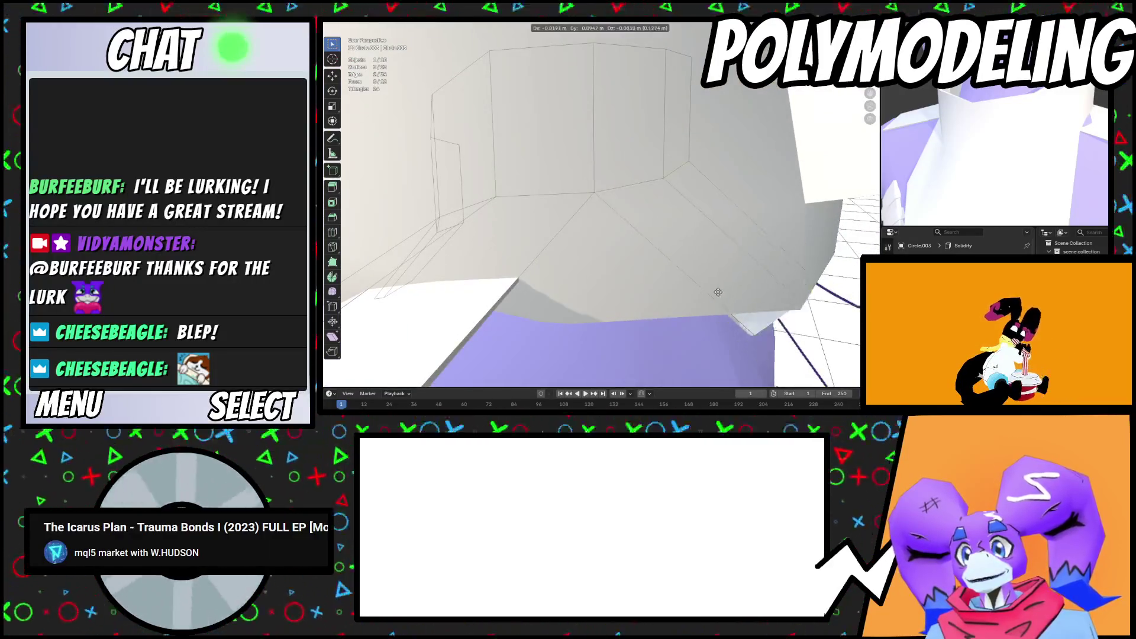
left_click(719, 292)
mouse_move(718, 293)
middle_mouse_down()
mouse_move(638, 257)
mouse_move(684, 262)
mouse_move(643, 257)
middle_mouse_up()
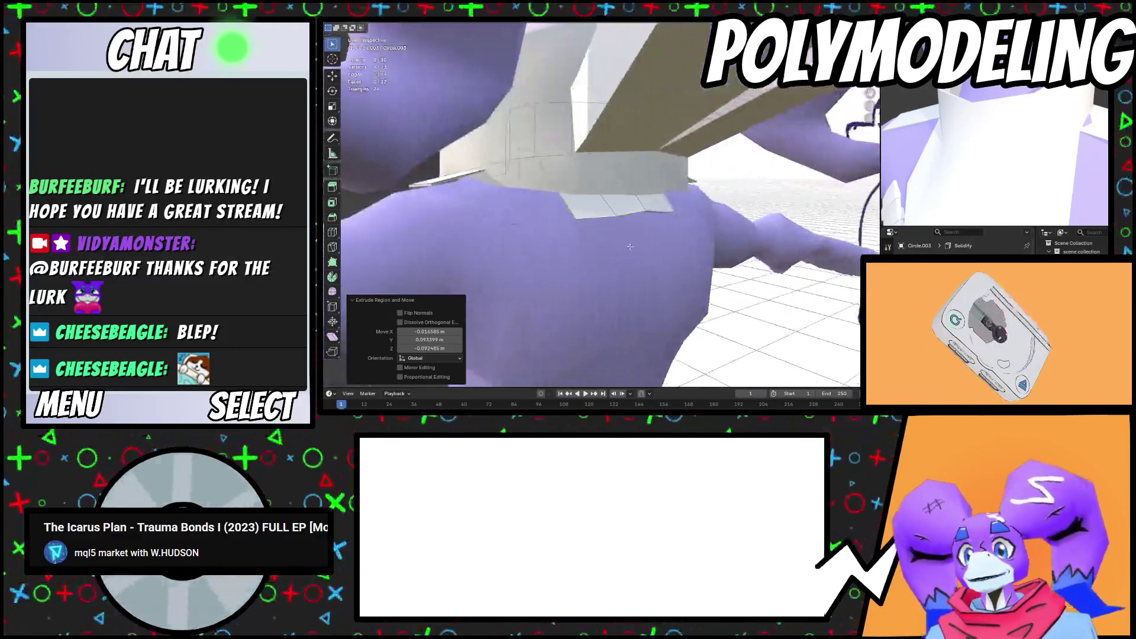
Move the extruded collar geometry vertically along Z
key("g")
key("z")
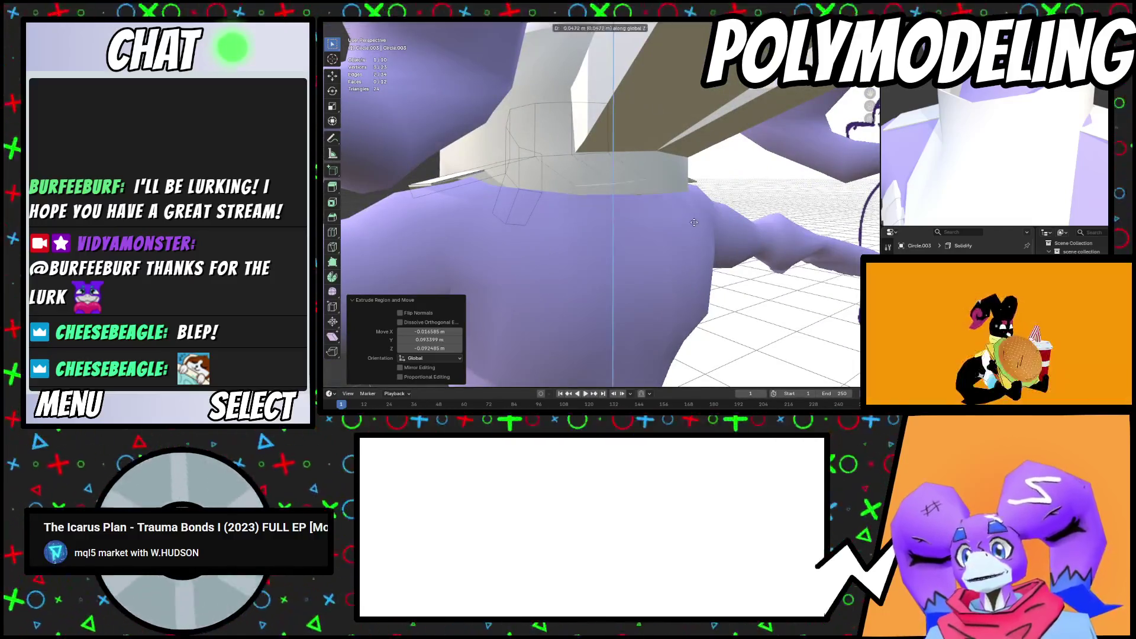
left_click(694, 237)
mouse_move(694, 236)
middle_mouse_down()
mouse_move(576, 197)
mouse_move(617, 237)
mouse_move(645, 242)
middle_mouse_up()
Nudge two selected collar vertices up along Z and outward along X to follow the body
left_click(617, 236)
left_click(645, 242, "shift")
key("g")
key("z")
left_click(647, 246)
key("g")
key("x")
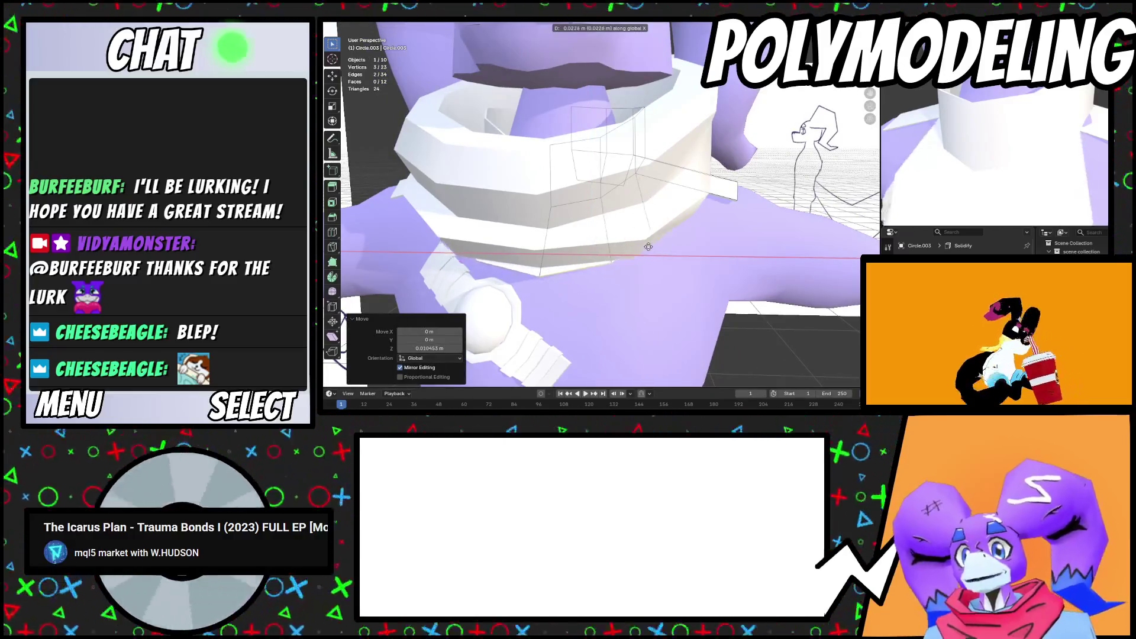
left_click(650, 248)
mouse_move(646, 237)
middle_mouse_down()
mouse_move(649, 248)
mouse_move(654, 231)
mouse_move(594, 237)
middle_mouse_up()
key("g")
key("x")
left_click(646, 252)
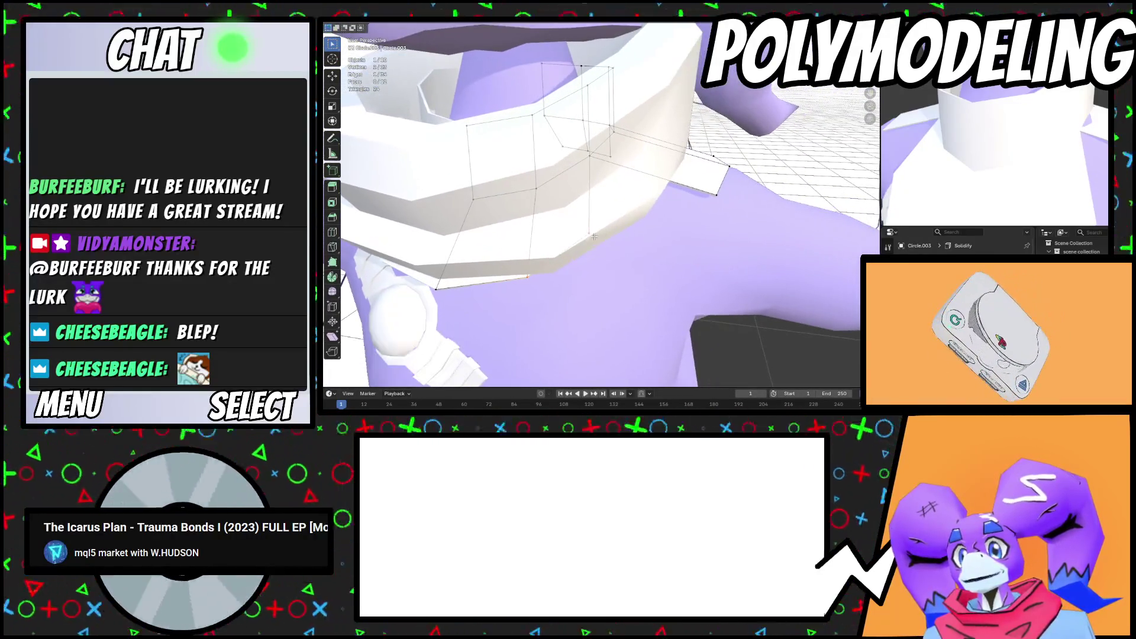
Undo the last collar extrusion and add a second vertex to the selection
left_click(703, 258)
mouse_move(715, 205)
middle_mouse_down()
mouse_move(643, 167)
mouse_move(632, 194)
middle_mouse_up()
key("ctrl+z")
left_click(616, 181, "shift")
Extend the collar edge along X over the shoulder
key("y")
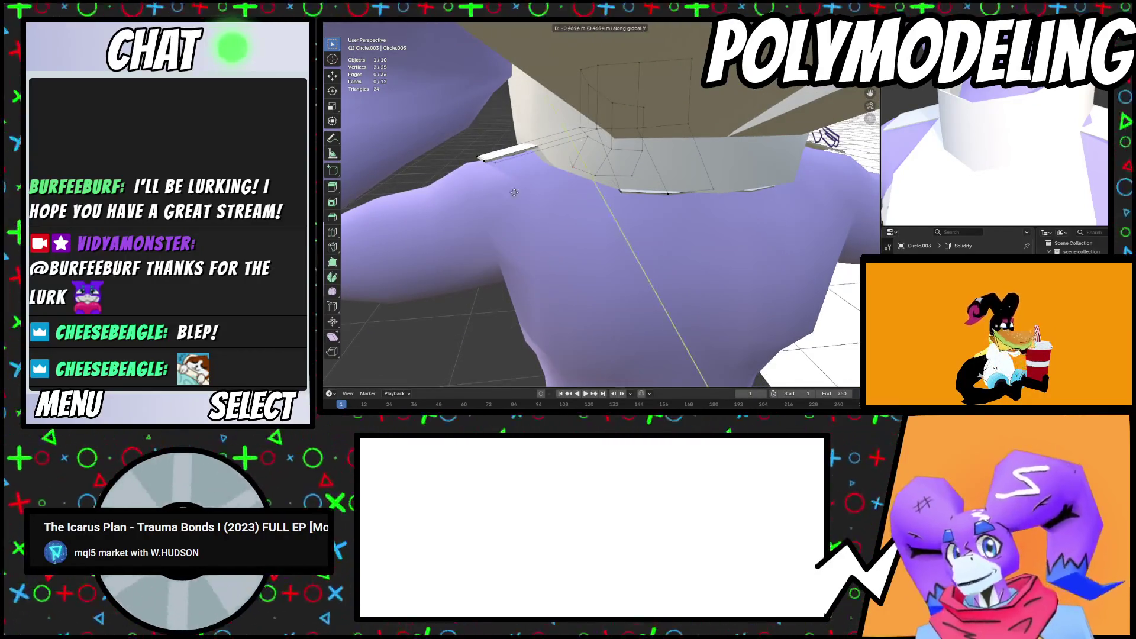
key("x")
left_click(549, 204)
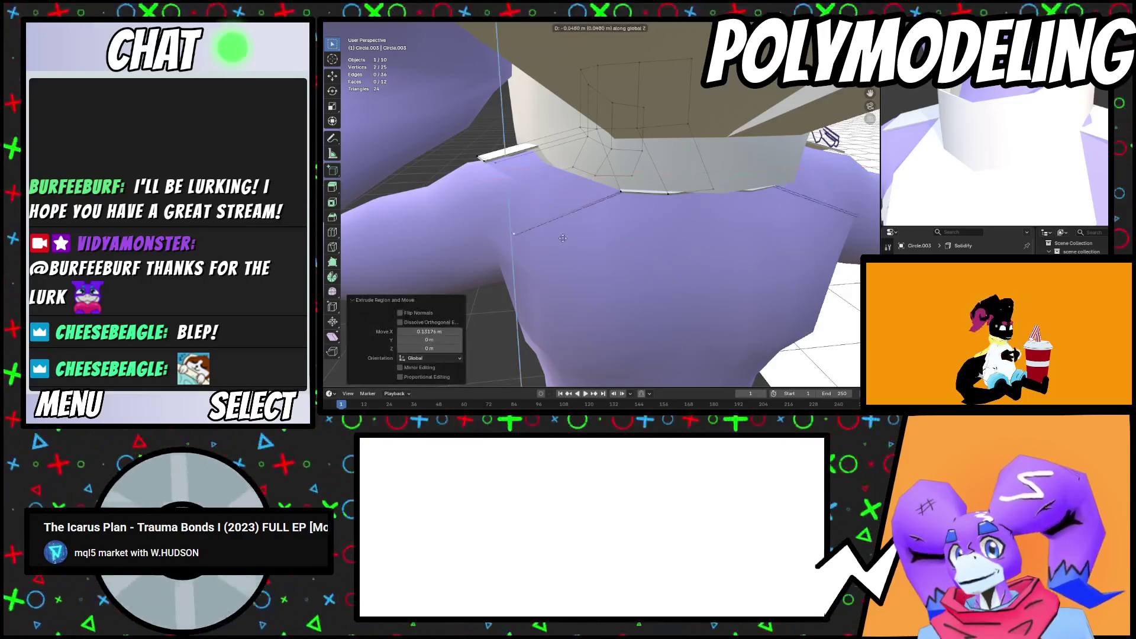
scroll(541, 223, "up", 3)
scroll(541, 223, "down", 5)
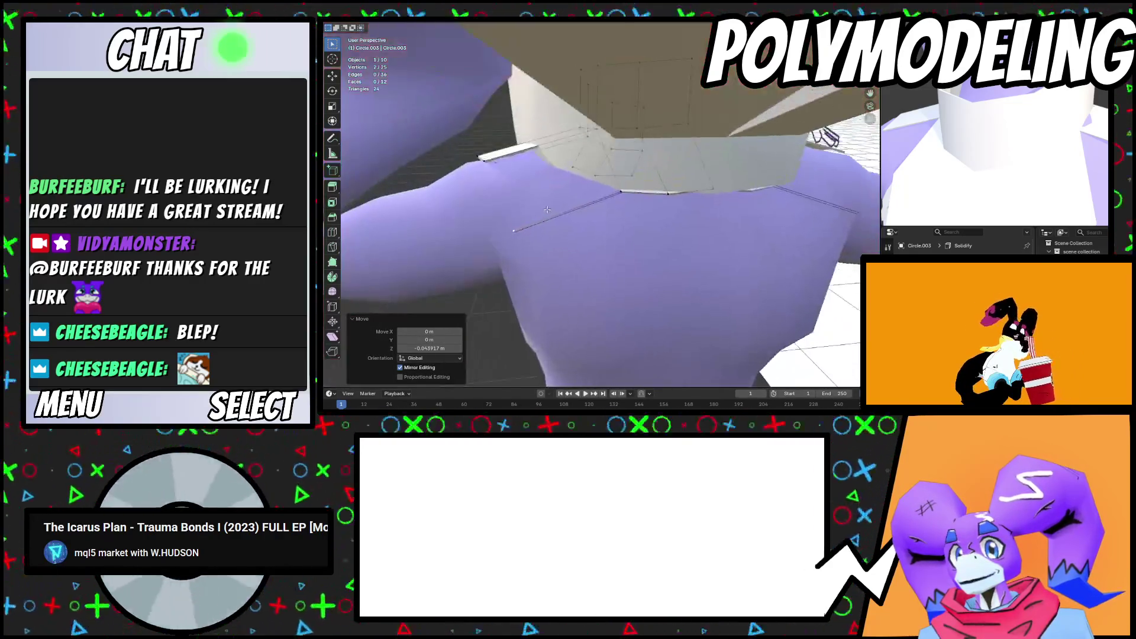
left_click(639, 189)
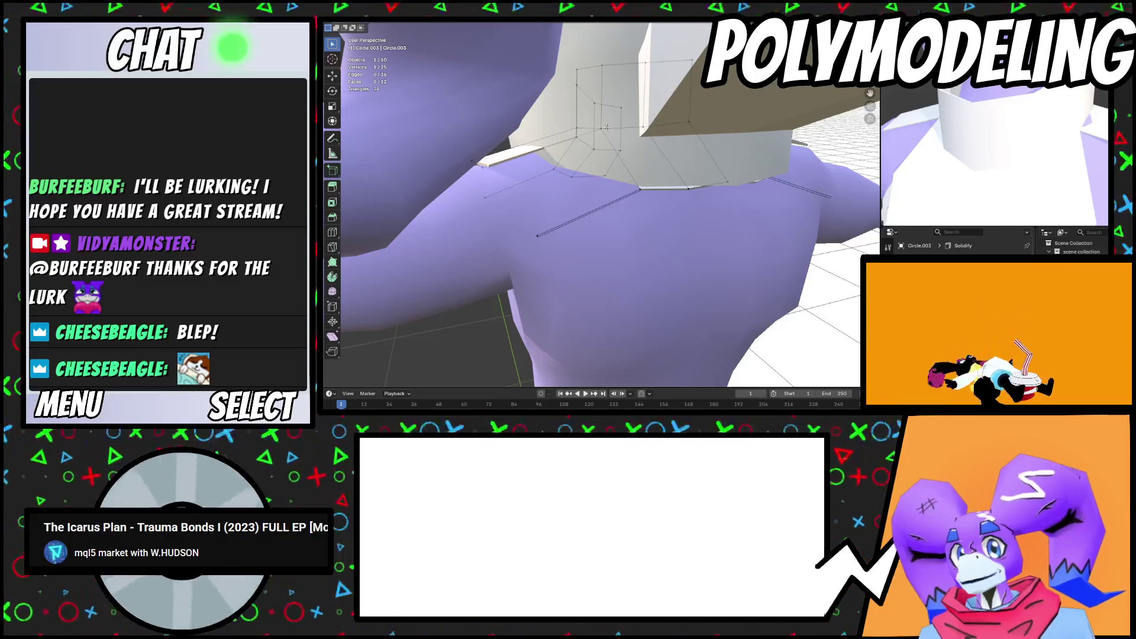
Move the collar corner and lower-left vertices to drape over the chest
middle_click_drag(541, 243, 685, 217)
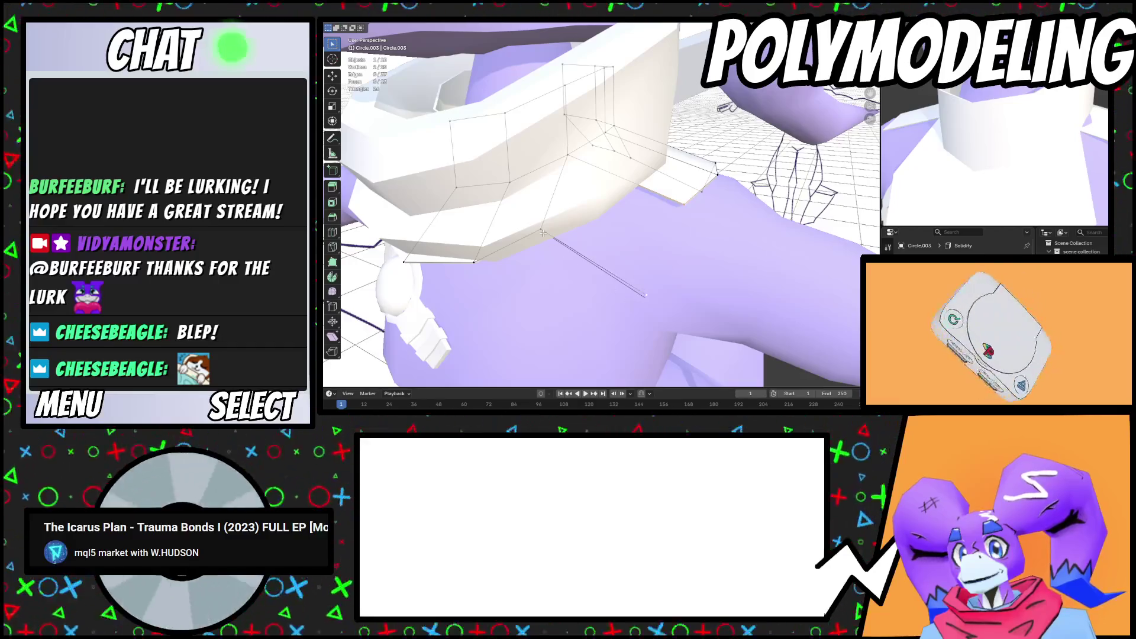
scroll(633, 245, "up", 3)
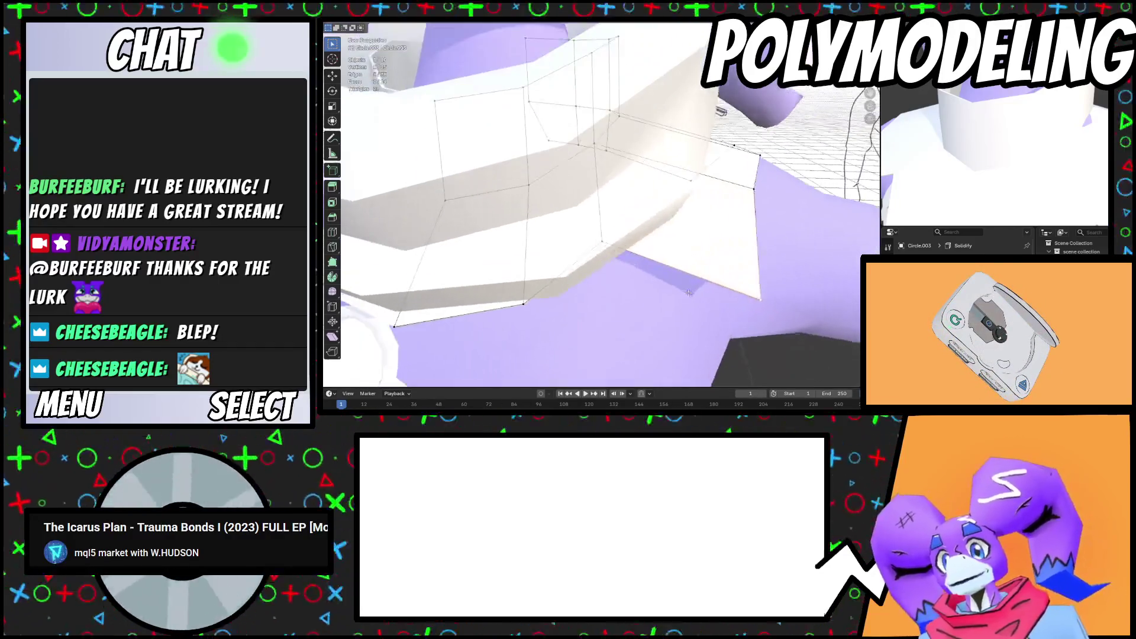
left_click(698, 267)
scroll(698, 267, "down", 4)
key("g")
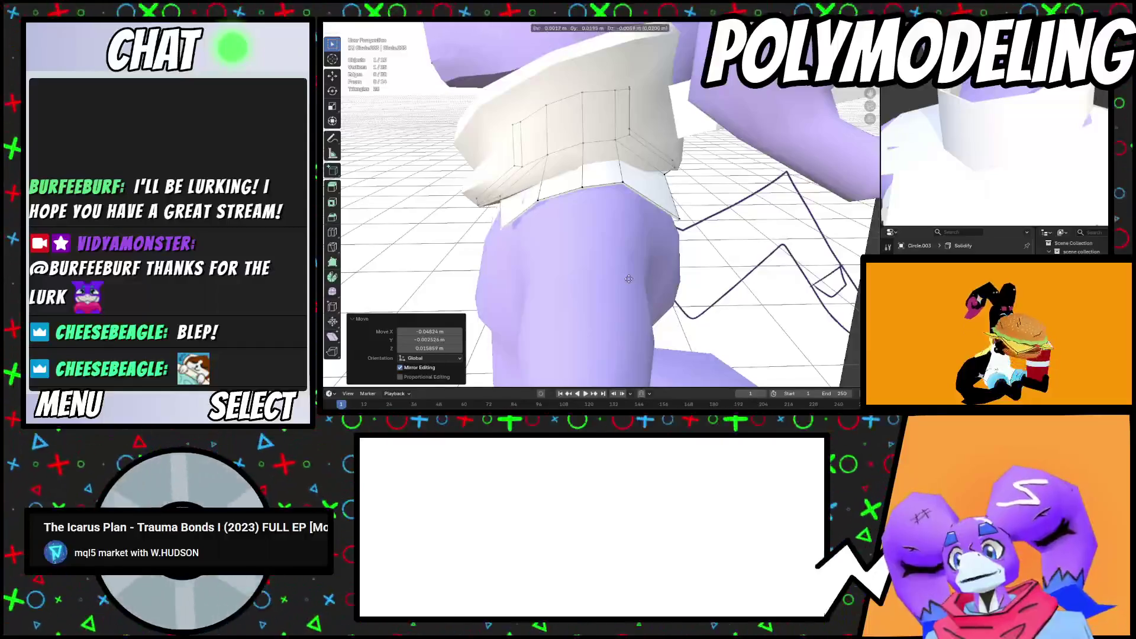
left_click(622, 298)
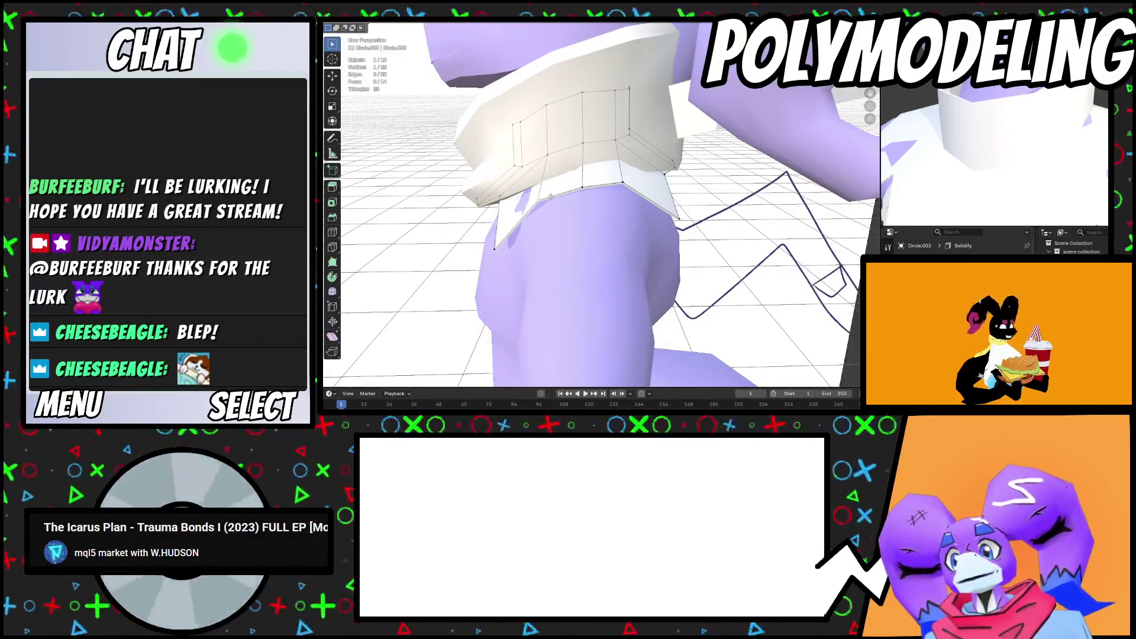
middle_click_drag(556, 193, 543, 216)
key("g")
left_click(534, 170)
Reposition more collar vertices so the collar hugs the neck
left_click(628, 219)
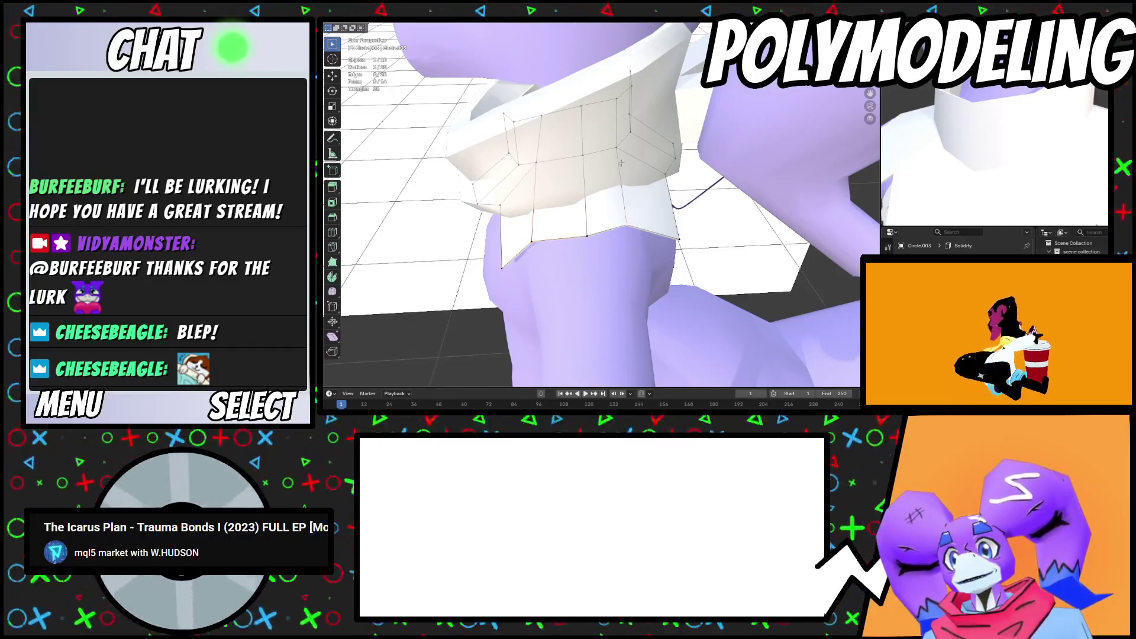
key("g")
middle_click_drag(634, 218, 641, 193)
left_click(641, 196)
key("g")
mouse_move(545, 194)
middle_mouse_down()
mouse_move(591, 178)
mouse_move(670, 240)
mouse_move(656, 228)
mouse_move(580, 231)
mouse_move(715, 249)
middle_mouse_up()
key("g")
left_click(615, 181)
key("r")
key("g")
left_click(666, 236)
Pull a lower collar vertex into place while checking from side views
left_click(727, 252)
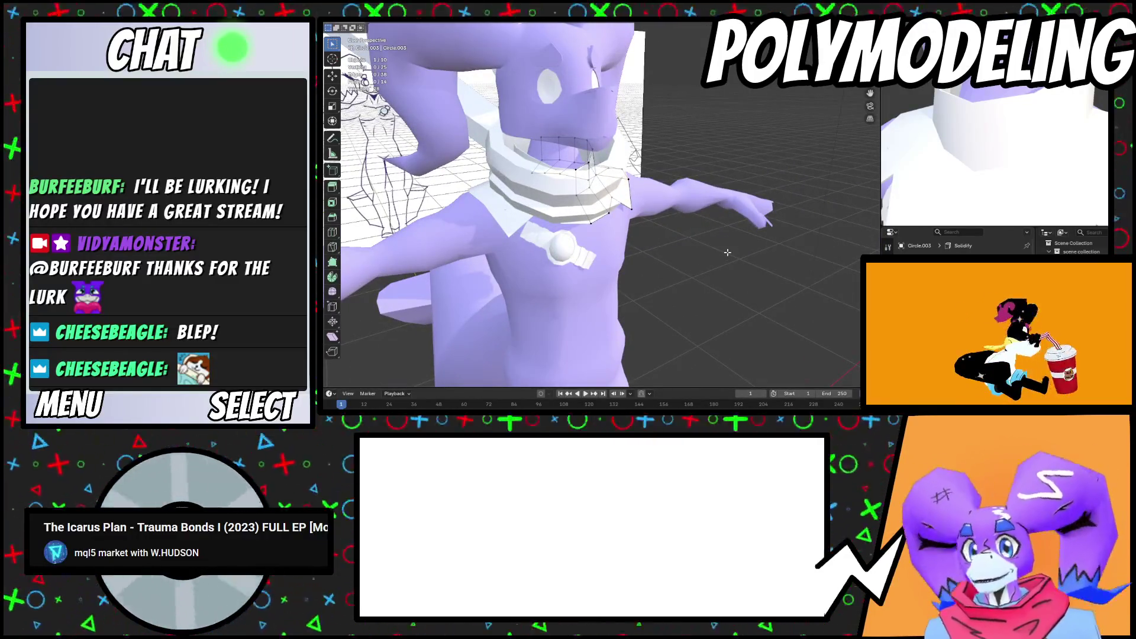
scroll(727, 253, "up", 5)
mouse_move(727, 253)
middle_mouse_down()
mouse_move(625, 263)
mouse_move(627, 213)
middle_mouse_up()
left_click_drag(627, 213, 628, 190)
middle_click_drag(628, 190, 674, 166)
scroll(997, 95, "down", 4)
scroll(997, 94, "up", 3)
mouse_move(630, 208)
middle_mouse_down()
mouse_move(583, 170)
mouse_move(695, 194)
mouse_move(663, 184)
middle_mouse_up()
Return the collar to Object Mode
left_click(372, 27)
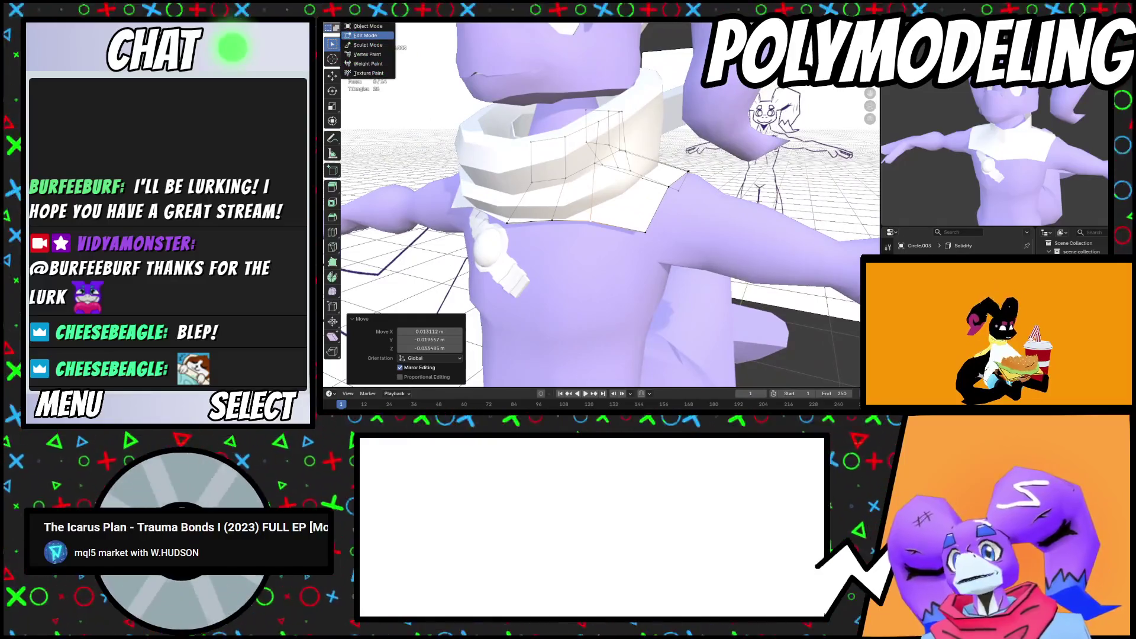
left_click(371, 26)
key("shift+a")
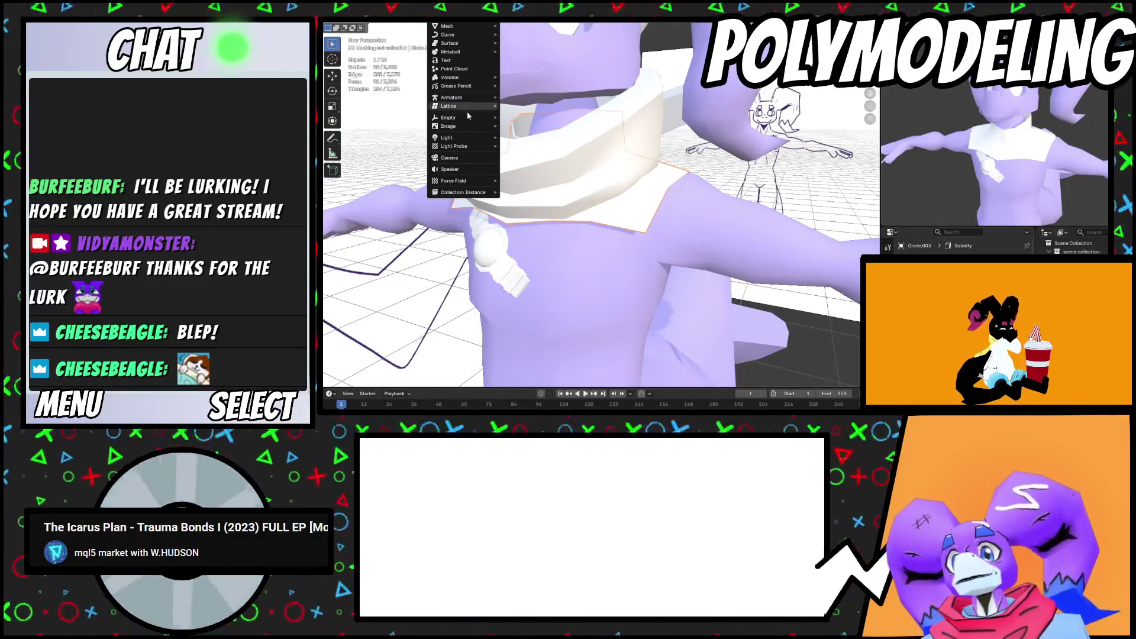
Add a Bézier circle and rotate it 90° on Y to stand upright
mouse_move(467, 34)
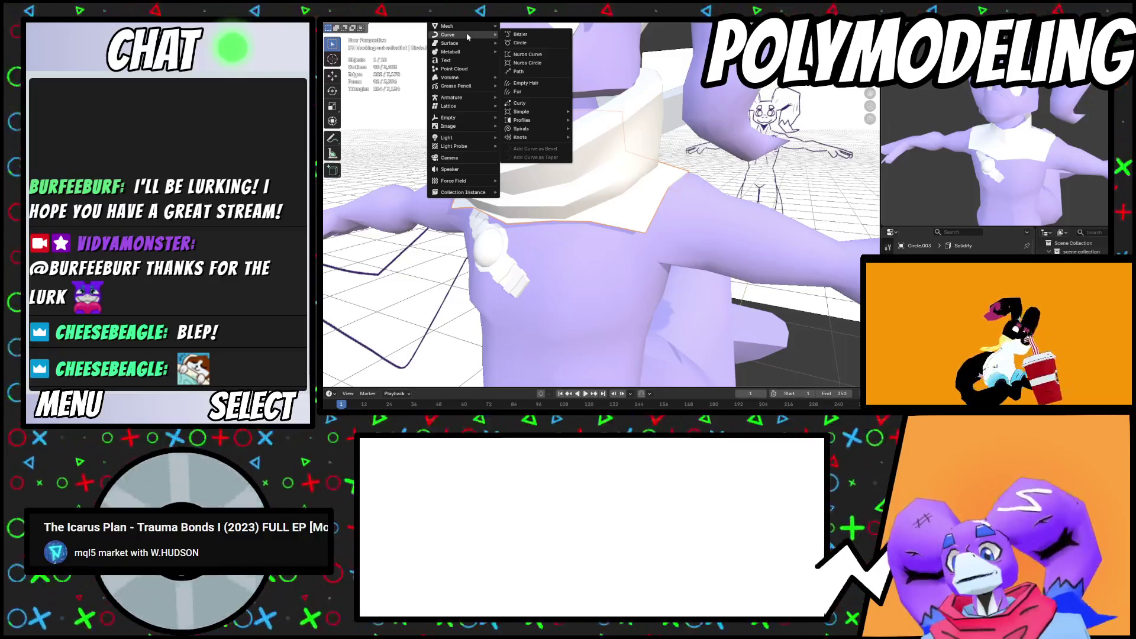
left_click(521, 43)
scroll(701, 258, "down", 5)
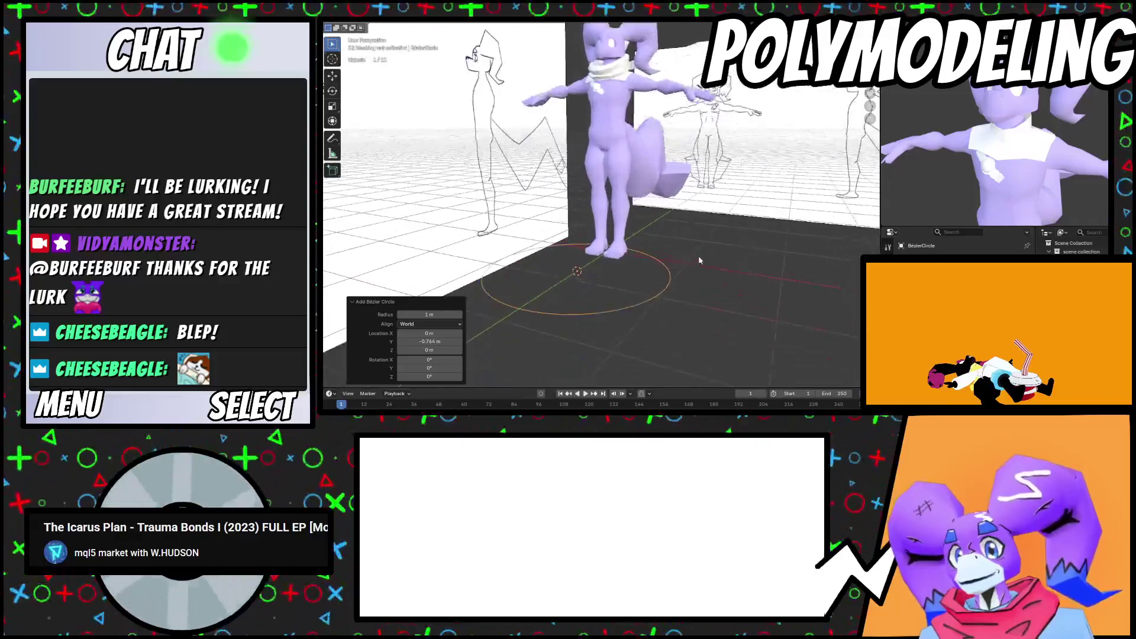
type("ry90")
key("Return")
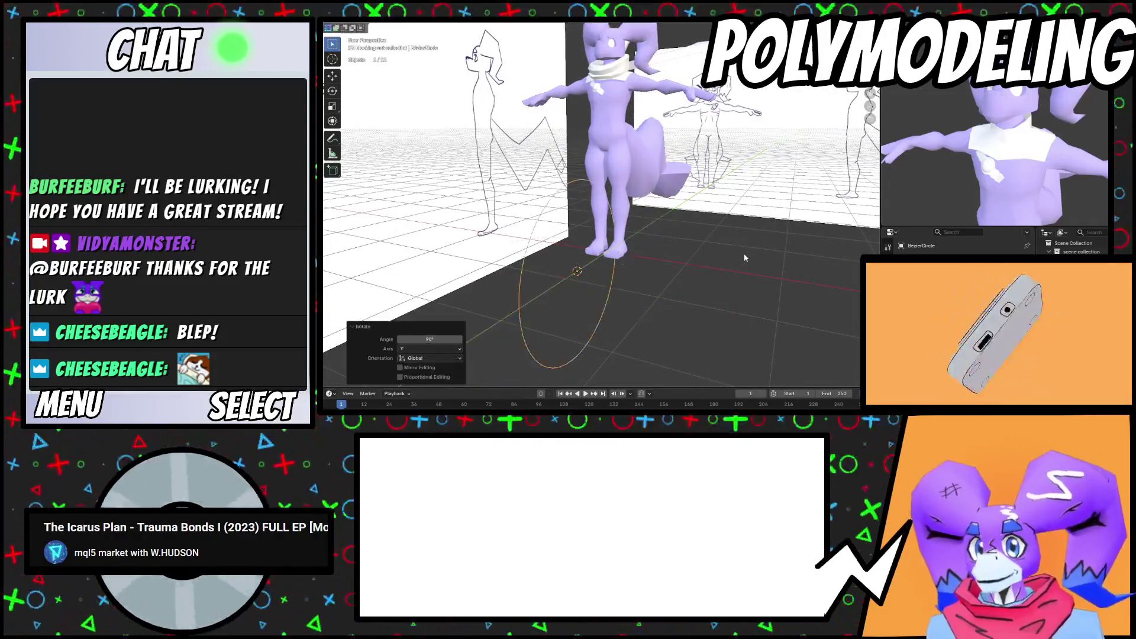
Shrink the circle and slide it along X toward the arm
key("s")
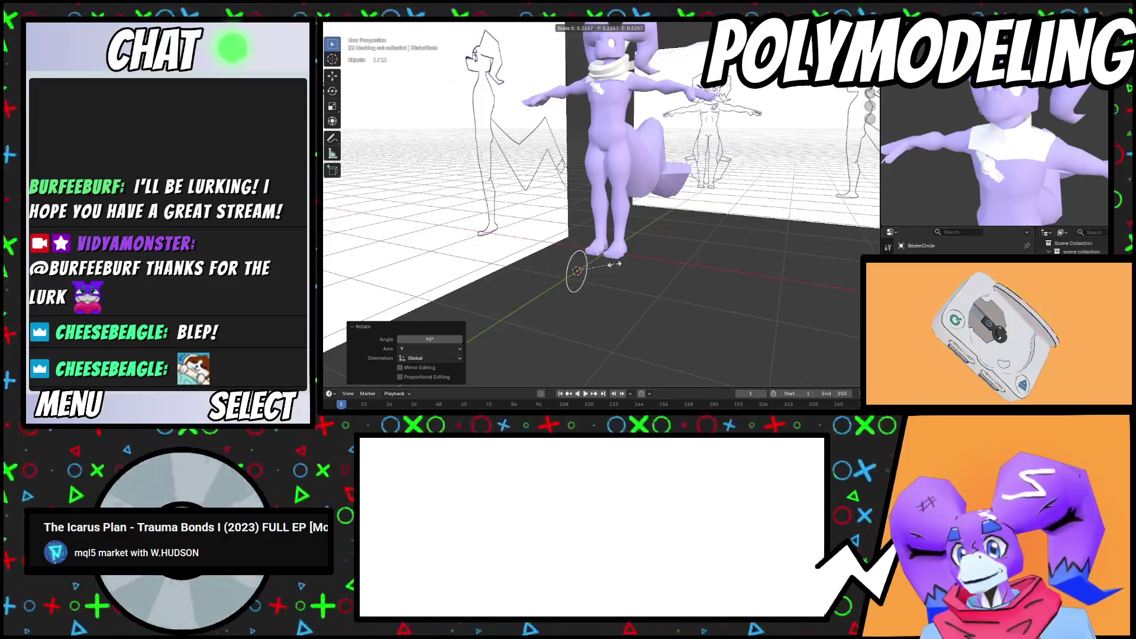
left_click(619, 264)
key("g")
left_click(766, 137)
mouse_move(766, 137)
middle_mouse_down()
mouse_move(666, 161)
mouse_move(651, 140)
mouse_move(747, 107)
mouse_move(722, 166)
mouse_move(731, 206)
mouse_move(752, 154)
mouse_move(703, 207)
mouse_move(740, 219)
mouse_move(733, 232)
mouse_move(704, 217)
mouse_move(876, 224)
middle_mouse_up()
key("g")
key("y")
key("x")
left_click(651, 140)
Shift the circle along Y and adjust its size to fit the arm
key("g")
key("y")
left_click(730, 206)
key("s")
left_click(751, 154)
key("r")
key("s")
left_click(732, 232)
Raise the circle slightly along Z and tilt it to match the arm
key("g")
key("z")
left_click(716, 222)
key("r")
left_click(728, 217)
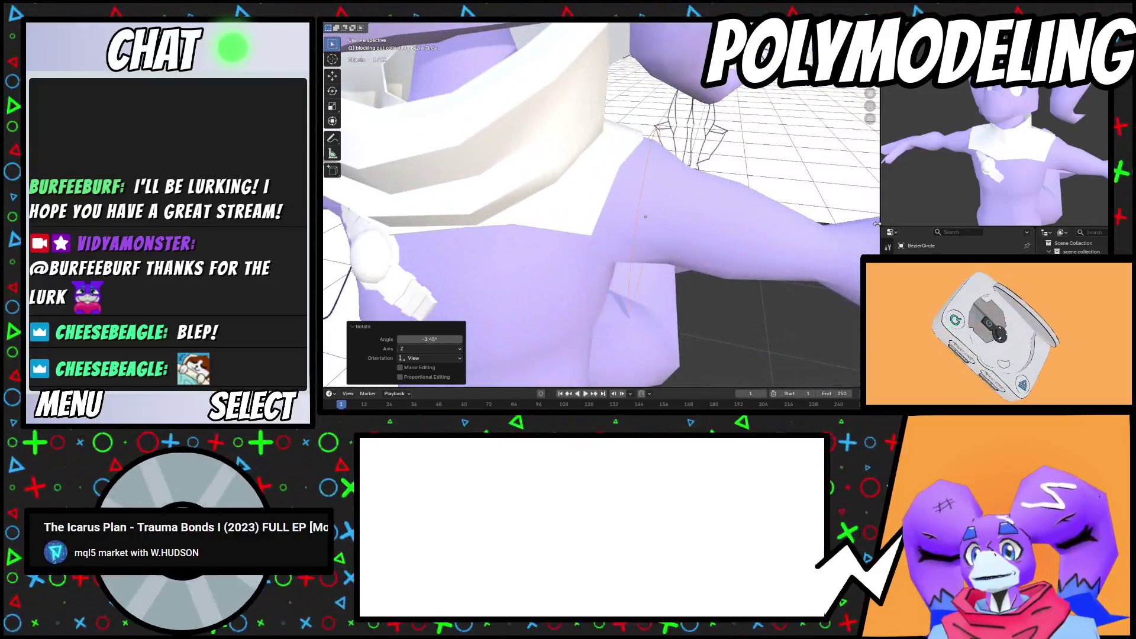
left_click(734, 169)
mouse_move(731, 177)
middle_mouse_down()
mouse_move(651, 198)
mouse_move(746, 230)
mouse_move(697, 214)
mouse_move(799, 209)
mouse_move(704, 217)
mouse_move(672, 202)
mouse_move(667, 215)
middle_mouse_up()
scroll(692, 189, "up", 3)
Position and rotate the circle so it rings the upper arm at the shoulder
key("g")
left_click(650, 199)
key("r")
left_click(747, 230)
key("r")
left_click(779, 201)
key("g")
left_click(704, 217)
Snap the 3D cursor to the circle's centre
key("Tab")
key("Tab")
key("Delete")
key("ctrl+z")
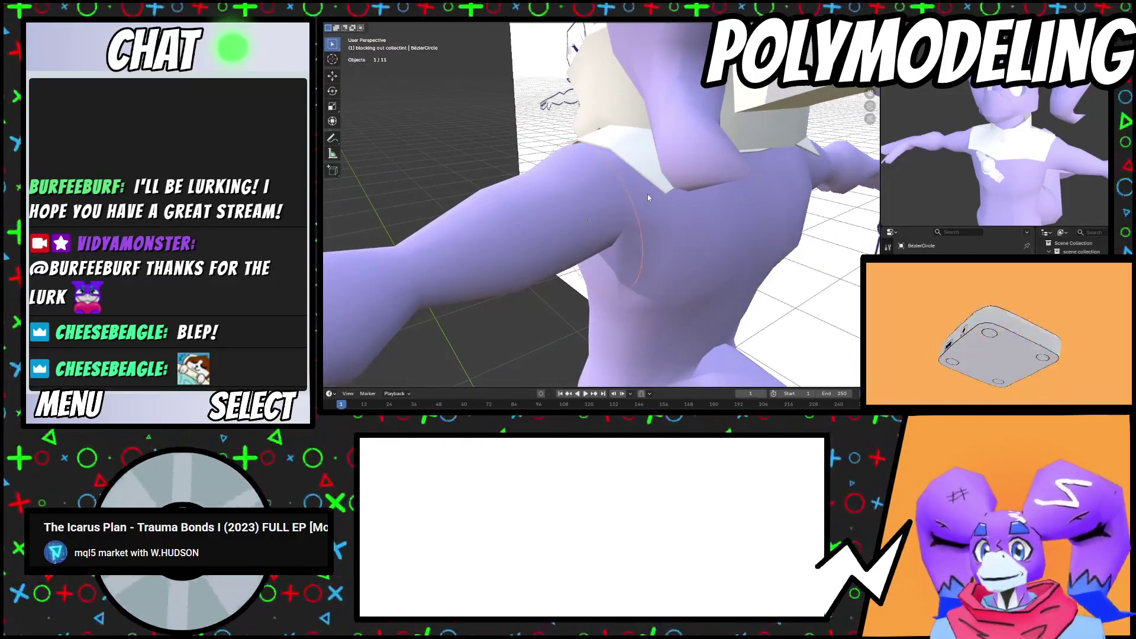
key("shift+s")
left_click(649, 227)
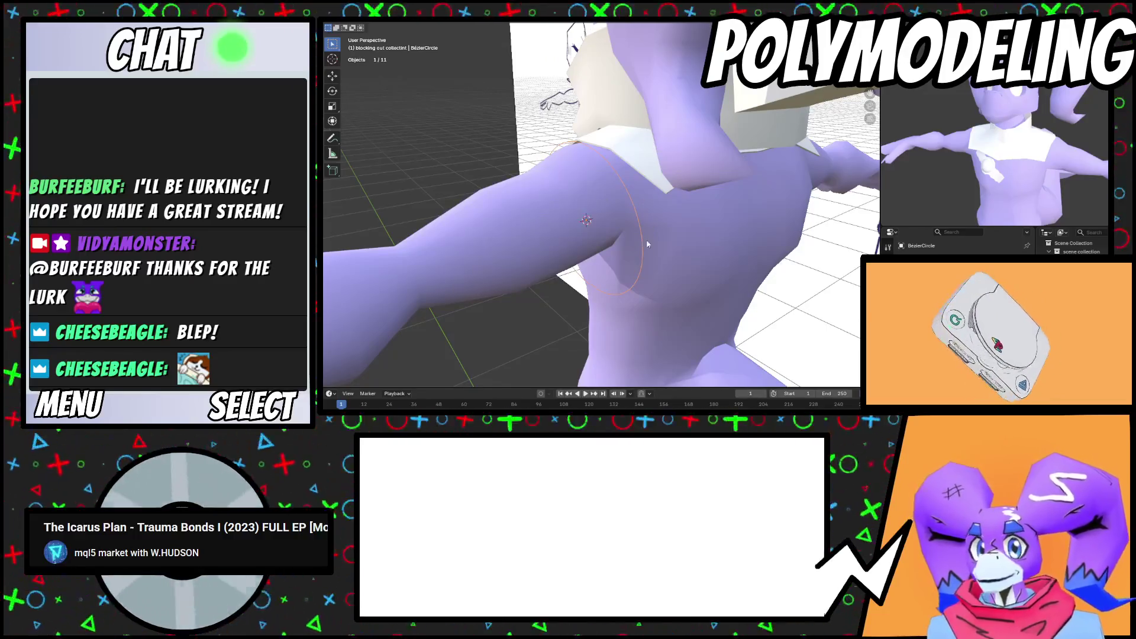
key("Tab")
key("Tab")
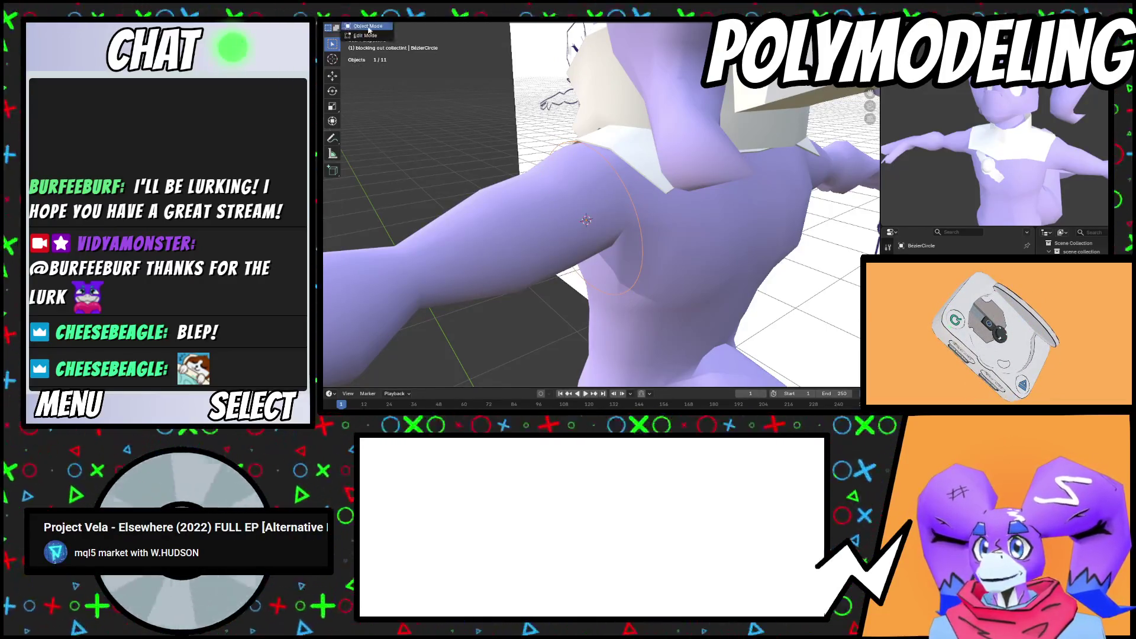
Replace the Bézier circle with a mesh circle rotated 90° upright
left_click(368, 28)
key("Delete")
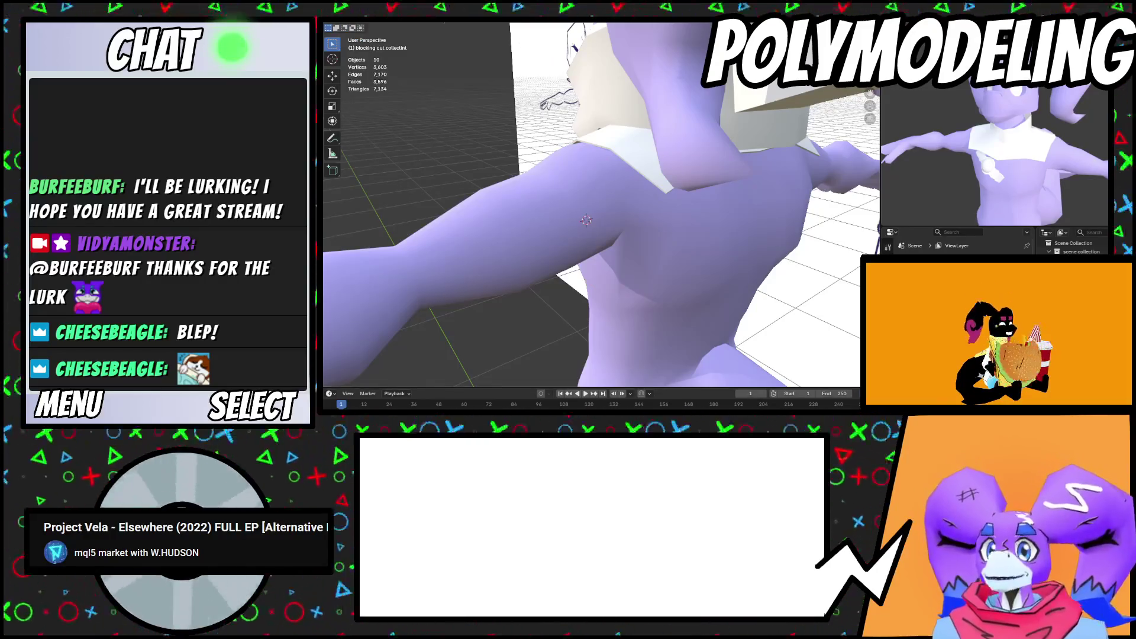
key("shift+a")
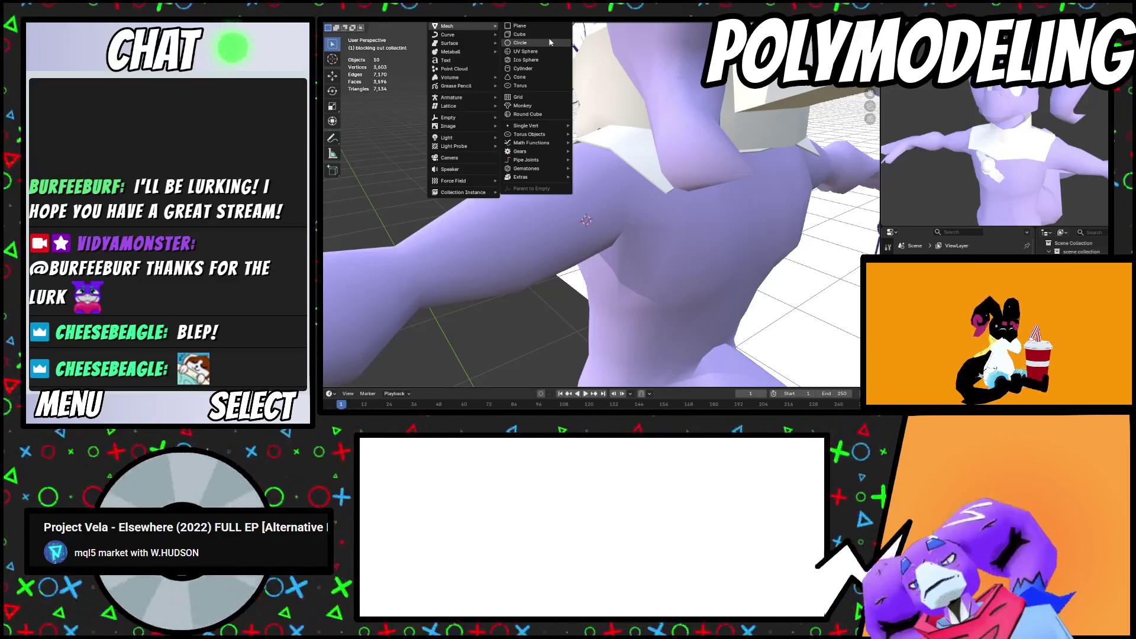
left_click(550, 42)
scroll(652, 217, "down", 4)
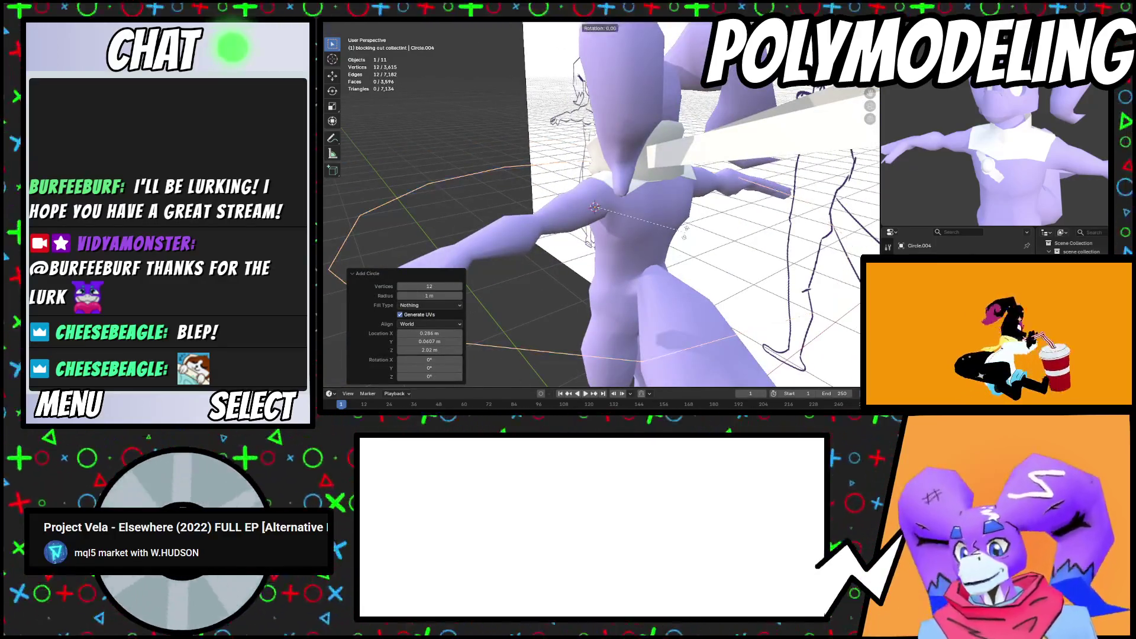
key("0")
key("Return")
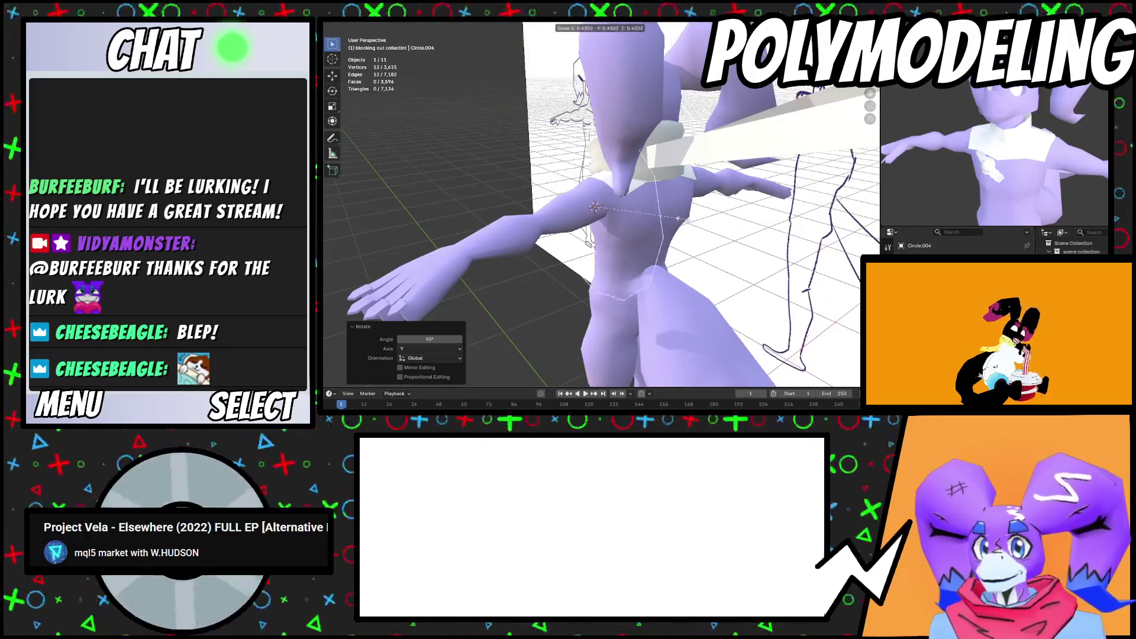
Scale the ring to 0.846 and tilt it about 6° to fit the arm
left_click(630, 196)
scroll(630, 196, "up", 5)
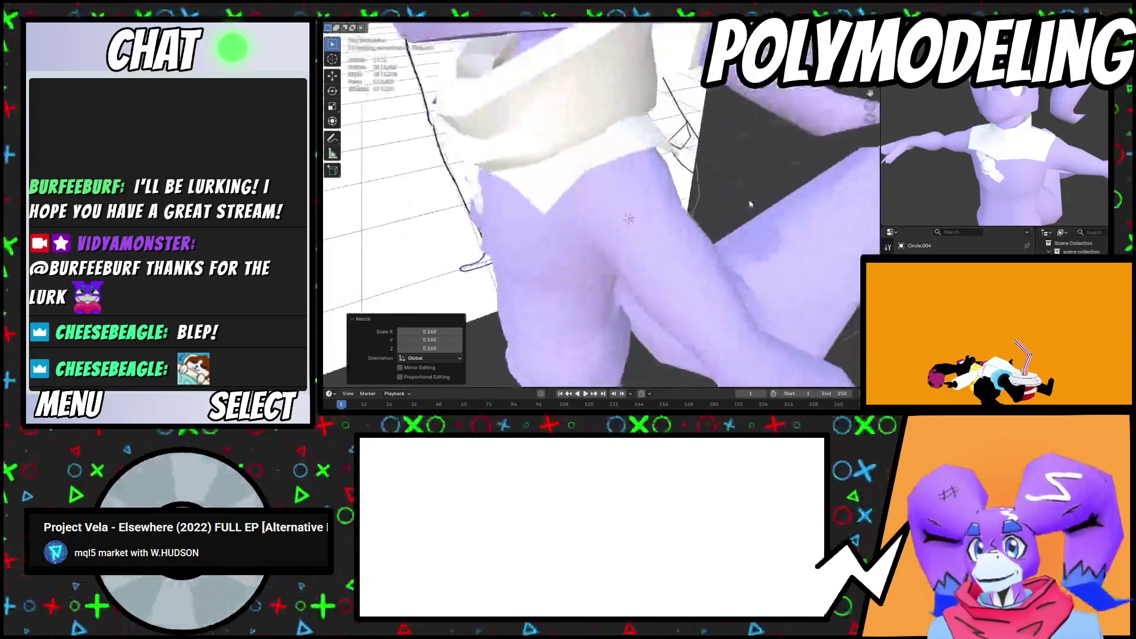
key("s")
left_click(771, 173)
mouse_move(770, 174)
middle_mouse_down()
mouse_move(580, 191)
mouse_move(639, 190)
middle_mouse_up()
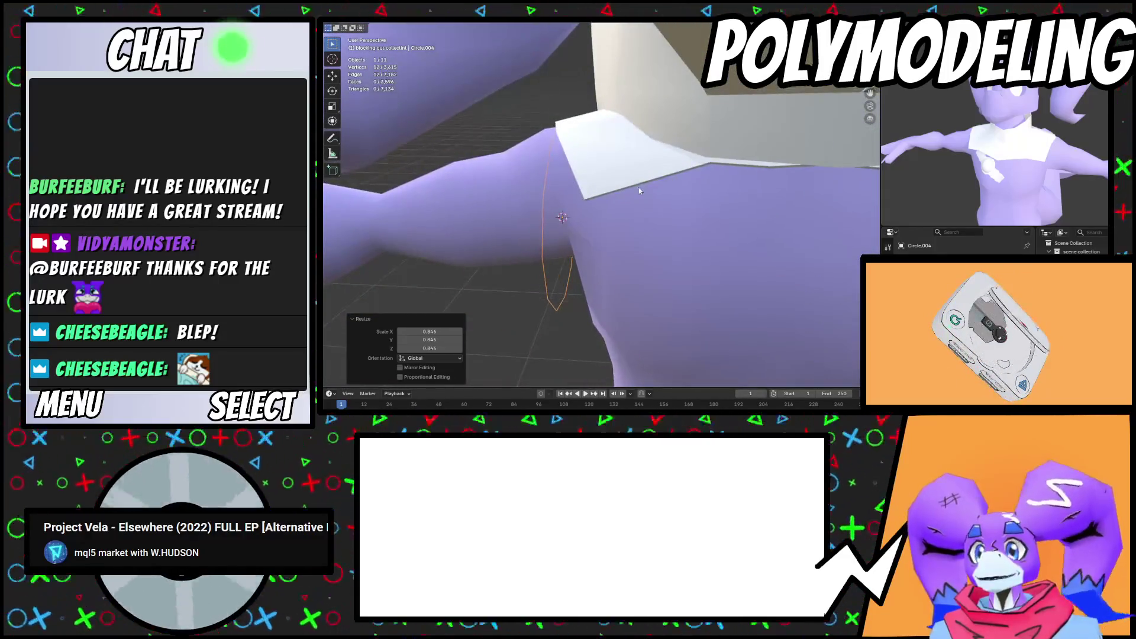
left_click(638, 173)
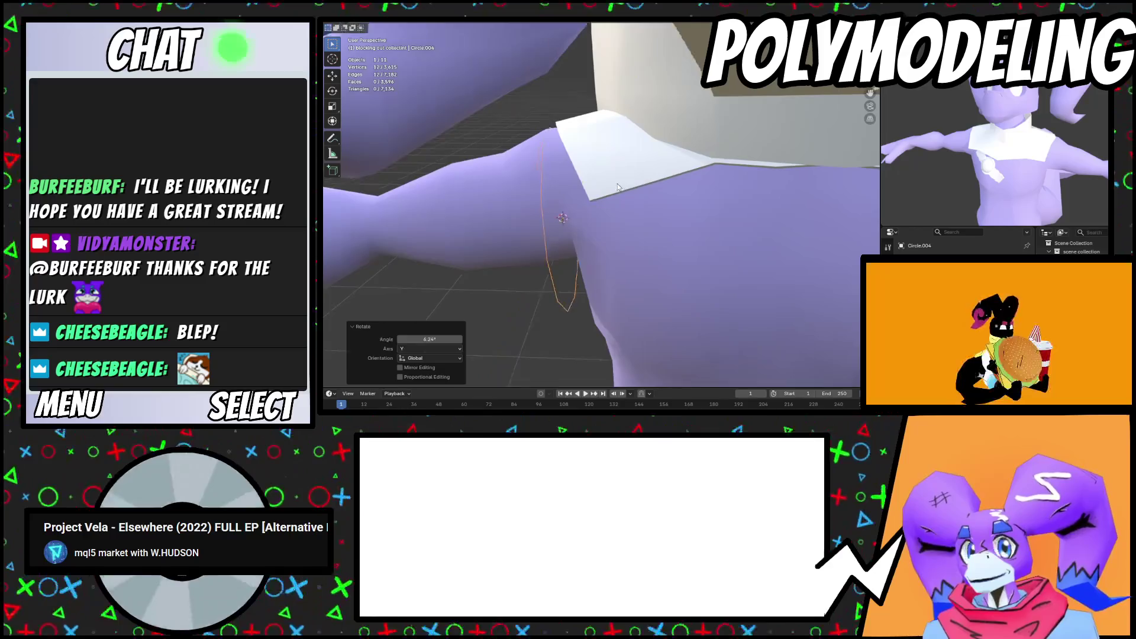
Nudge the ring along X and Z onto the upper arm, then edit it in front view
key("g")
key("y")
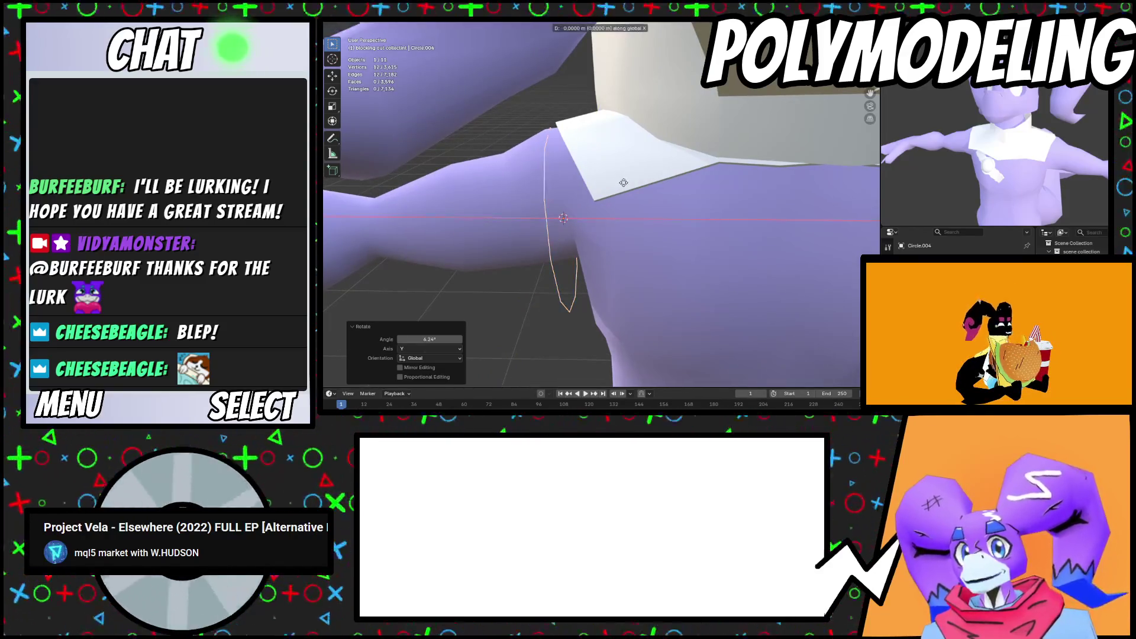
left_click(627, 187)
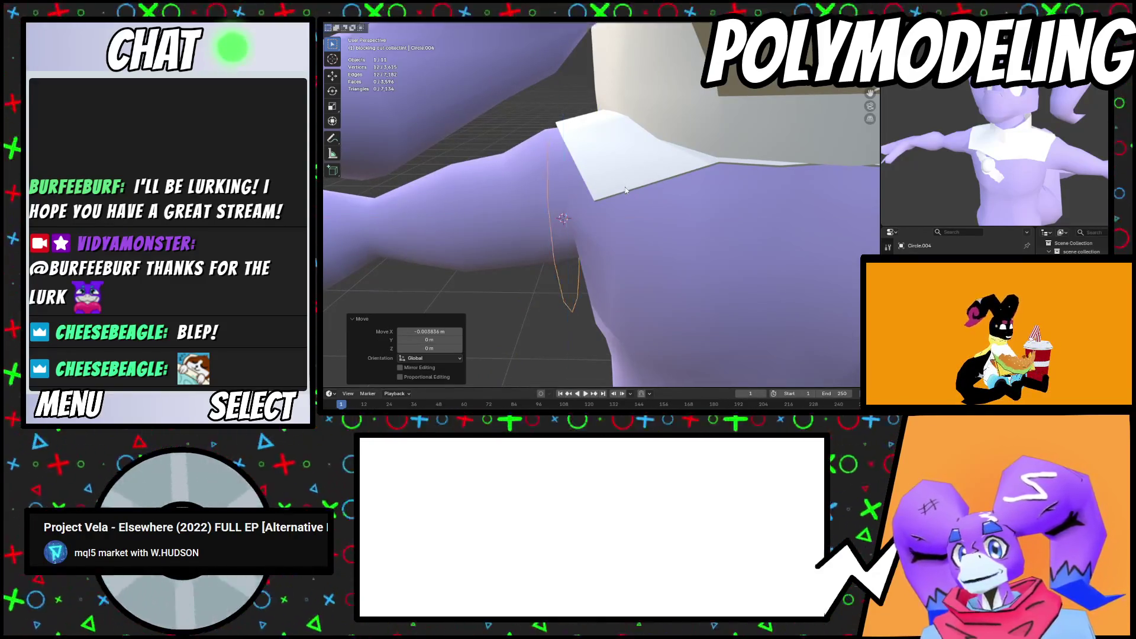
left_click(629, 207)
mouse_move(628, 207)
middle_mouse_down()
mouse_move(709, 193)
mouse_move(687, 254)
mouse_move(656, 207)
mouse_move(620, 200)
mouse_move(677, 203)
middle_mouse_up()
scroll(687, 255, "down", 3)
left_click(652, 201)
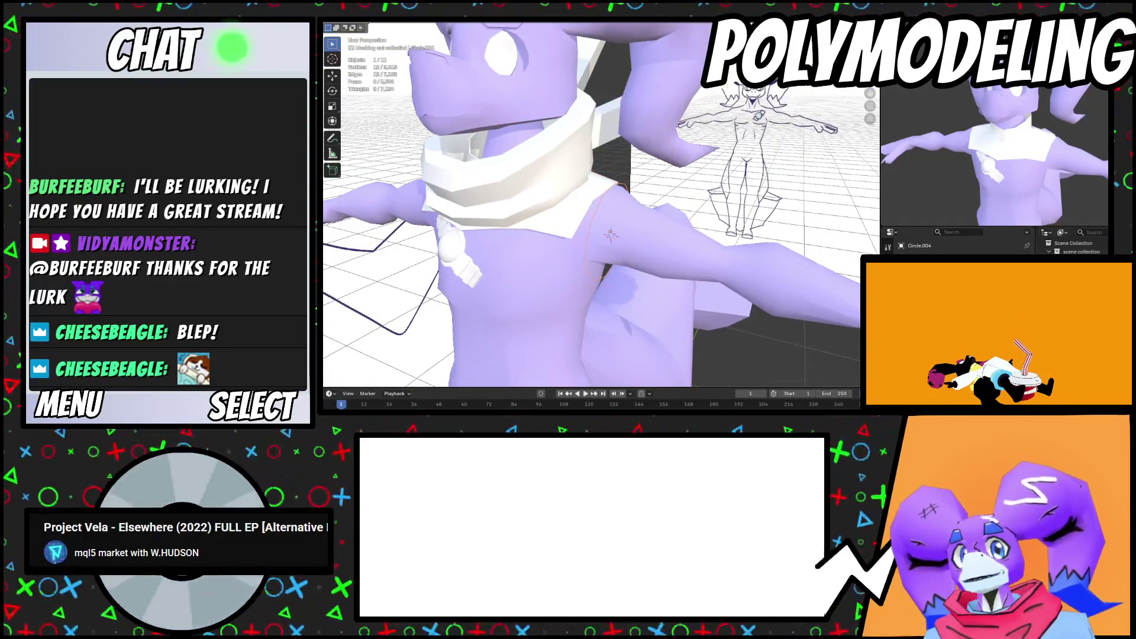
key("KP_1")
key("Tab")
Adjust the sleeve ring, undo its enlargement, and flip the ring's face normals
key("g")
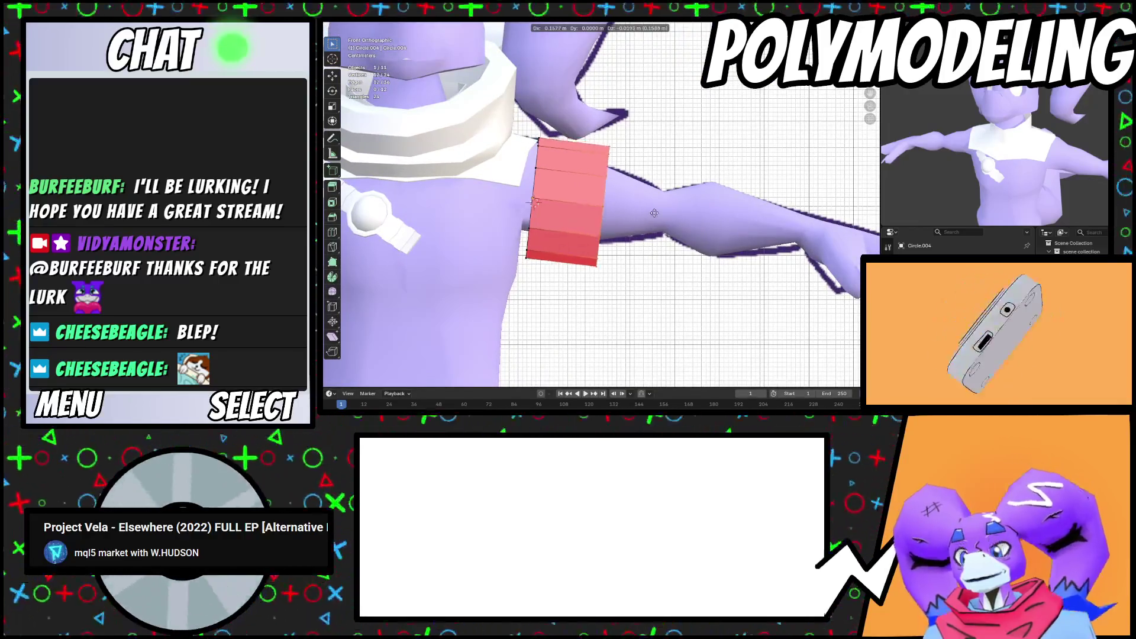
left_click(654, 213)
key("s")
left_click(723, 249)
key("Escape")
key("ctrl+z")
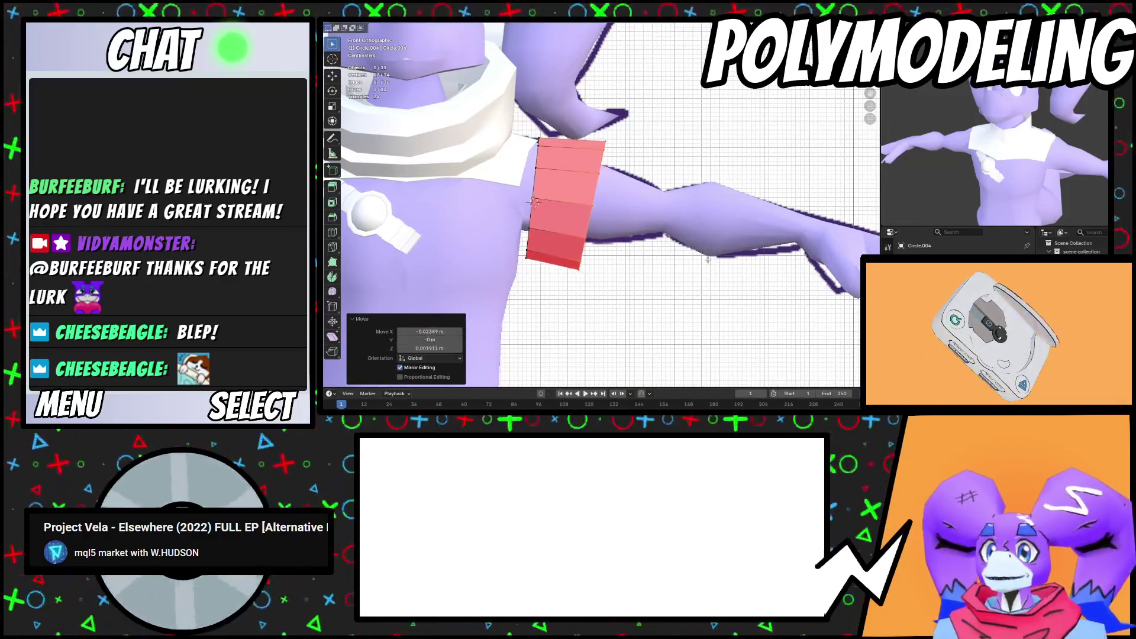
key("a")
key("alt+n")
left_click(708, 258)
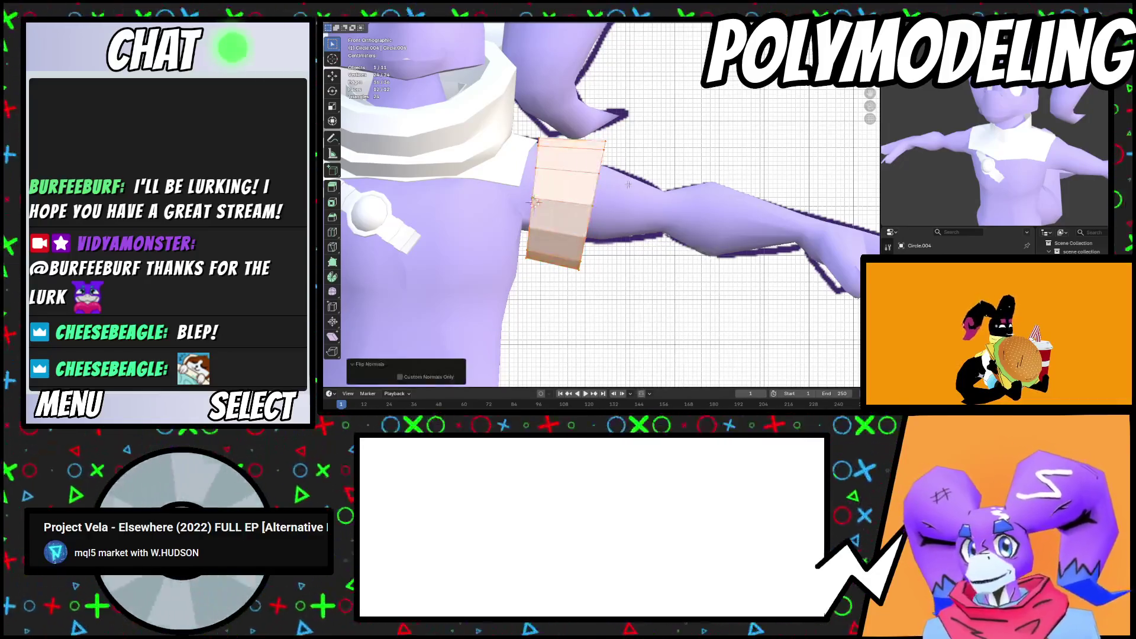
Extrude the sleeve edge loop twice further down the arm, shrinking then widening it
left_click(600, 187, "alt")
key("e")
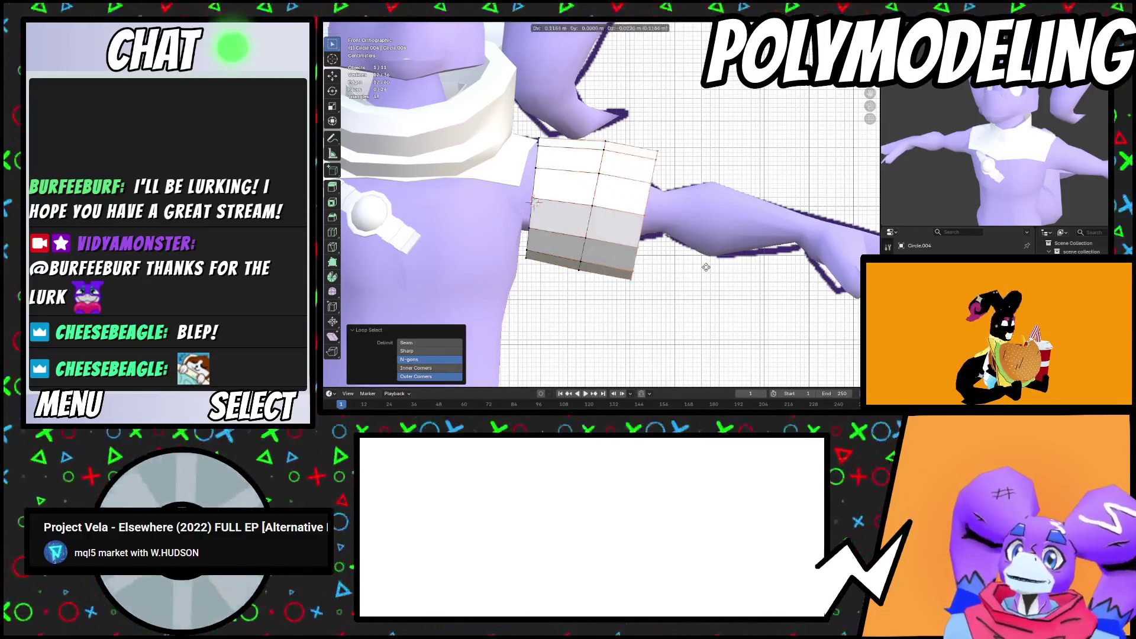
left_click(685, 261)
key("s")
left_click(708, 270)
key("g")
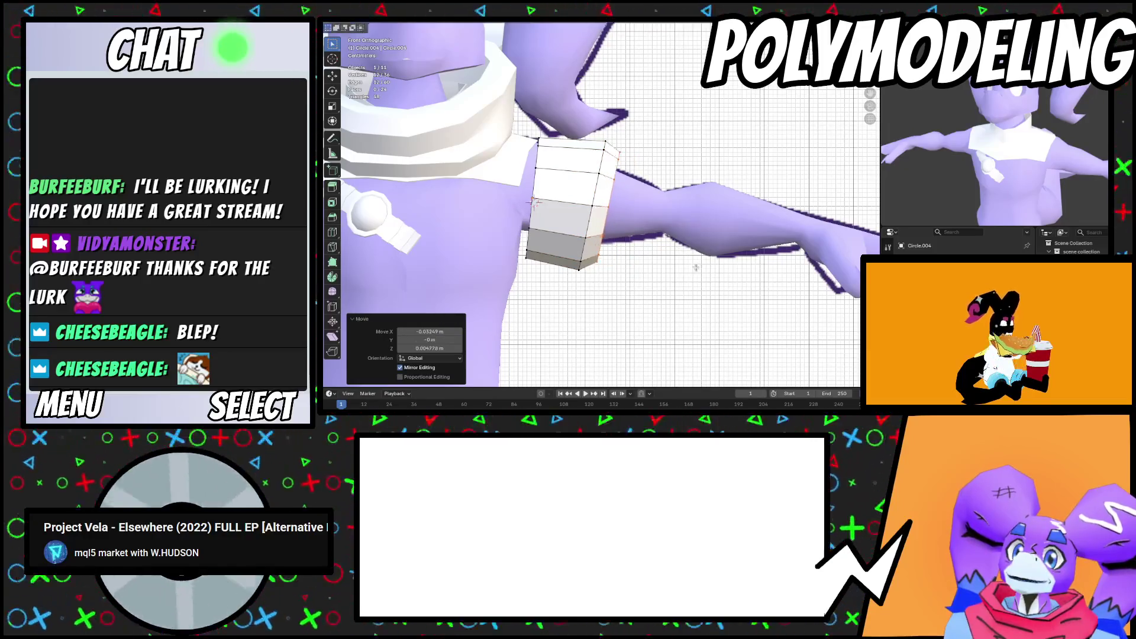
key("e")
left_click(704, 270)
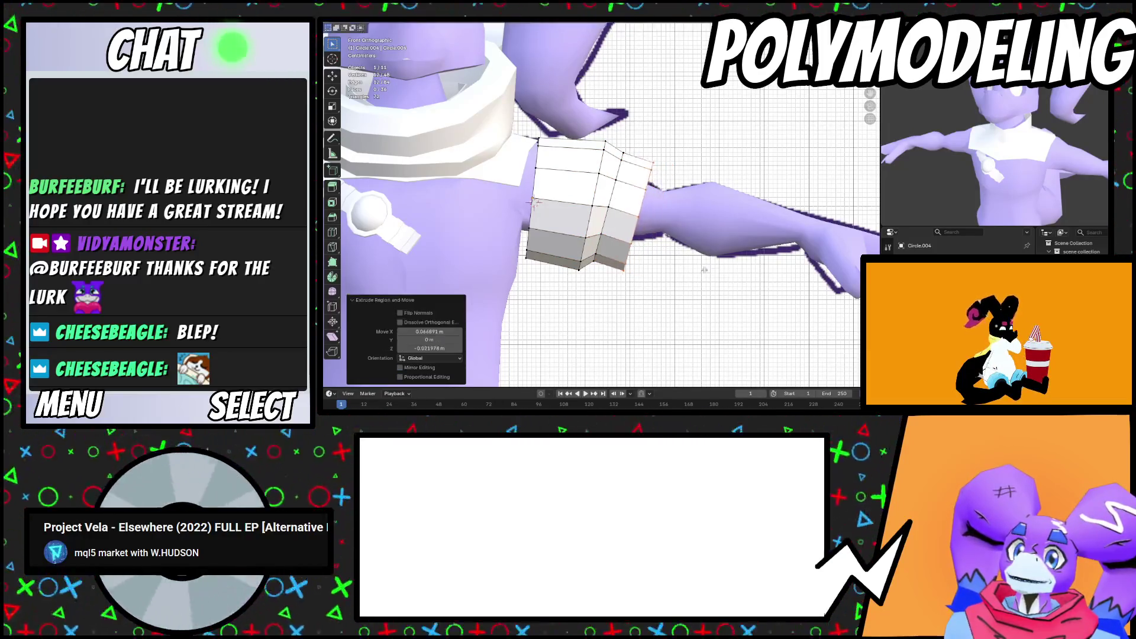
left_click(729, 274)
Tilt, enlarge and reposition the sleeve's opening loop to flare it
key("g")
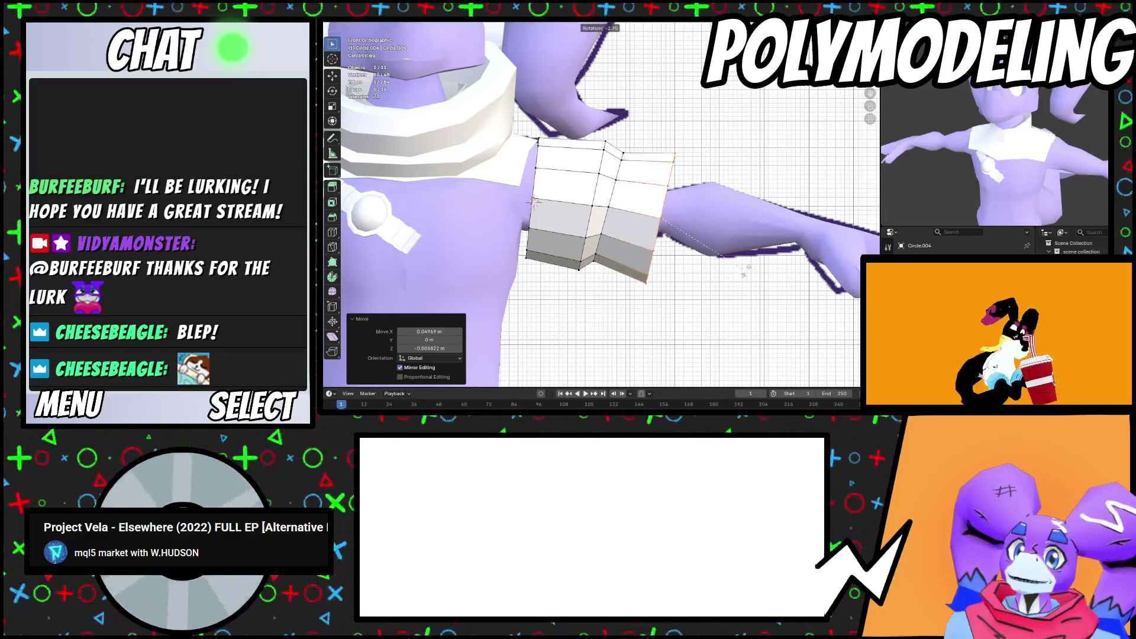
left_click(743, 273)
key("s")
left_click(758, 278)
key("g")
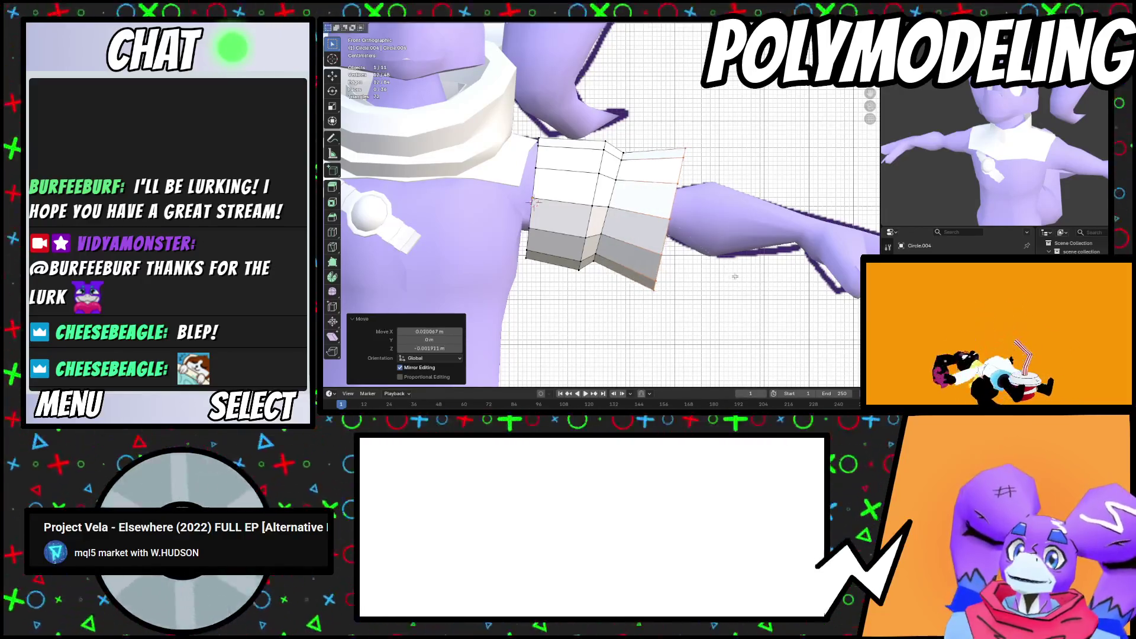
left_click(731, 277)
key("g")
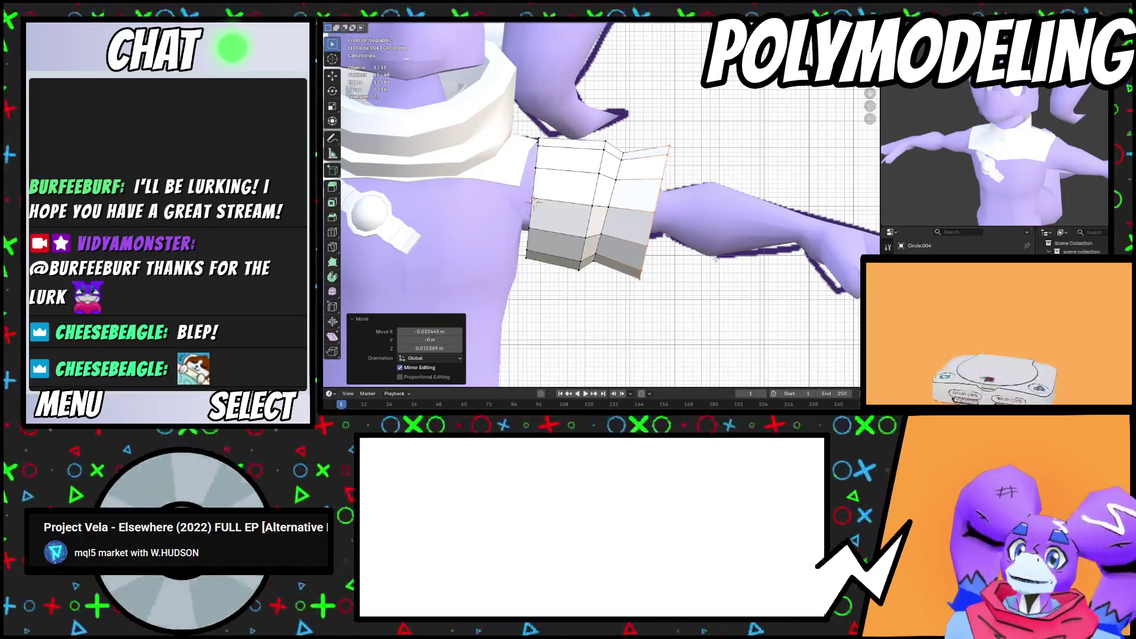
left_click(719, 261)
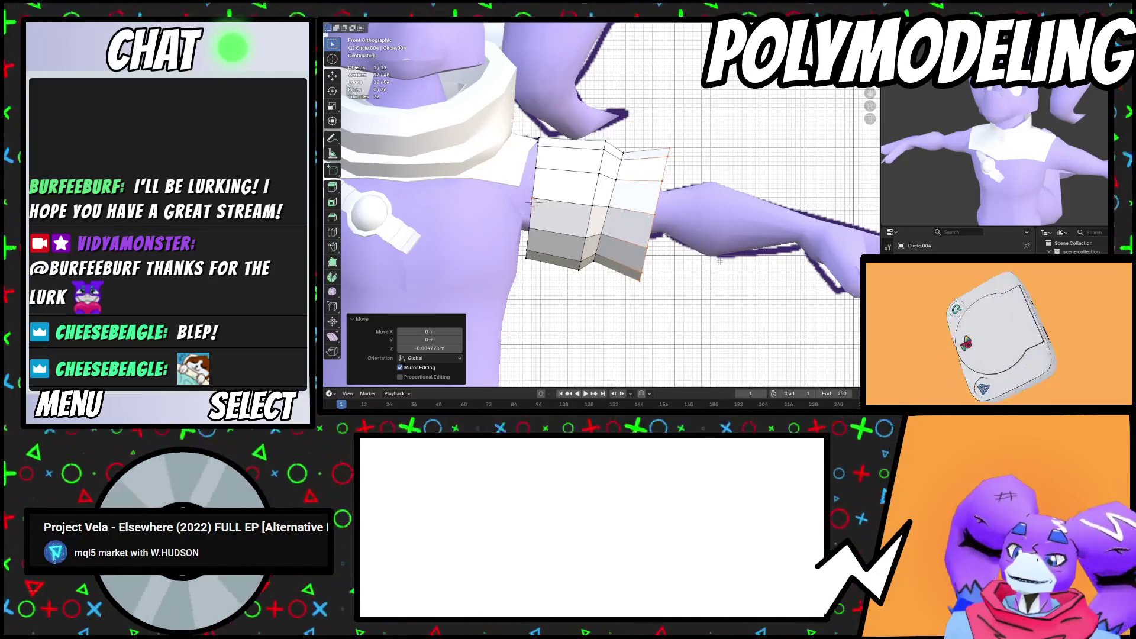
Rotate the middle sleeve loop, then move, tilt about 7 degrees and scale another loop
left_click(608, 220, "alt")
key("r")
left_click(637, 241)
left_click(581, 195, "alt")
key("g")
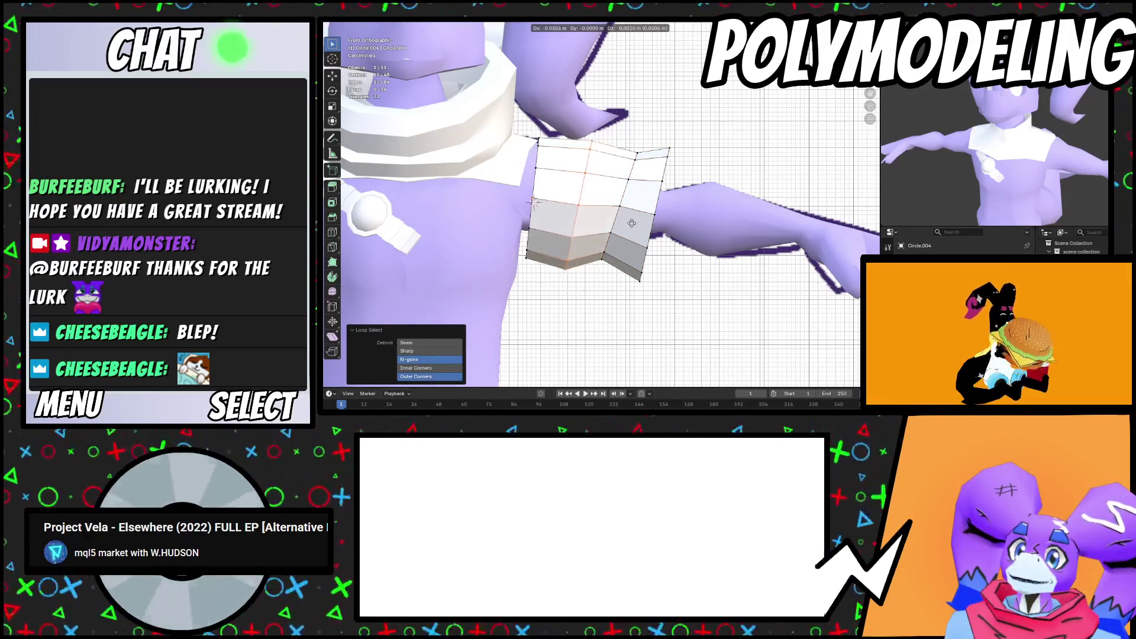
left_click(632, 223)
key("r")
left_click(657, 233)
key("s")
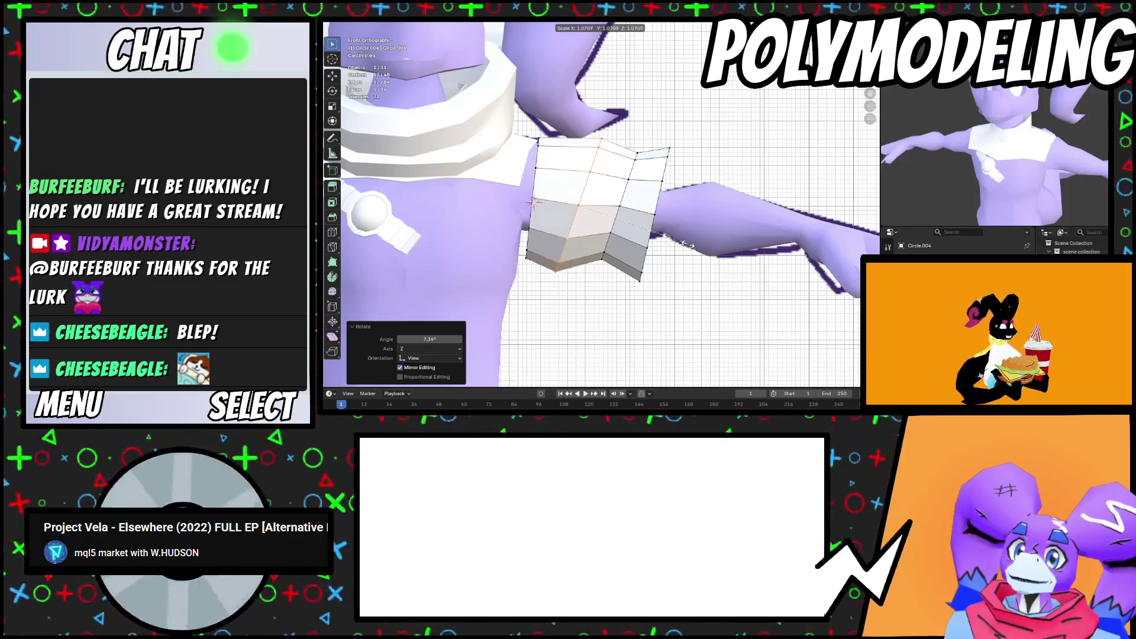
left_click(686, 245)
key("g")
left_click(679, 241)
Add a loop cut around the sleeve and rotate it on the X axis
scroll(613, 203, "up", 1)
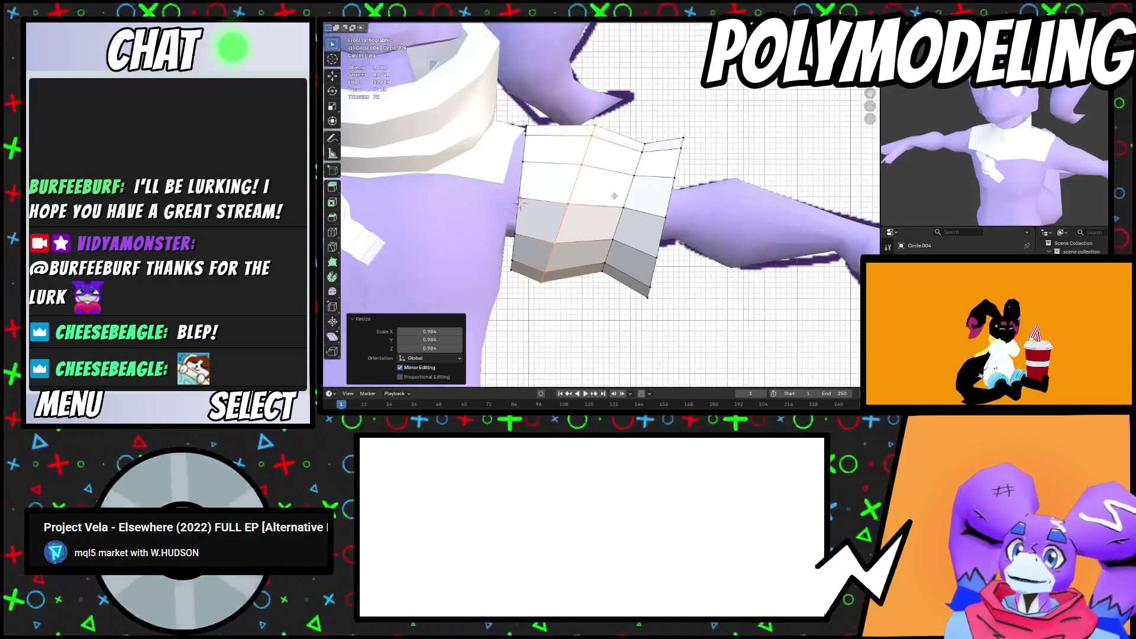
left_click(627, 134)
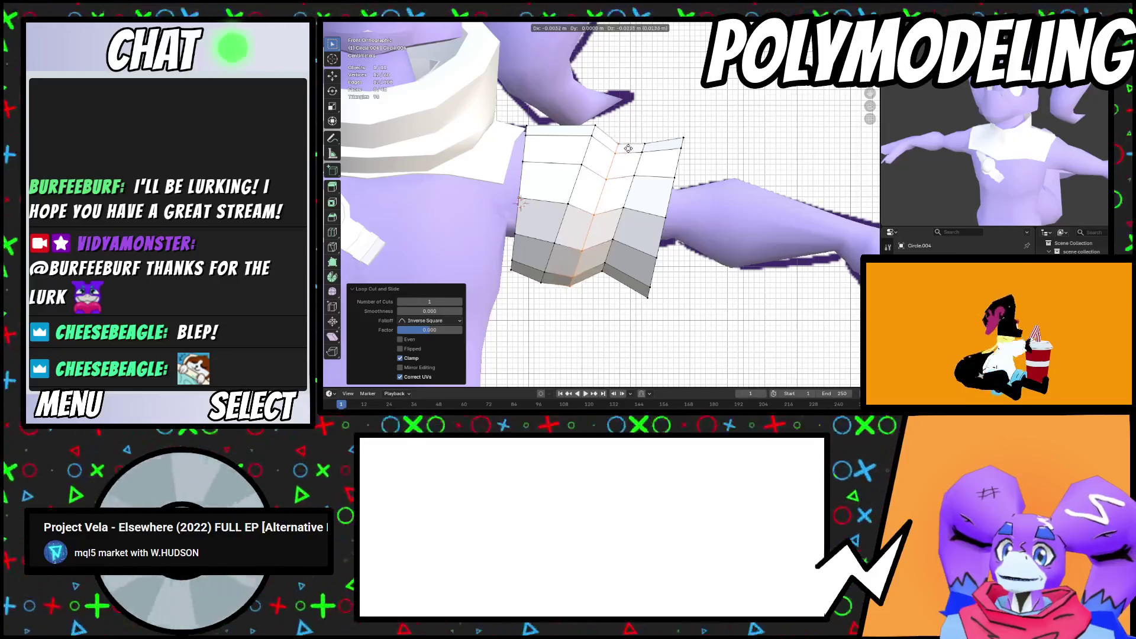
left_click(628, 147)
key("r")
key("x")
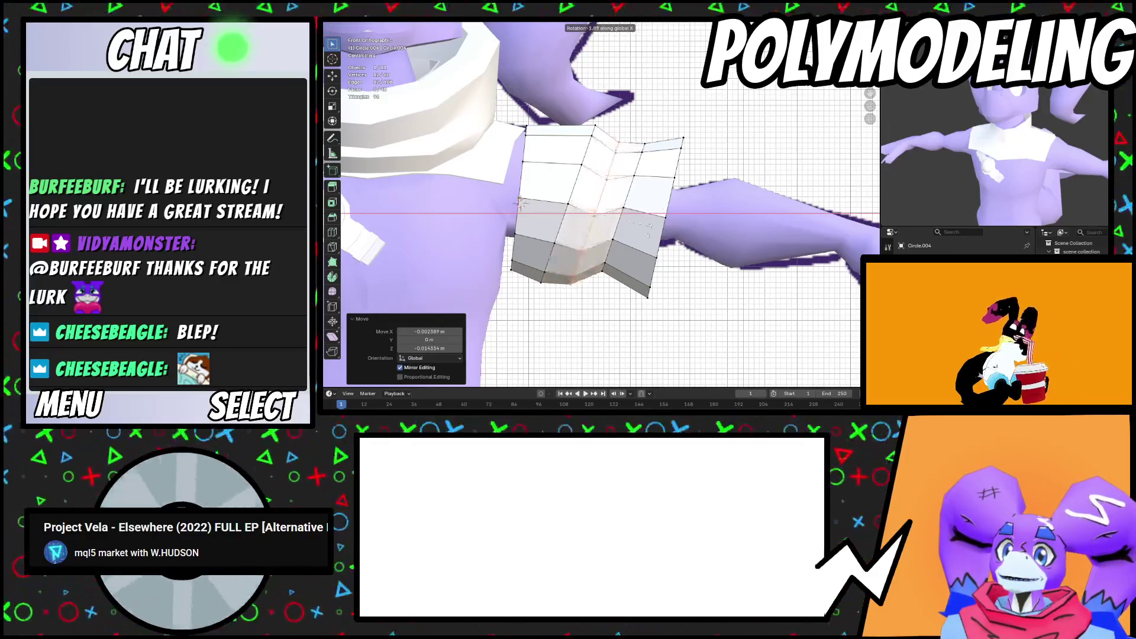
left_click(649, 228)
Apply Shade Auto Smooth to the sleeve in object mode
key("Tab")
right_click(649, 201)
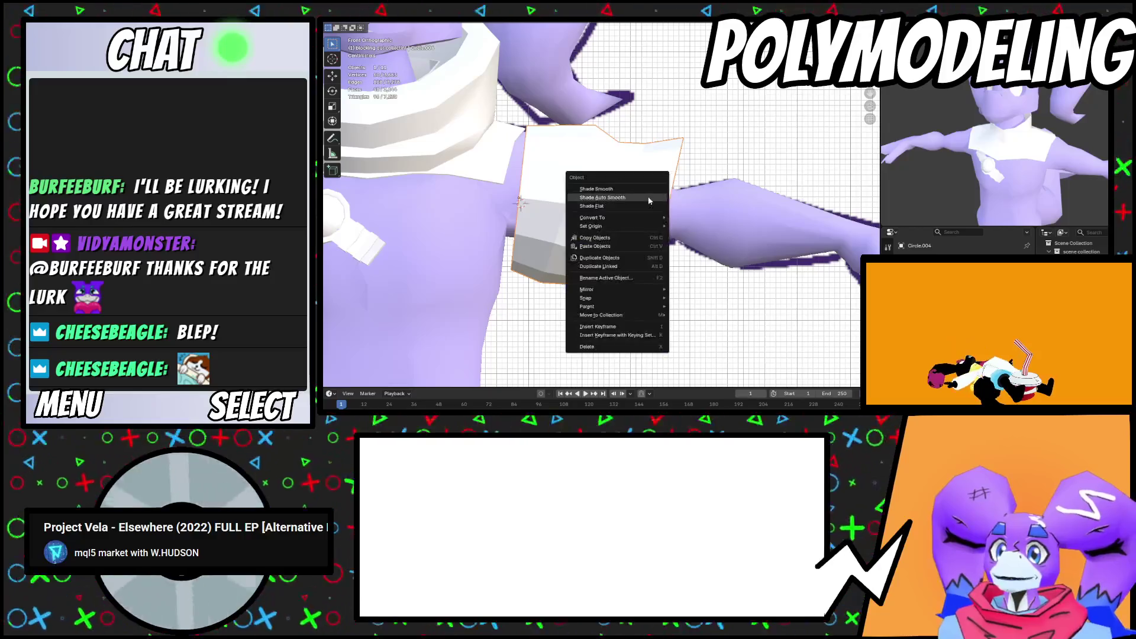
left_click(648, 201)
mouse_move(648, 201)
middle_mouse_down()
mouse_move(613, 225)
mouse_move(661, 230)
mouse_move(616, 180)
middle_mouse_up()
Nudge one sleeve edge loop and widen another slightly, to 1.027
key("Tab")
left_click(616, 181, "alt")
key("g")
left_click(645, 232)
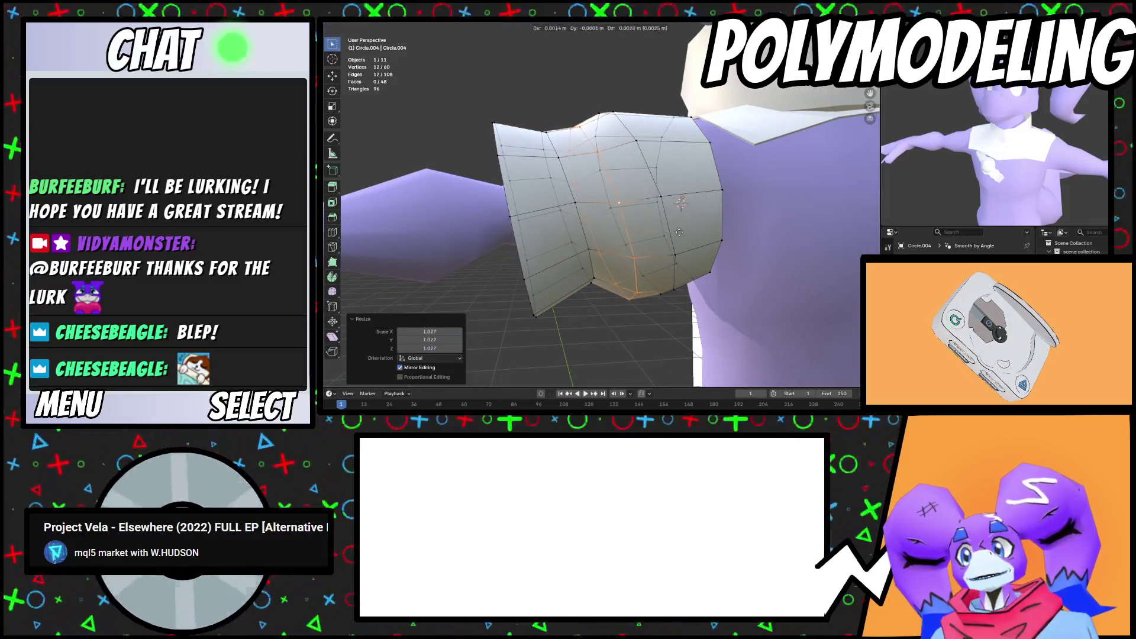
left_click(593, 249, "alt")
key("s")
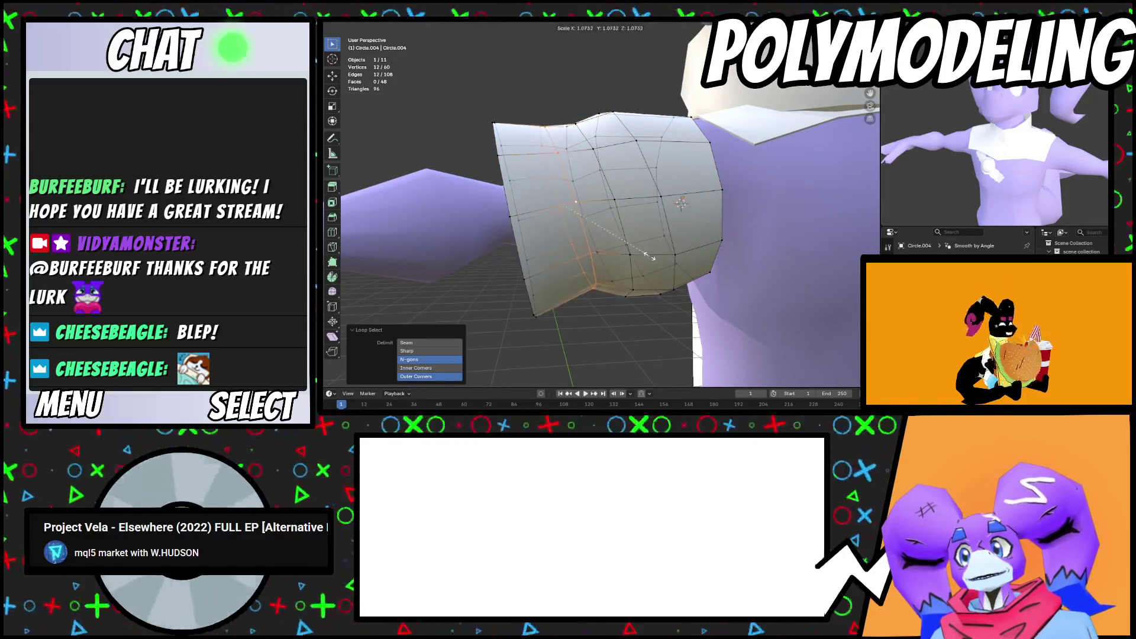
left_click(648, 255)
key("Tab")
Make the collar the active object alongside the sleeve
middle_click_drag(685, 226, 628, 154)
scroll(624, 147, "down", 3)
left_click(625, 147, "shift")
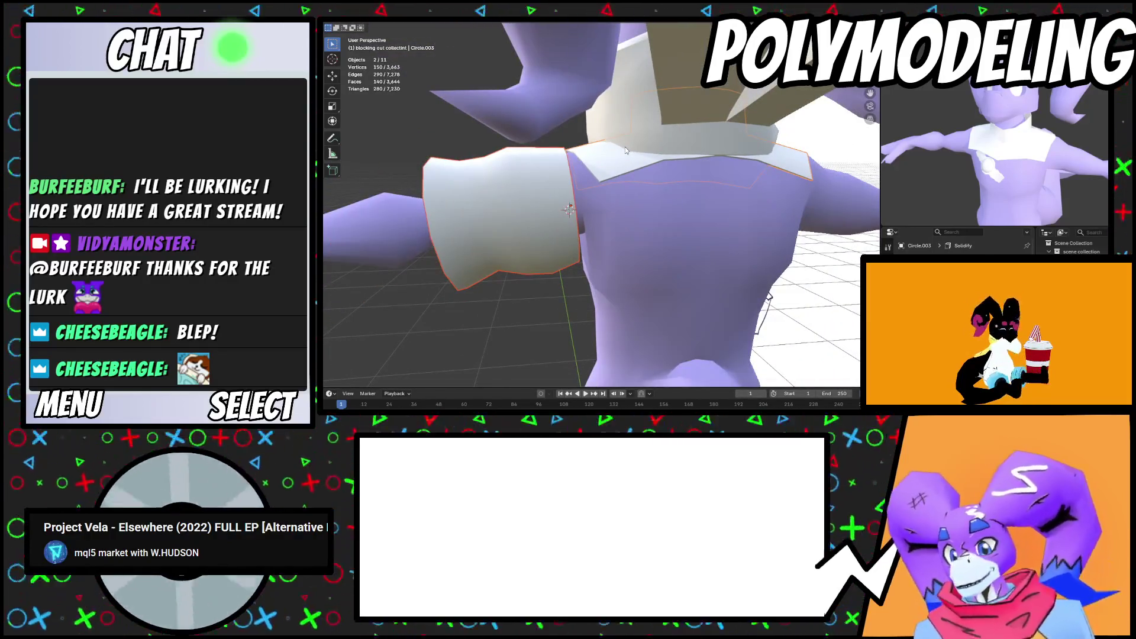
Join the sleeve into the collar object with Ctrl+J
key("ctrl+j")
mouse_move(624, 146)
middle_mouse_down()
mouse_move(744, 178)
mouse_move(733, 213)
mouse_move(745, 278)
middle_mouse_up()
scroll(734, 213, "up", 3)
In edit mode, collapse three pairs of collar seam vertices into single points
key("Tab")
middle_click_drag(612, 226, 579, 253)
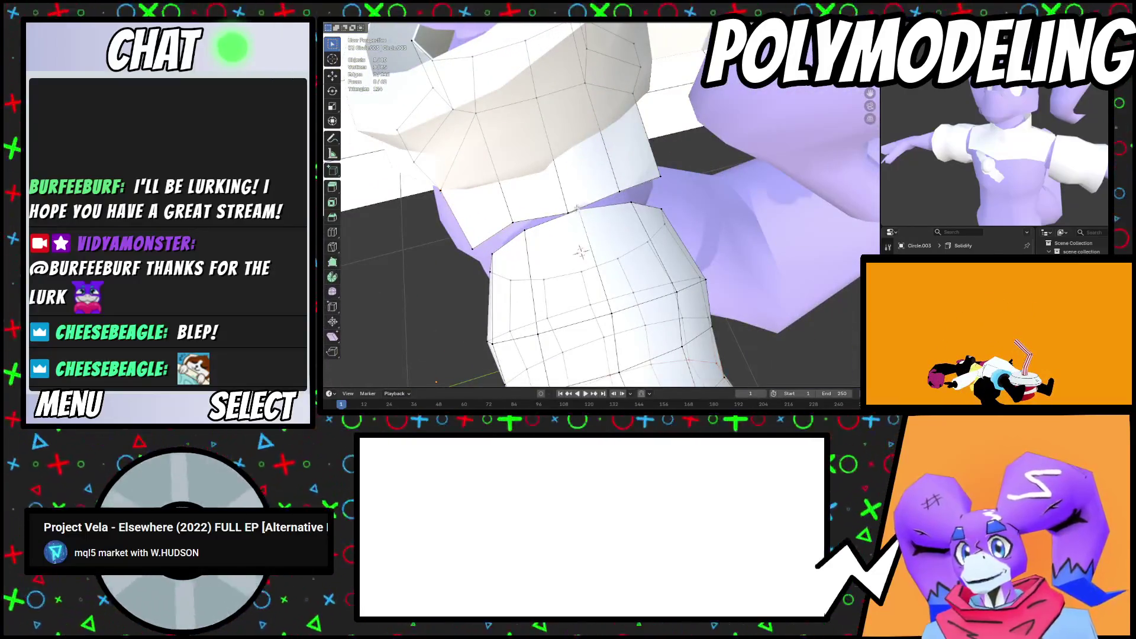
right_click(615, 382)
mouse_move(617, 381)
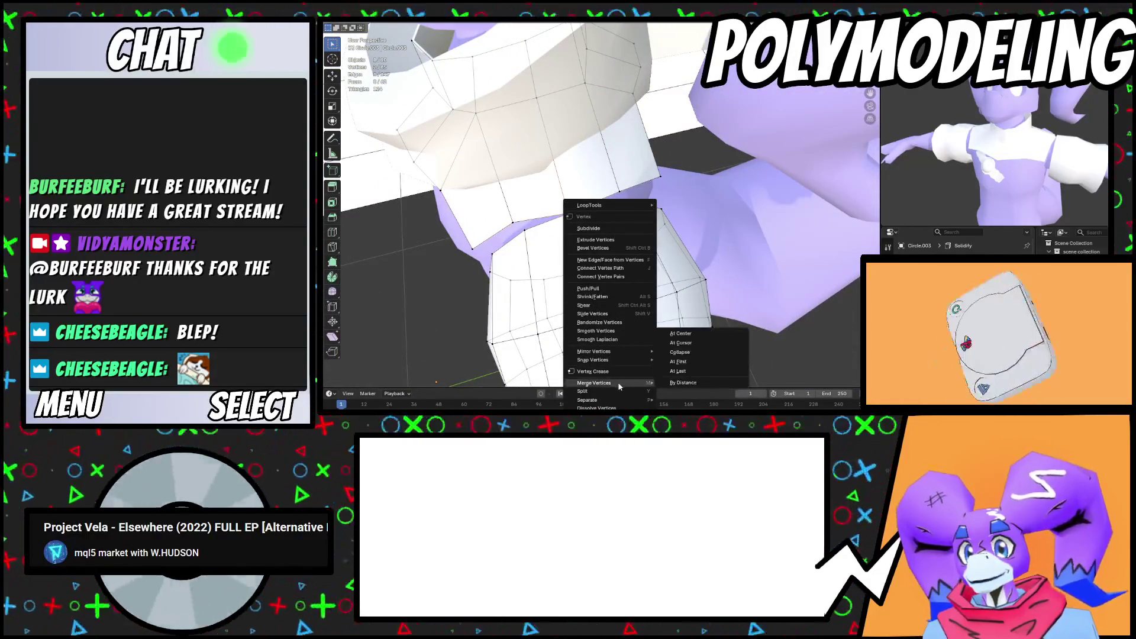
left_click(679, 352)
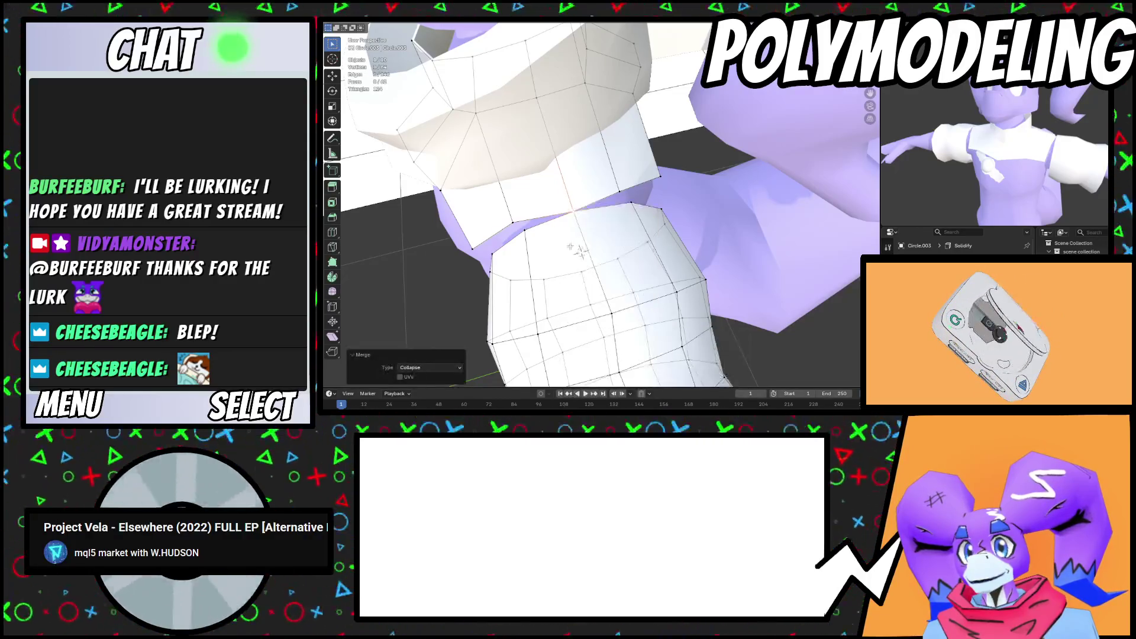
middle_click_drag(691, 356, 618, 191)
right_click(761, 250)
mouse_move(762, 249)
left_click(823, 222)
middle_click_drag(822, 222, 688, 213)
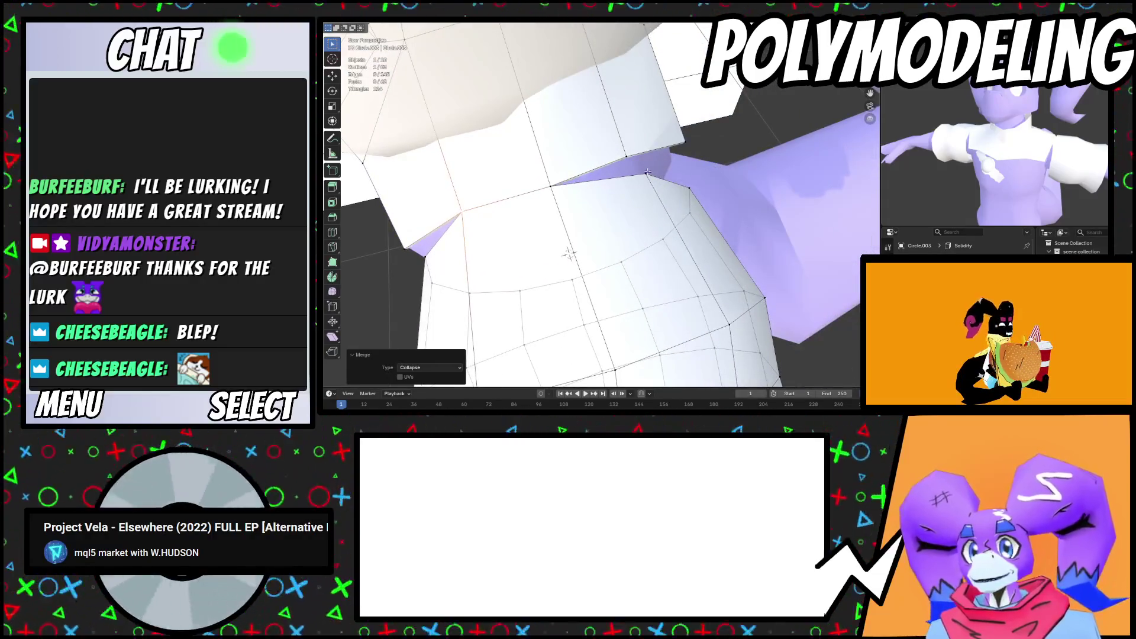
right_click(747, 236)
left_click(747, 233)
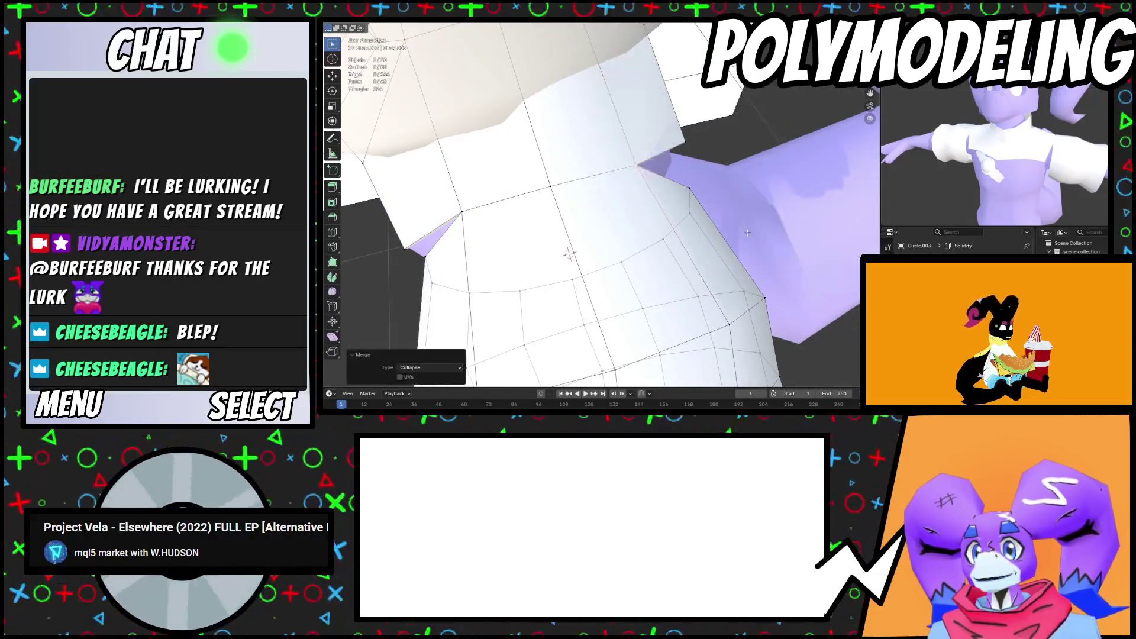
Collapse three more vertex pairs along the shoulder seam into single points
middle_click_drag(748, 233, 660, 153)
left_click(661, 152)
right_click(691, 223)
mouse_move(694, 223)
left_click(745, 244)
mouse_move(745, 243)
middle_mouse_down()
mouse_move(553, 172)
mouse_move(509, 248)
middle_mouse_up()
left_click(501, 261)
right_click(681, 246)
mouse_move(683, 246)
left_click(738, 264)
left_click(615, 233)
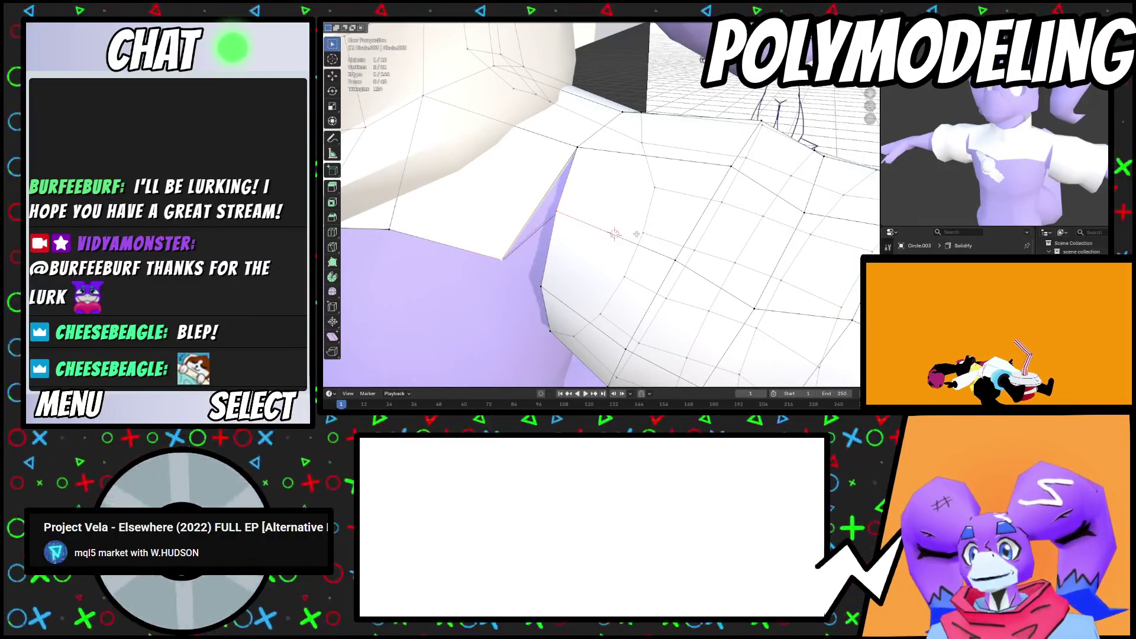
right_click(614, 234)
mouse_move(641, 234)
left_click(695, 253)
mouse_move(695, 254)
middle_mouse_down()
mouse_move(631, 178)
mouse_move(637, 160)
mouse_move(644, 184)
middle_mouse_up()
Reposition a vertex near the collar and slide it along its edge
left_click(636, 160)
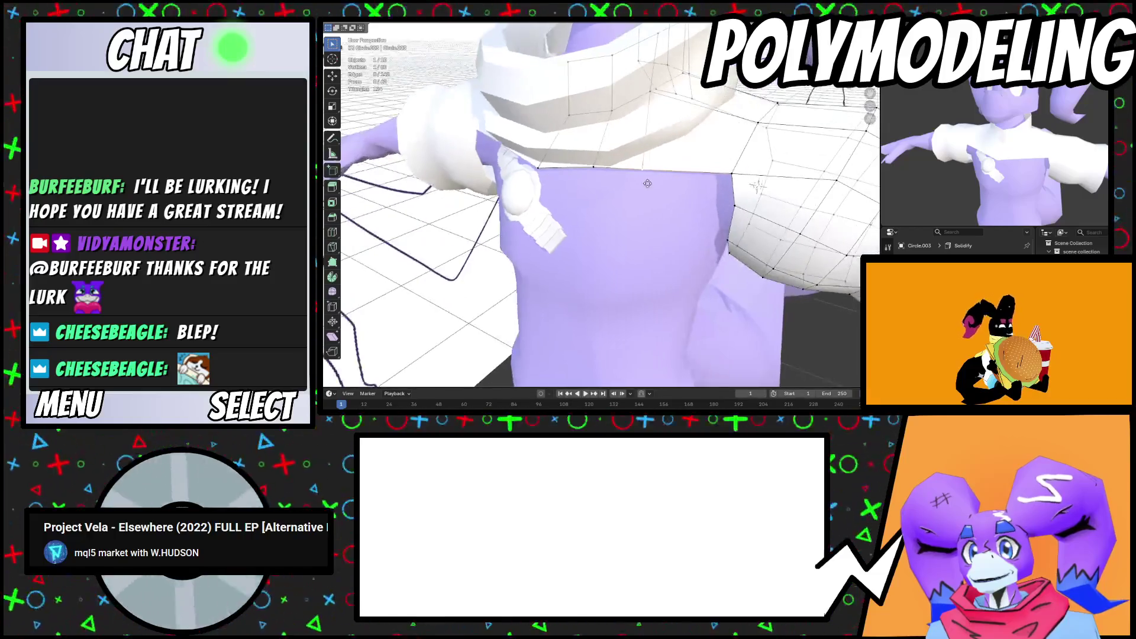
mouse_move(546, 169)
middle_mouse_down()
mouse_move(525, 290)
mouse_move(552, 95)
mouse_move(532, 151)
middle_mouse_up()
left_click(537, 279)
key("shift+v")
left_click(526, 152)
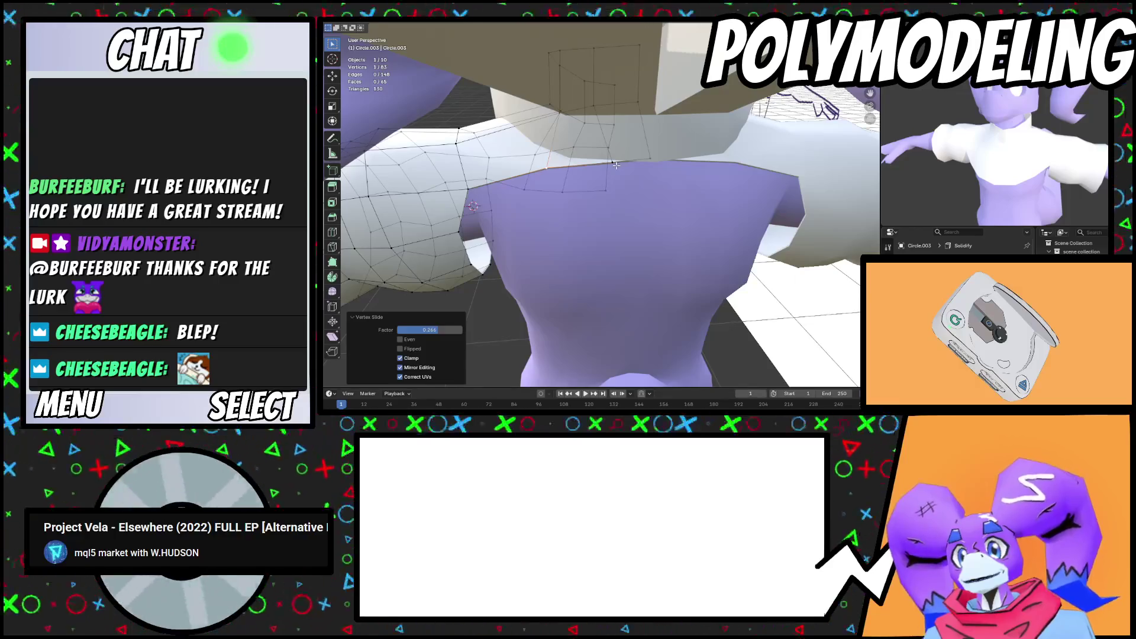
Extrude the selected shirt edge downward over the chest
left_click(539, 171, "shift")
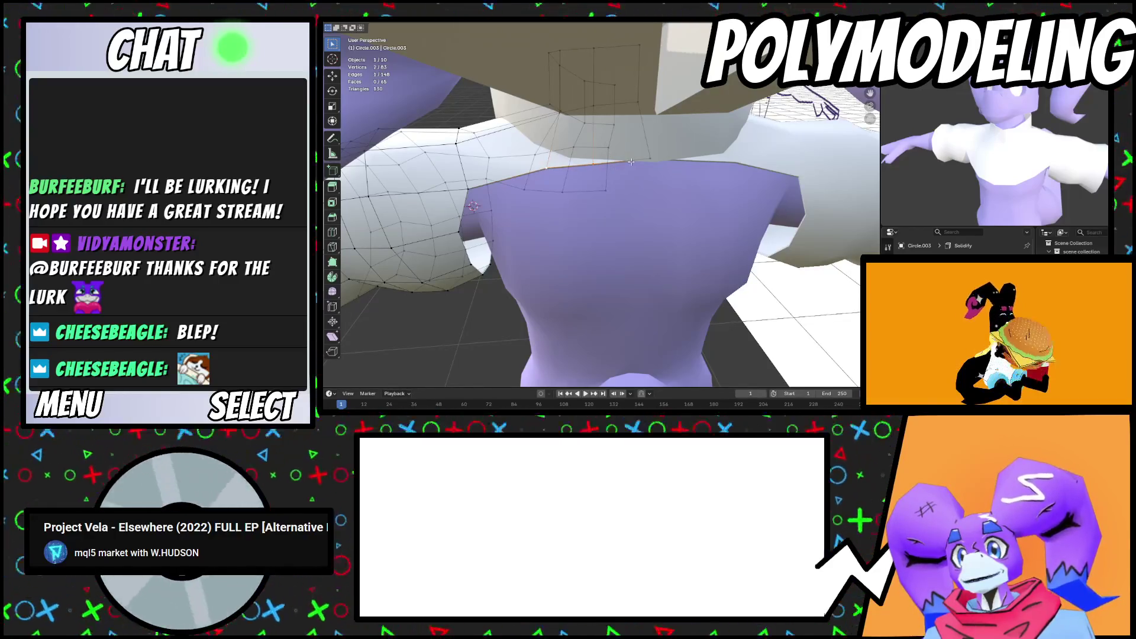
middle_click_drag(645, 168, 591, 201)
key("e")
left_click(562, 237)
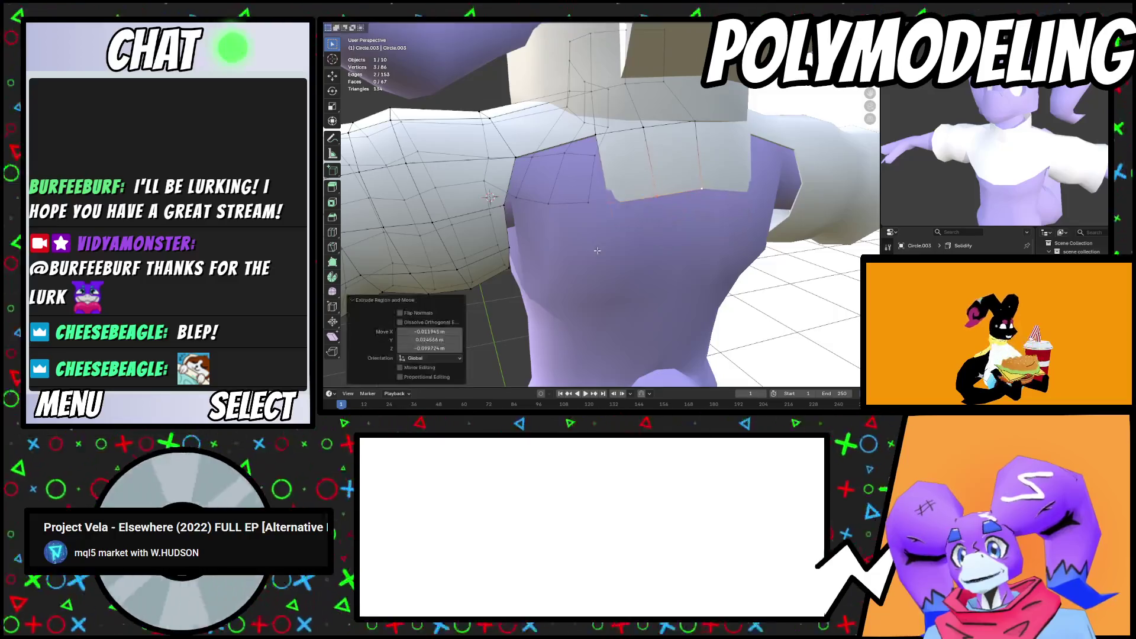
scroll(560, 251, "up", 2)
Fill a face between four shirt vertices, undoing and redoing the fill once
left_click(464, 196)
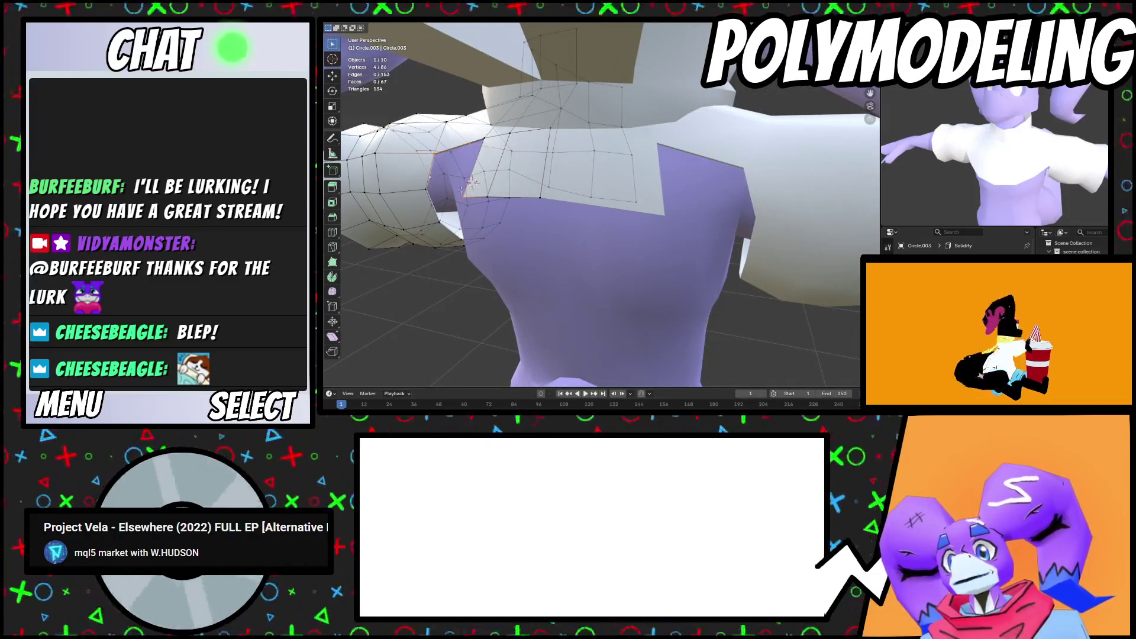
middle_click_drag(524, 210, 550, 212)
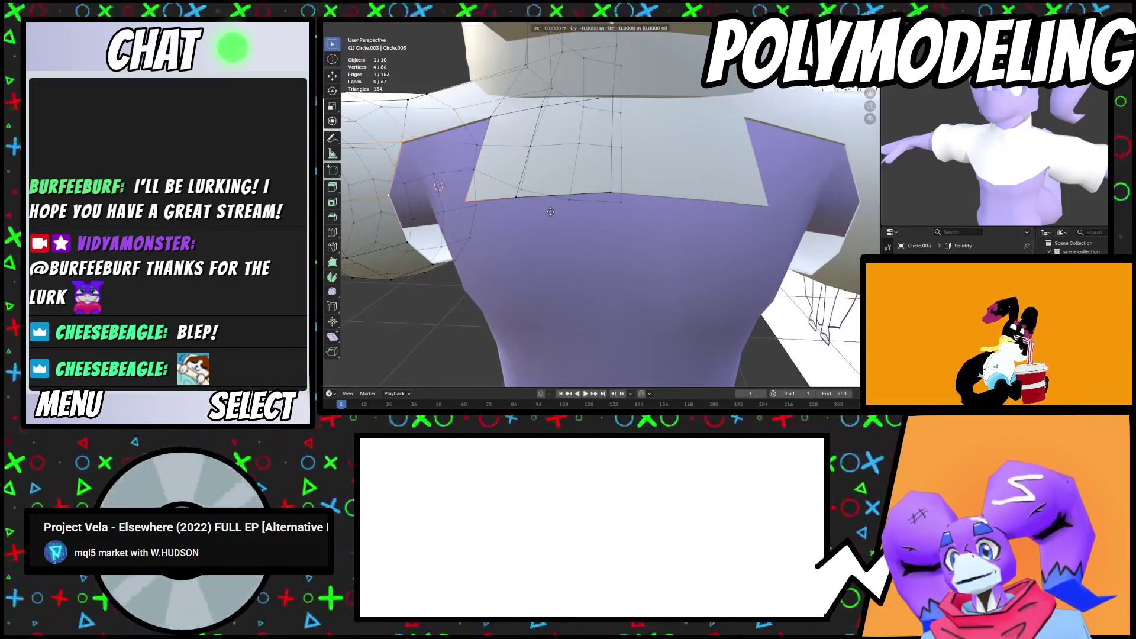
key("Escape")
key("f")
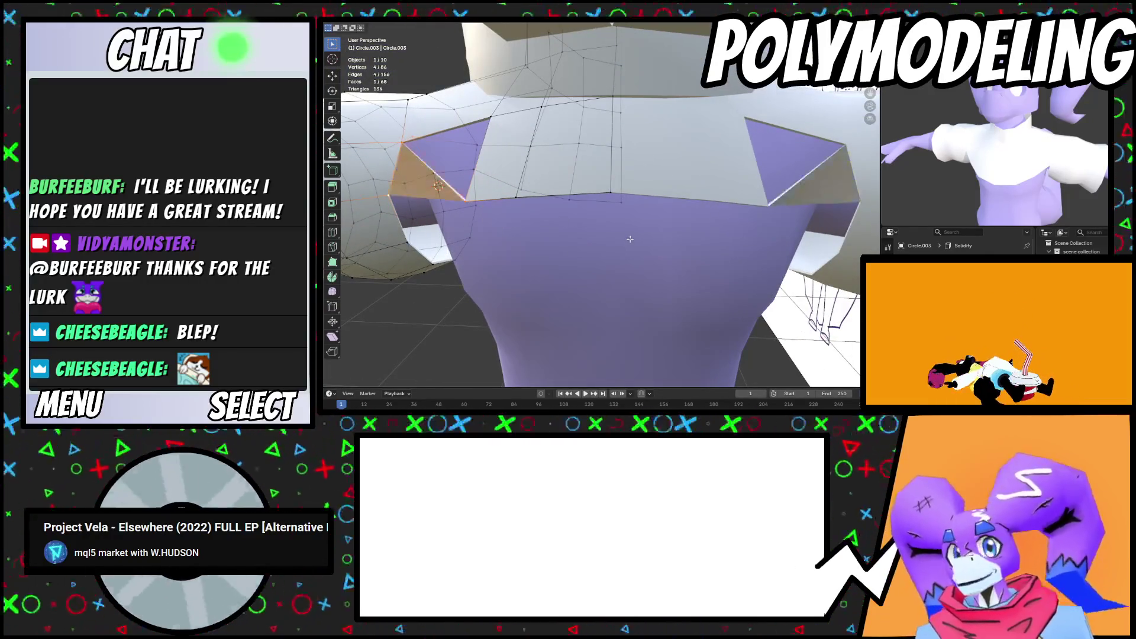
scroll(584, 194, "down", 2)
mouse_move(584, 194)
middle_mouse_down()
mouse_move(575, 257)
mouse_move(365, 129)
middle_mouse_up()
key("ctrl+z")
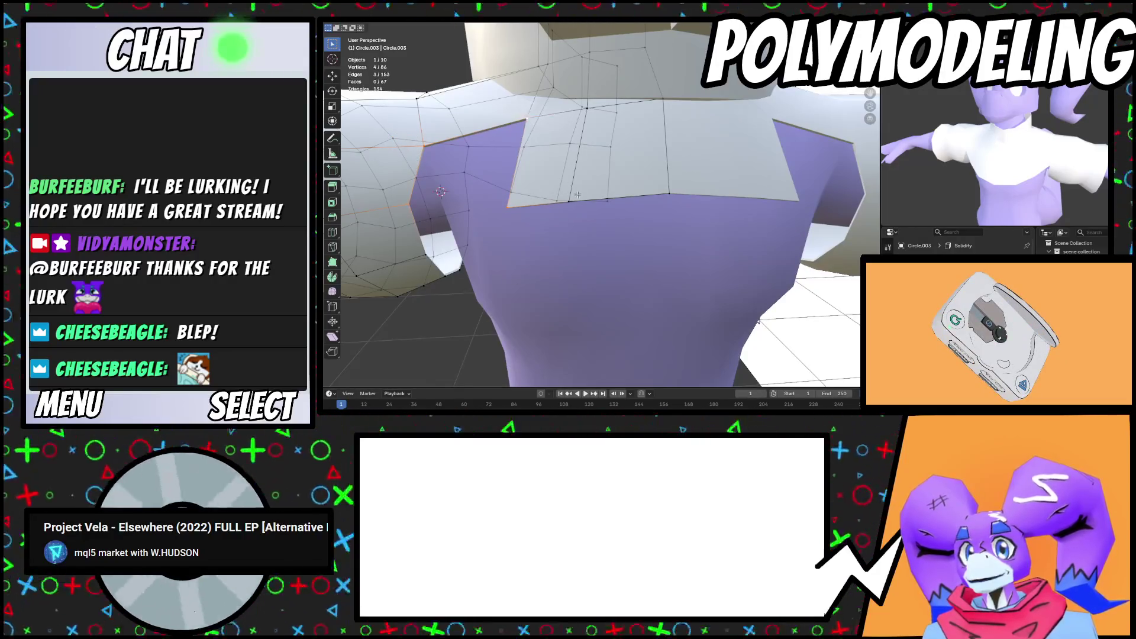
key("f")
middle_click_drag(578, 195, 614, 194)
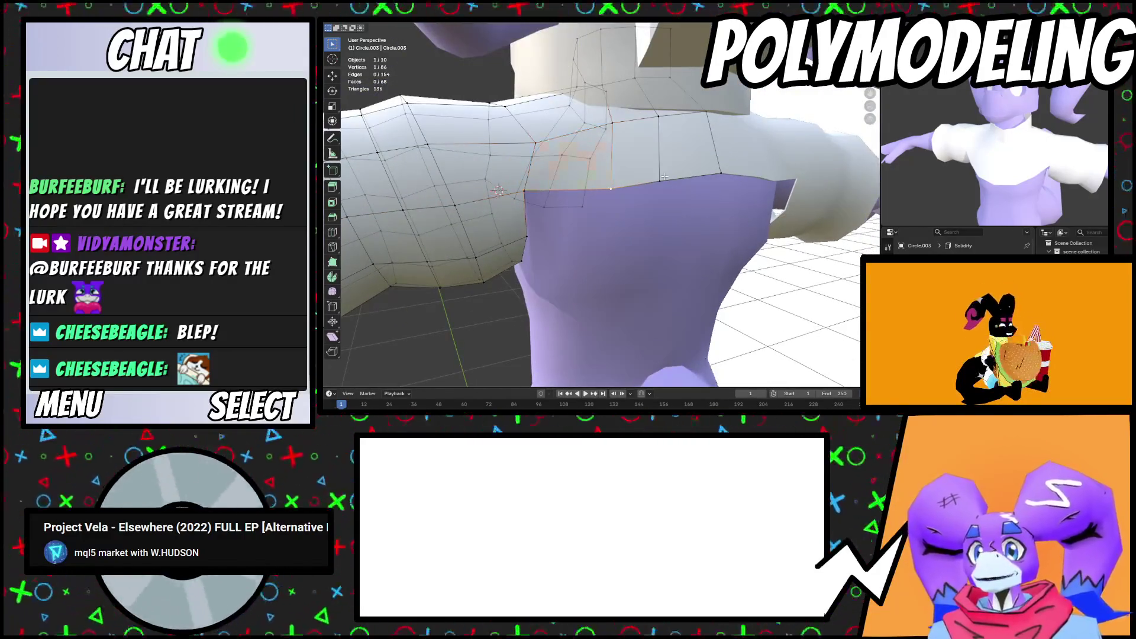
Extrude the shirt's bottom edges downward into a new strip
middle_click_drag(719, 178, 520, 182)
left_click_drag(644, 258, 643, 259)
mouse_move(643, 259)
middle_mouse_down()
mouse_move(568, 263)
mouse_move(586, 249)
mouse_move(532, 204)
middle_mouse_up()
key("e")
left_click(607, 270)
Fill the remaining gaps at the torso's side with new faces
left_click(517, 191)
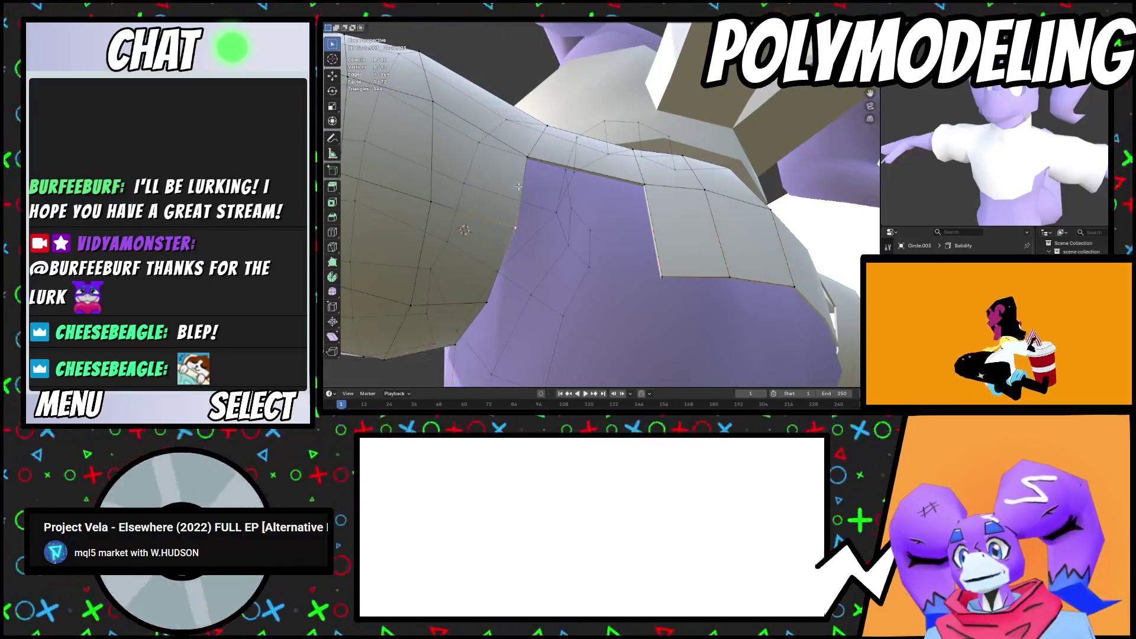
key("f")
mouse_move(654, 270)
middle_mouse_down()
mouse_move(499, 341)
mouse_move(568, 234)
middle_mouse_up()
left_click(572, 229)
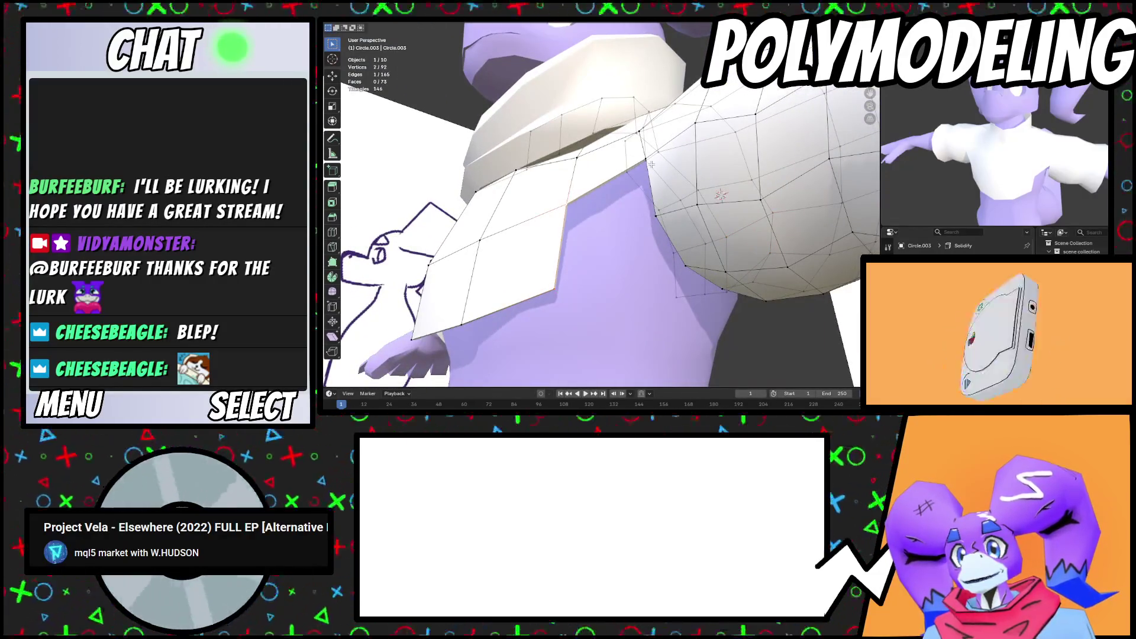
middle_click_drag(672, 257, 606, 160)
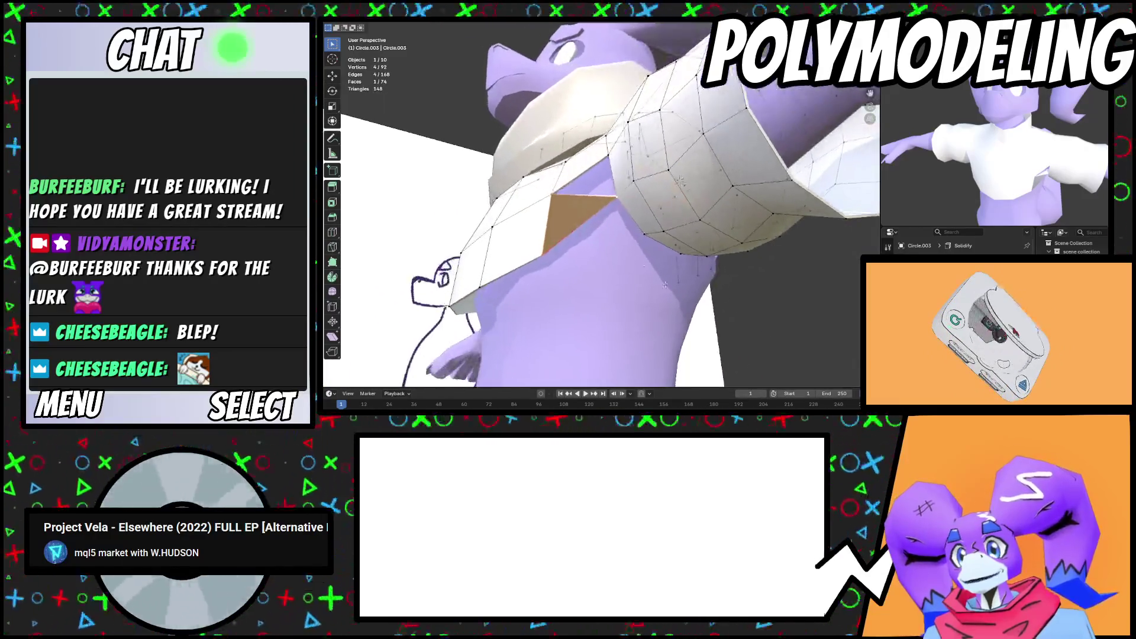
left_click_drag(634, 161, 649, 177)
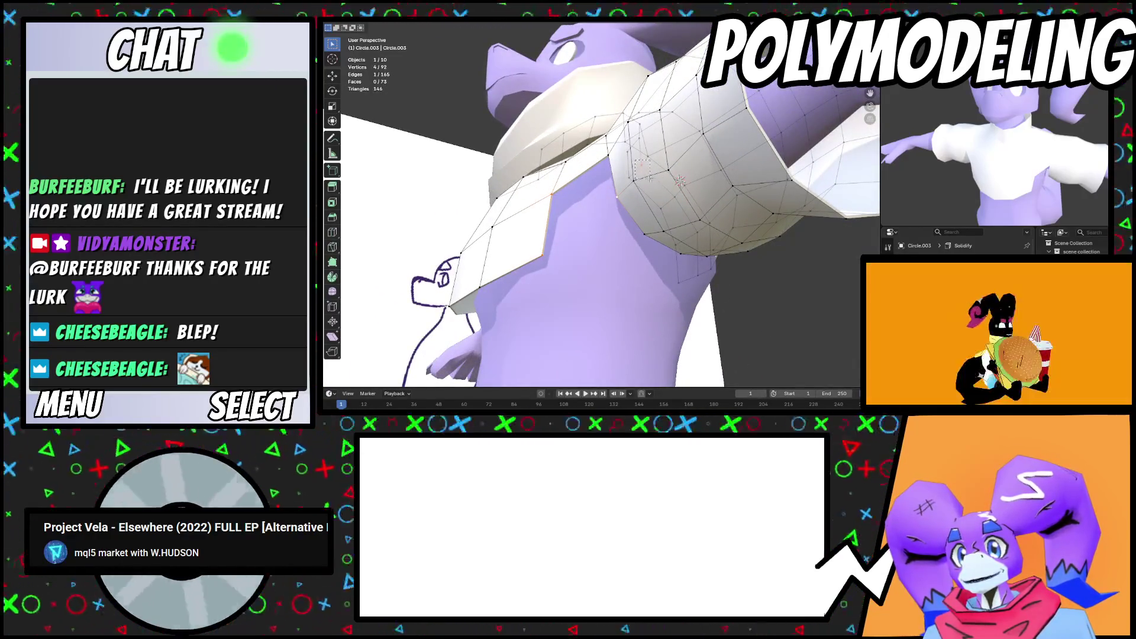
key("f")
middle_click_drag(679, 181, 629, 229)
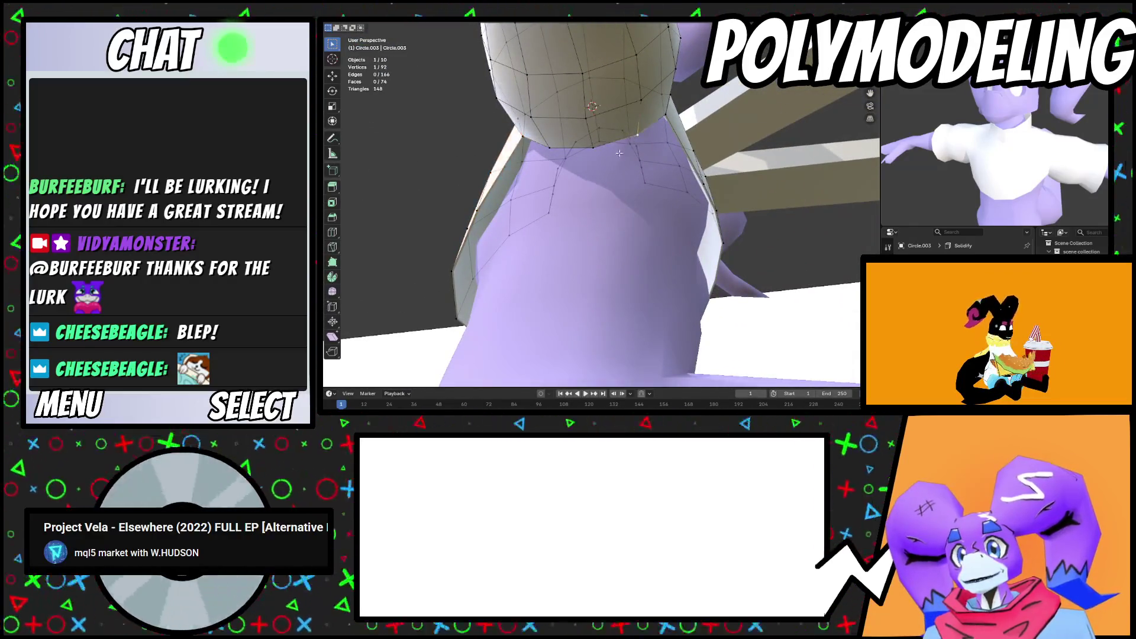
middle_click_drag(543, 141, 615, 225)
Extrude the shirt's bottom face downward and nudge the new piece into place
key("e")
left_click(615, 266)
mouse_move(616, 266)
middle_mouse_down()
mouse_move(568, 268)
mouse_move(577, 231)
middle_mouse_up()
key("g")
left_click(568, 268)
Raise a vertex on the shirt's lower edge along the Z axis
left_click(549, 178)
key("g")
key("z")
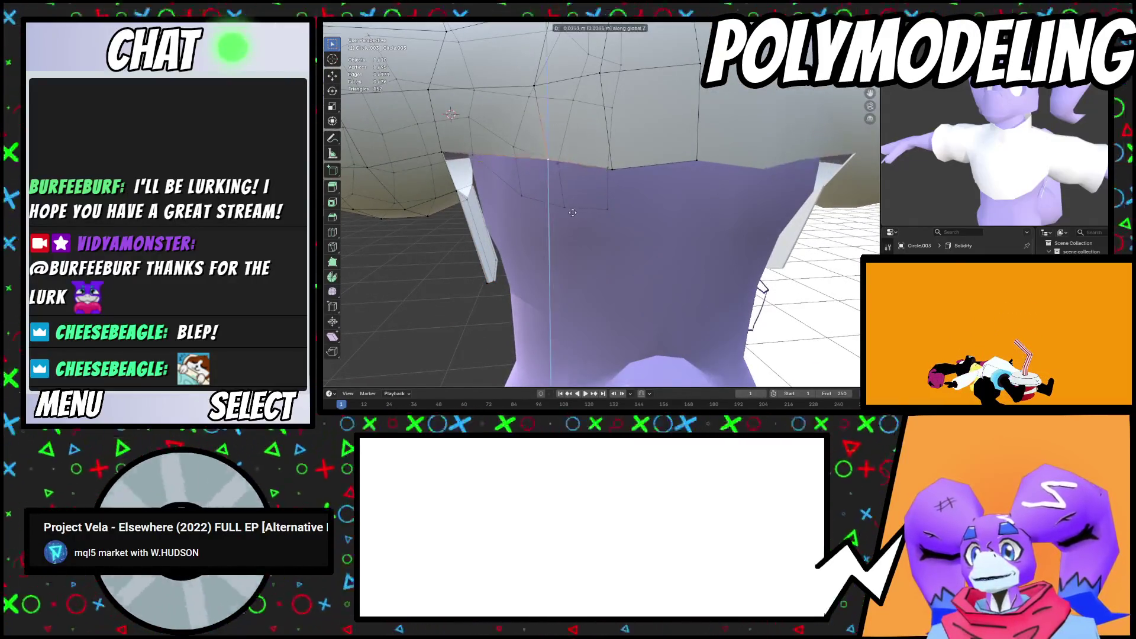
left_click(557, 211)
middle_click_drag(539, 211, 563, 191)
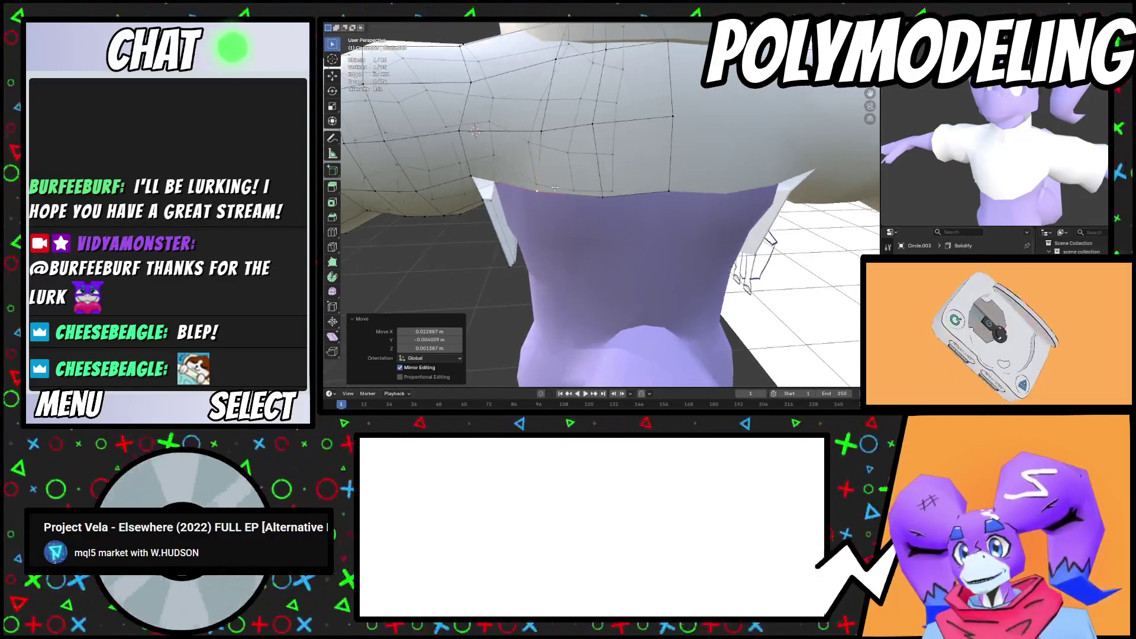
Extrude the shirt's bottom edge loop down again and shift it along Y
left_click(567, 191, "alt")
key("e")
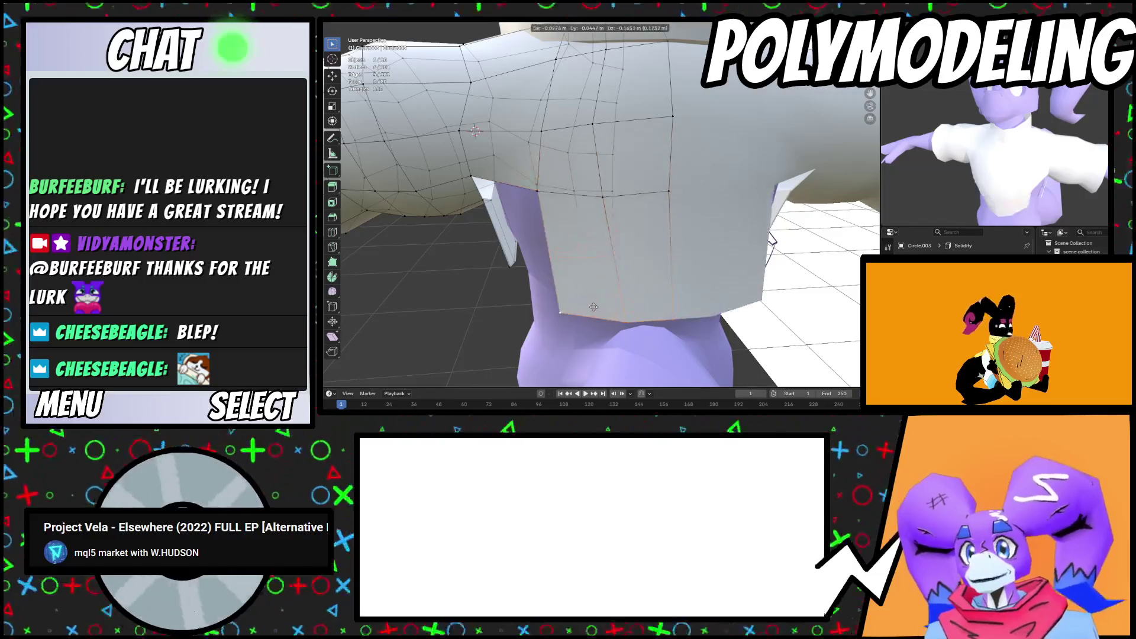
left_click(584, 280)
middle_click_drag(584, 281, 669, 265)
key("g")
key("y")
left_click(725, 288)
mouse_move(725, 287)
middle_mouse_down()
mouse_move(730, 277)
mouse_move(722, 296)
mouse_move(685, 310)
mouse_move(701, 316)
mouse_move(625, 276)
middle_mouse_up()
left_click(761, 284)
Lower the new hem loop along Z and scale it along Y to fit the torso
key("g")
key("z")
left_click(685, 310)
key("s")
key("y")
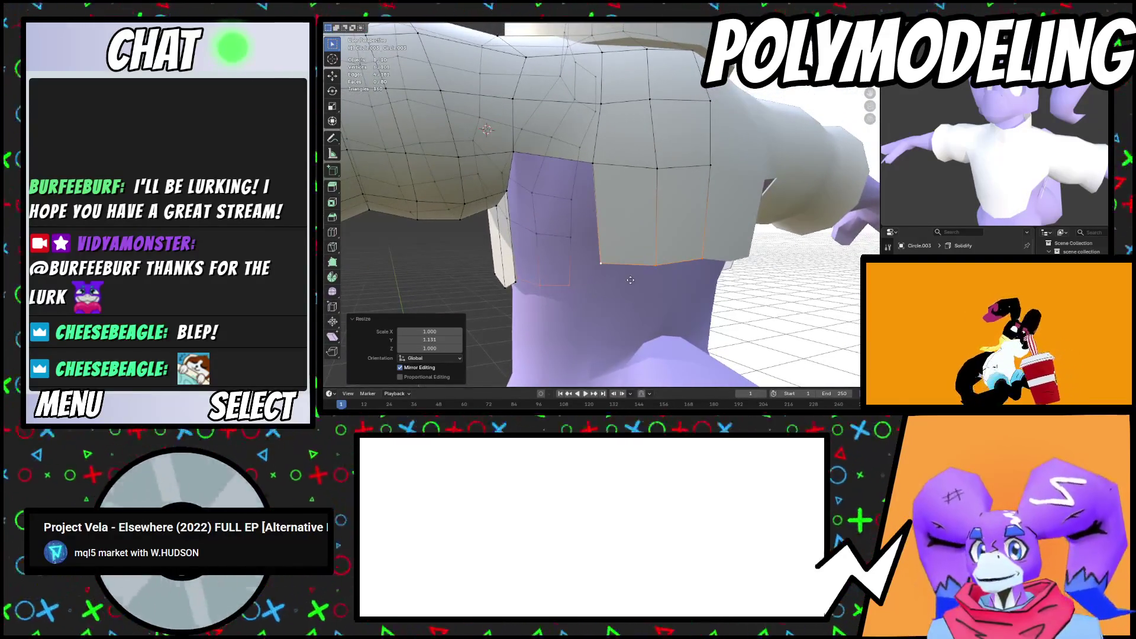
key("g")
key("z")
middle_click_drag(599, 215, 556, 176)
mouse_move(499, 204)
middle_mouse_down()
mouse_move(523, 194)
mouse_move(559, 236)
mouse_move(560, 290)
middle_mouse_up()
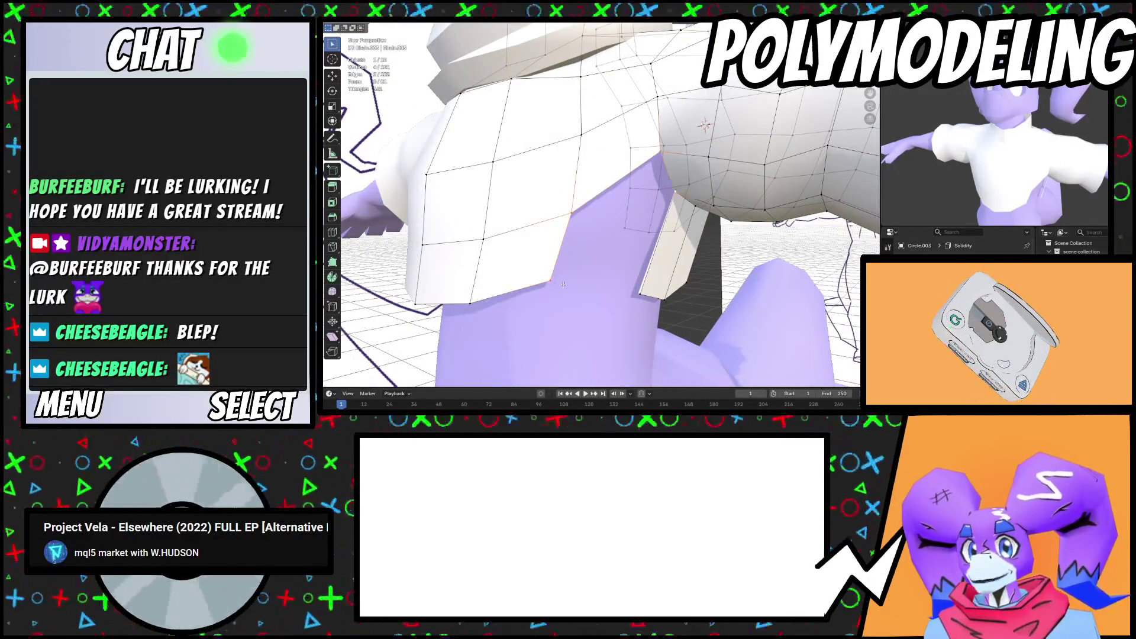
Reposition a shirt vertex, then move and Z-rotate a group of front vertices
left_click(550, 281)
key("g")
left_click(583, 259)
middle_click_drag(583, 259, 577, 253)
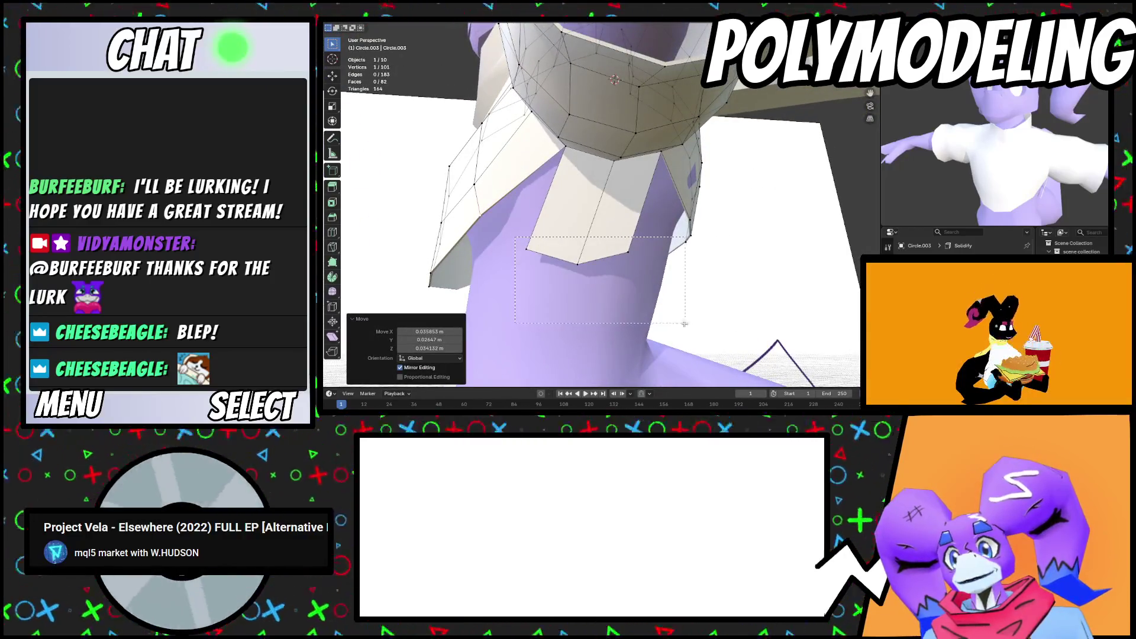
left_click_drag(685, 324, 686, 324)
mouse_move(686, 324)
middle_mouse_down()
mouse_move(698, 350)
mouse_move(597, 207)
middle_mouse_up()
key("g")
left_click(694, 340)
key("r")
key("z")
left_click(696, 343)
Move another shirt vertex and edge-slide one of the shirt's edge loops
left_click(593, 201)
mouse_move(617, 273)
middle_mouse_down()
mouse_move(635, 218)
mouse_move(614, 227)
mouse_move(503, 148)
middle_mouse_up()
key("g")
left_click(619, 263)
scroll(634, 218, "up", 5)
left_click(498, 145)
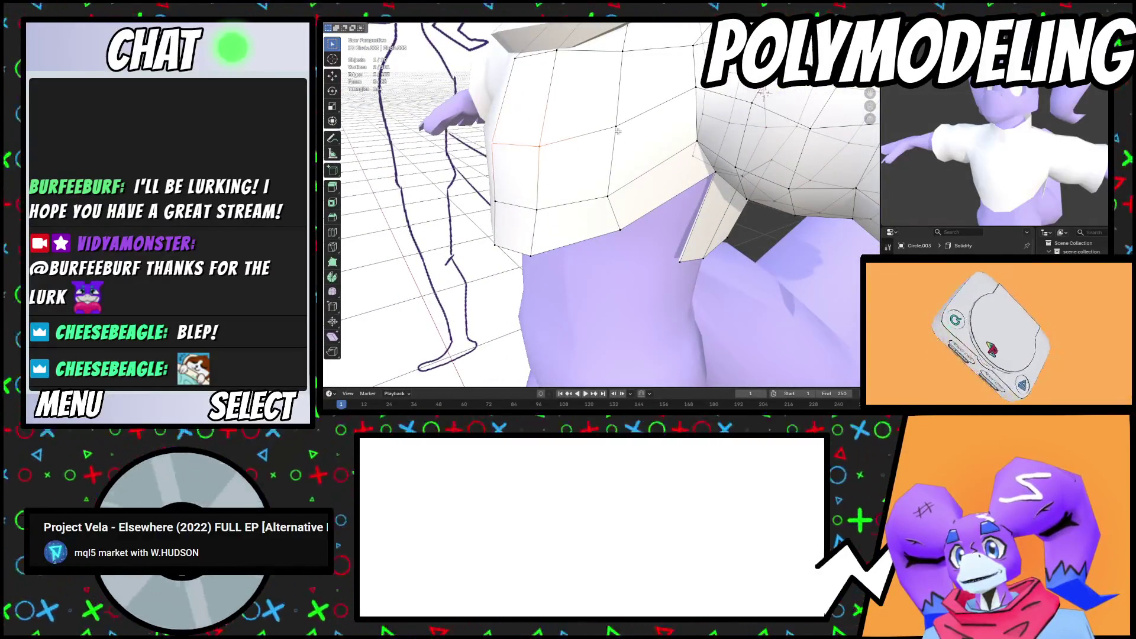
left_click(613, 126)
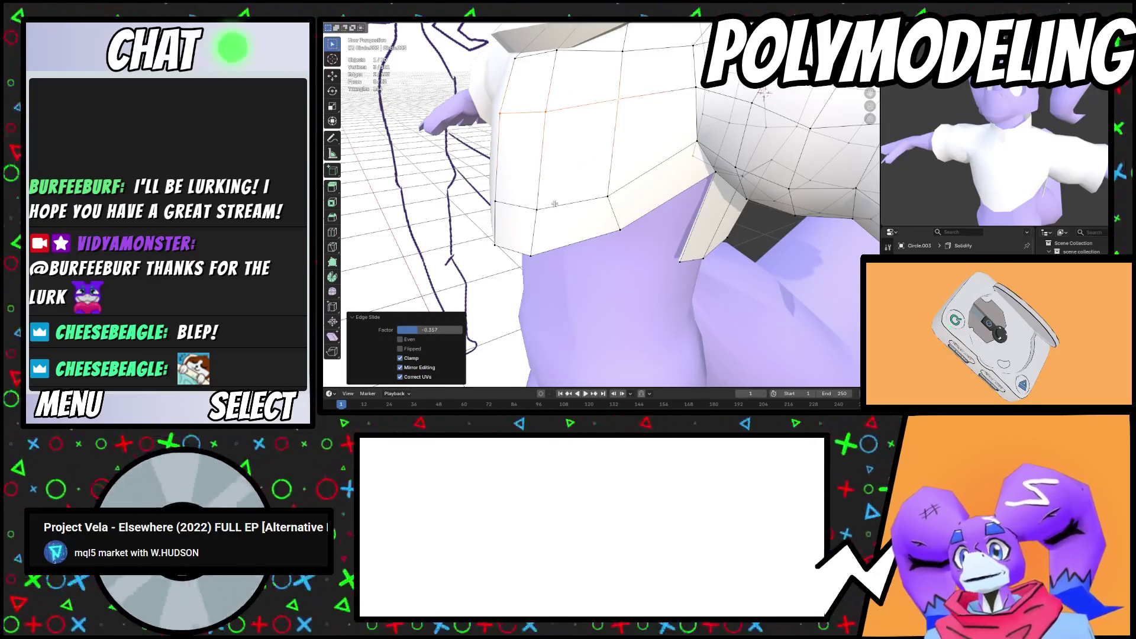
scroll(554, 204, "down", 6)
scroll(704, 137, "up", 5)
Delete the stray vertex on the shirt
middle_click_drag(704, 137, 601, 198)
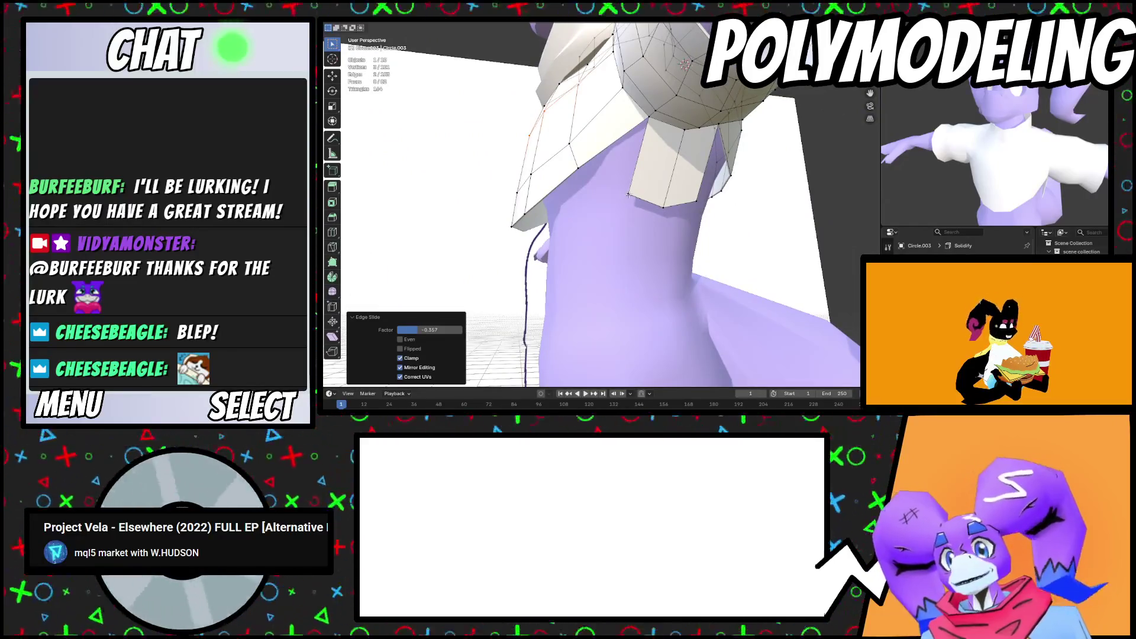
left_click(629, 194)
key("x")
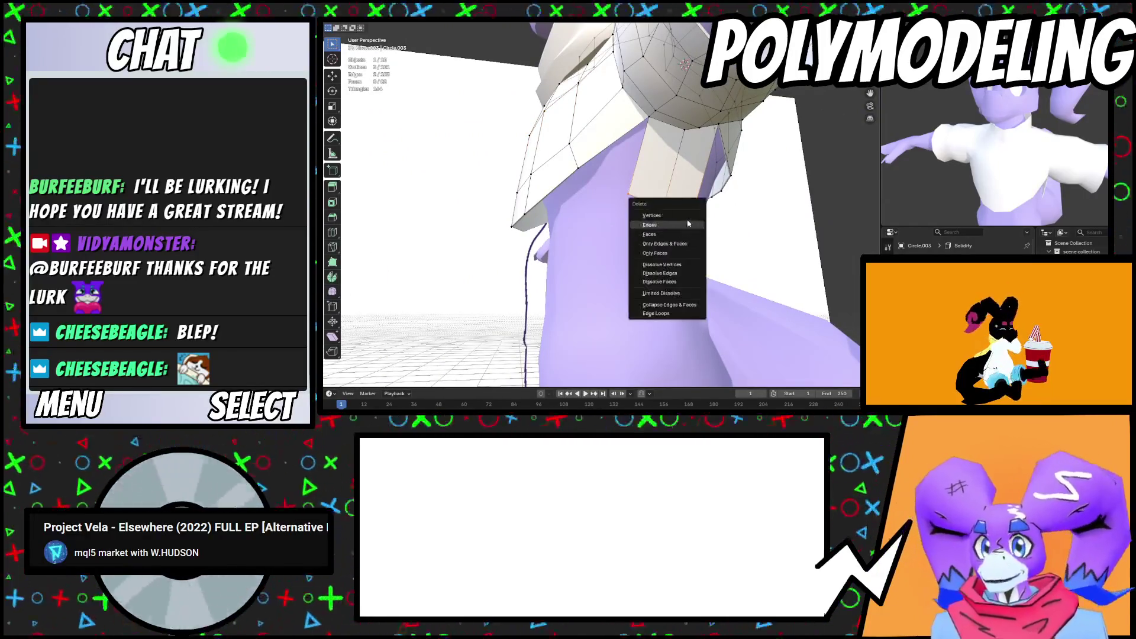
left_click(673, 214)
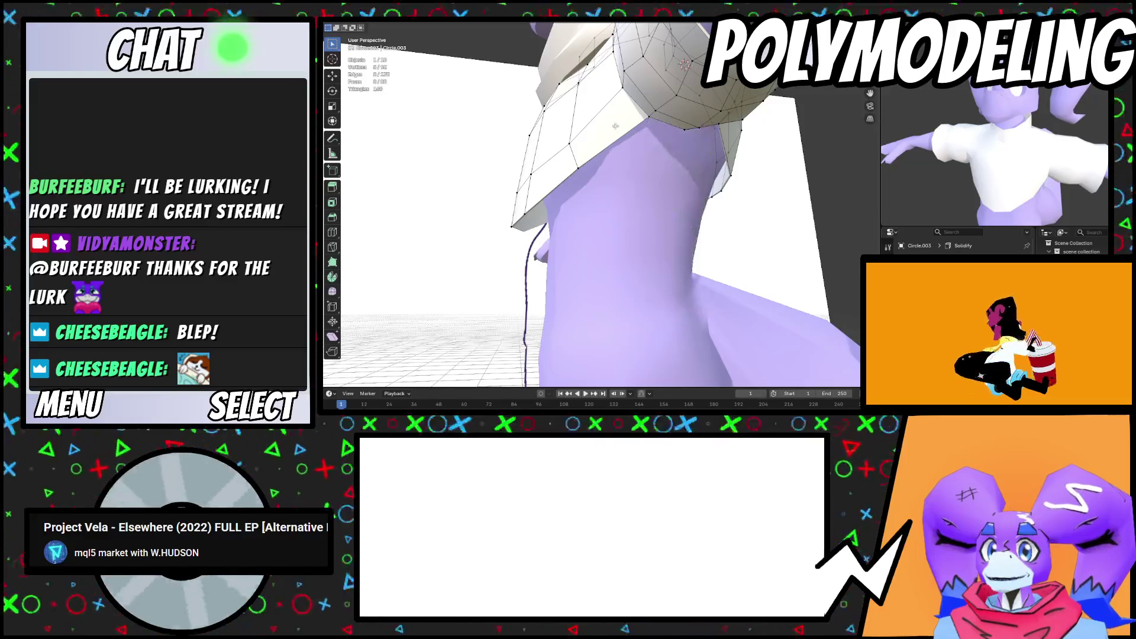
Extrude the bottom loop downward and round it with LoopTools Circle
left_click(622, 132, "alt")
key("e")
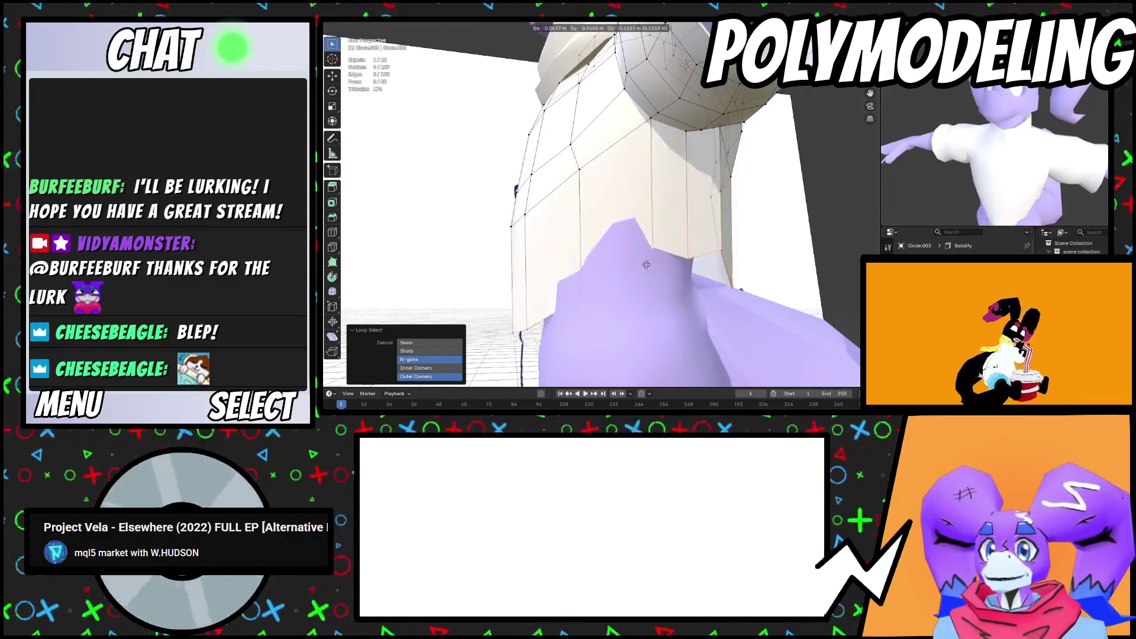
left_click(660, 261)
middle_click_drag(661, 260, 732, 69)
key("ctrl+v")
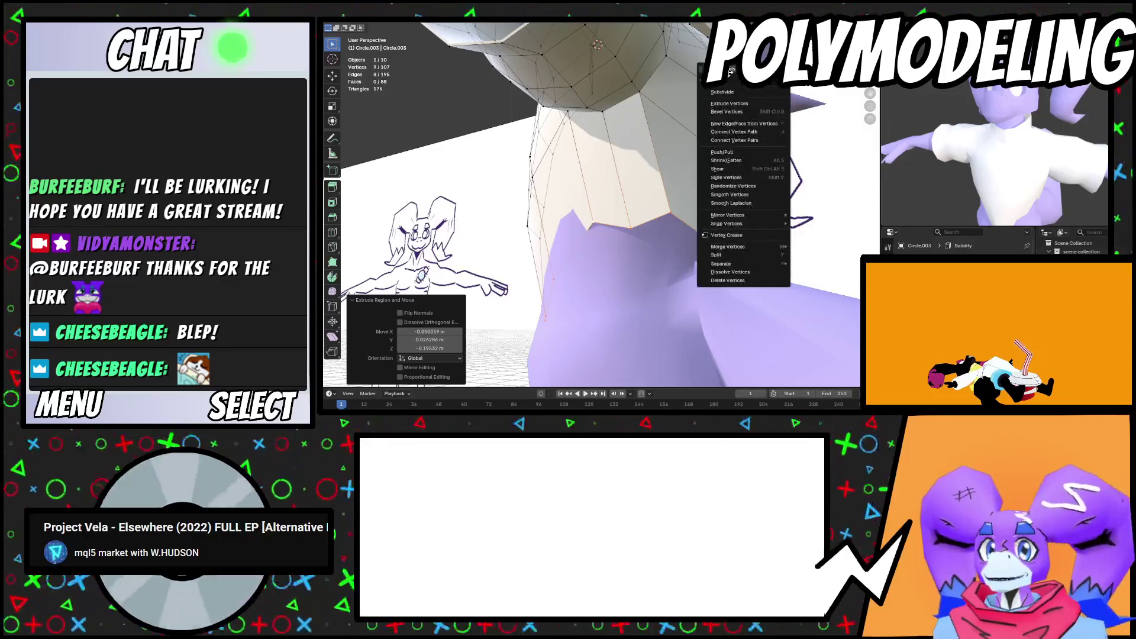
mouse_move(732, 70)
left_click(811, 77)
mouse_move(810, 77)
middle_mouse_down()
mouse_move(742, 257)
mouse_move(699, 263)
middle_mouse_up()
Shift the new hem loop along the Y and X axes
key("g")
key("y")
left_click(736, 260)
key("g")
key("x")
left_click(677, 266)
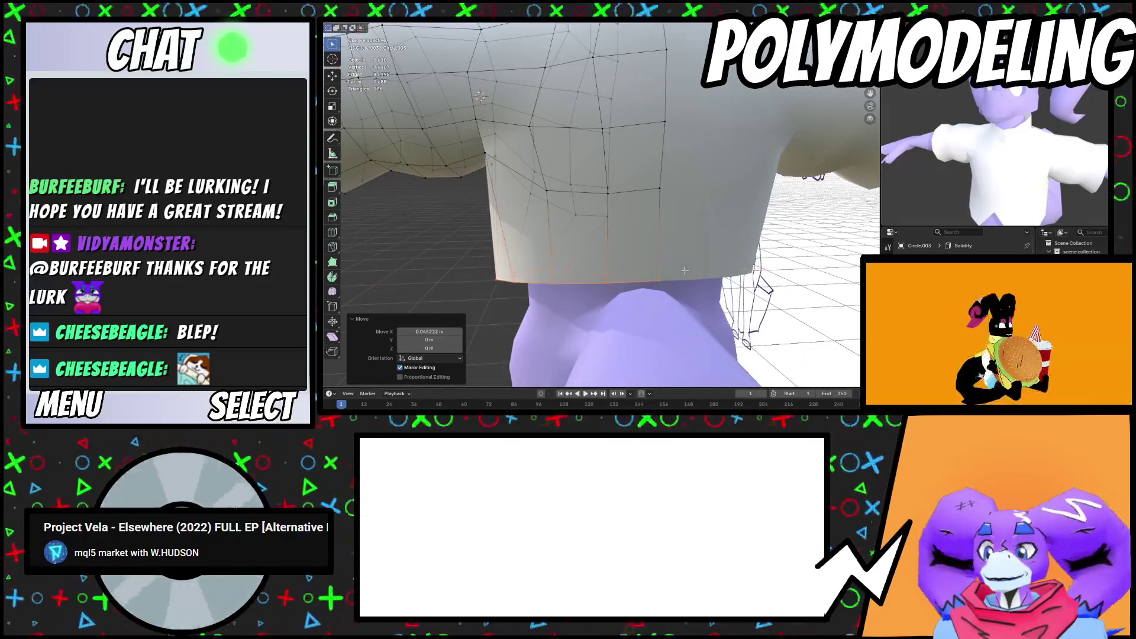
Nudge individual shirt vertices sideways along the X axis
middle_click_drag(749, 307, 742, 301)
key("g")
key("x")
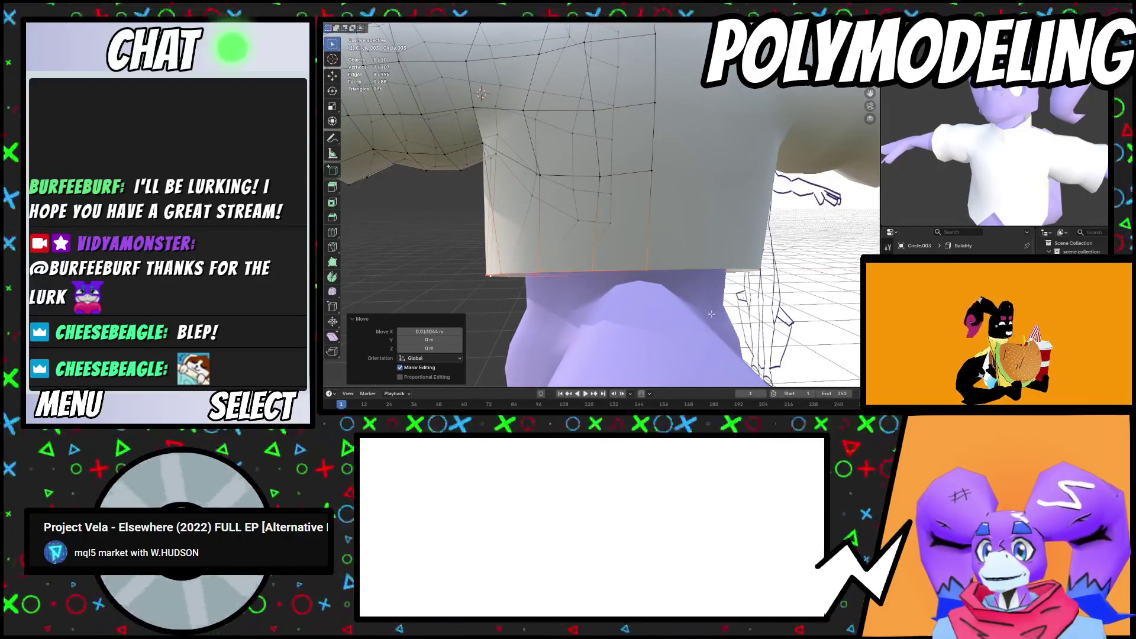
left_click(565, 281)
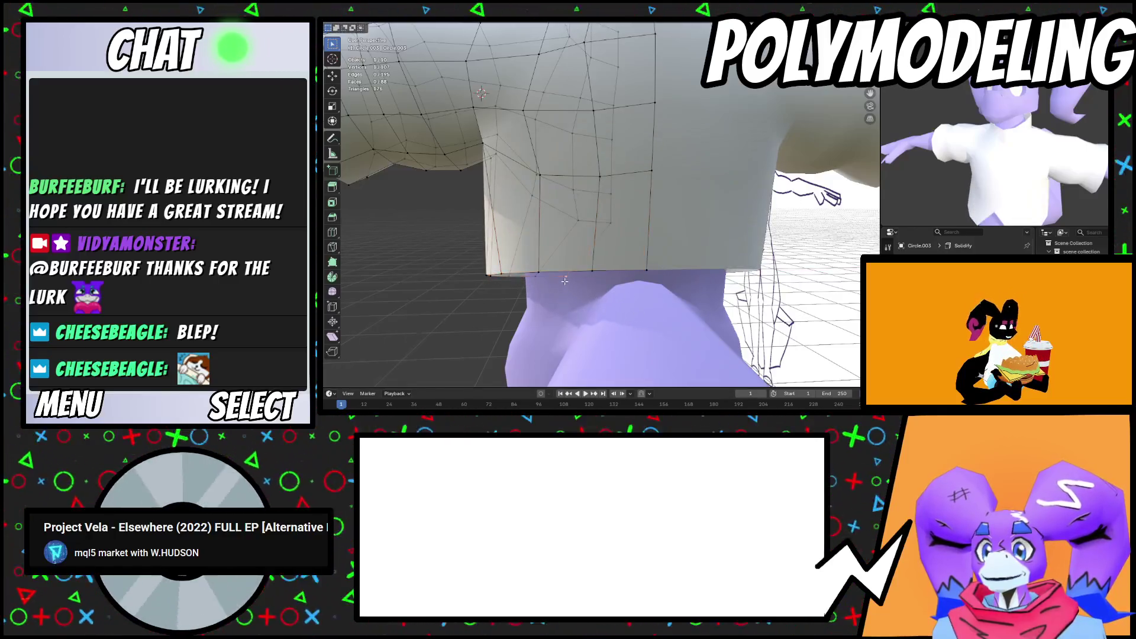
left_click(650, 287)
middle_click_drag(650, 287, 533, 295)
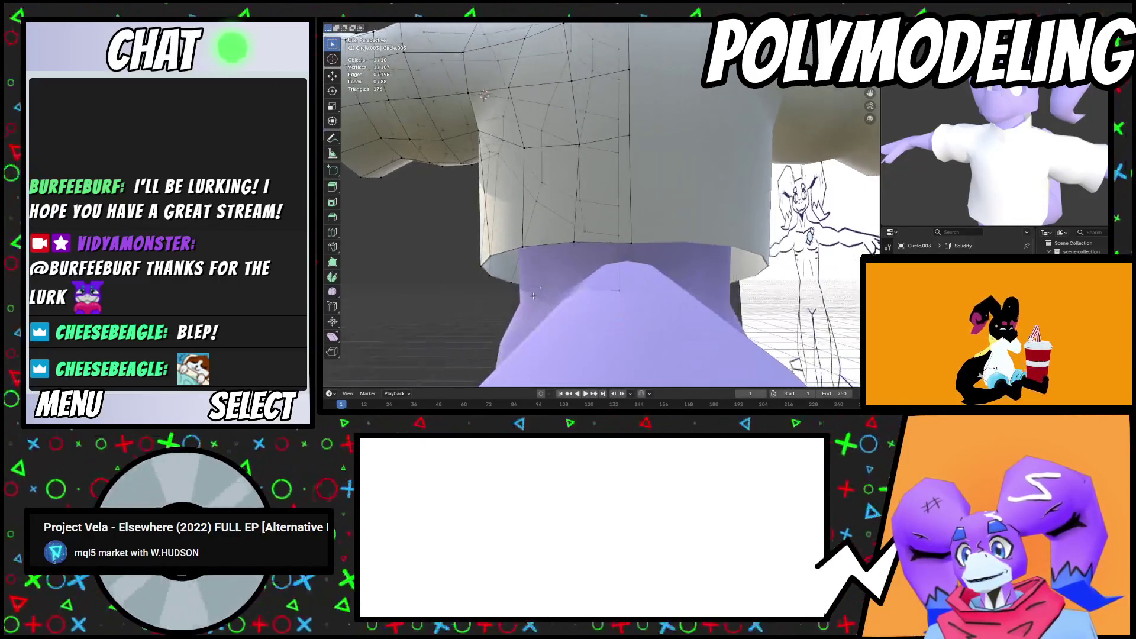
left_click(567, 295)
key("g")
key("x")
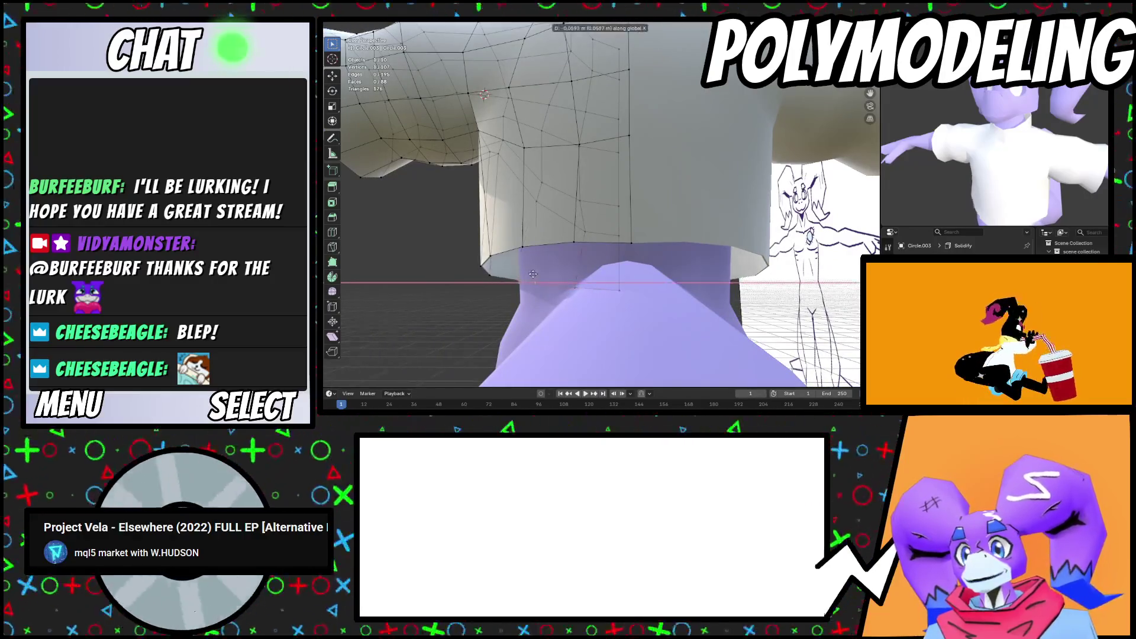
left_click(527, 274)
mouse_move(527, 274)
middle_mouse_down()
mouse_move(667, 176)
mouse_move(642, 148)
mouse_move(728, 177)
mouse_move(759, 214)
mouse_move(721, 231)
mouse_move(684, 193)
middle_mouse_up()
Add a centred loop cut around the shirt with Ctrl+R
key("ctrl+r")
left_click(685, 154)
right_click(684, 154)
left_click(752, 217)
left_click(723, 229)
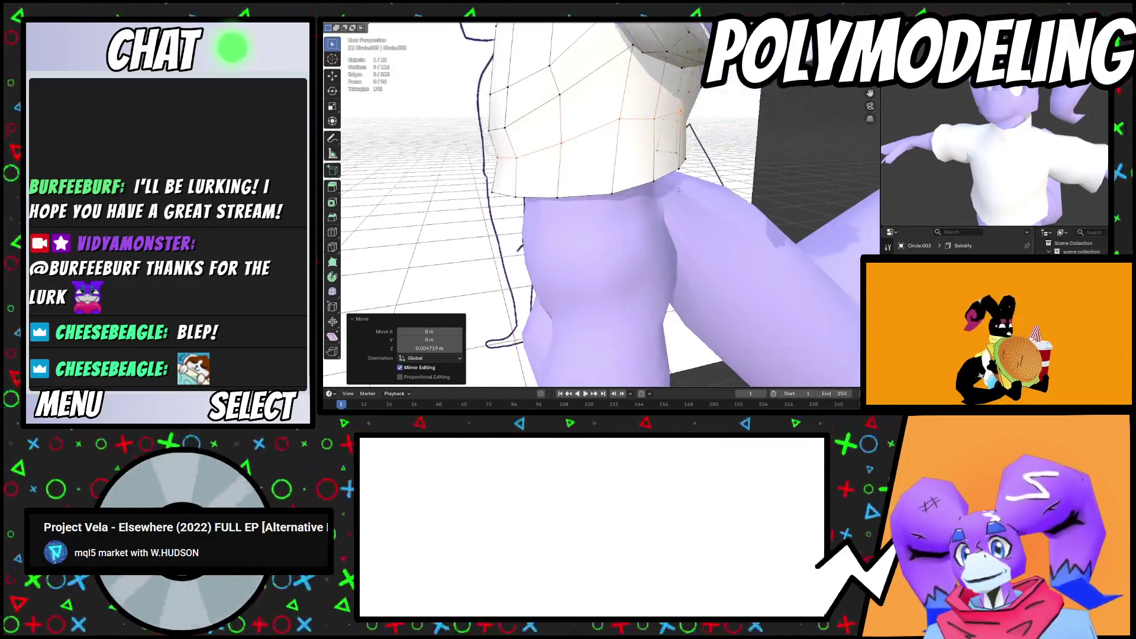
Extrude the bottom loop straight down along Z, then rotate, move and widen it
key("e")
key("z")
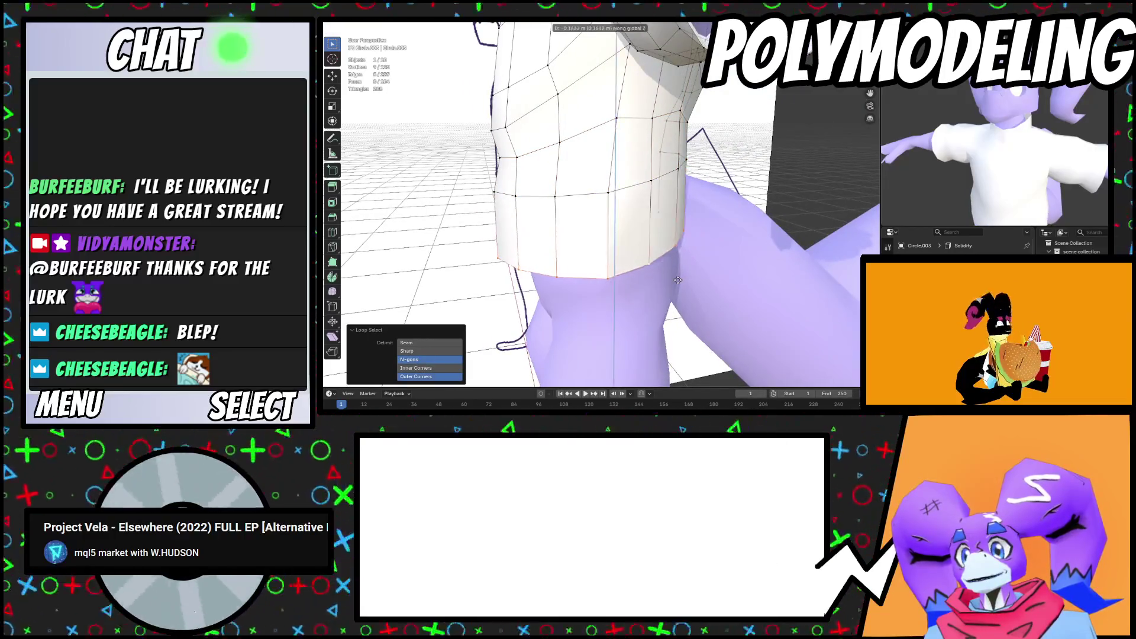
left_click(678, 275)
left_click(751, 300)
mouse_move(751, 300)
middle_mouse_down()
mouse_move(740, 277)
mouse_move(725, 300)
middle_mouse_up()
key("g")
key("s")
key("g")
key("y")
left_click(730, 272)
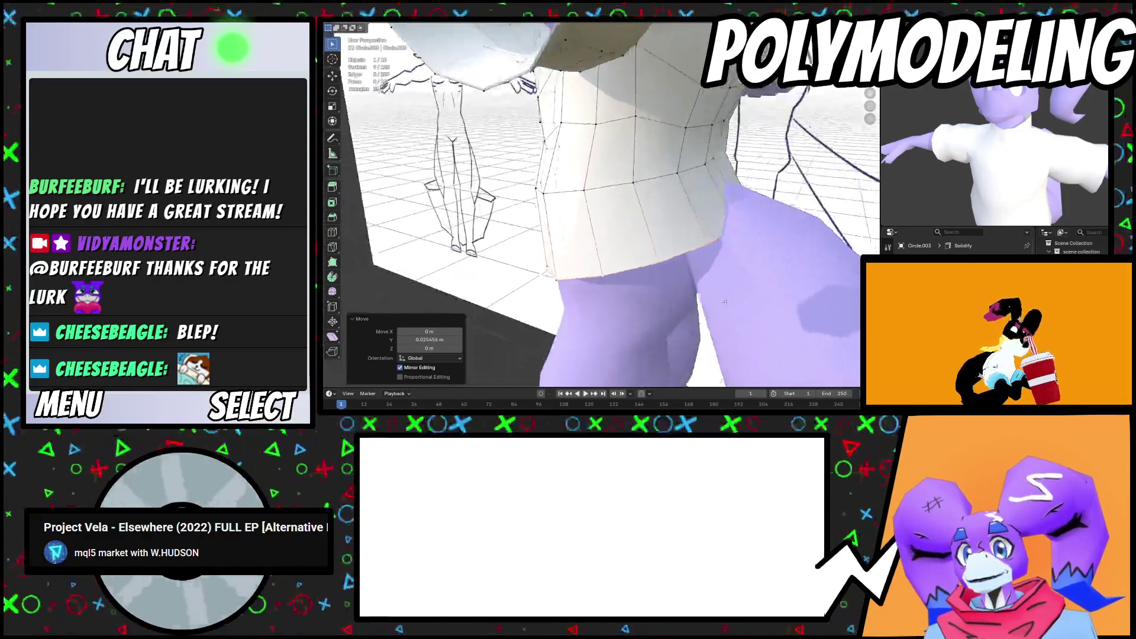
key("s")
Raise and slide single hem vertices so the hem follows the hips
left_click(750, 230)
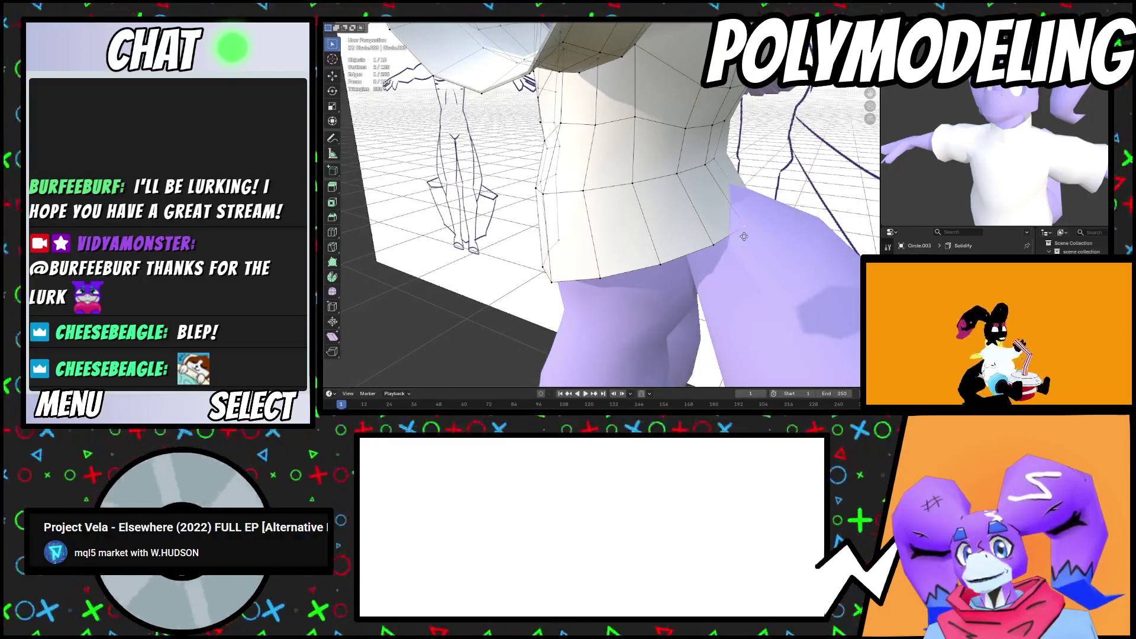
key("g")
key("z")
left_click(747, 214)
key("g")
key("z")
left_click(714, 232)
key("g")
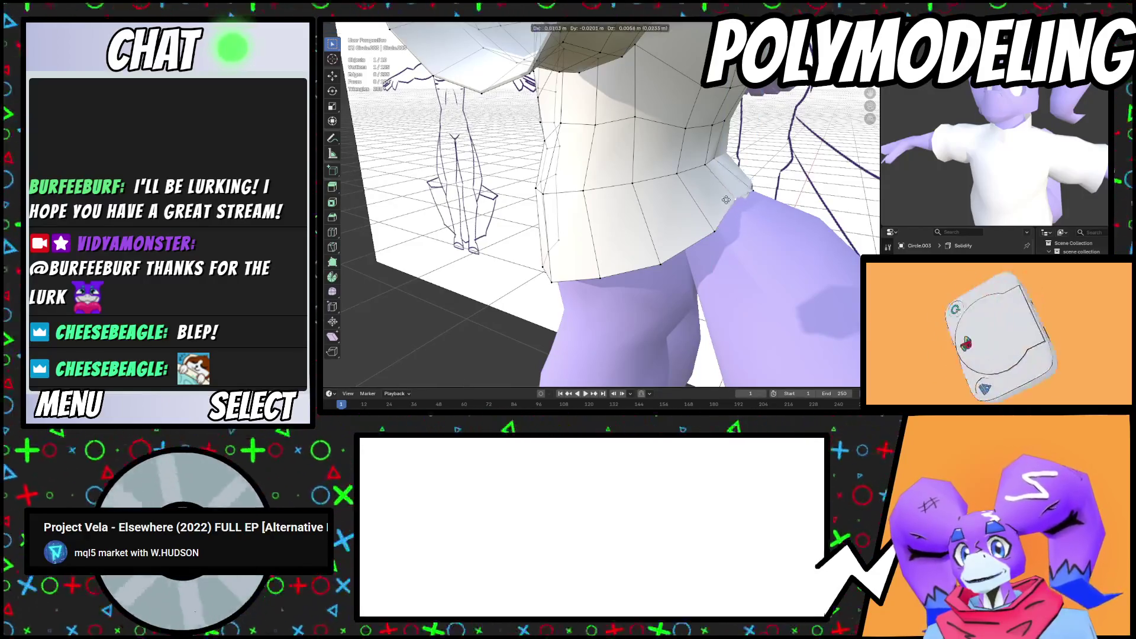
mouse_move(728, 200)
middle_mouse_down()
mouse_move(741, 249)
mouse_move(645, 265)
mouse_move(568, 255)
mouse_move(644, 222)
mouse_move(739, 234)
mouse_move(749, 248)
mouse_move(718, 189)
middle_mouse_up()
key("g")
left_click(739, 238)
left_click(704, 249)
Raise several more hem vertices along Z and adjust one more vertex
left_click(568, 255, "shift")
key("g")
key("z")
left_click(556, 254)
left_click(644, 223)
left_click(749, 236)
Leave the shirt's edit mode and enter Edit Mode on Circle.003
scroll(719, 189, "down", 3)
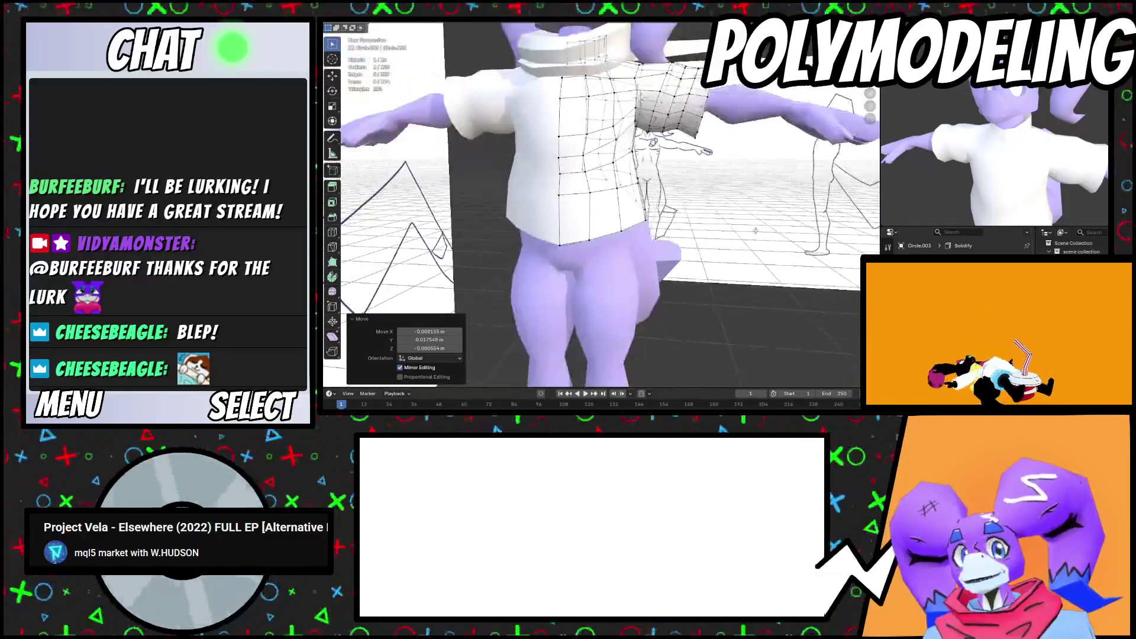
scroll(1049, 179, "down", 2)
scroll(971, 200, "up", 3)
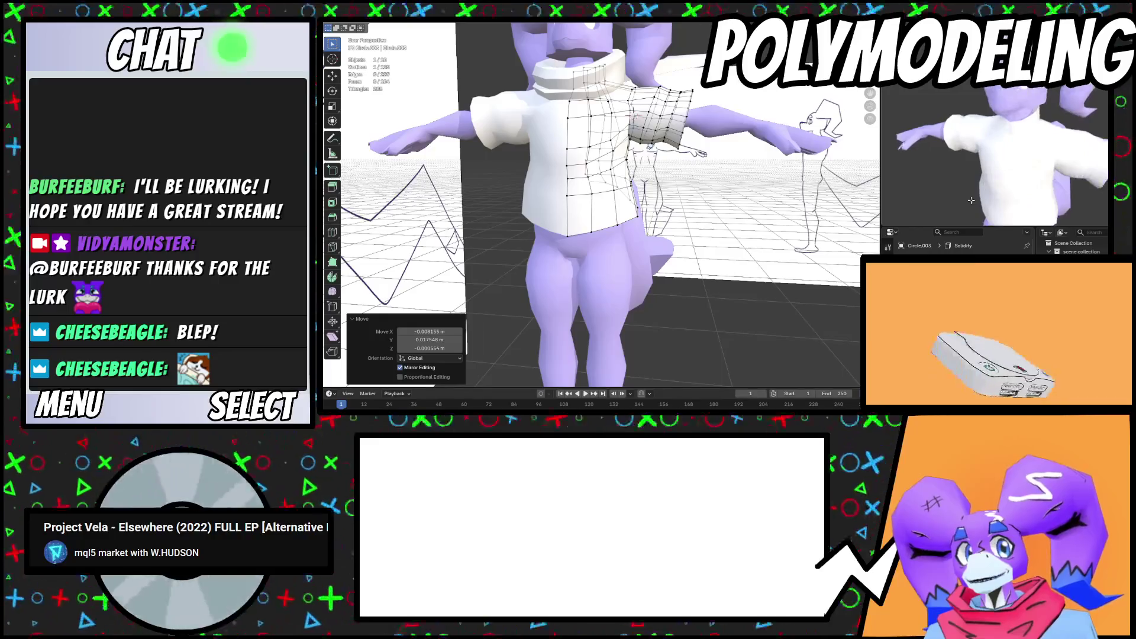
scroll(1024, 143, "down", 2)
scroll(687, 111, "up", 4)
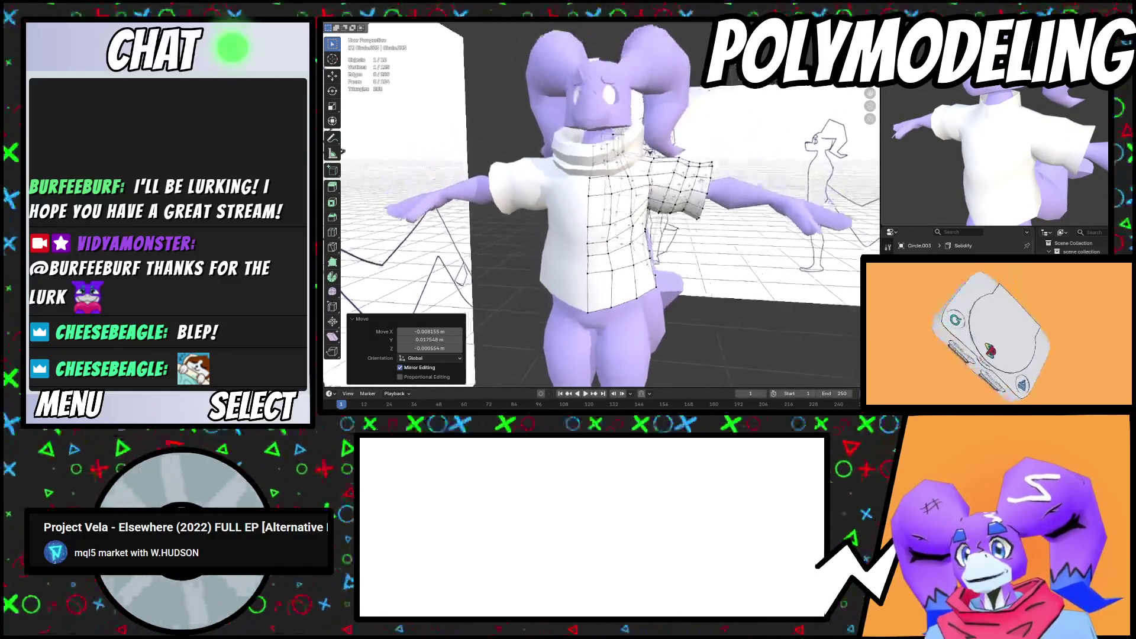
key("Tab")
left_click(686, 111)
middle_click_drag(686, 111, 658, 166)
left_click(658, 166)
key("Tab")
Select the collar-area vertices and apply Smooth Vertices
scroll(662, 195, "up", 3)
left_click(663, 214)
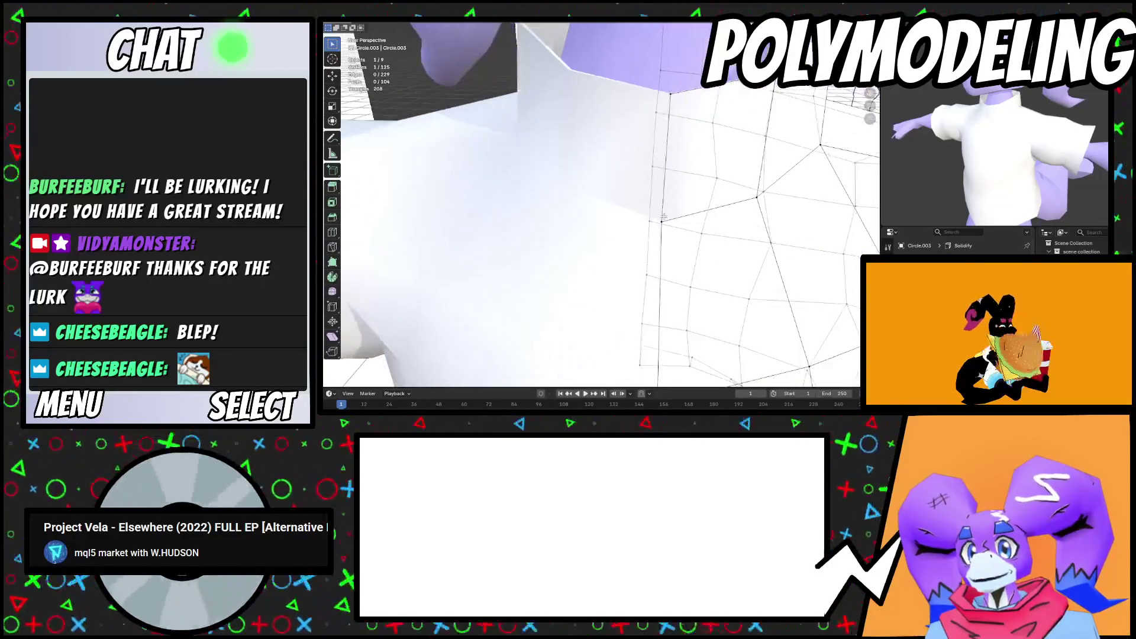
mouse_move(670, 183)
middle_mouse_down()
mouse_move(604, 211)
mouse_move(719, 185)
mouse_move(675, 194)
mouse_move(642, 174)
middle_mouse_up()
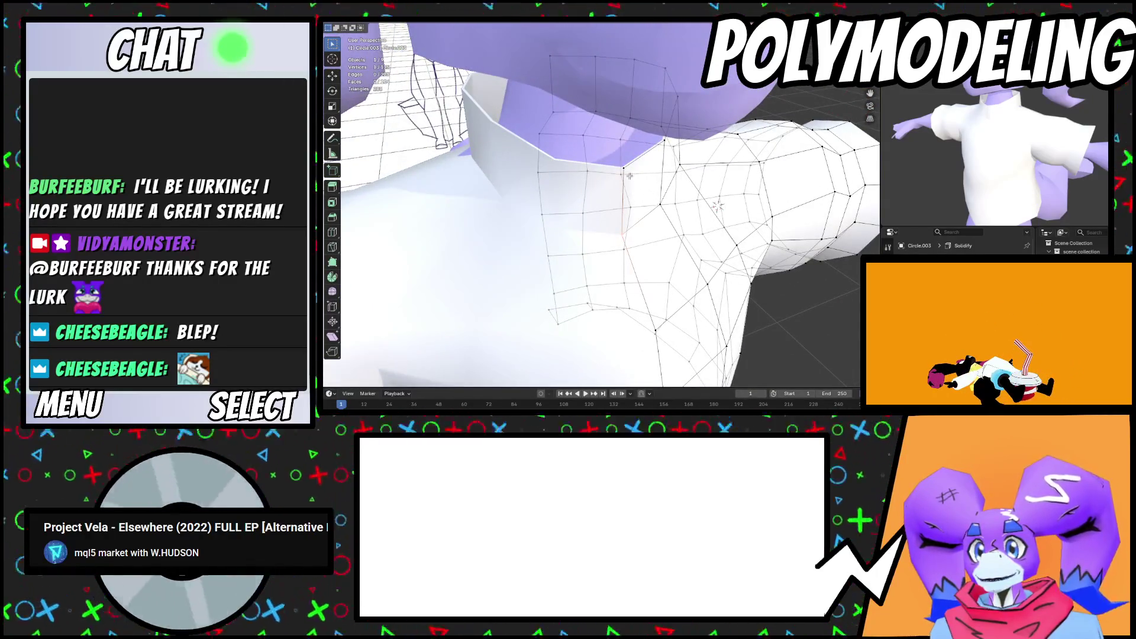
right_click(738, 277)
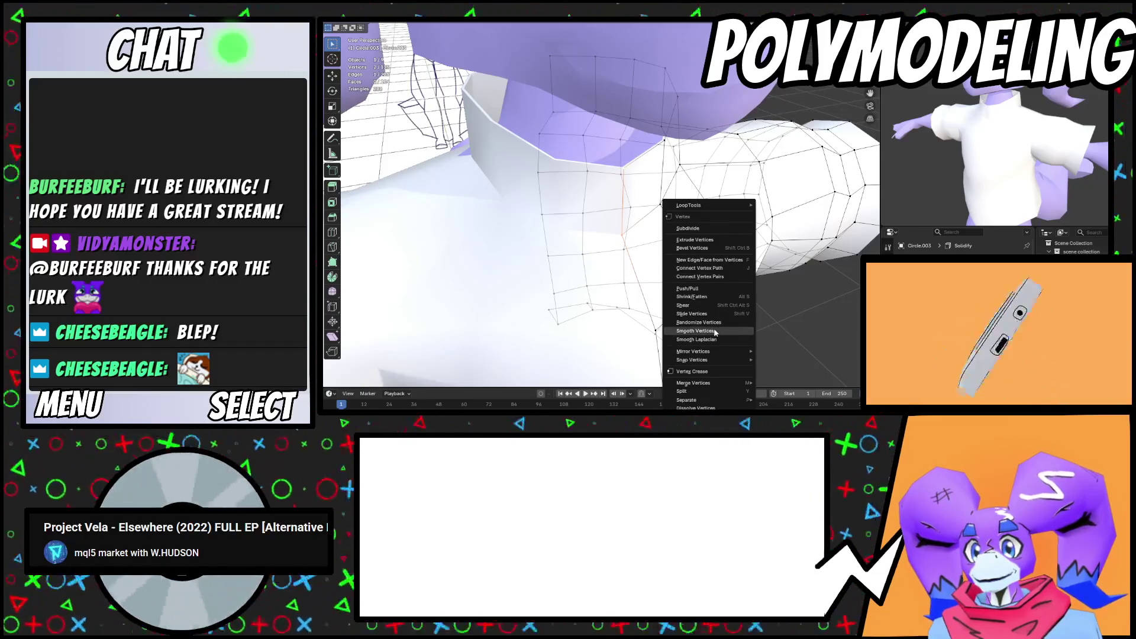
left_click(715, 332)
scroll(713, 262, "up", 5)
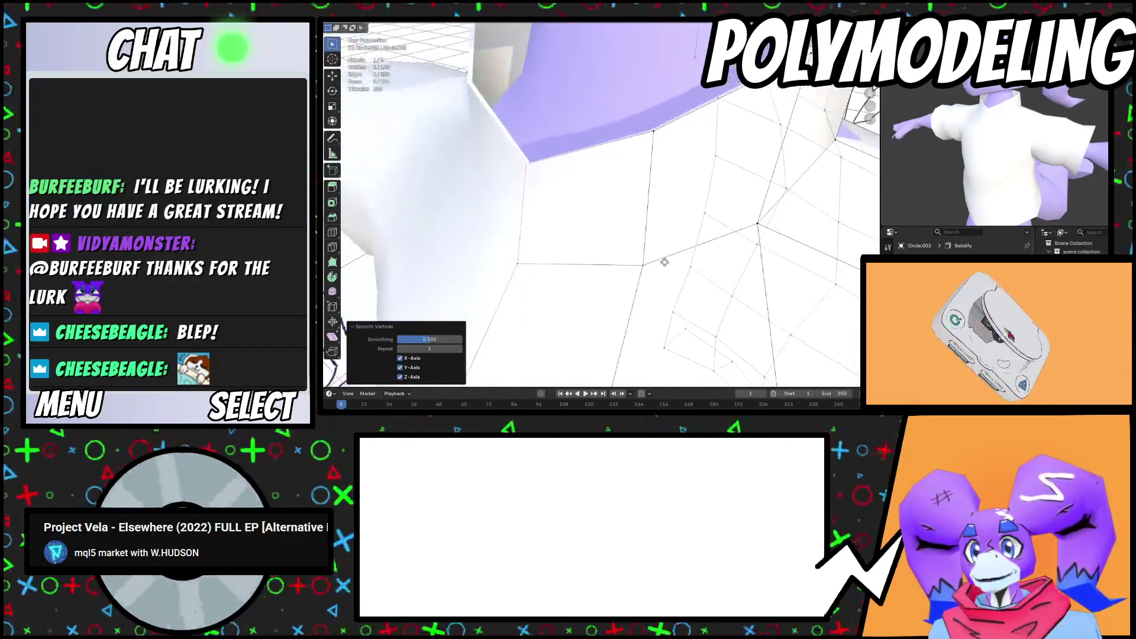
middle_click_drag(688, 259, 721, 240)
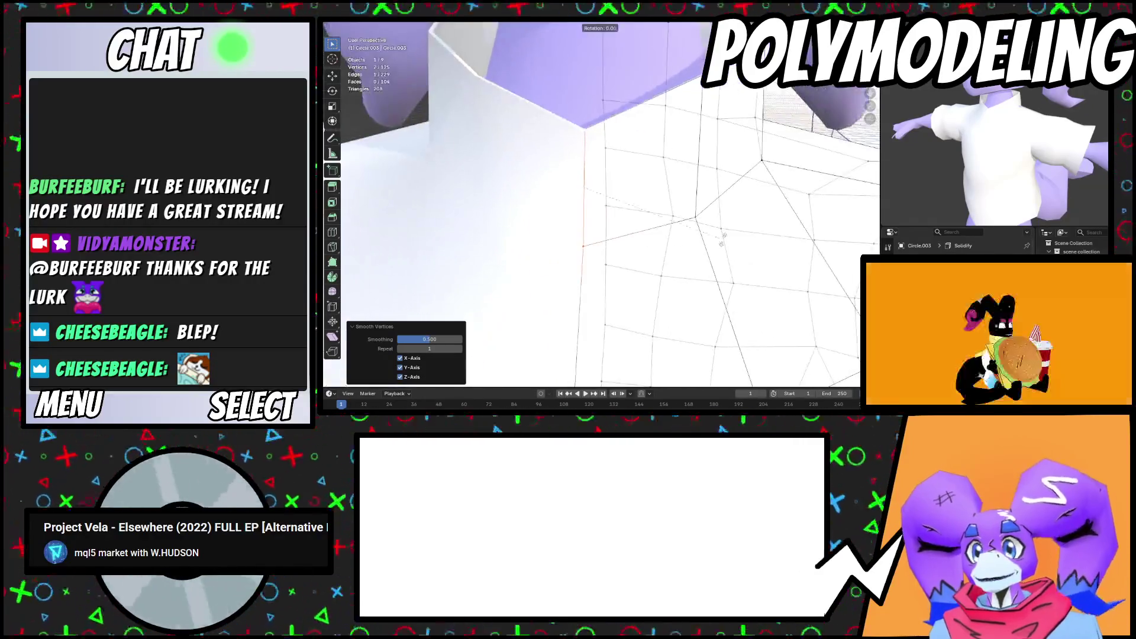
Return to Object Mode and view the head and collar
key("Escape")
scroll(733, 230, "down", 8)
key("Tab")
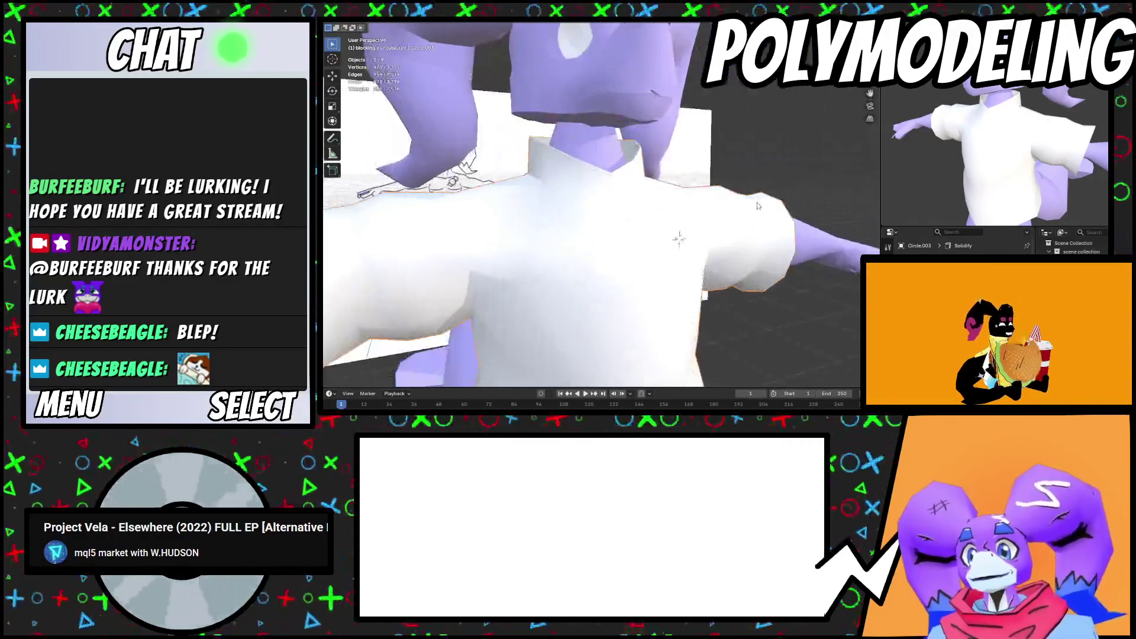
middle_click_drag(738, 237, 704, 234)
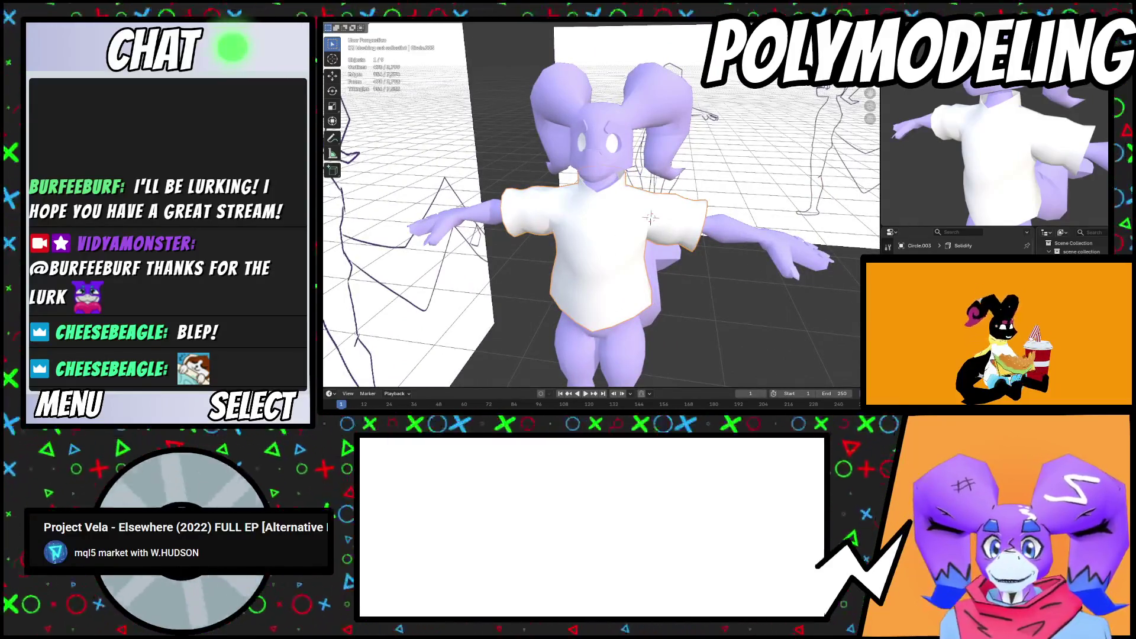
scroll(649, 220, "up", 5)
mouse_move(648, 225)
middle_mouse_down()
mouse_move(641, 243)
mouse_move(706, 245)
mouse_move(704, 223)
mouse_move(657, 247)
mouse_move(664, 224)
mouse_move(651, 249)
mouse_move(689, 186)
mouse_move(673, 197)
middle_mouse_up()
Add a loop cut near the shirt hem and widen the new ring to 1.035
scroll(639, 249, "up", 3)
scroll(639, 246, "down", 6)
scroll(650, 247, "up", 4)
key("Tab")
key("ctrl+r")
left_click(705, 176)
left_click(715, 208)
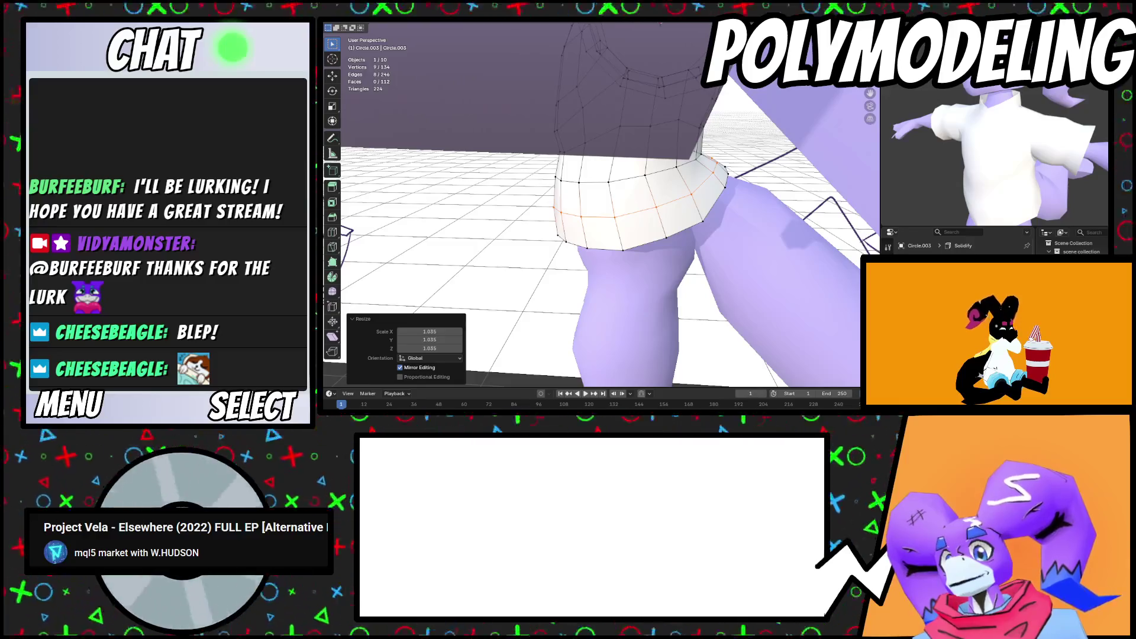
mouse_move(591, 236)
middle_mouse_down()
mouse_move(648, 226)
mouse_move(697, 270)
mouse_move(683, 258)
mouse_move(621, 261)
mouse_move(645, 225)
mouse_move(657, 309)
mouse_move(602, 181)
mouse_move(708, 191)
mouse_move(730, 166)
mouse_move(647, 223)
mouse_move(679, 206)
mouse_move(615, 210)
mouse_move(657, 228)
middle_mouse_up()
Smooth the shirt's side and front vertices at factor 0.500
key("Tab")
key("Tab")
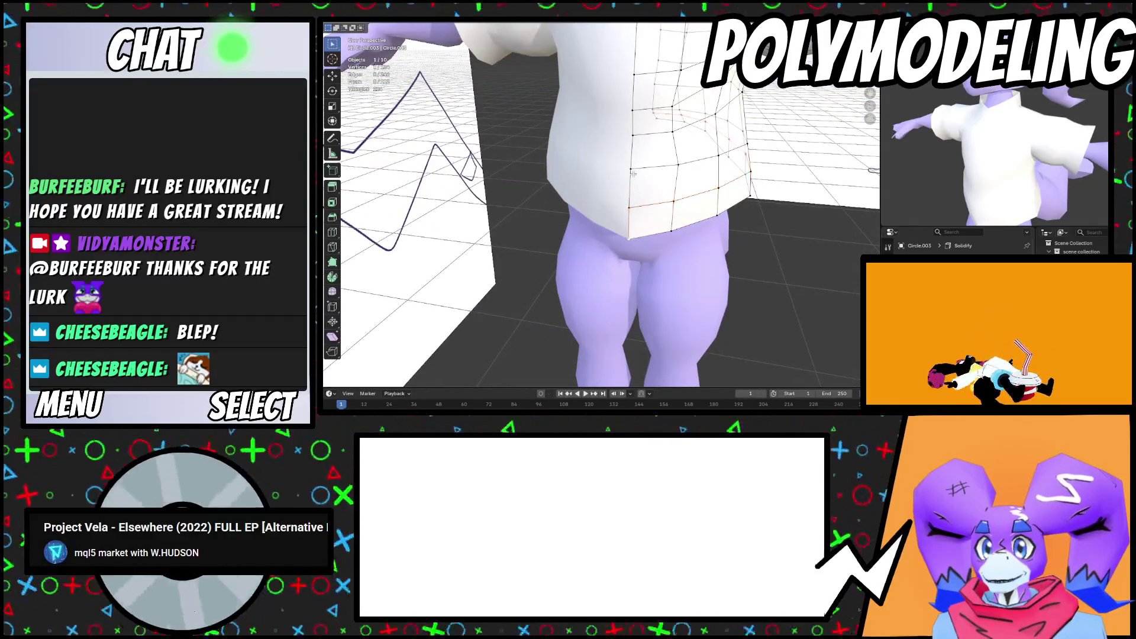
right_click(715, 275)
left_click(715, 275)
mouse_move(716, 275)
middle_mouse_down()
mouse_move(664, 258)
mouse_move(626, 212)
mouse_move(636, 216)
middle_mouse_up()
key("Tab")
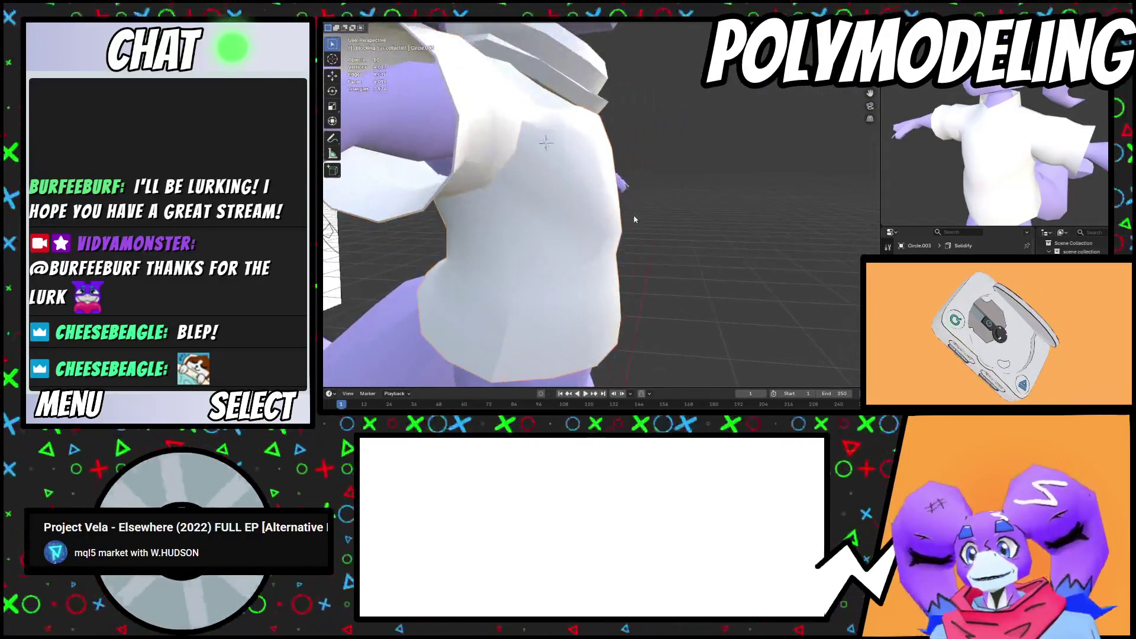
key("Tab")
middle_click_drag(686, 248, 662, 236)
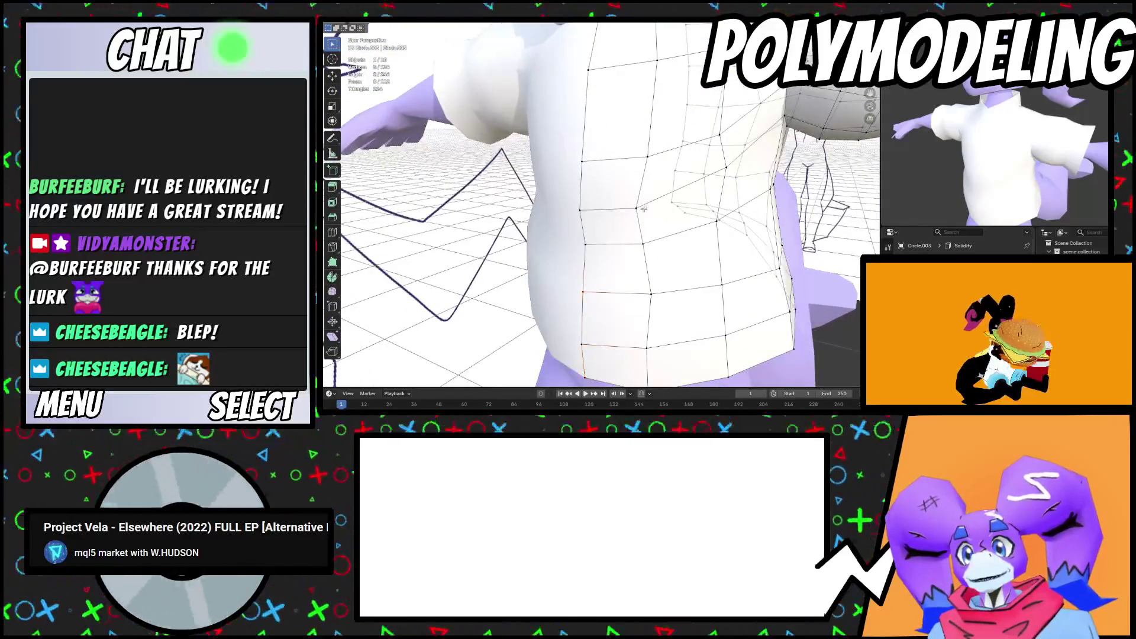
right_click(775, 251)
left_click(776, 251)
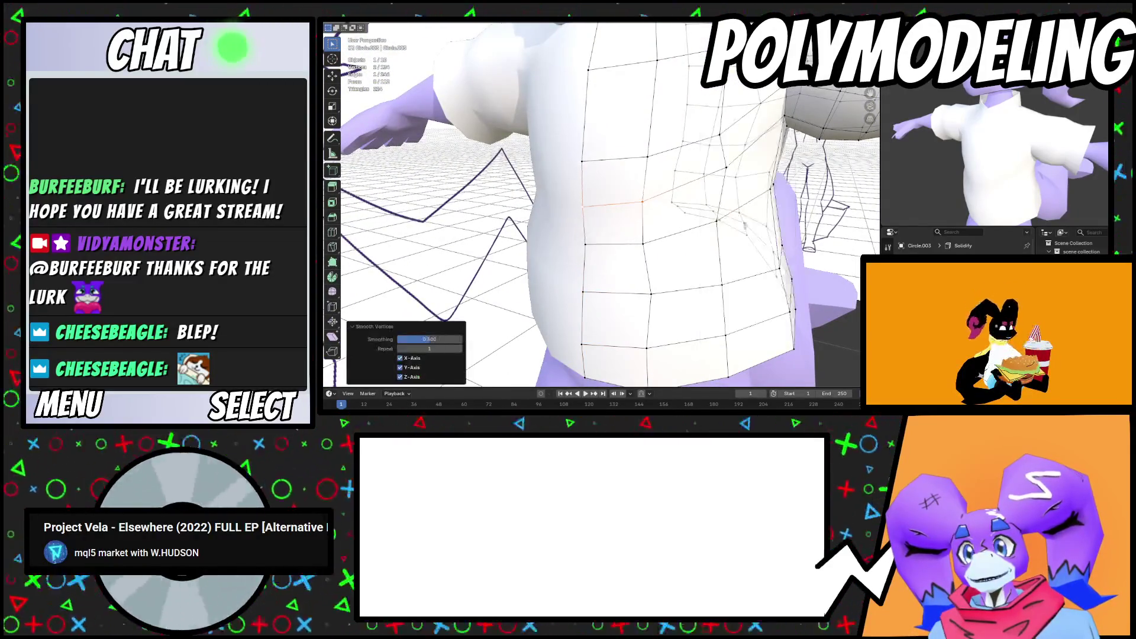
Return to Object Mode, inspect the shirt from below and close up, and select Shirt.003
scroll(677, 201, "up", 3)
key("Tab")
scroll(677, 201, "down", 5)
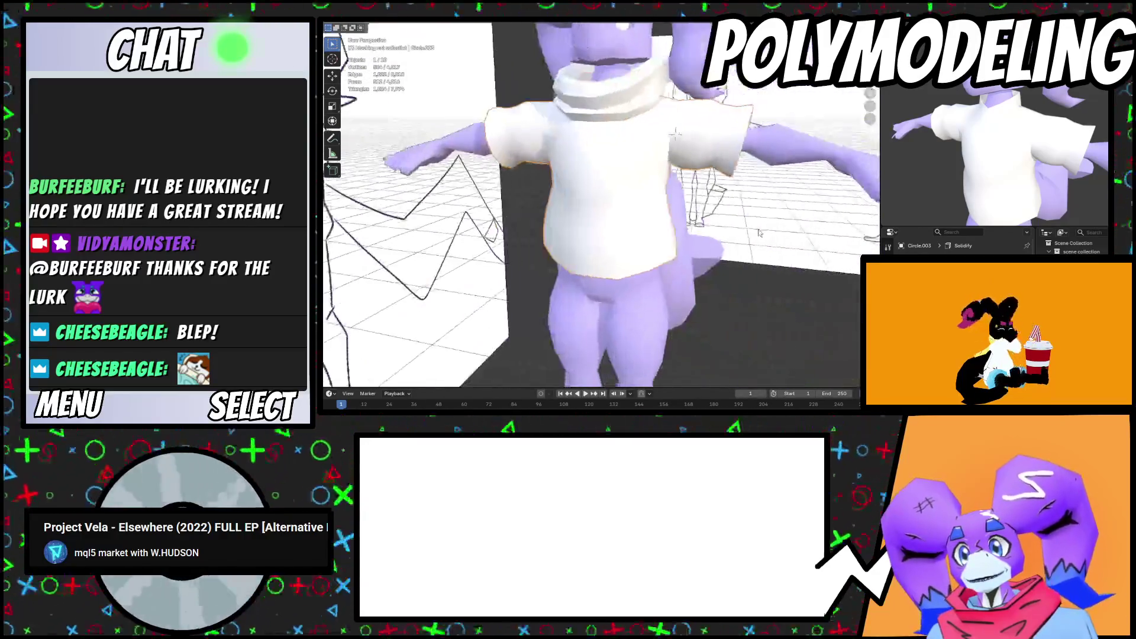
scroll(687, 201, "up", 4)
mouse_move(687, 201)
middle_mouse_down()
mouse_move(598, 225)
mouse_move(688, 248)
middle_mouse_up()
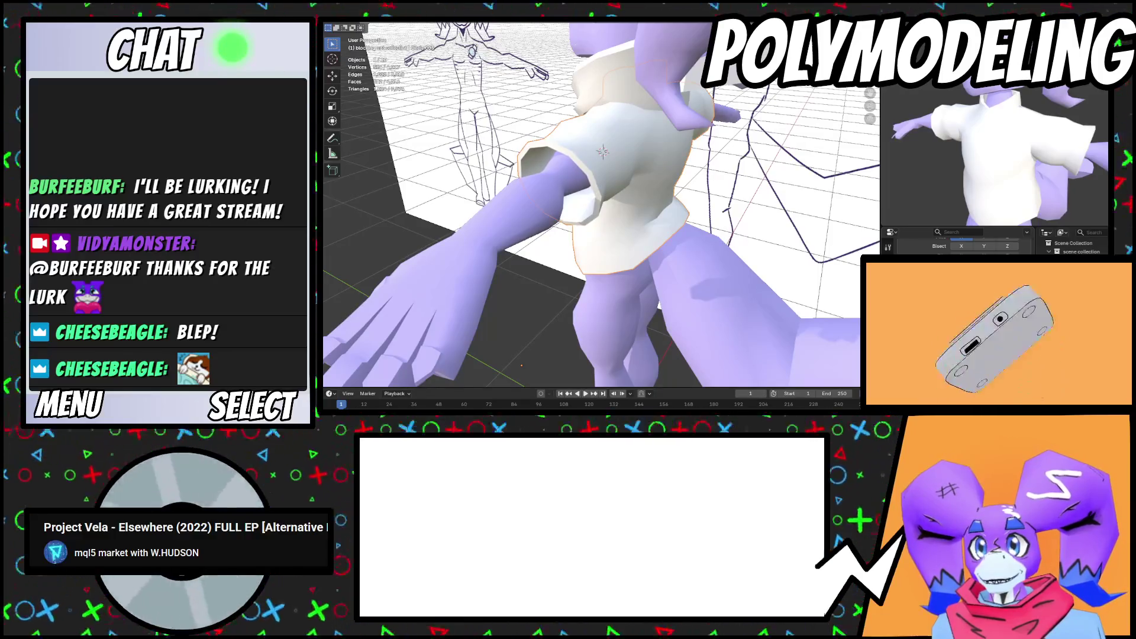
mouse_move(723, 231)
middle_mouse_down()
mouse_move(691, 235)
mouse_move(654, 214)
mouse_move(609, 161)
middle_mouse_up()
key("Tab")
key("Tab")
mouse_move(710, 248)
middle_mouse_down()
mouse_move(786, 243)
mouse_move(694, 264)
mouse_move(822, 274)
mouse_move(743, 311)
mouse_move(772, 303)
middle_mouse_up()
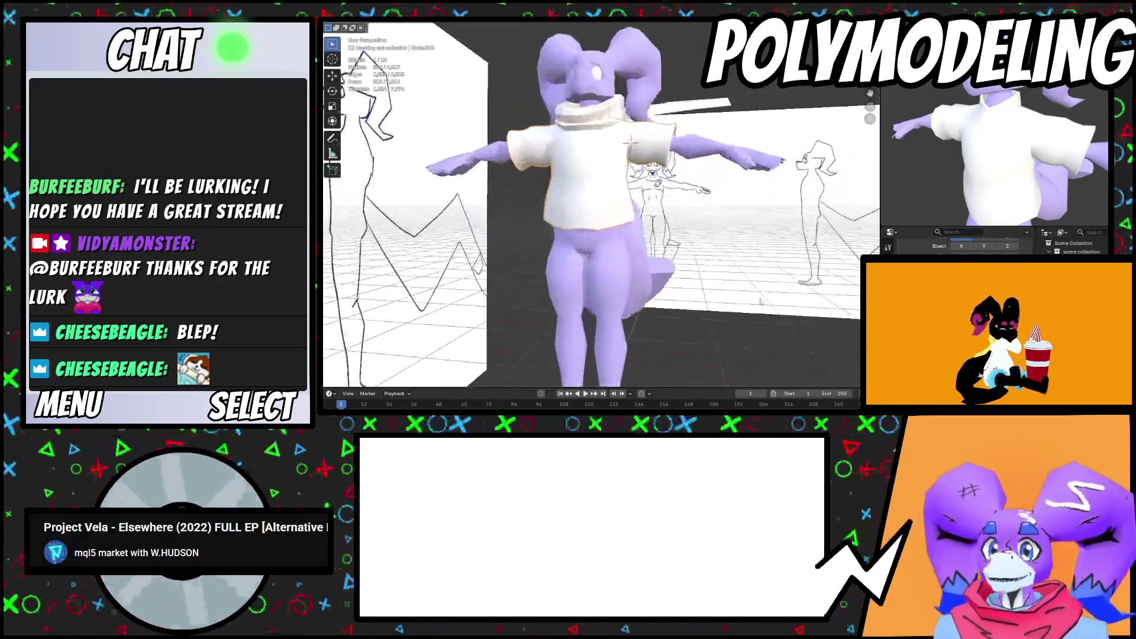
scroll(670, 261, "up", 3)
left_click(666, 225)
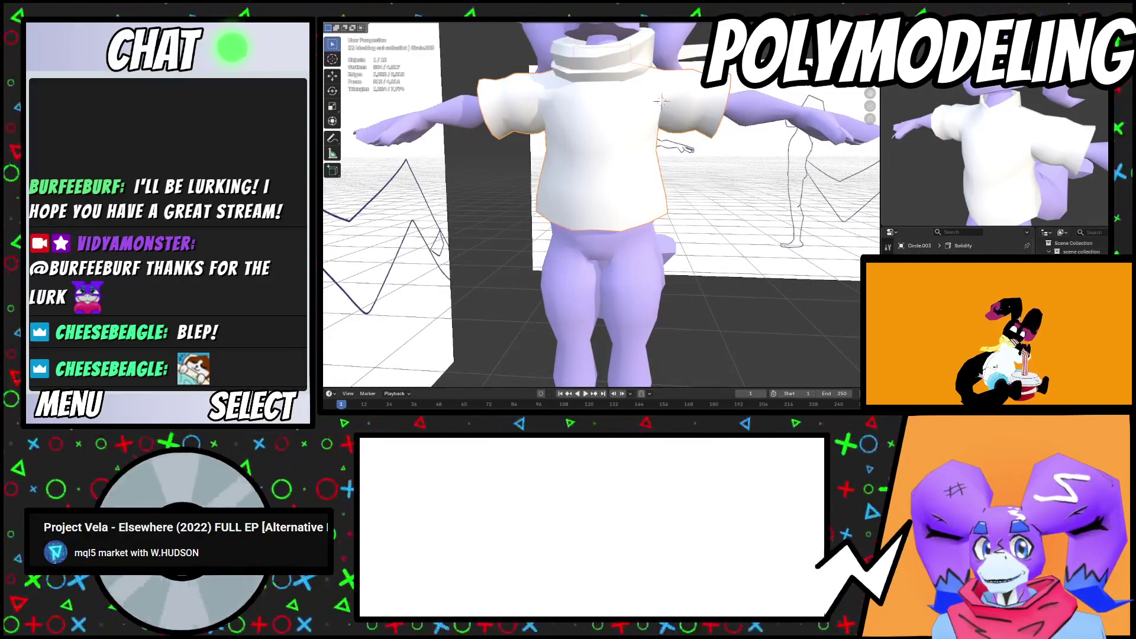
scroll(660, 101, "up", 3)
Tilt, move and scale the shirt's bottom face loop
key("Tab")
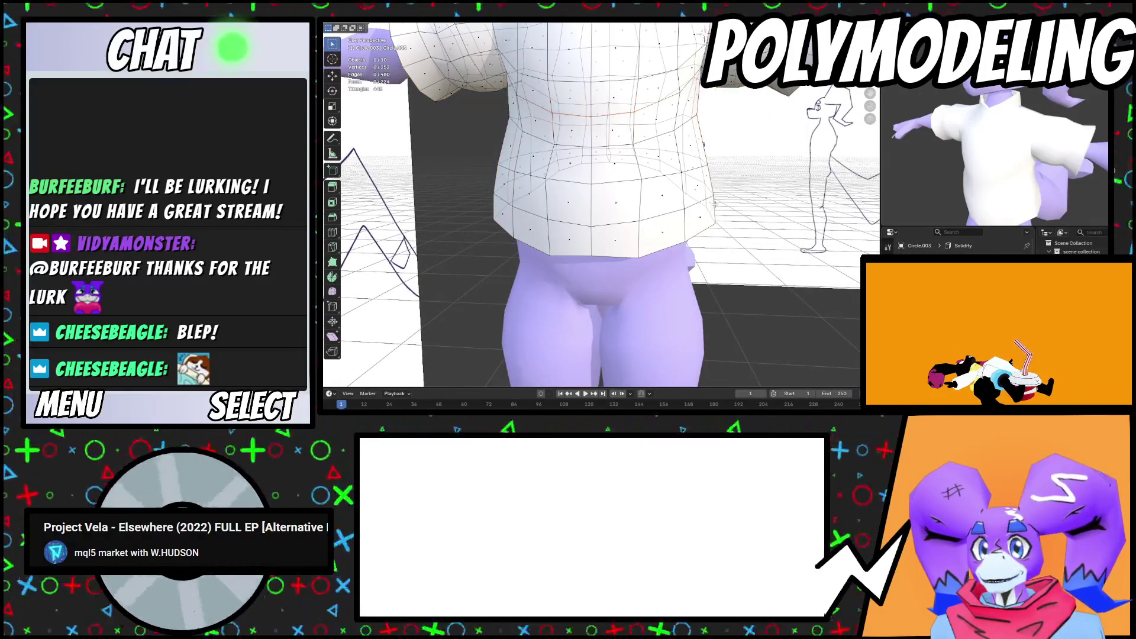
left_click(714, 204, "alt")
key("r")
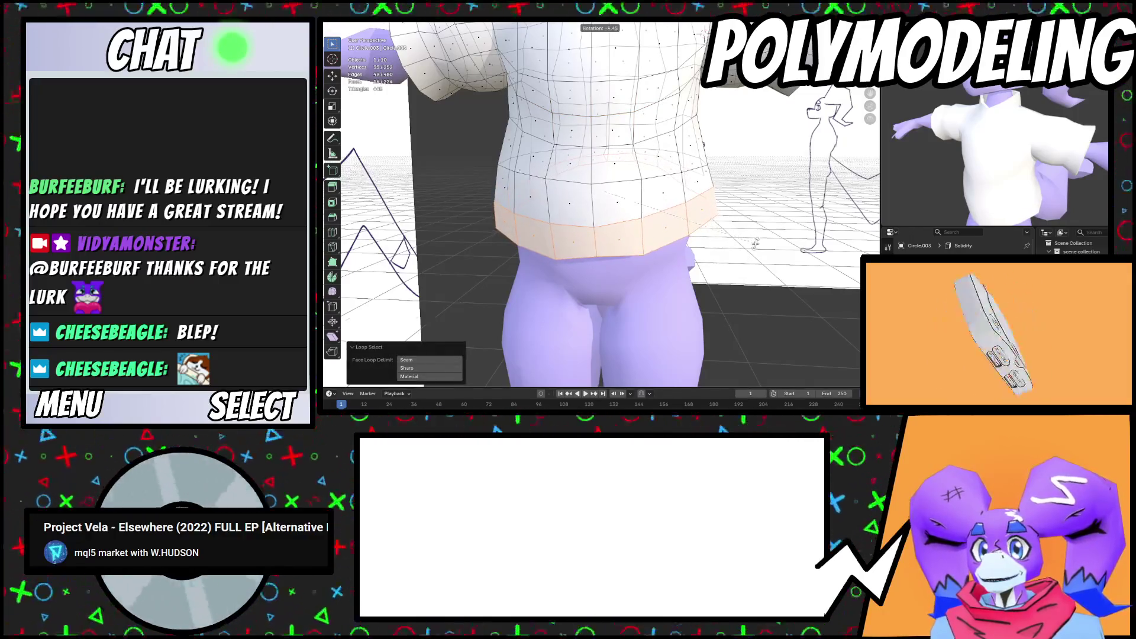
left_click(755, 240)
key("g")
left_click(712, 175)
key("s")
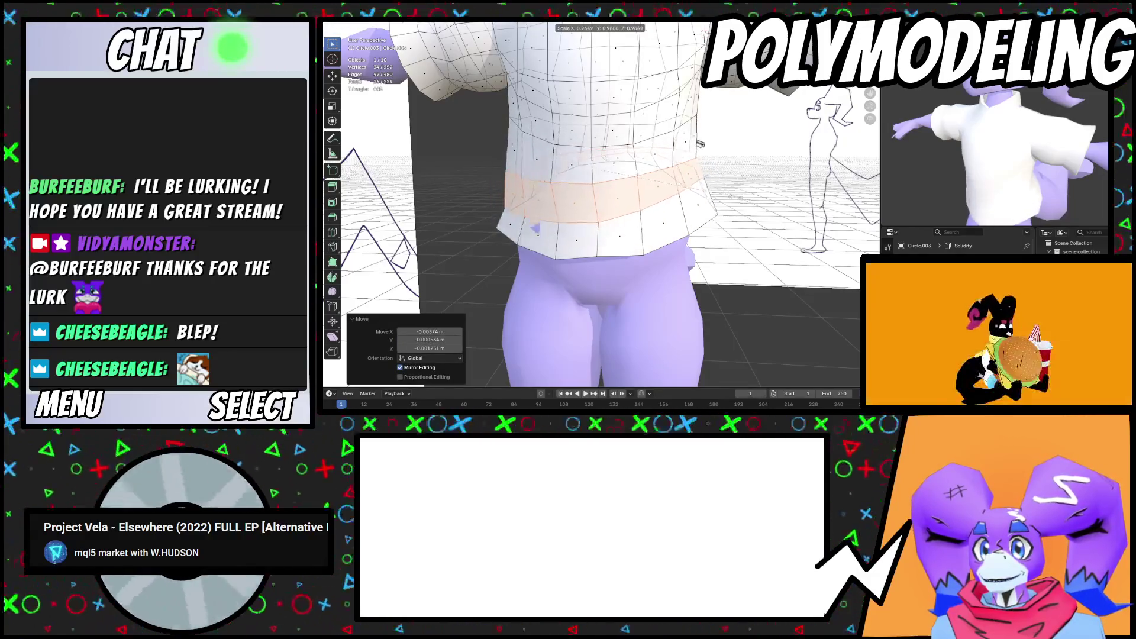
Add an edge loop above the hem and widen the hem loop to 1.031
key("s")
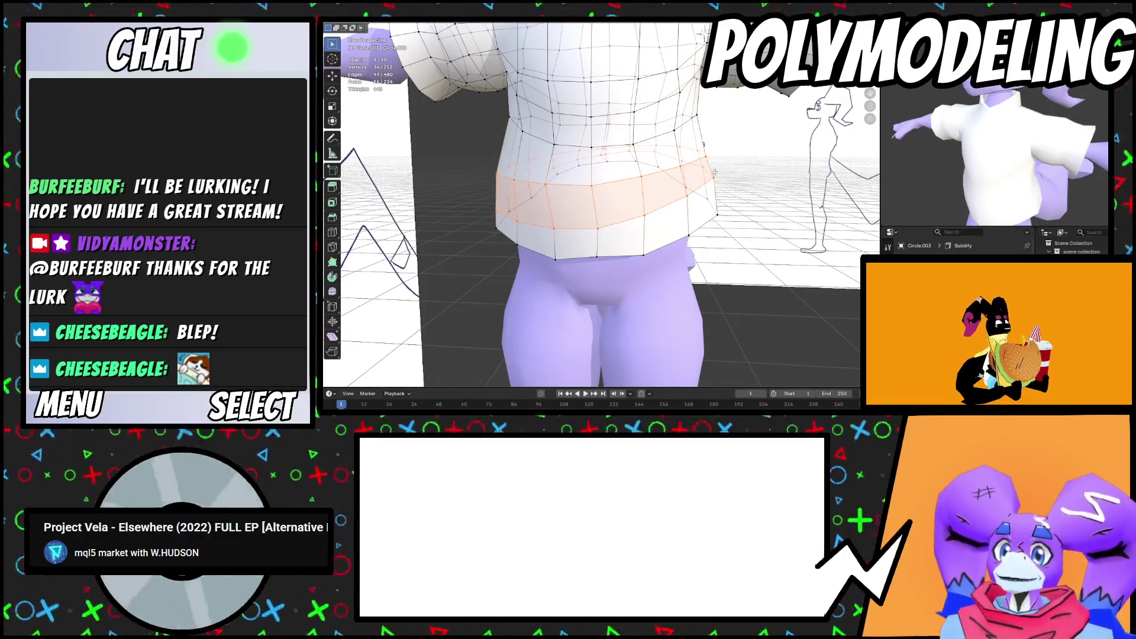
left_click(709, 169)
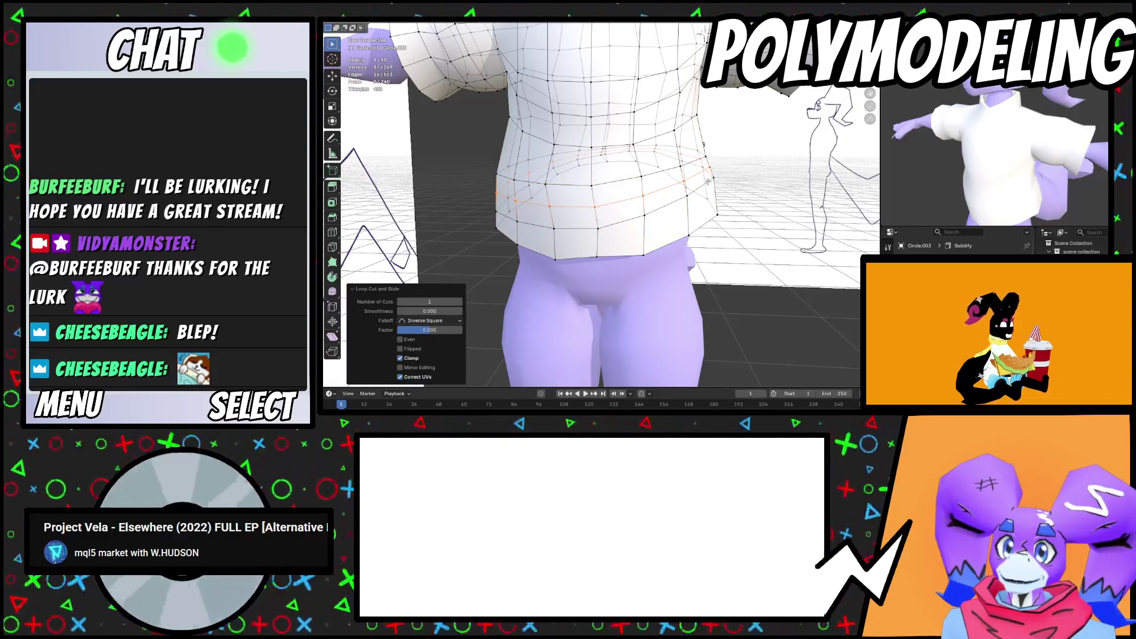
left_click(708, 182, "alt")
right_click(687, 180)
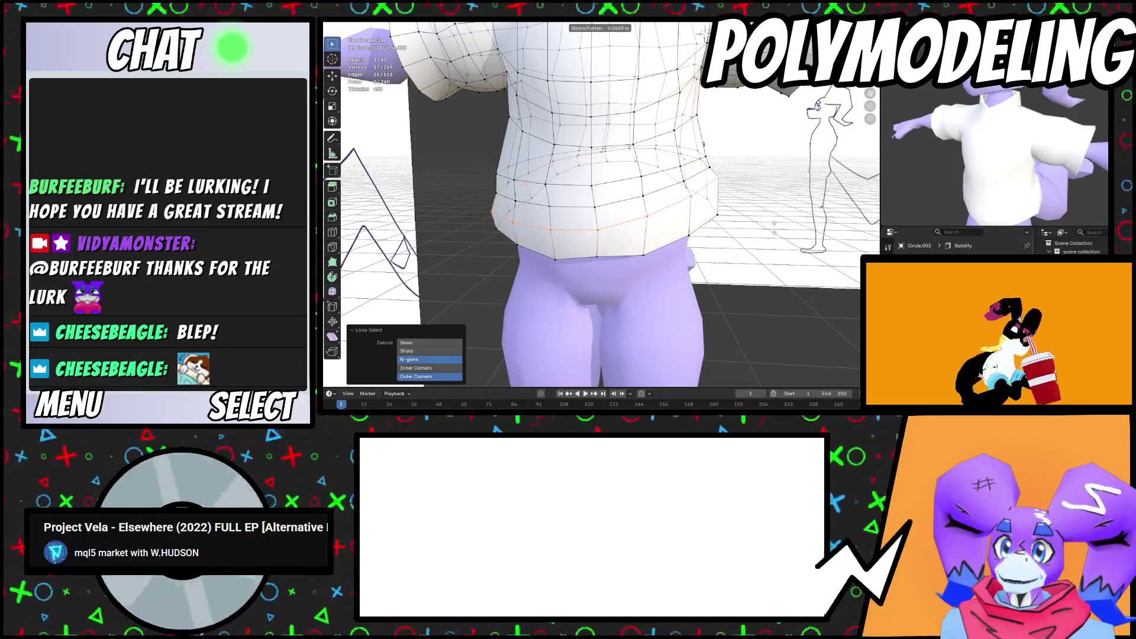
right_click(772, 224)
scroll(710, 207, "up", 2)
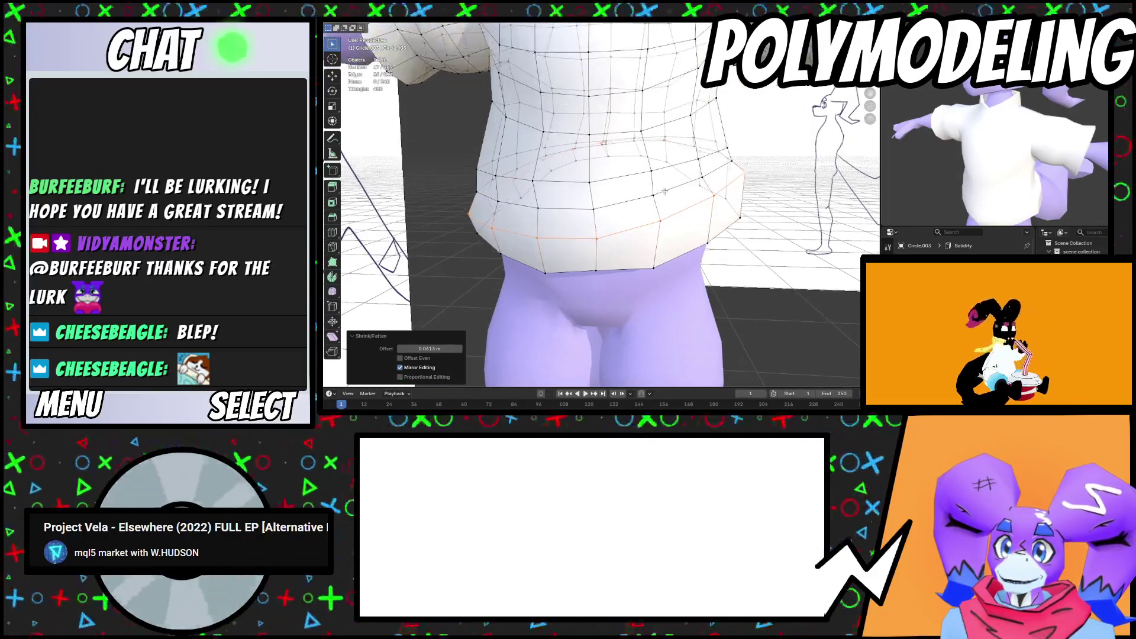
key("g")
right_click(665, 196)
key("s")
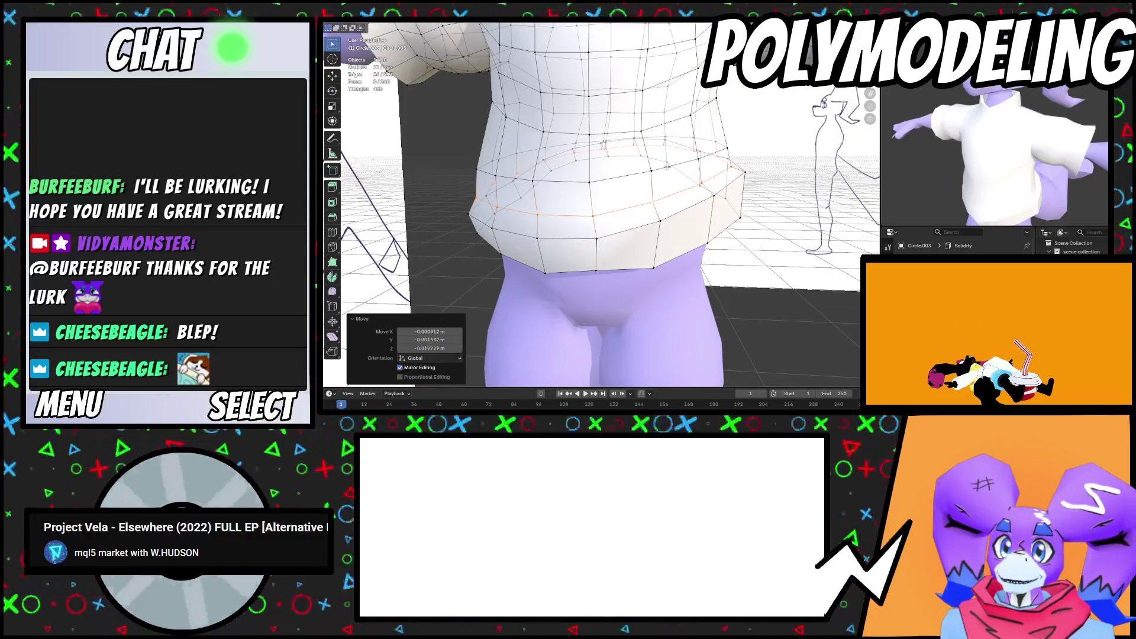
left_click(720, 211)
Reposition the hem band and raise the edge loop above it along Z
middle_click_drag(720, 211, 610, 216)
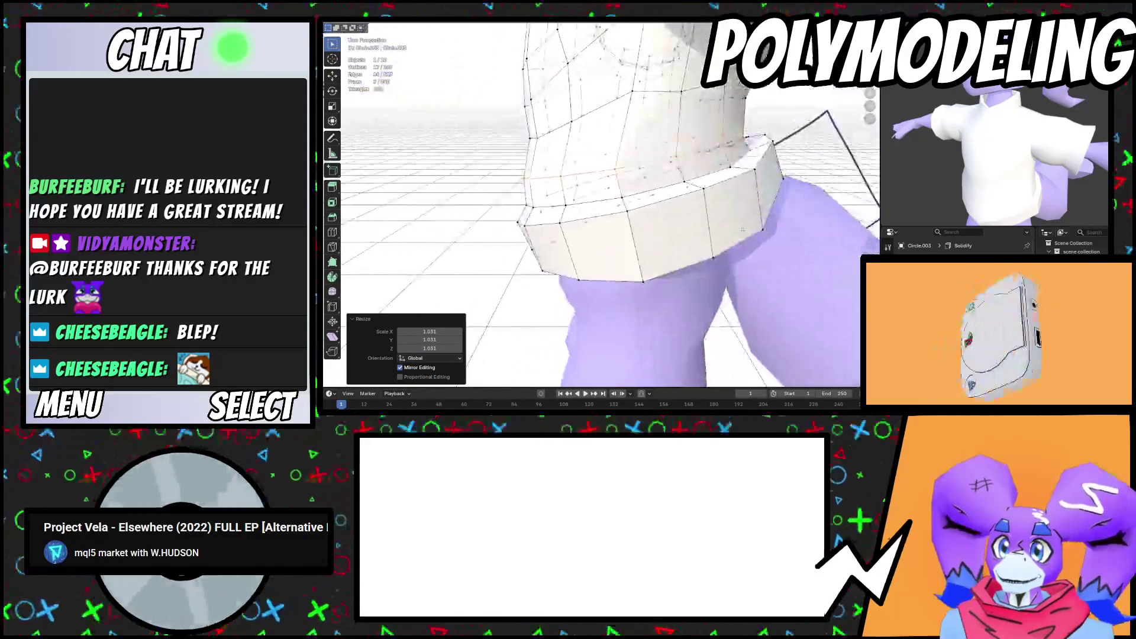
left_click(742, 236)
key("g")
left_click(742, 220)
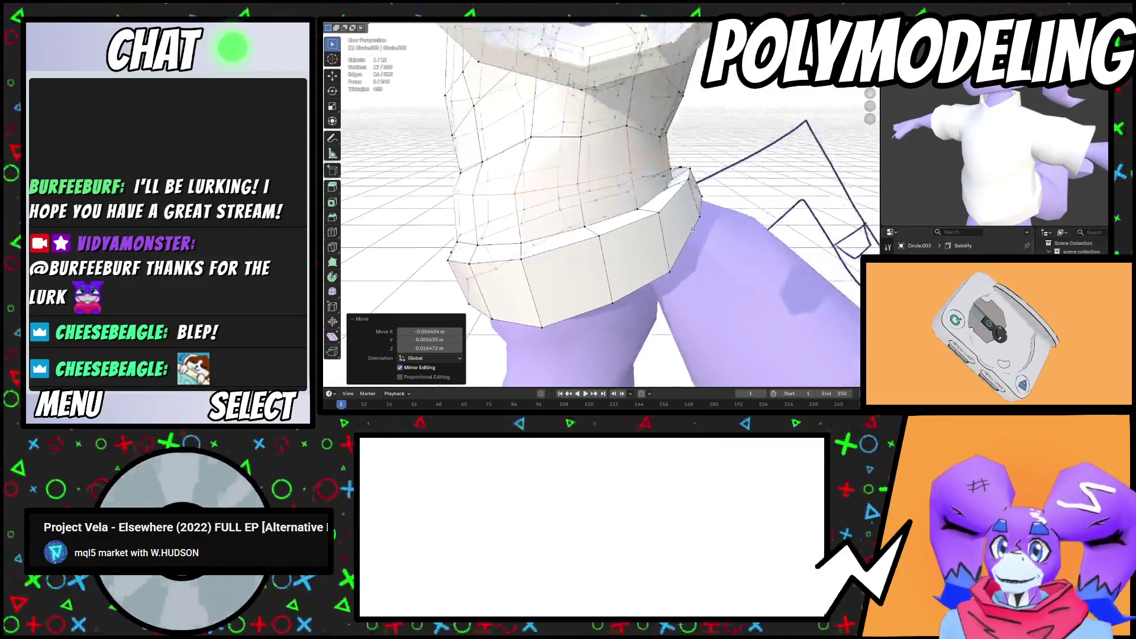
scroll(680, 203, "up", 2)
left_click(681, 202, "alt")
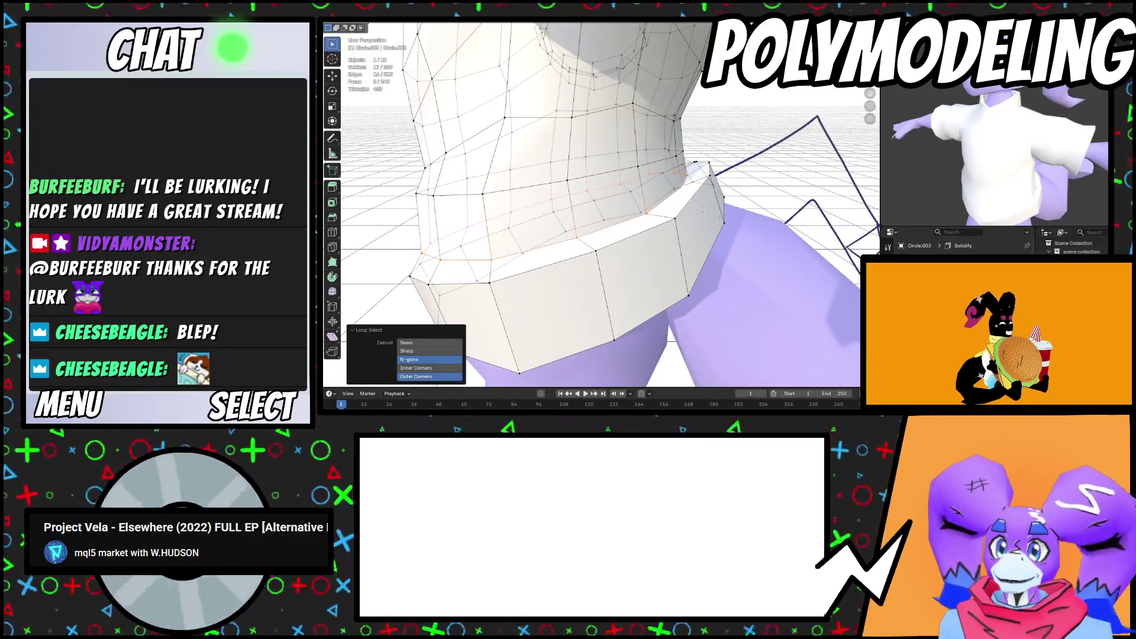
key("g")
key("z")
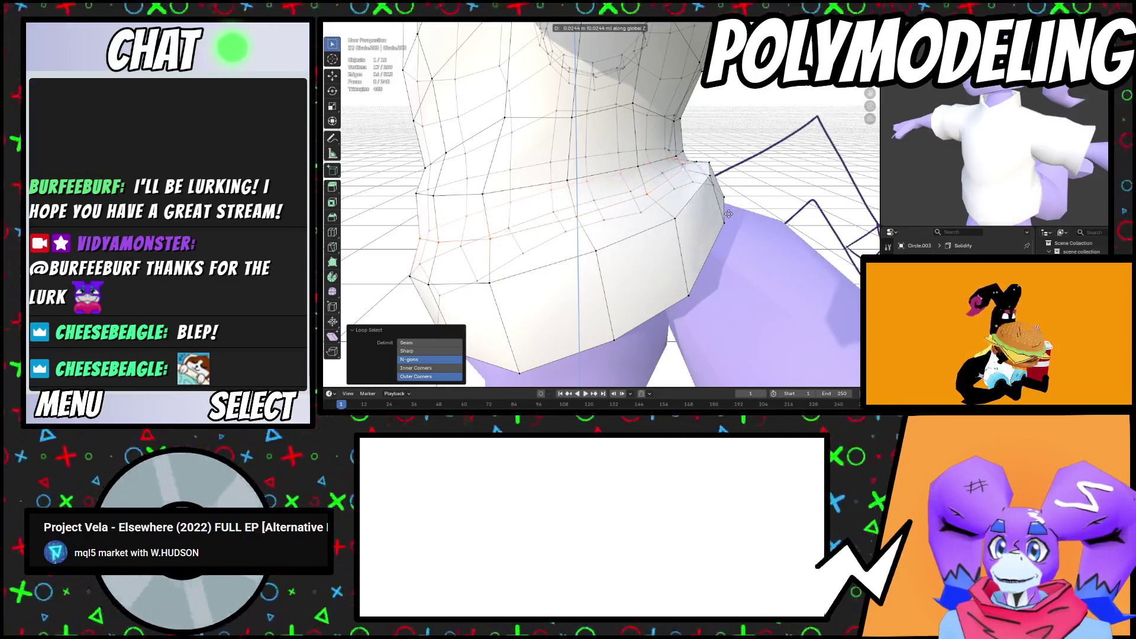
left_click(734, 226)
key("Tab")
mouse_move(736, 233)
middle_mouse_down()
mouse_move(548, 232)
mouse_move(590, 246)
mouse_move(646, 210)
middle_mouse_up()
key("Tab")
scroll(633, 207, "up", 3)
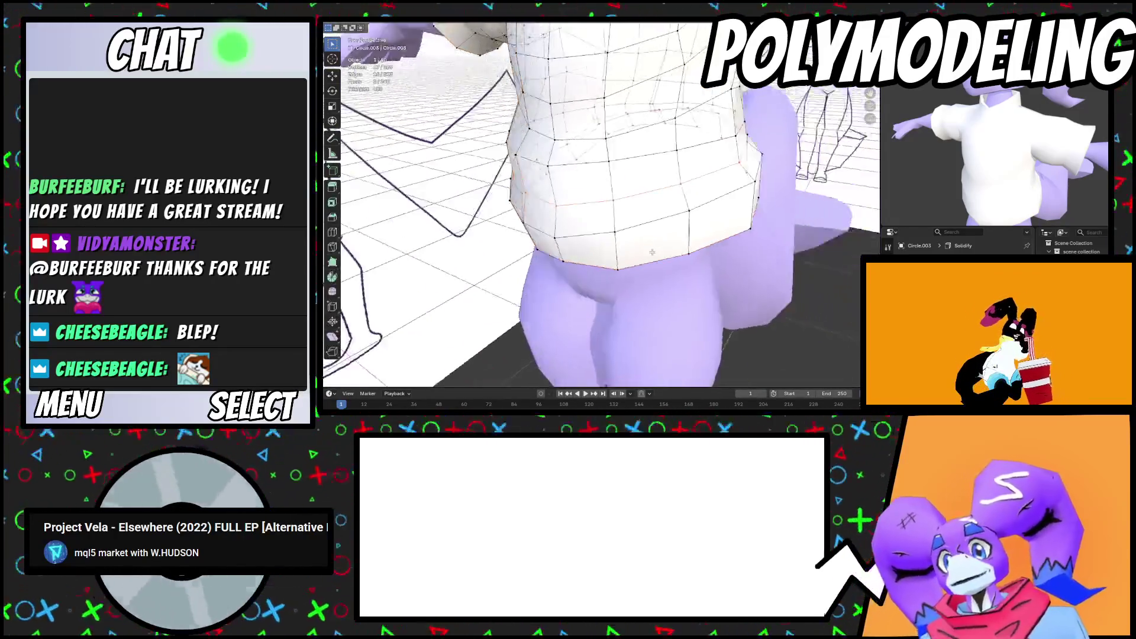
Mark the lower shirt edge loop above the hem band as sharp
key("g")
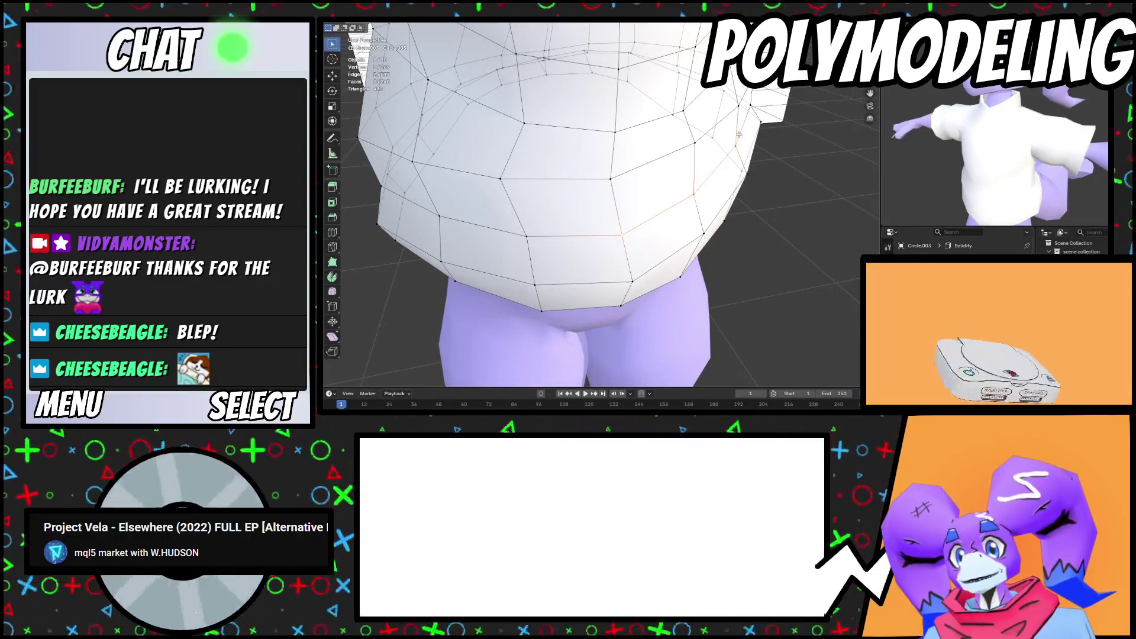
middle_click_drag(677, 216, 709, 172)
right_click(829, 228)
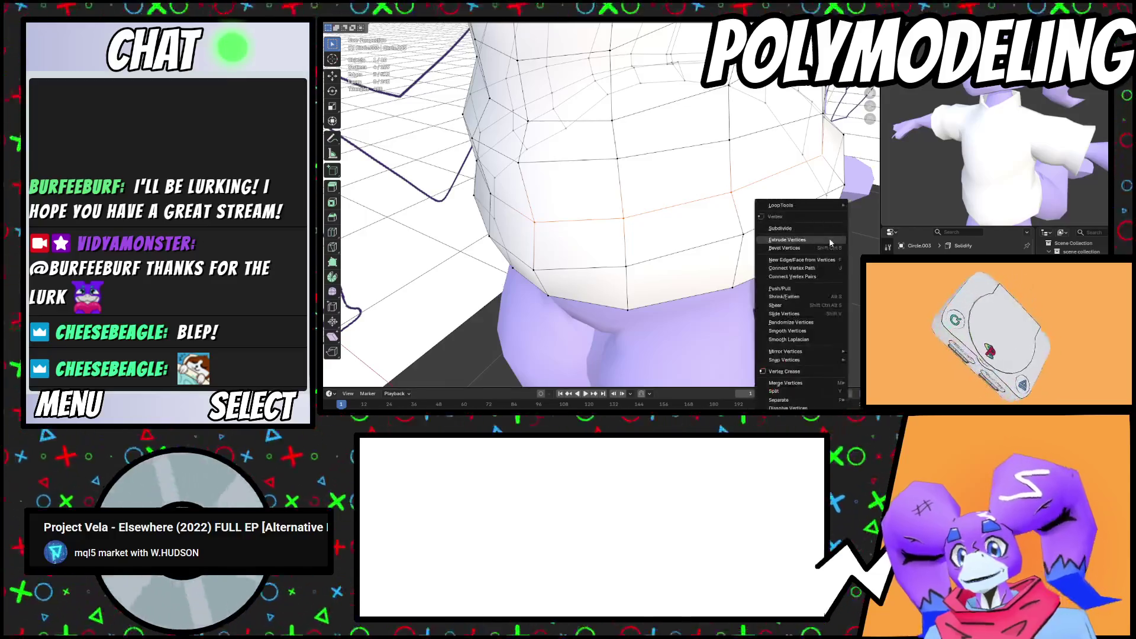
key("Escape")
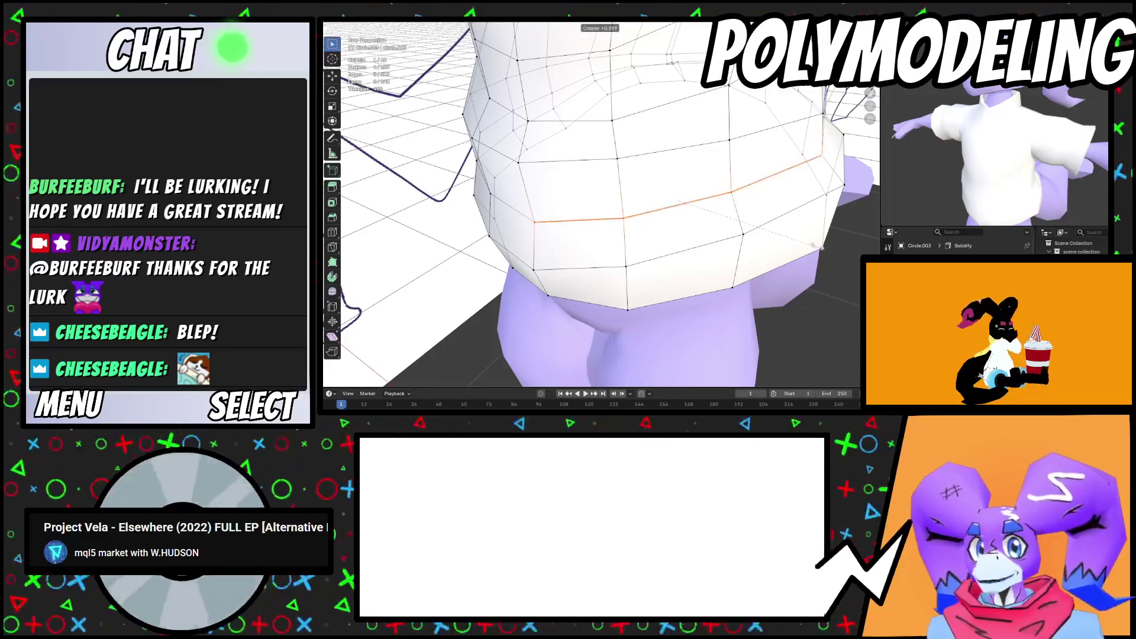
right_click(793, 230)
key("Escape")
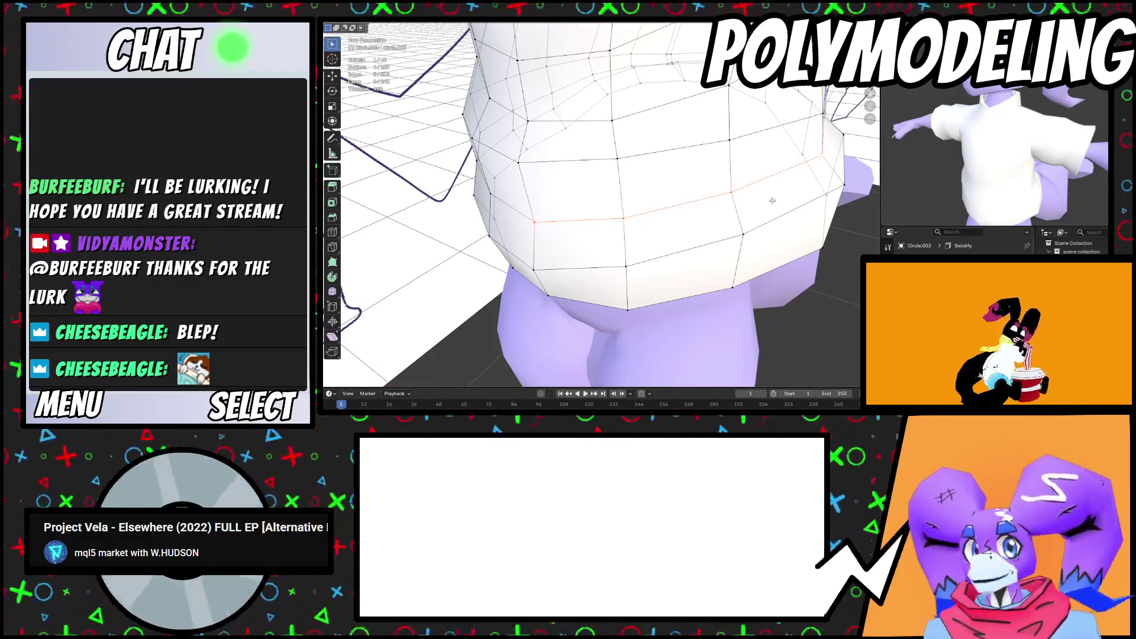
right_click(772, 200)
key("Escape")
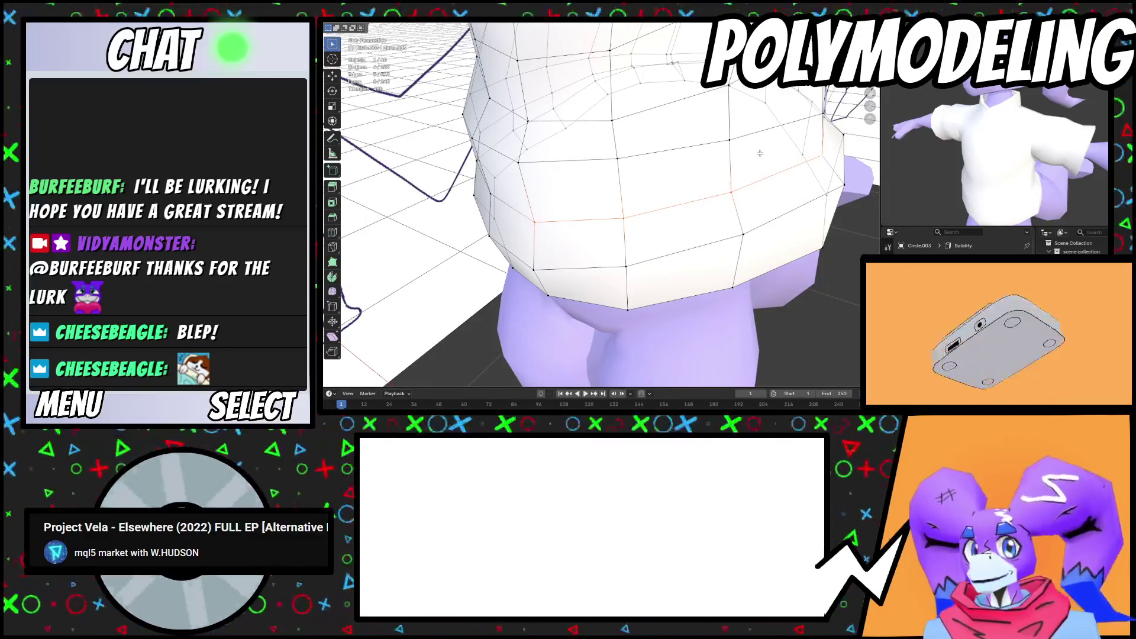
key("alt+e")
key("Escape")
right_click(707, 163)
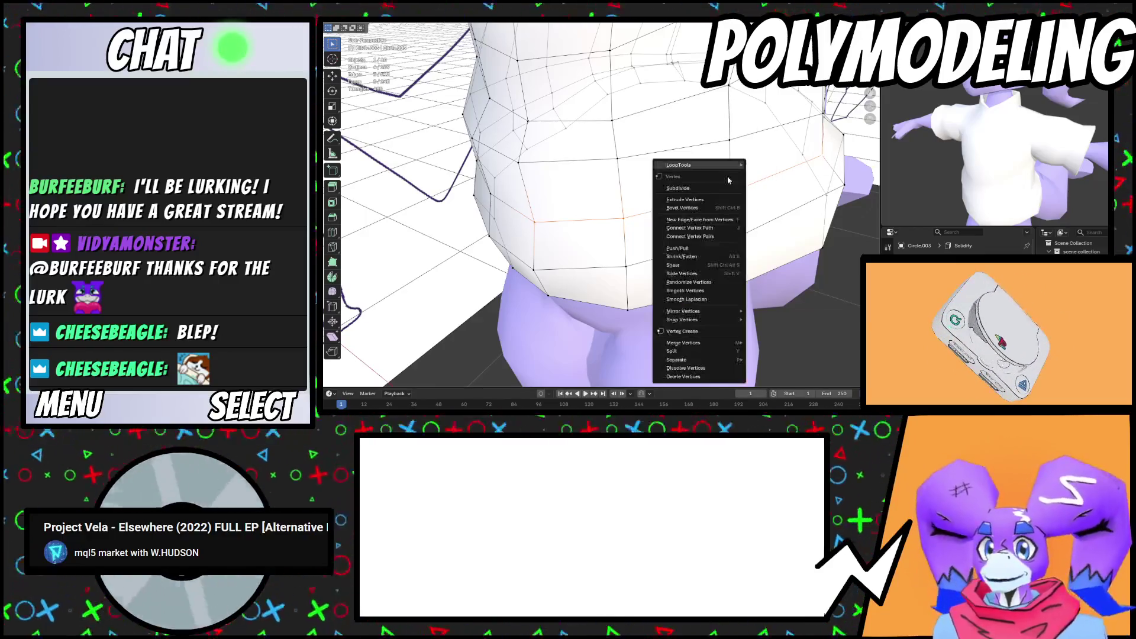
key("Escape")
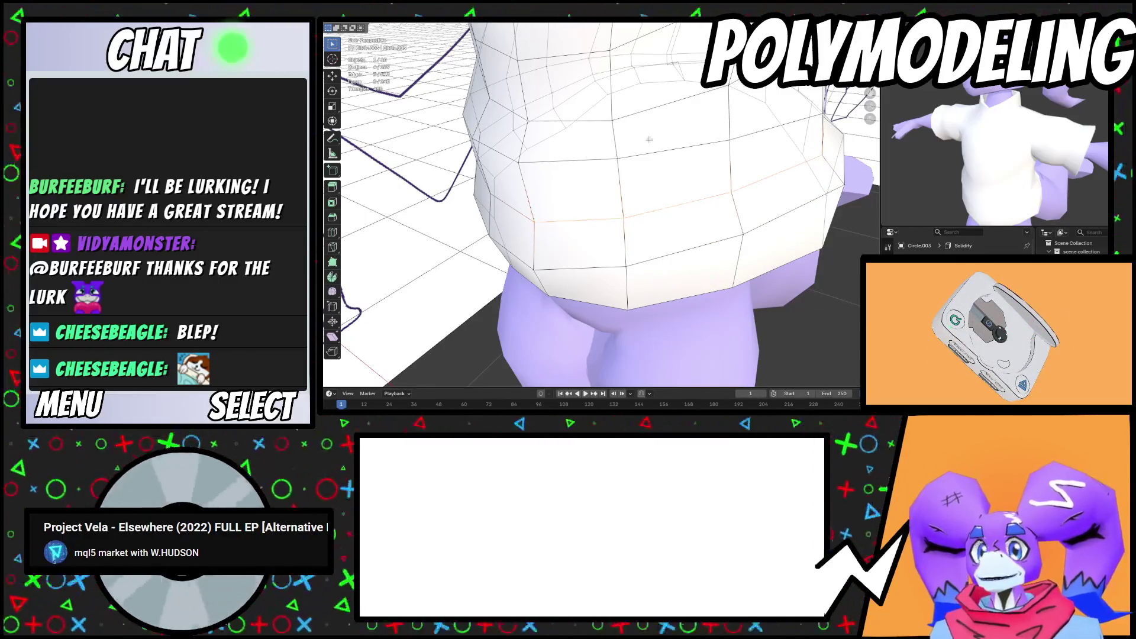
key("ctrl+e")
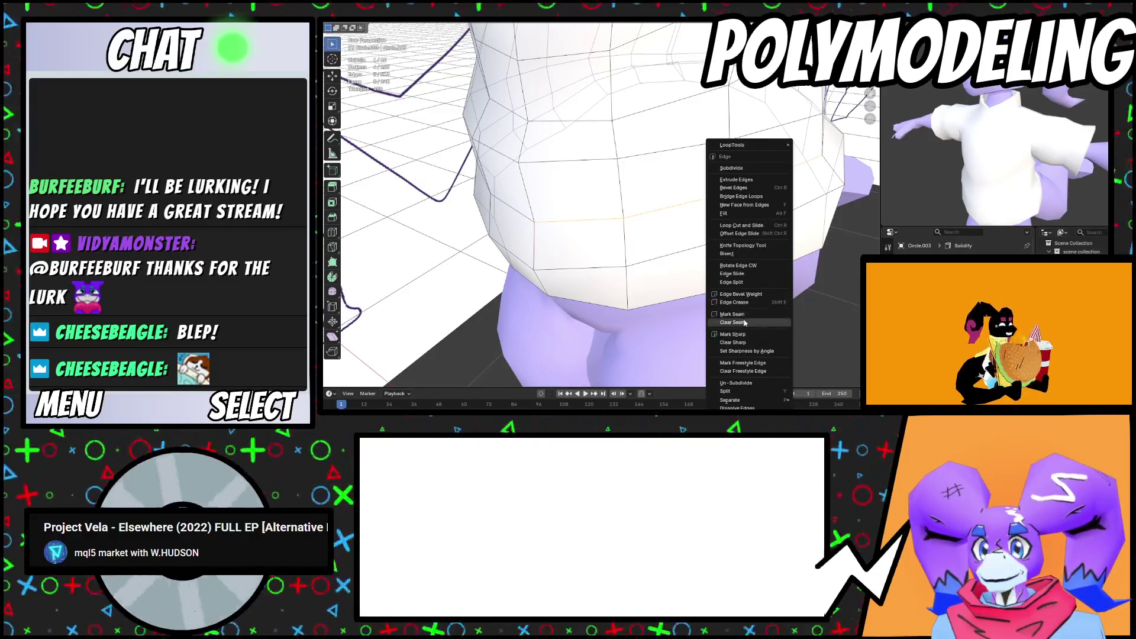
left_click(750, 335)
mouse_move(750, 335)
middle_mouse_down()
mouse_move(828, 191)
mouse_move(761, 239)
mouse_move(775, 216)
middle_mouse_up()
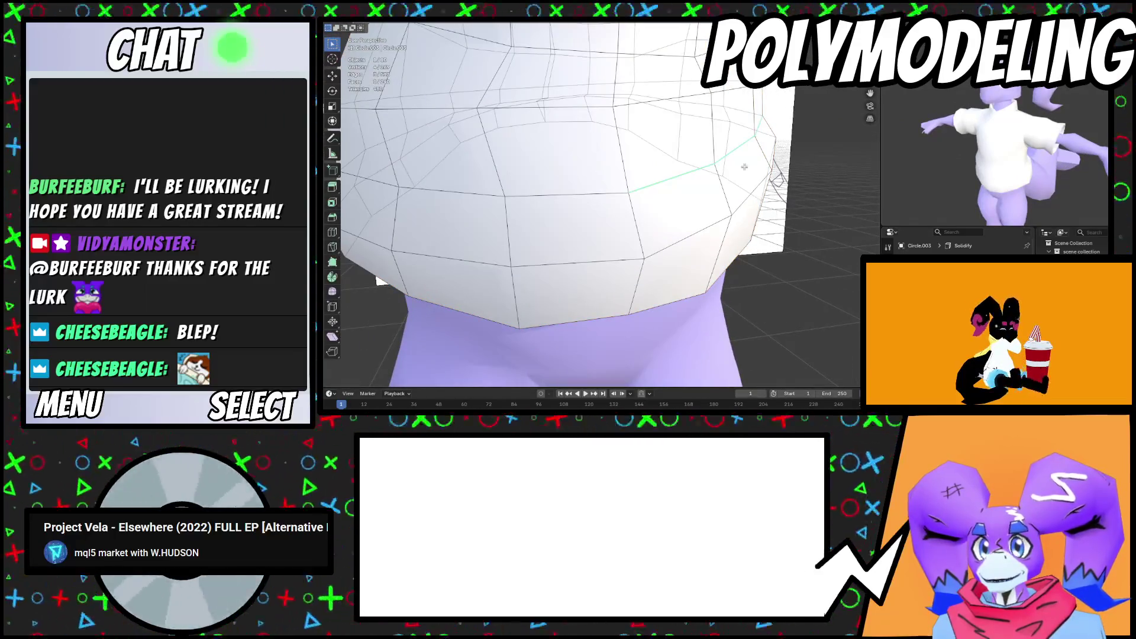
Move the shirt's lower edge loop and rotate it 12.8° about Z
mouse_move(736, 150)
middle_mouse_down()
mouse_move(769, 184)
mouse_move(739, 237)
mouse_move(751, 309)
mouse_move(746, 278)
middle_mouse_up()
key("g")
left_click(771, 186)
key("g")
left_click(757, 212)
key("r")
key("z")
left_click(752, 222)
key("r")
key("Escape")
key("r")
key("z")
left_click(749, 296)
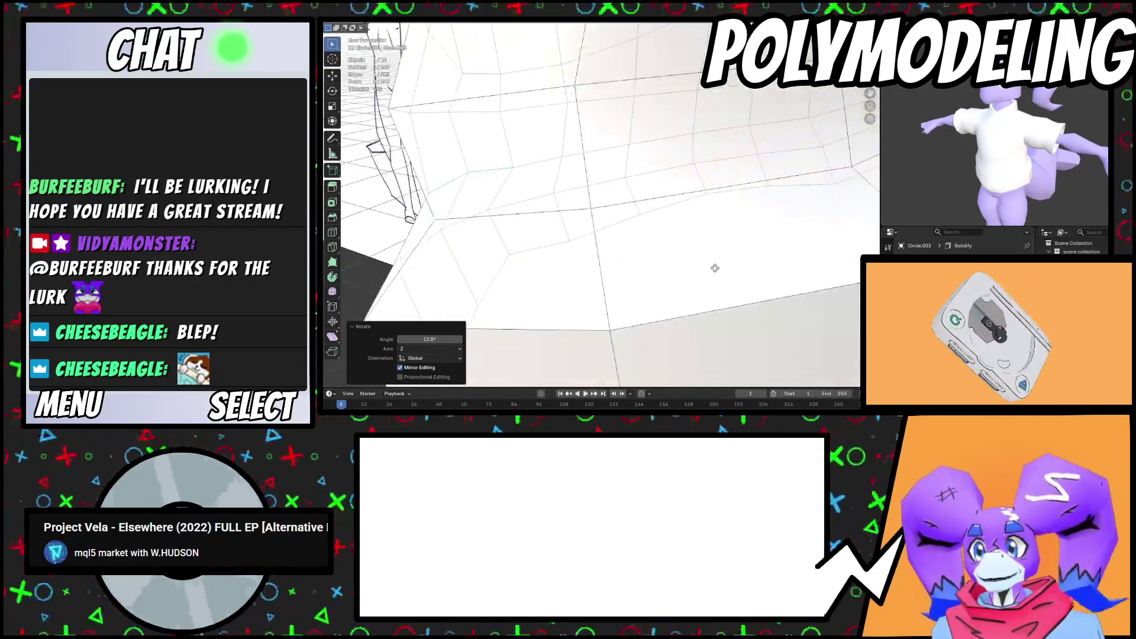
key("g")
key("Escape")
key("Tab")
Check the torso shape, then reposition the selected lower edge loop again
scroll(744, 254, "down", 3)
scroll(743, 231, "up", 3)
middle_click_drag(743, 231, 689, 225)
scroll(722, 230, "down", 4)
middle_click_drag(651, 93, 639, 154)
scroll(639, 154, "up", 3)
key("Tab")
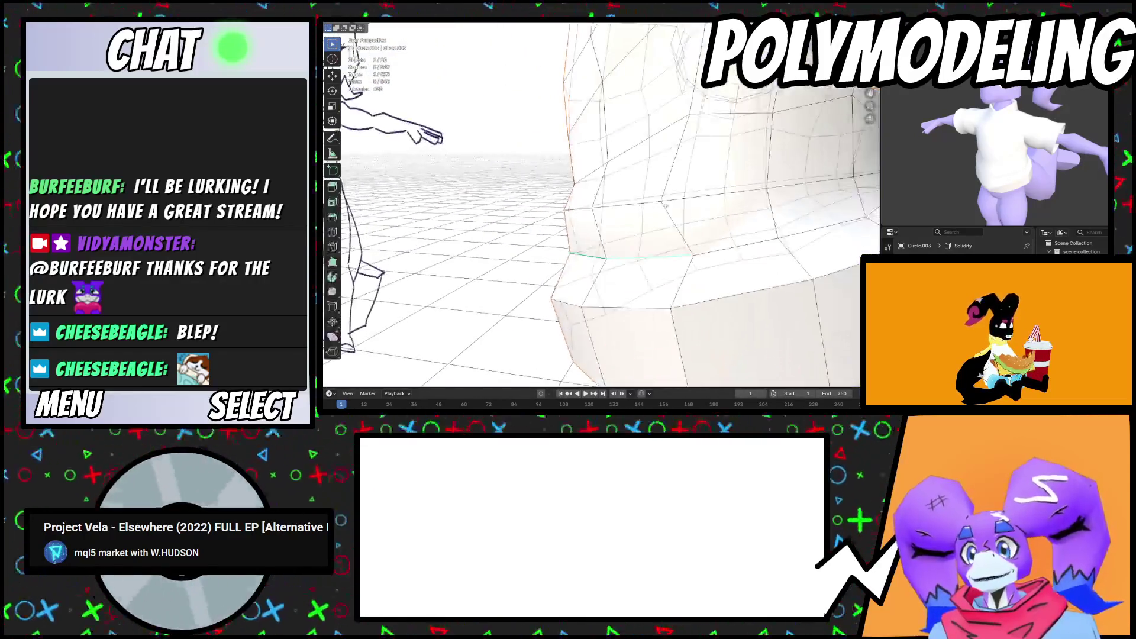
middle_click_drag(585, 229, 741, 211)
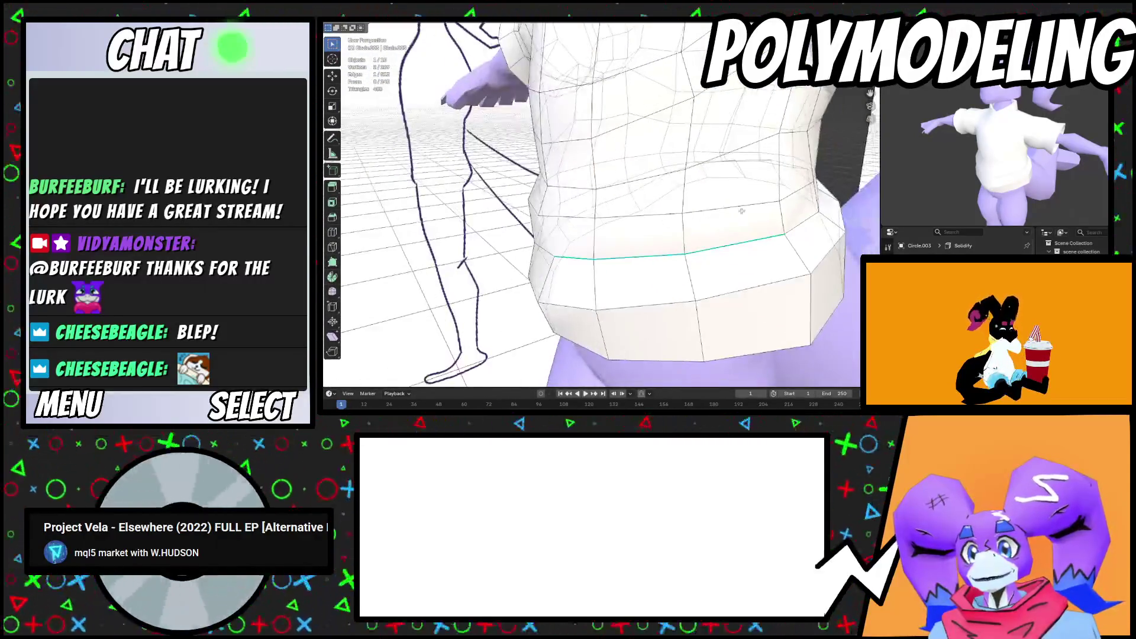
mouse_move(655, 215)
middle_mouse_down()
mouse_move(728, 218)
mouse_move(585, 242)
mouse_move(580, 276)
middle_mouse_up()
key("g")
left_click(732, 222)
Reshape the shirt front by moving a selected edge with proportional editing
left_click(589, 247, "shift")
key("g")
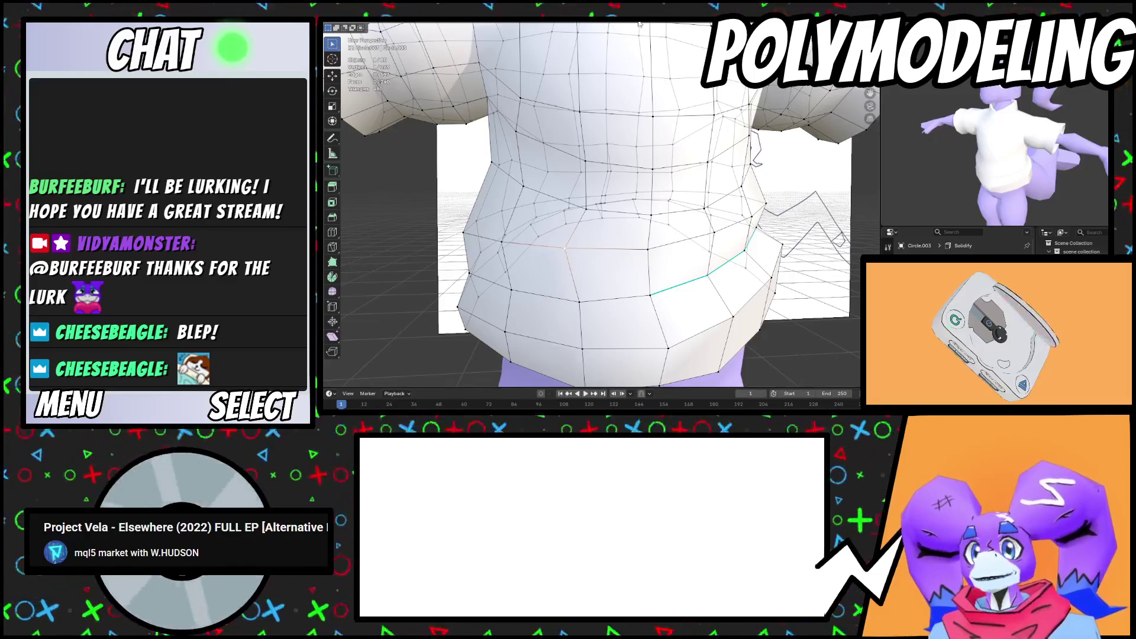
key("g")
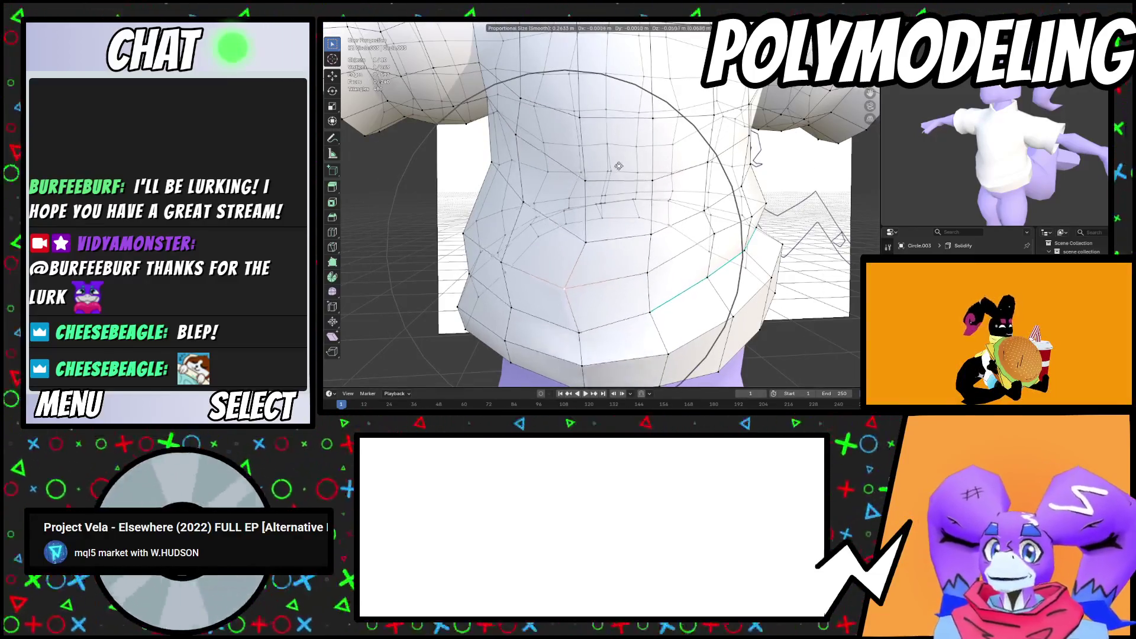
left_click(616, 165)
middle_click_drag(615, 166, 539, 235)
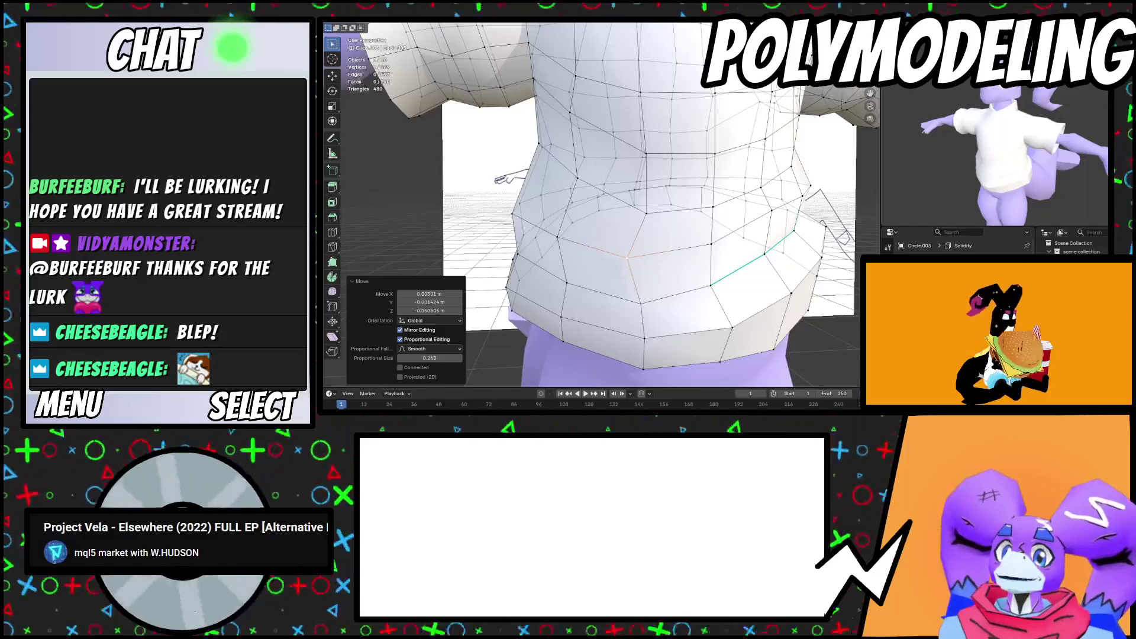
key("g")
left_click(553, 247)
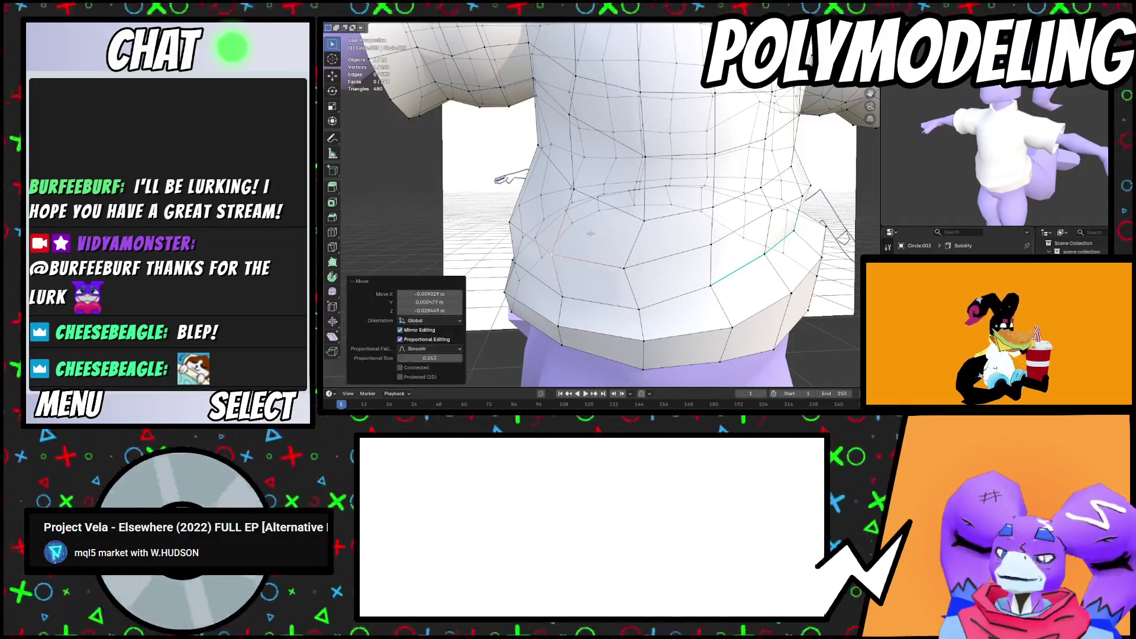
Refine the waist flare with further proportional-editing moves of the edge
key("Tab")
mouse_move(553, 247)
middle_mouse_down()
mouse_move(612, 223)
mouse_move(625, 251)
mouse_move(703, 241)
mouse_move(663, 228)
mouse_move(684, 235)
mouse_move(640, 174)
mouse_move(680, 195)
middle_mouse_up()
key("Tab")
key("g")
left_click(612, 217)
key("g")
left_click(626, 252)
key("g")
left_click(676, 241)
Tilt a sleeve edge loop -16.2° about X, lower it along Z, and shift it softly
left_click(639, 174, "alt")
key("r")
key("x")
left_click(734, 224)
mouse_move(733, 224)
middle_mouse_down()
mouse_move(717, 228)
mouse_move(681, 180)
middle_mouse_up()
key("g")
key("z")
left_click(707, 216)
key("g")
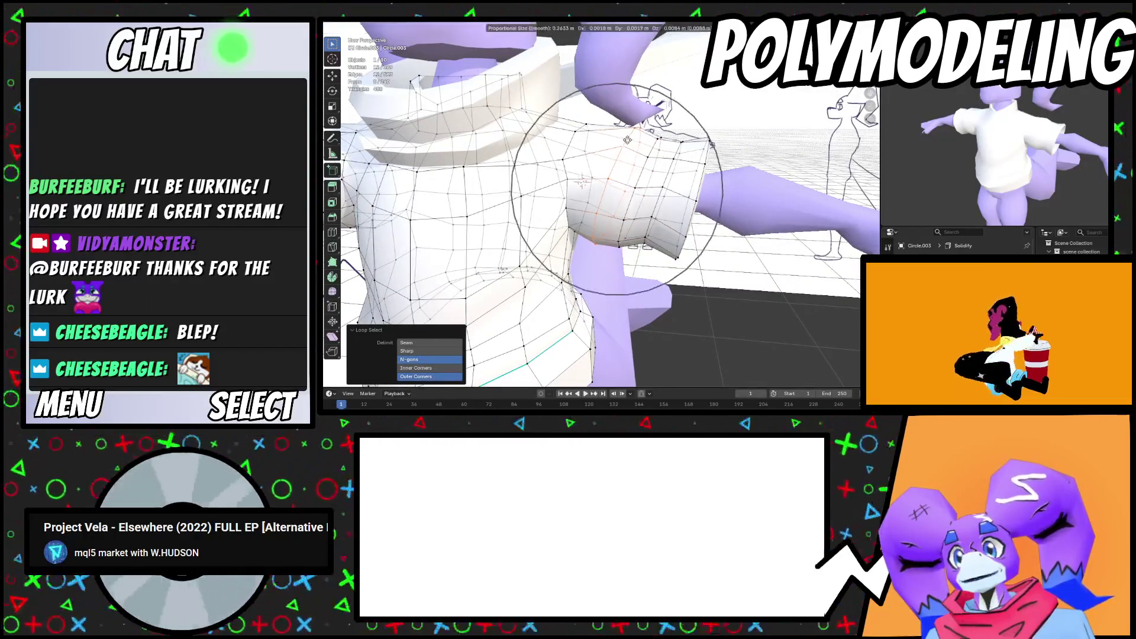
middle_click_drag(628, 140, 565, 174)
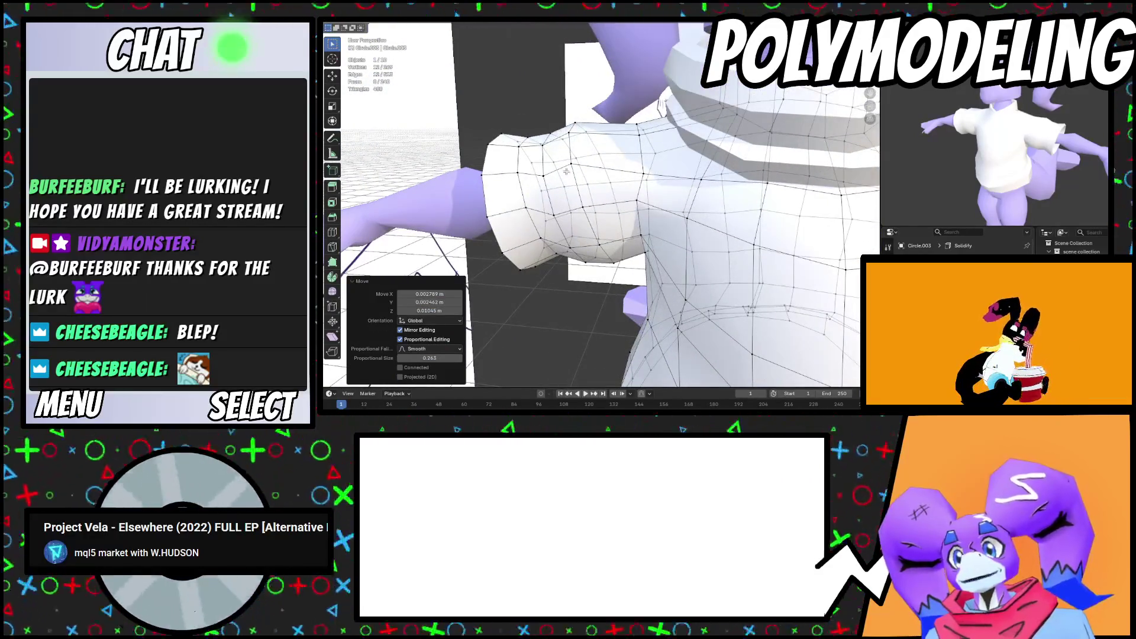
key("x")
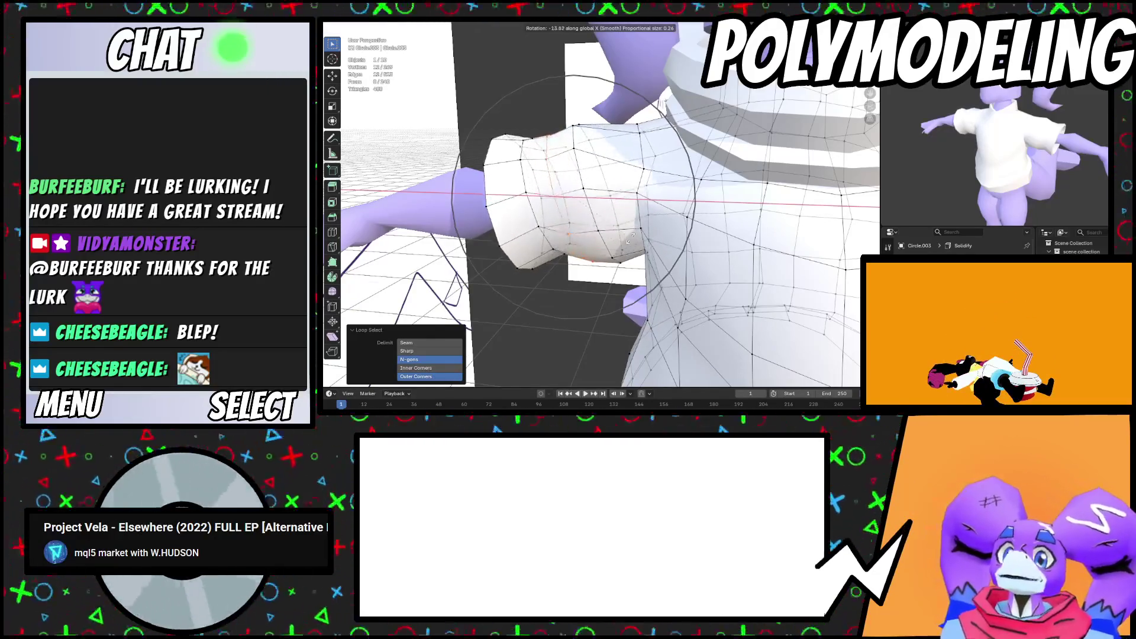
key("Tab")
scroll(651, 196, "down", 3)
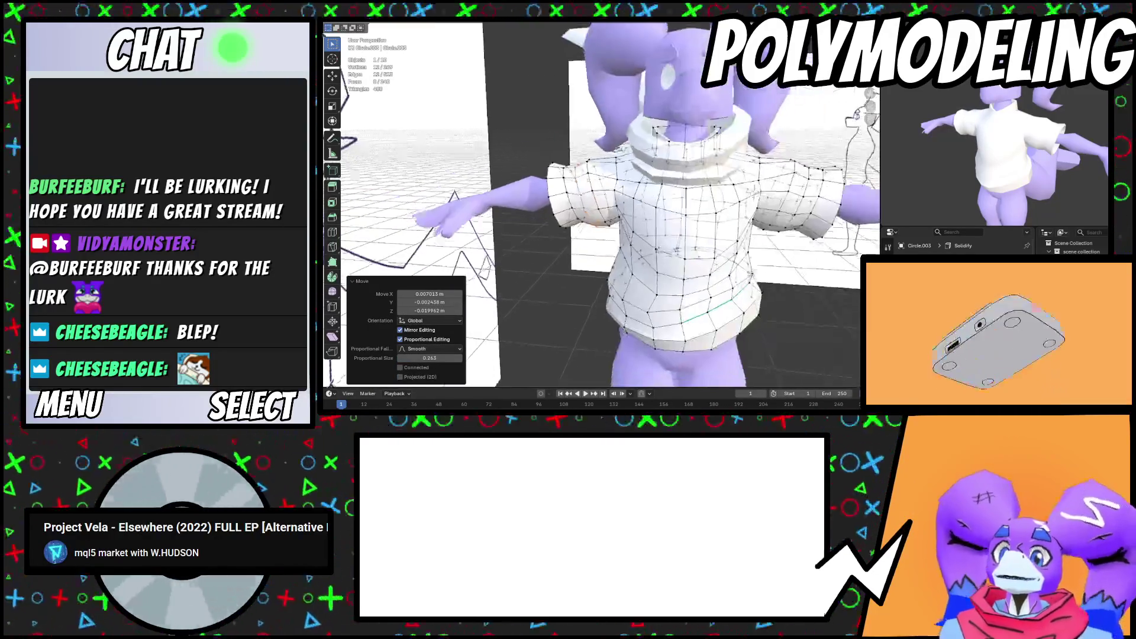
middle_click_drag(651, 195, 695, 157)
scroll(701, 249, "down", 3)
mouse_move(701, 249)
middle_mouse_down()
mouse_move(711, 276)
mouse_move(711, 266)
middle_mouse_up()
scroll(704, 258, "up", 3)
scroll(711, 266, "down", 5)
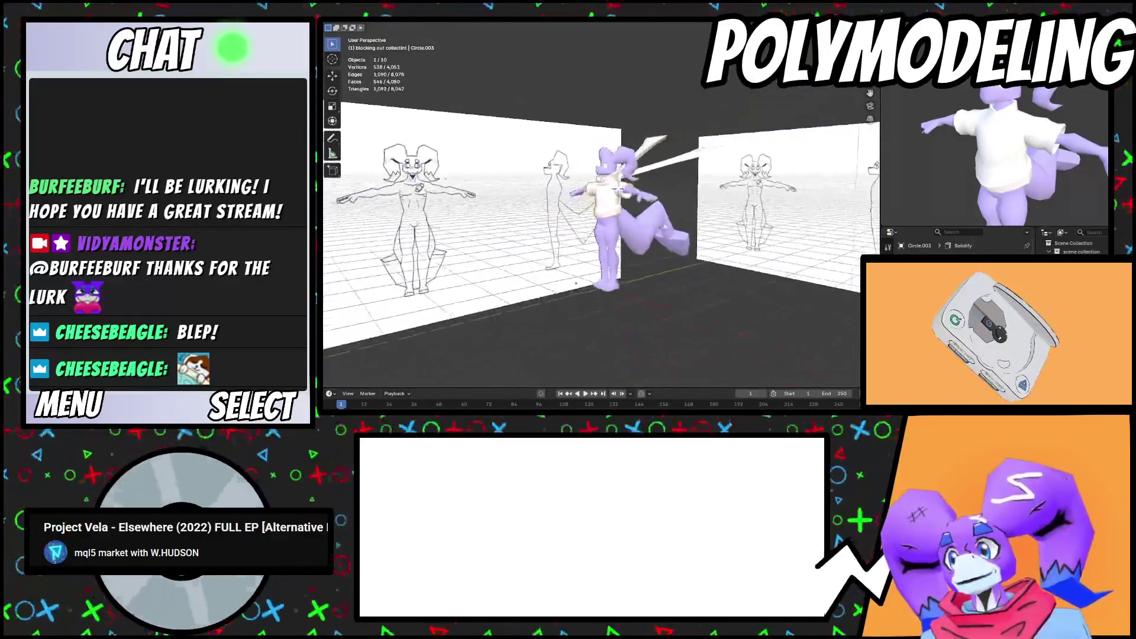
scroll(711, 256, "up", 5)
scroll(710, 255, "up", 10)
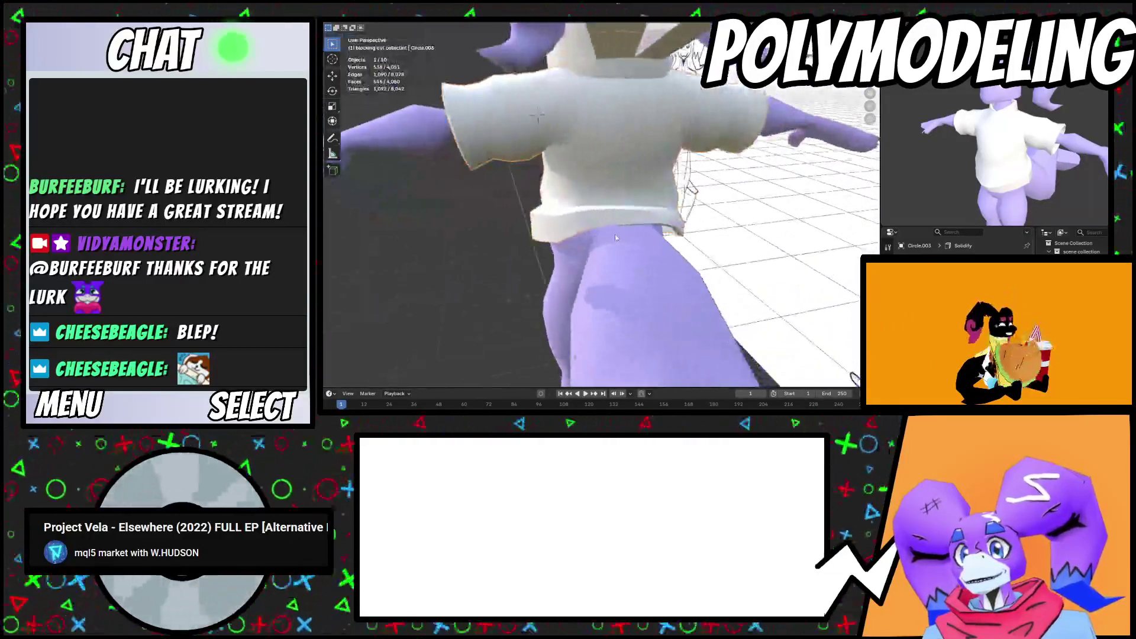
scroll(644, 259, "down", 3)
middle_click_drag(643, 258, 670, 230)
scroll(670, 200, "up", 2)
mouse_move(589, 95)
middle_mouse_down()
mouse_move(686, 270)
mouse_move(549, 249)
mouse_move(600, 219)
mouse_move(566, 164)
mouse_move(549, 187)
mouse_move(715, 182)
mouse_move(711, 194)
mouse_move(666, 183)
mouse_move(696, 189)
mouse_move(650, 203)
mouse_move(615, 234)
mouse_move(711, 203)
mouse_move(627, 231)
middle_mouse_up()
scroll(548, 249, "up", 2)
Apply Smooth Vertices twice to the shirt's selected hem vertices in Edit Mode
key("Tab")
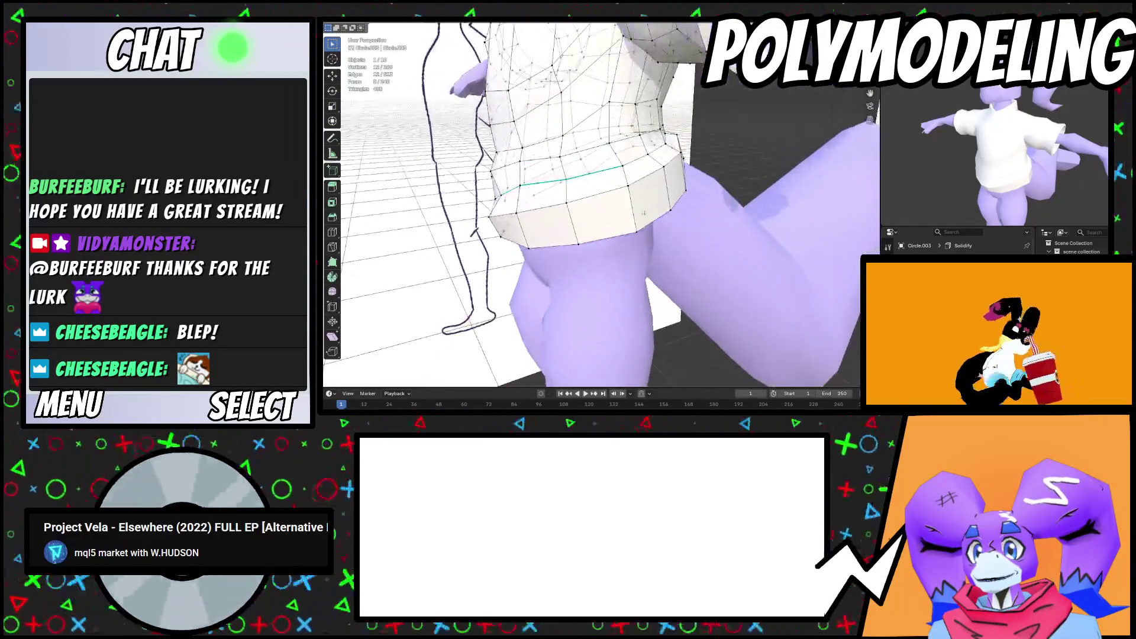
right_click(639, 232)
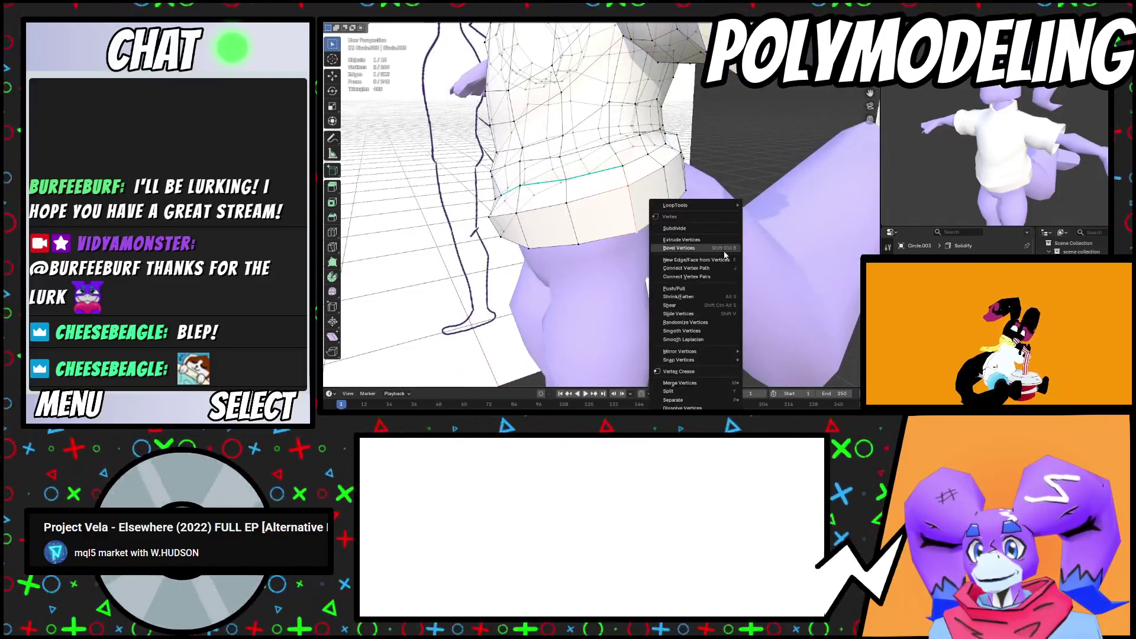
left_click(691, 331)
middle_click_drag(690, 331, 663, 219)
right_click(660, 218)
left_click(709, 225)
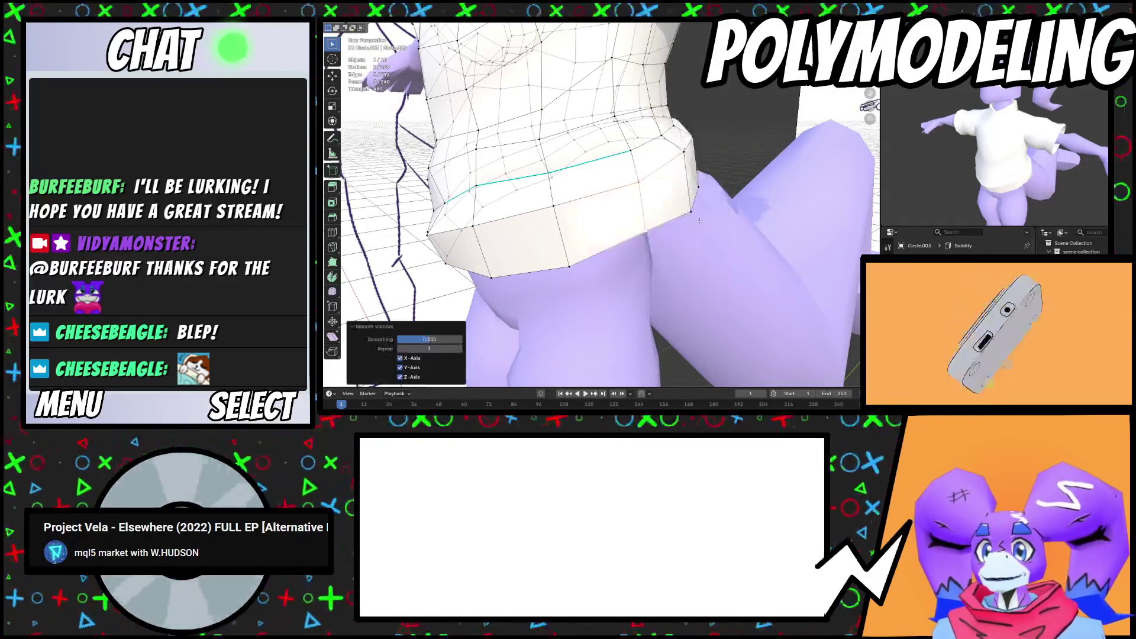
Scale the hem band slightly taller along Z and return to Object Mode to review it
key("s")
key("z")
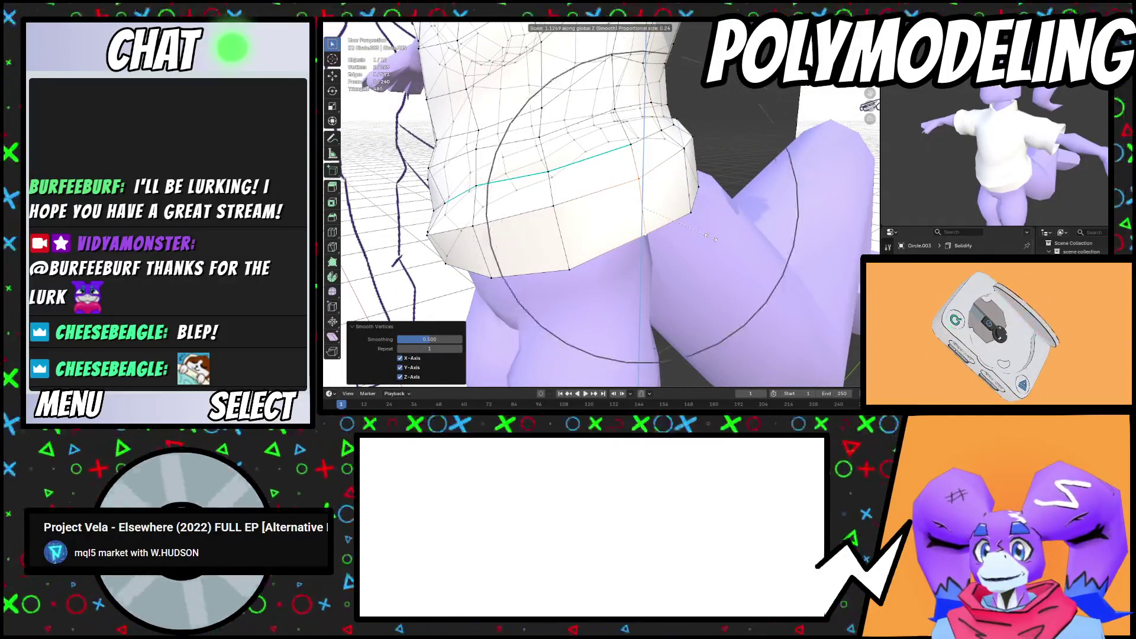
left_click(712, 240)
key("Tab")
mouse_move(706, 250)
middle_mouse_down()
mouse_move(670, 226)
mouse_move(728, 259)
mouse_move(638, 244)
mouse_move(639, 257)
middle_mouse_up()
scroll(670, 227, "down", 4)
scroll(704, 255, "down", 4)
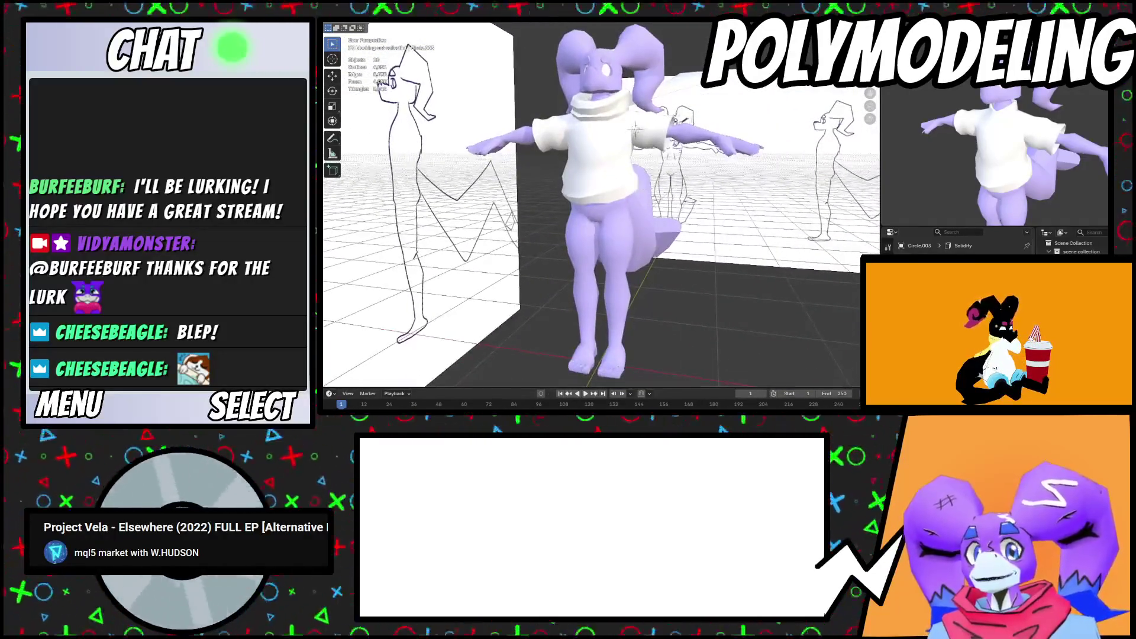
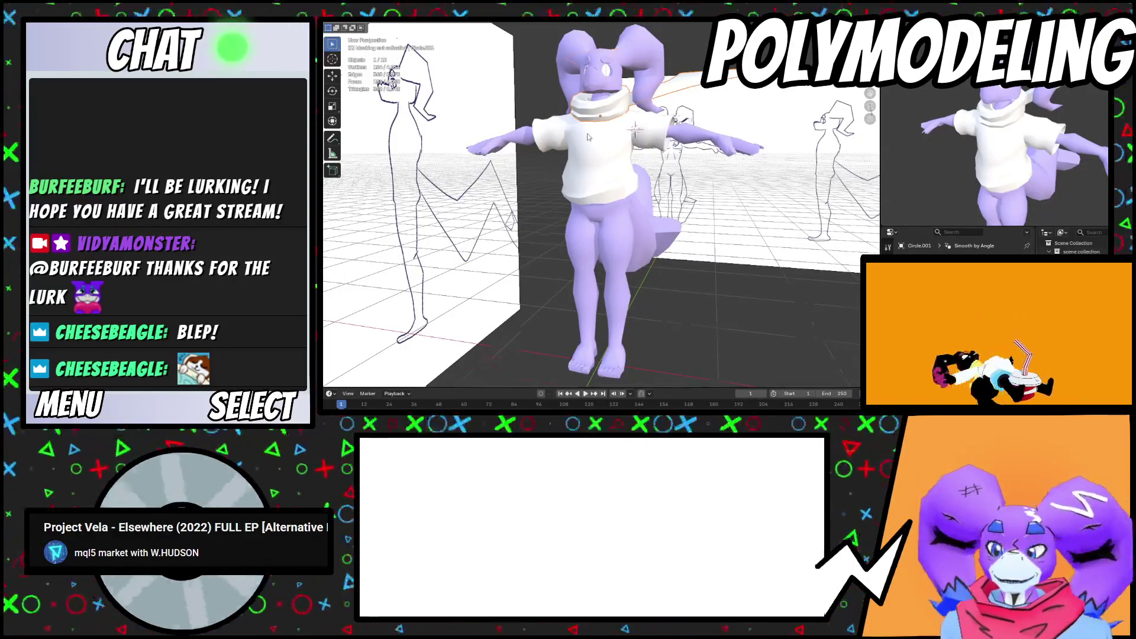
Zoom in on the legs and add a 1 m Bezier circle curve beside the character
scroll(588, 138, "up", 3)
mouse_move(588, 137)
middle_mouse_down()
mouse_move(606, 198)
mouse_move(632, 203)
middle_mouse_up()
scroll(603, 193, "down", 4)
scroll(631, 183, "up", 2)
key("shift+a")
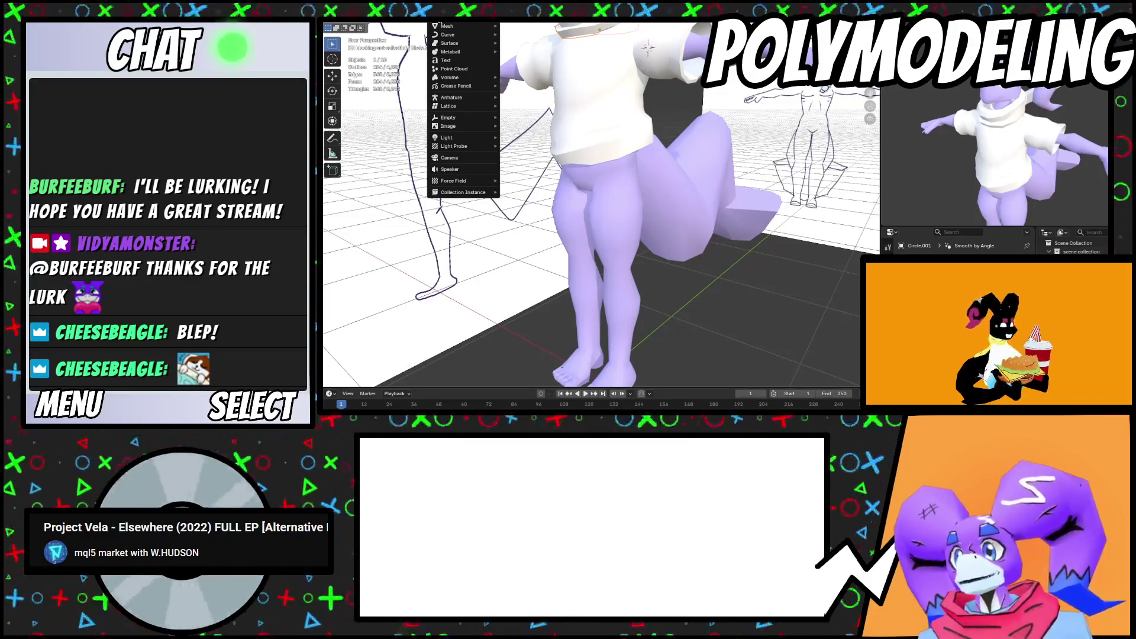
mouse_move(440, 32)
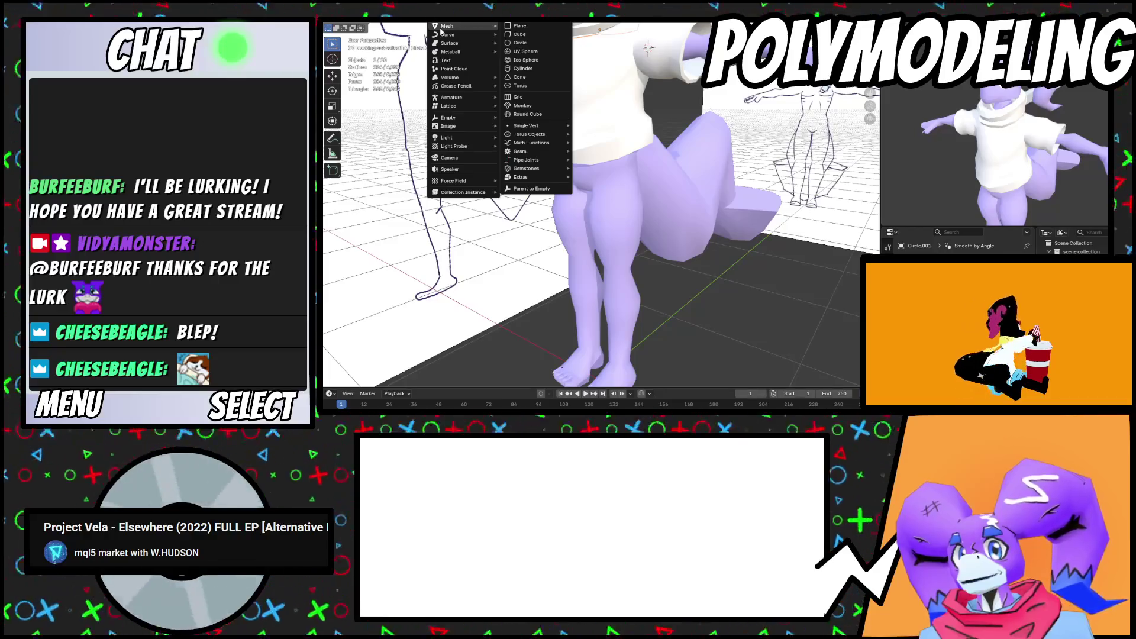
mouse_move(452, 76)
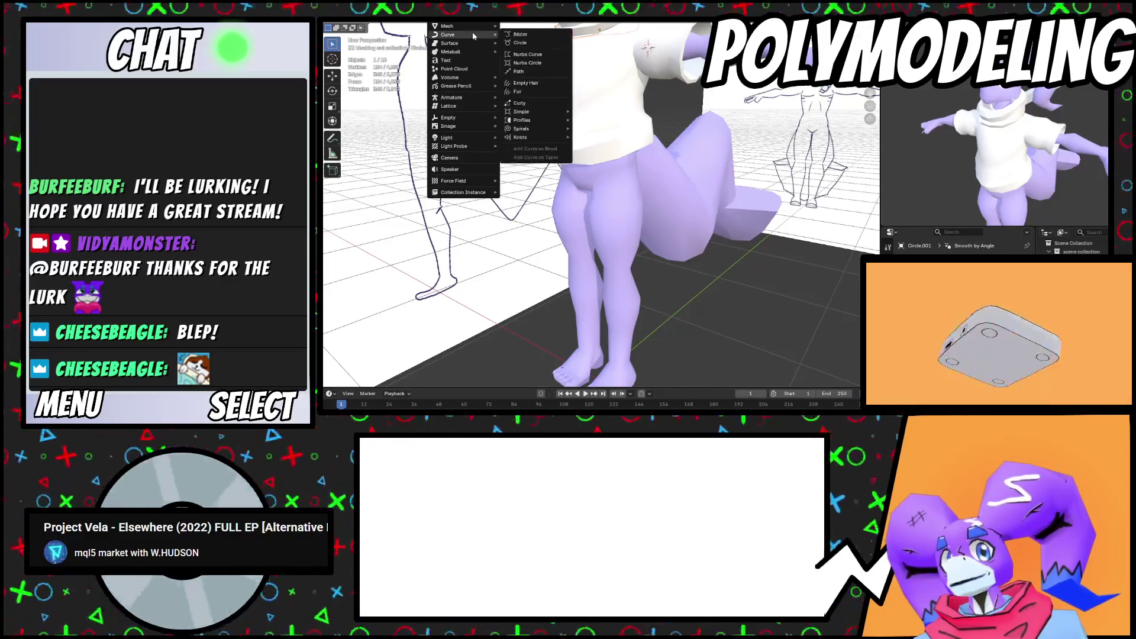
left_click(531, 42)
Clear the Bezier circle's location, then raise it along Z and shrink it
scroll(669, 257, "down", 5)
scroll(669, 263, "up", 3)
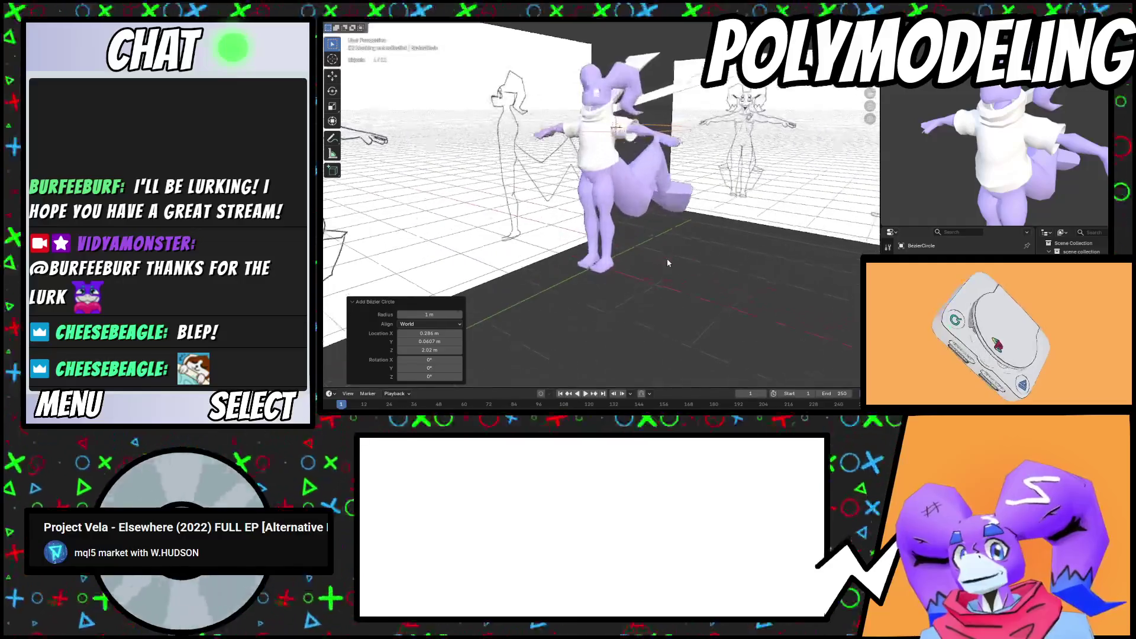
scroll(668, 263, "up", 2)
key("alt+g")
scroll(661, 288, "up", 2)
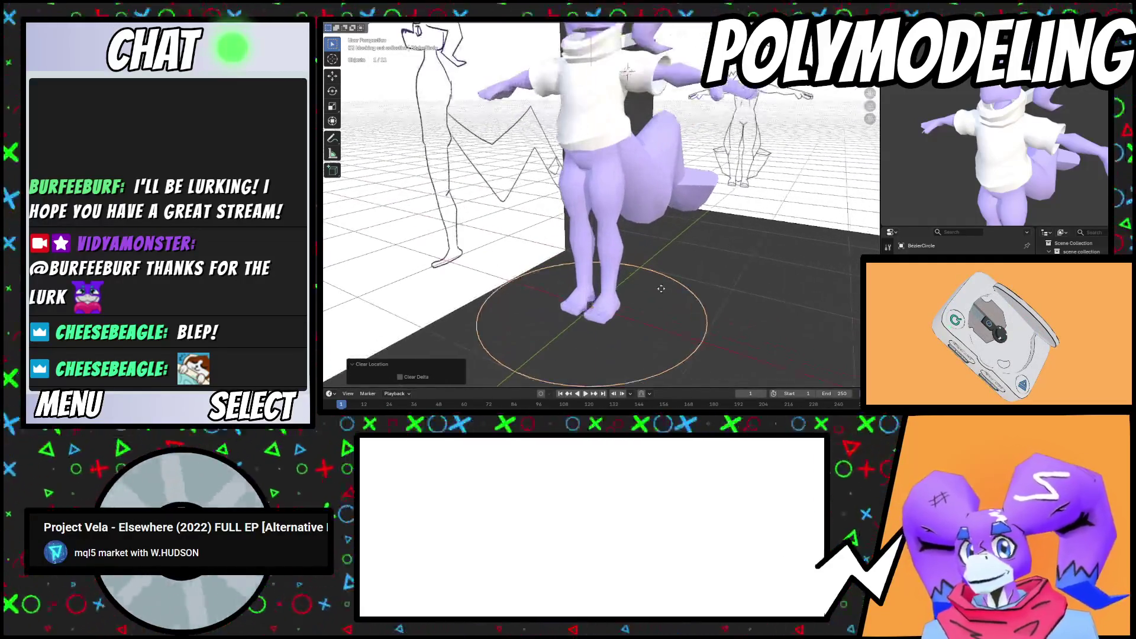
key("g")
key("z")
left_click(656, 189)
scroll(645, 177, "up", 3)
key("s")
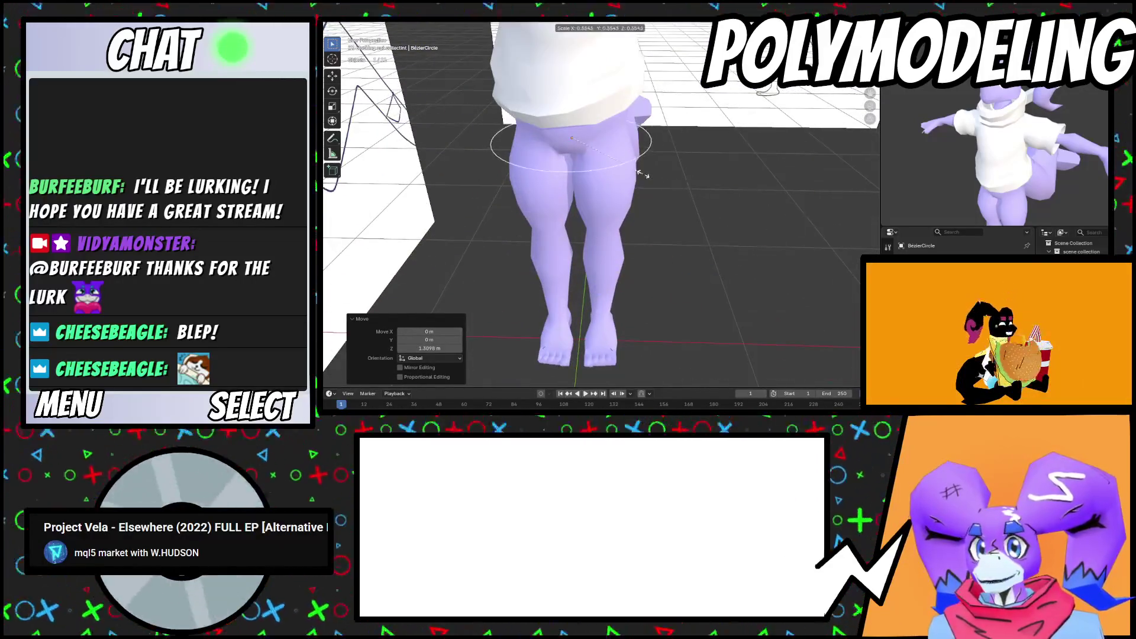
left_click(632, 169)
Move the circle up to hip height, scale it down and tilt it around X
mouse_move(633, 169)
middle_mouse_down()
mouse_move(620, 175)
mouse_move(657, 207)
mouse_move(668, 202)
middle_mouse_up()
scroll(666, 224, "up", 3)
key("g")
key("z")
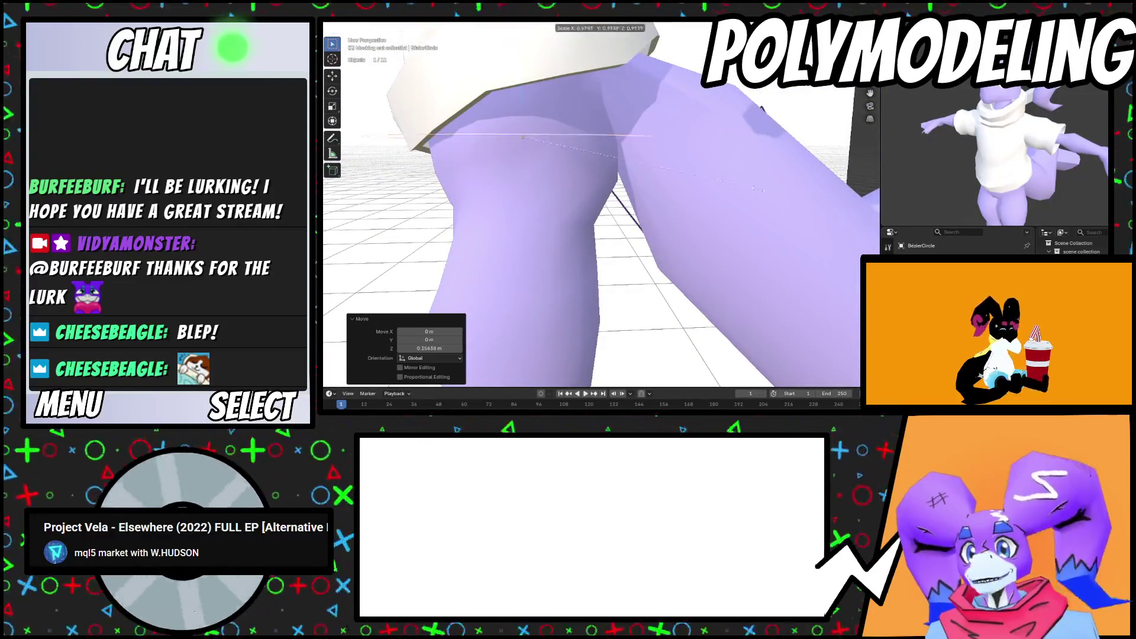
key("s")
left_click(701, 172)
middle_click_drag(701, 172, 769, 219)
key("r")
key("x")
left_click(787, 230)
Fine-tune the circle's height and size so it sits at the shirt hem, scaled to 0.953
key("s")
left_click(737, 162)
key("g")
key("z")
left_click(733, 162)
mouse_move(733, 163)
middle_mouse_down()
mouse_move(668, 183)
mouse_move(698, 158)
mouse_move(663, 141)
mouse_move(664, 167)
mouse_move(705, 159)
mouse_move(618, 184)
middle_mouse_up()
key("s")
left_click(704, 159)
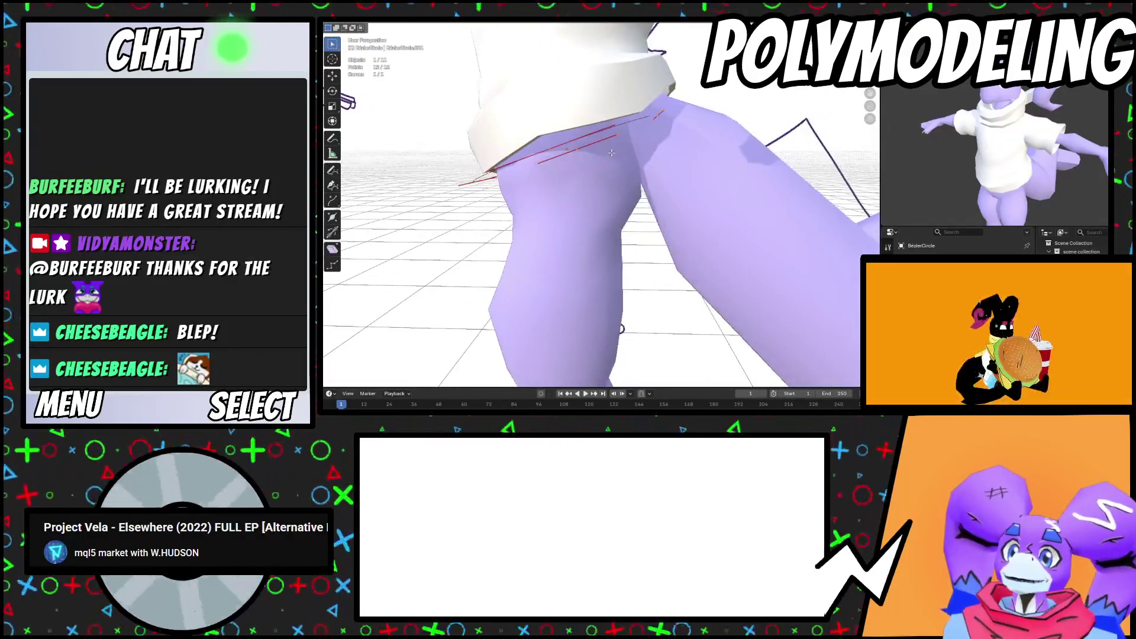
Move a curve point in Edit Mode and snap the 3D cursor to the selected point
key("Tab")
key("g")
left_click(621, 204)
key("Tab")
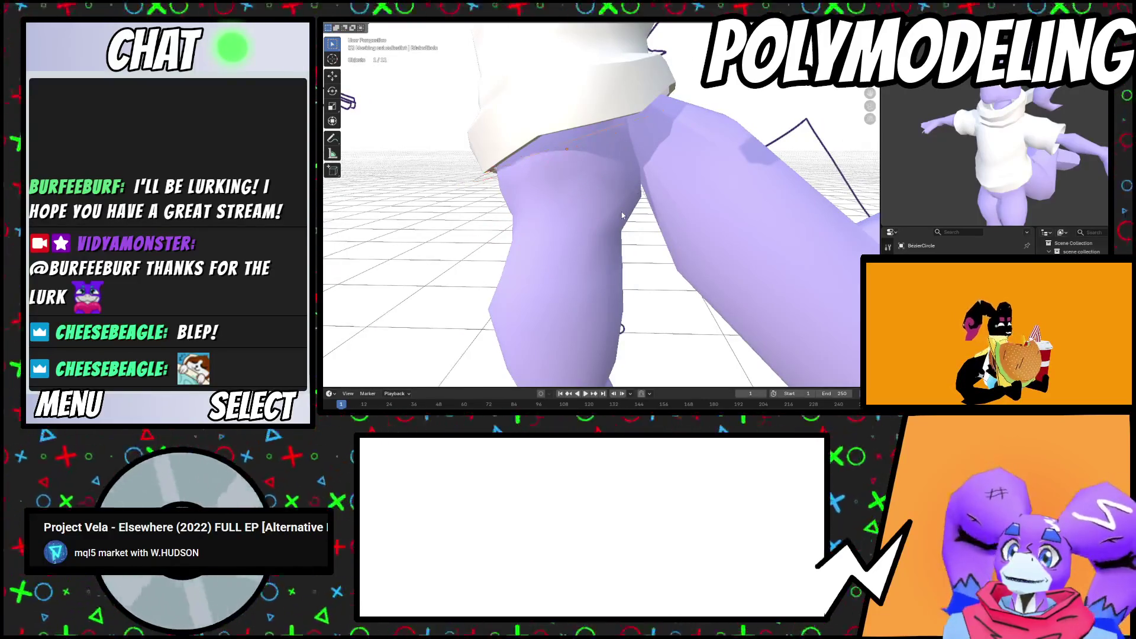
key("shift+s")
left_click(614, 262)
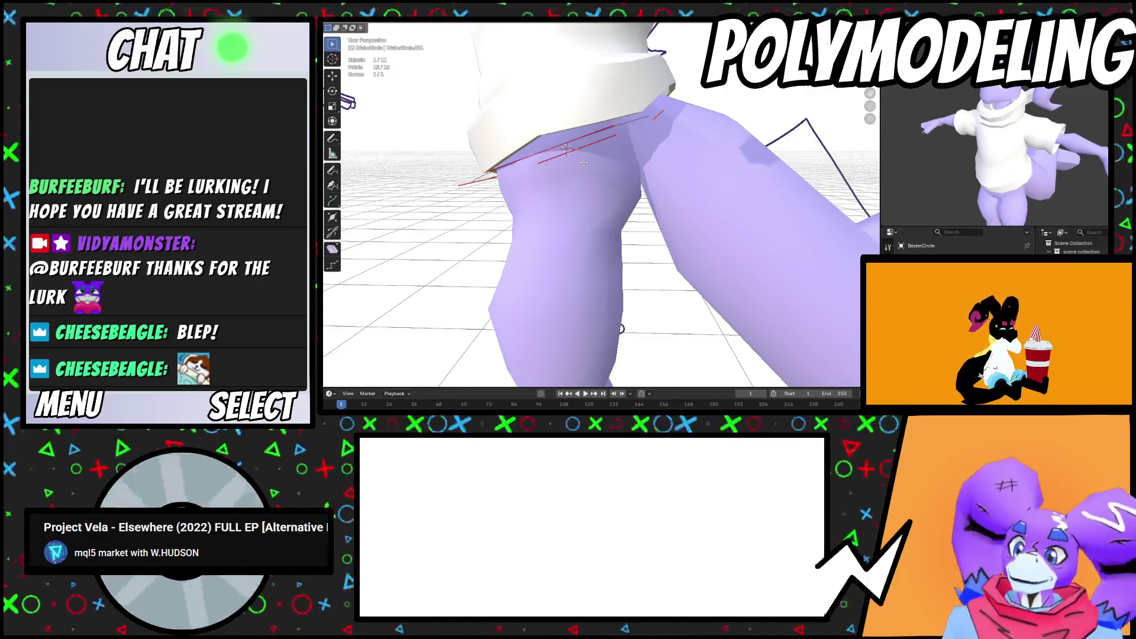
left_click(362, 26)
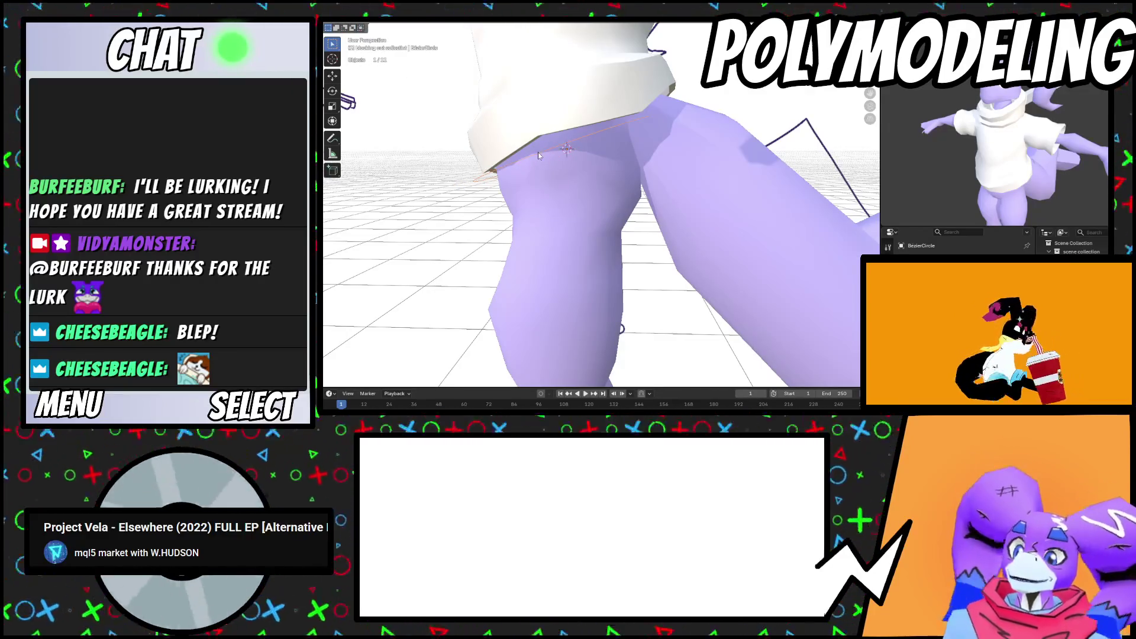
Replace the Bezier curve with a mesh circle, tilted around X and shrunk to the hips
key("Delete")
key("shift+a")
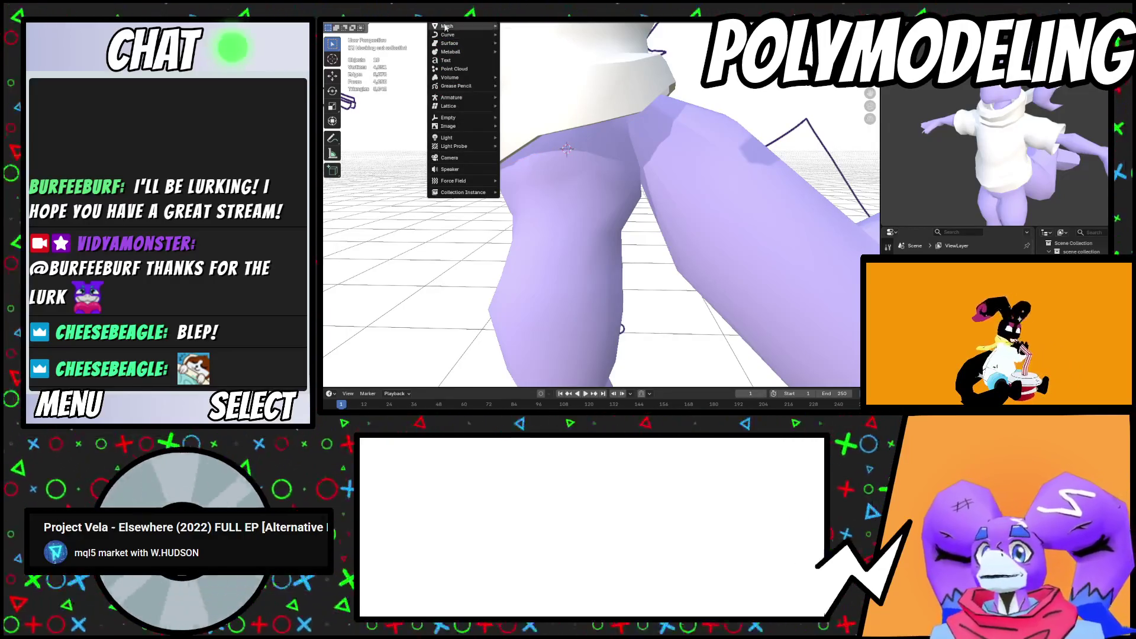
mouse_move(446, 28)
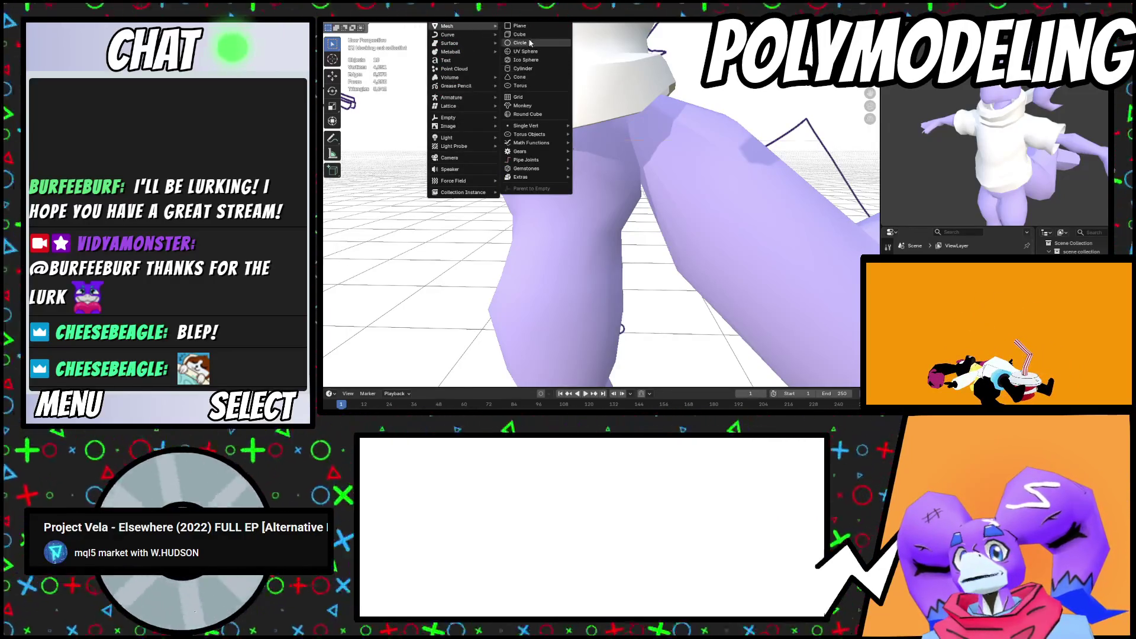
left_click(519, 43)
key("r")
key("x")
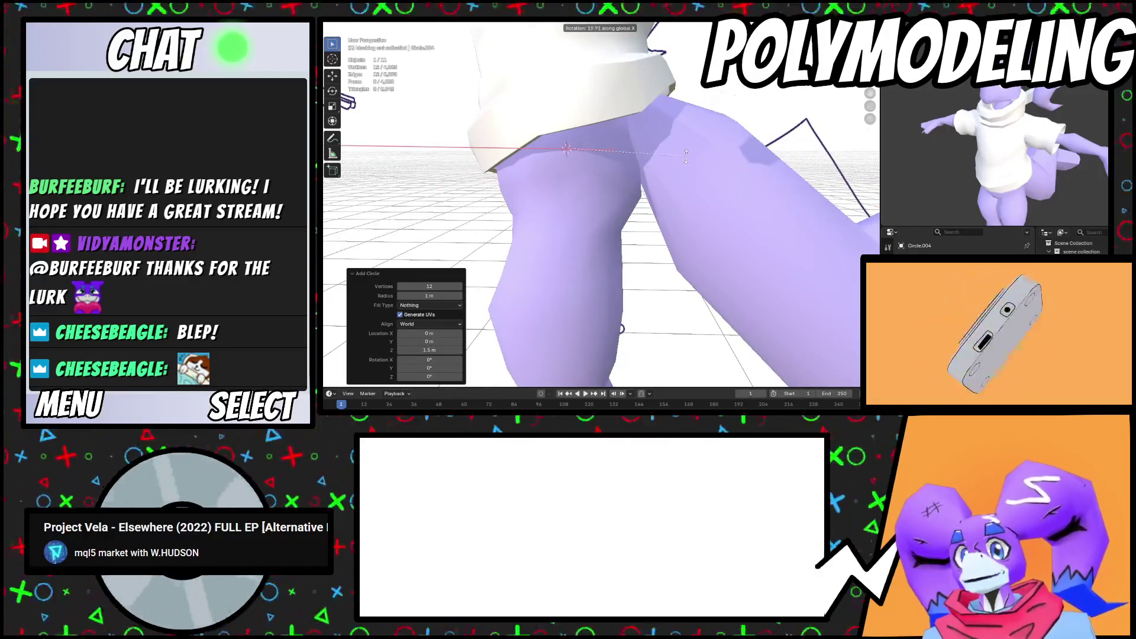
left_click(686, 155)
key("s")
left_click(609, 204)
Scale the ring, duplicate it downward, and flare the lower ring with proportional editing
middle_click_drag(610, 204, 710, 230)
key("s")
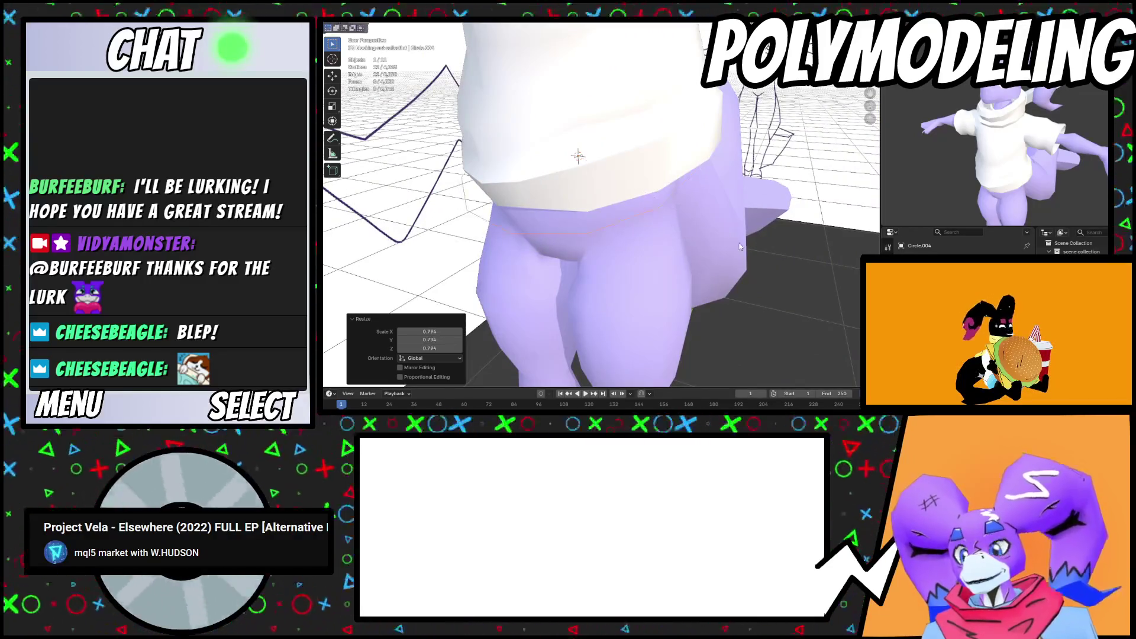
left_click(739, 235)
mouse_move(739, 235)
middle_mouse_down()
mouse_move(755, 245)
mouse_move(598, 145)
middle_mouse_up()
key("s")
key("shift+d")
left_click(724, 256)
key("s")
key("o")
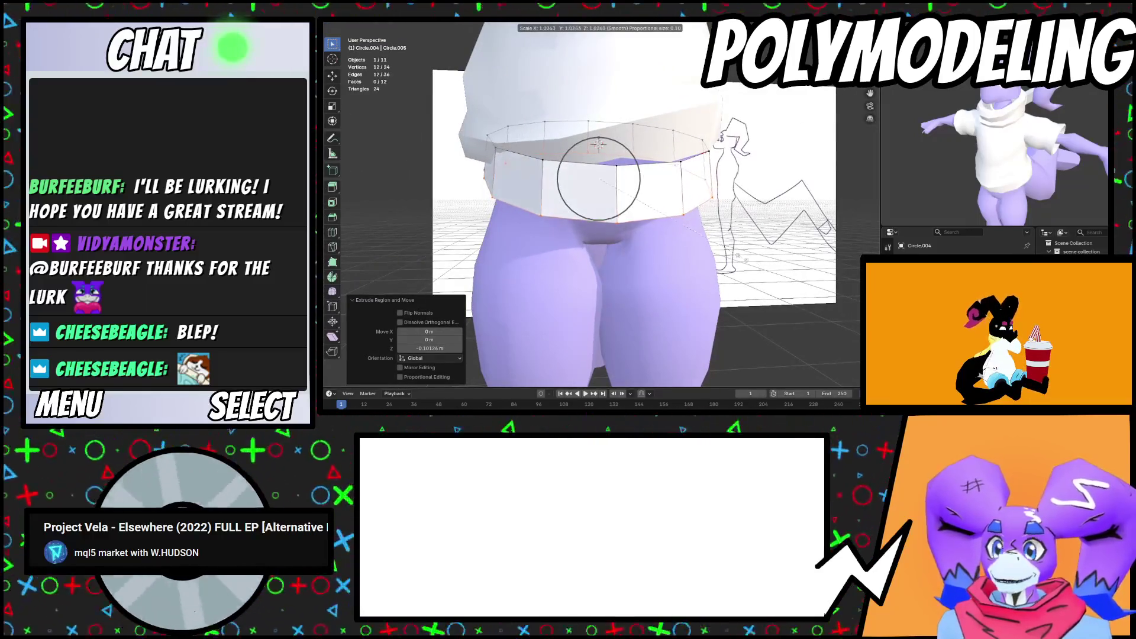
left_click(692, 232)
Squash the band front-to-back, slide an edge ring, and extrude the bottom down along Z
middle_click_drag(692, 231, 670, 206)
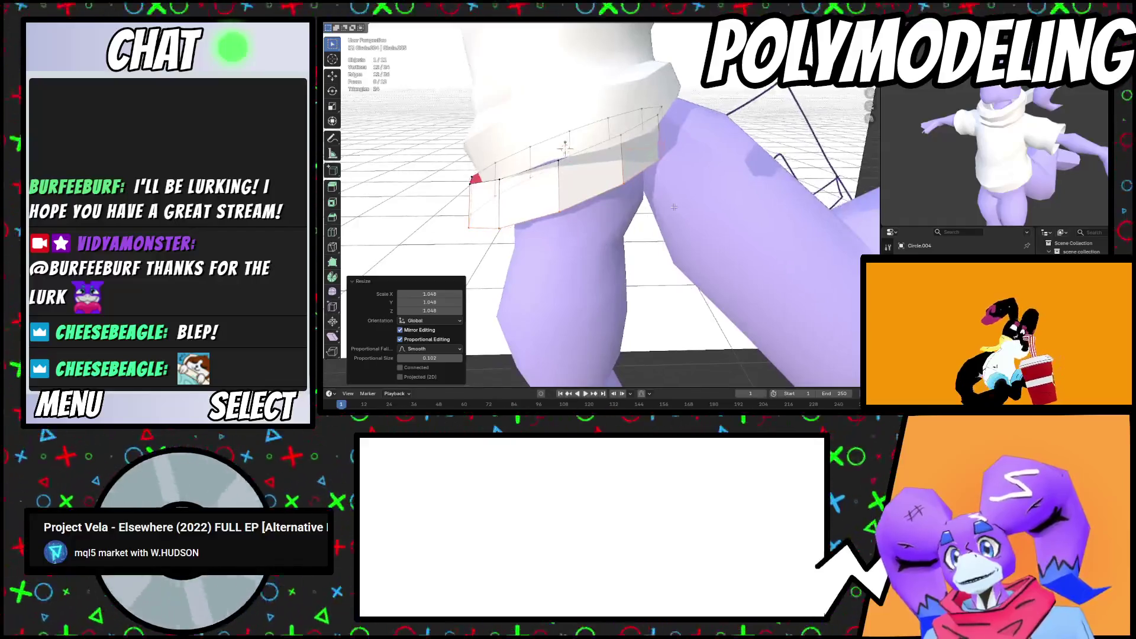
key("a")
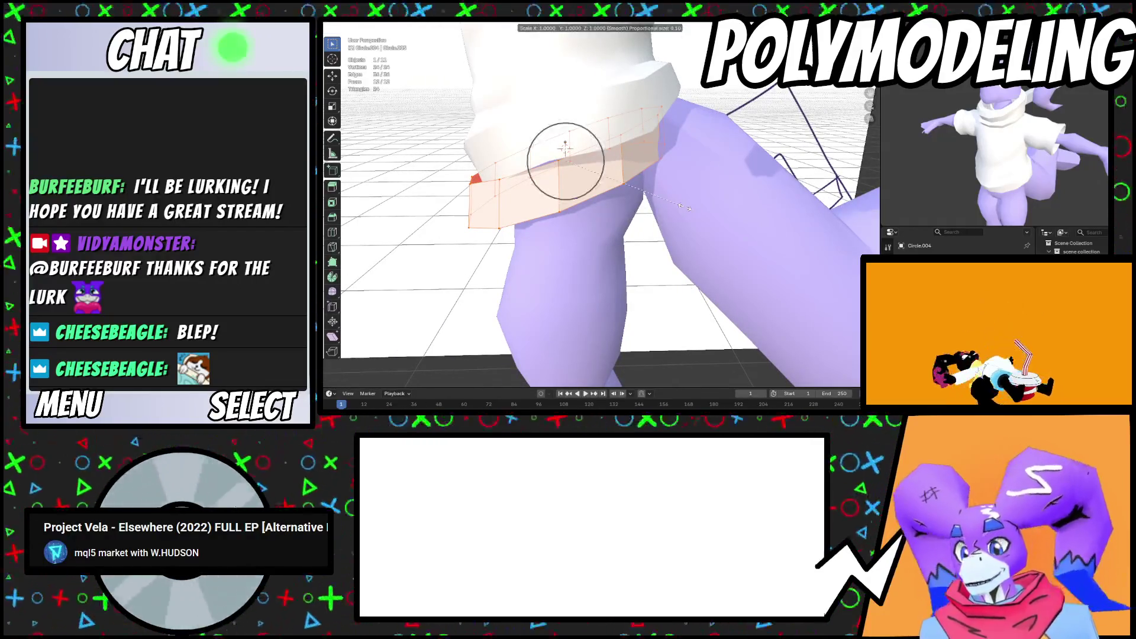
left_click(670, 203)
left_click(675, 204)
mouse_move(674, 204)
middle_mouse_down()
mouse_move(716, 207)
mouse_move(701, 184)
mouse_move(702, 194)
middle_mouse_up()
key("s")
left_click(702, 194, "alt")
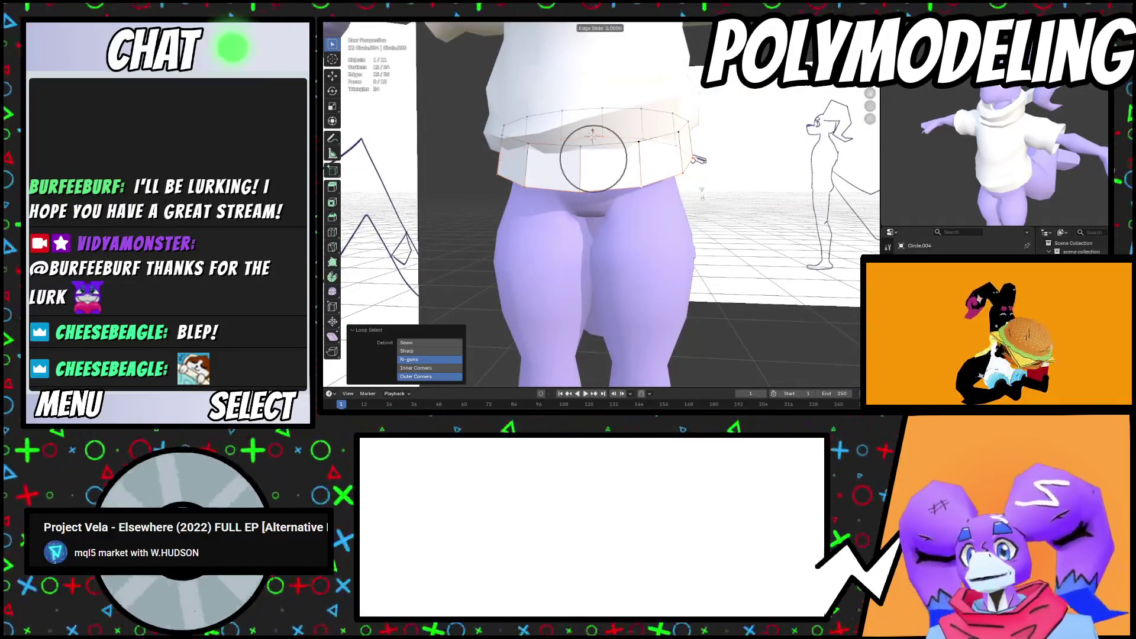
left_click(704, 189)
key("e")
key("z")
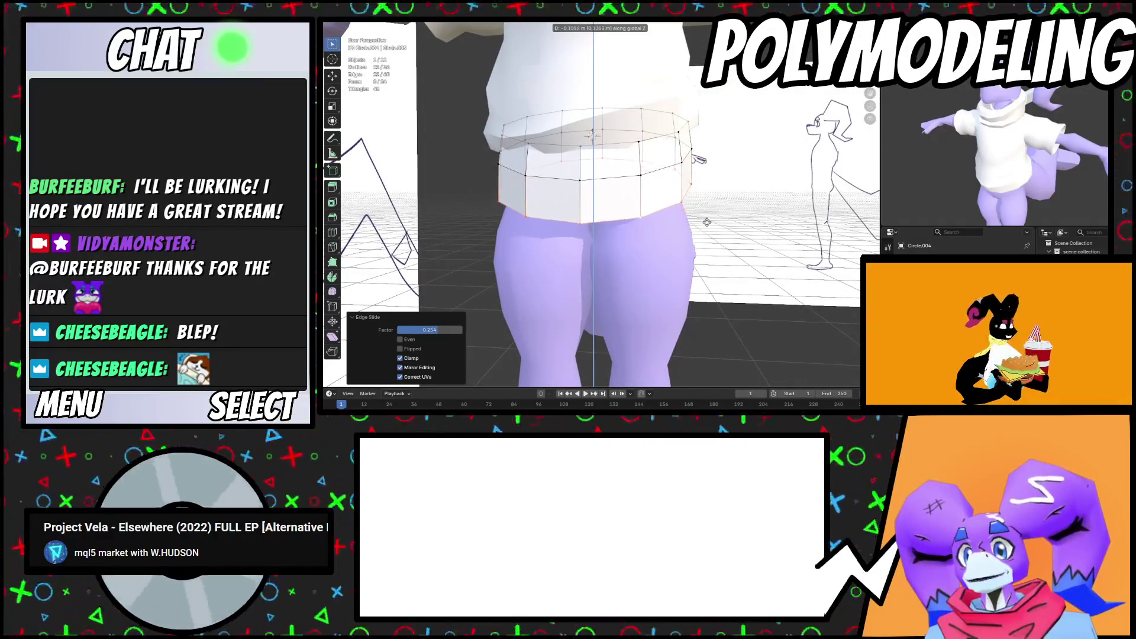
left_click(707, 222)
Flare the bottom ring outward and widen the band sideways
mouse_move(707, 222)
middle_mouse_down()
mouse_move(716, 232)
mouse_move(714, 195)
middle_mouse_up()
key("s")
left_click(724, 238)
key("g")
key("x")
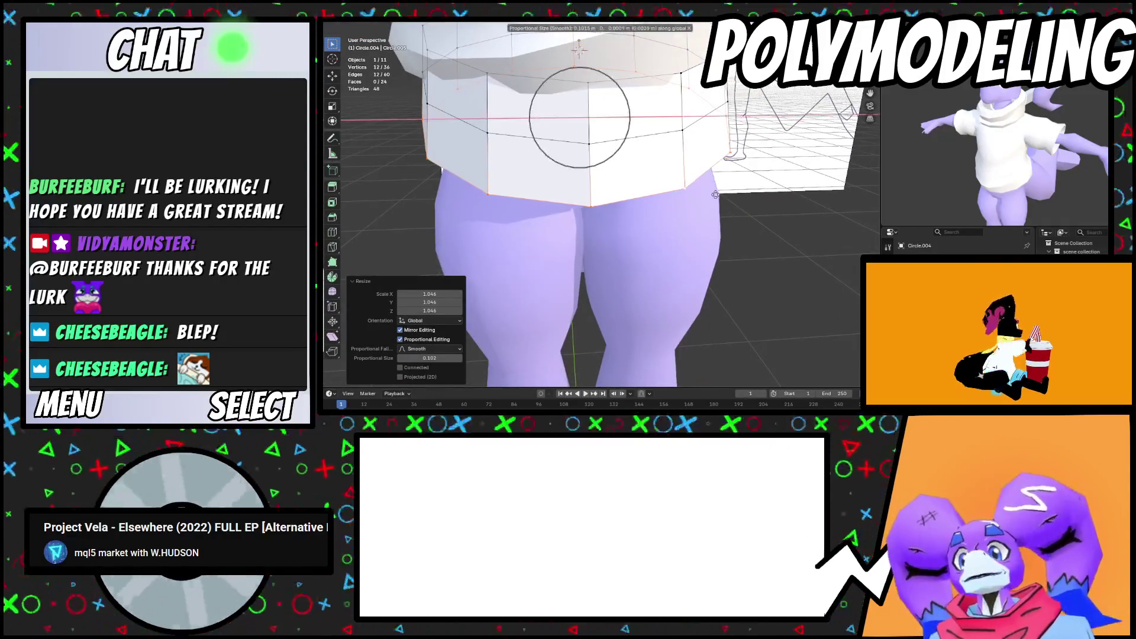
key("s")
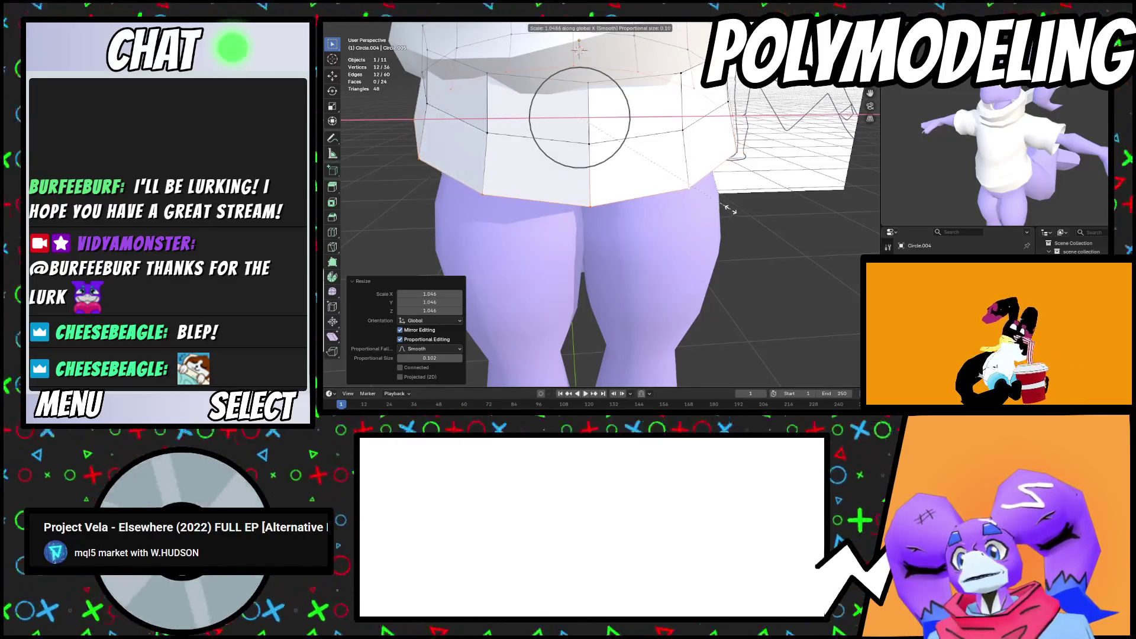
key("Escape")
scroll(731, 209, "down", 3)
Delete one half of the band and add a Mirror modifier
mouse_move(468, 54)
left_mouse_down()
mouse_move(558, 219)
mouse_move(578, 222)
left_mouse_up()
middle_click_drag(579, 222, 687, 208)
key("x")
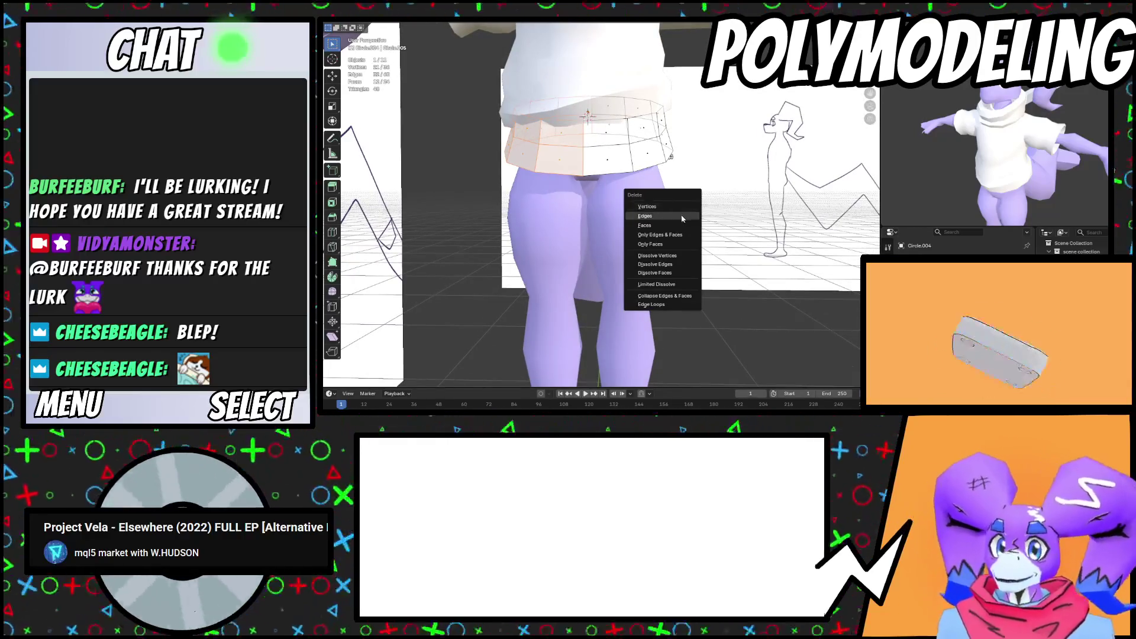
left_click(686, 223)
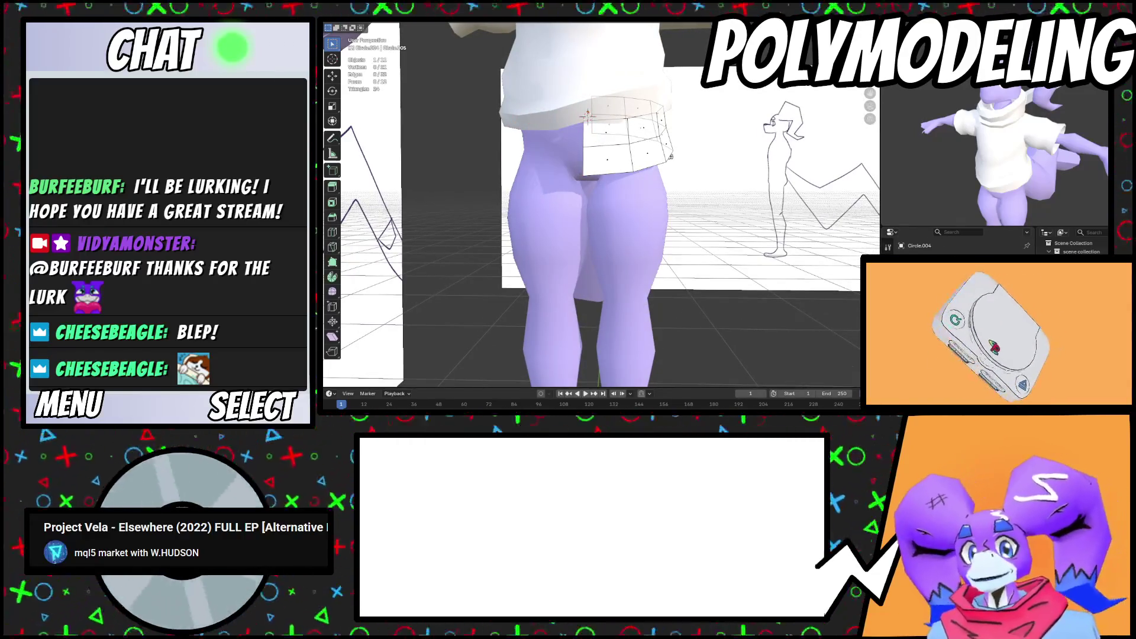
left_click(923, 261)
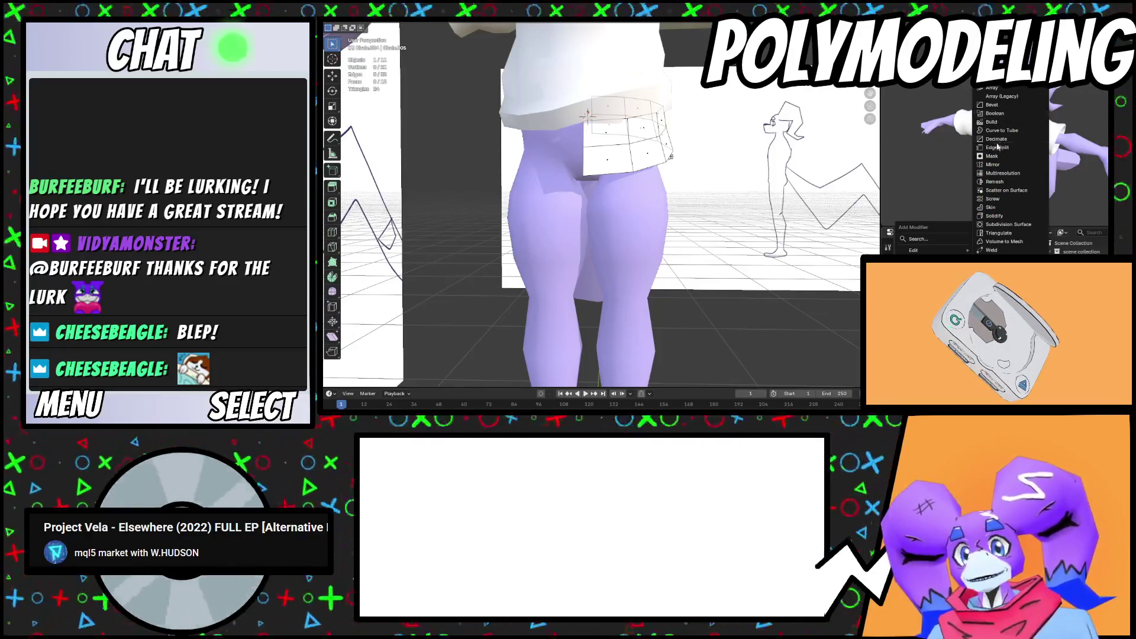
left_click(993, 164)
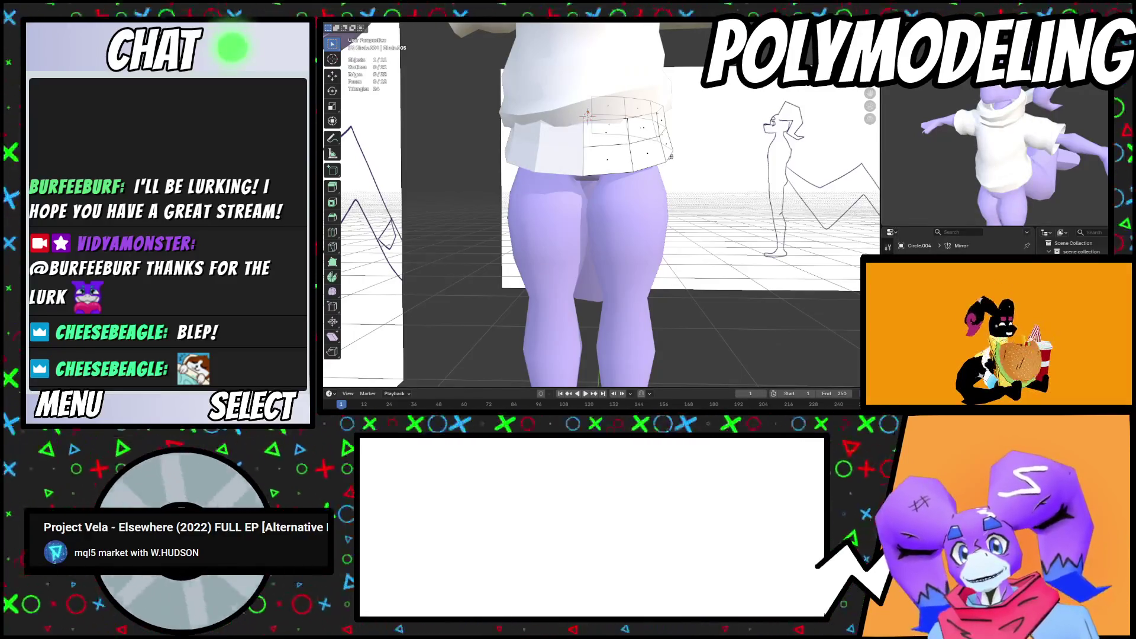
Apply Shade Auto Smooth to the band and return to Edit Mode
middle_click_drag(588, 84, 528, 126)
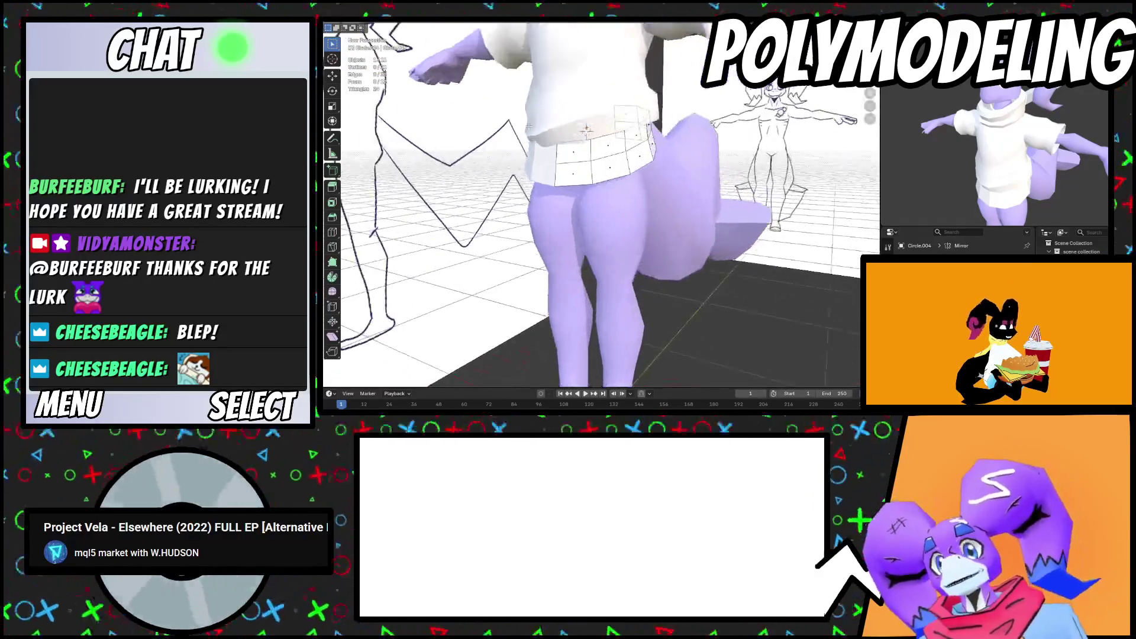
key("Tab")
right_click(514, 140)
left_click(523, 139)
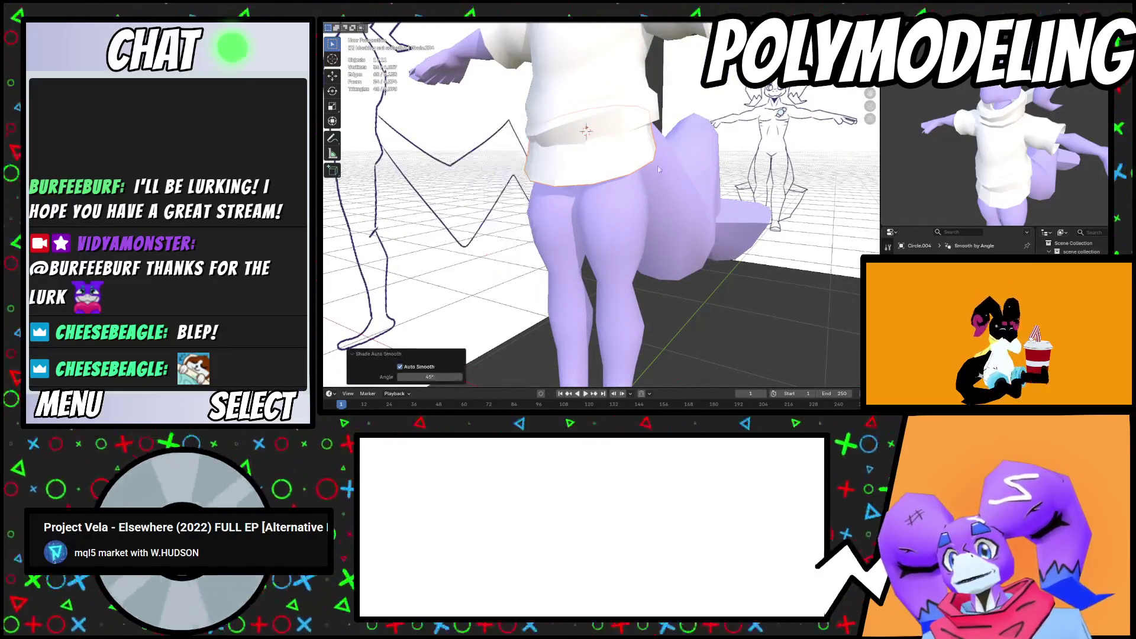
scroll(630, 254, "up", 5)
key("Tab")
mouse_move(630, 255)
middle_mouse_down()
mouse_move(558, 219)
mouse_move(606, 185)
mouse_move(669, 244)
mouse_move(676, 230)
mouse_move(705, 249)
mouse_move(770, 254)
mouse_move(773, 267)
mouse_move(645, 311)
middle_mouse_up()
Extend the band's bottom edge downward, then flare and rescale the new bottom ring
key("g")
left_click(669, 243)
key("s")
left_click(661, 221)
key("s")
left_click(770, 268)
Shift the skirt's bottom vertex sideways along X twice to reshape its bottom
key("g")
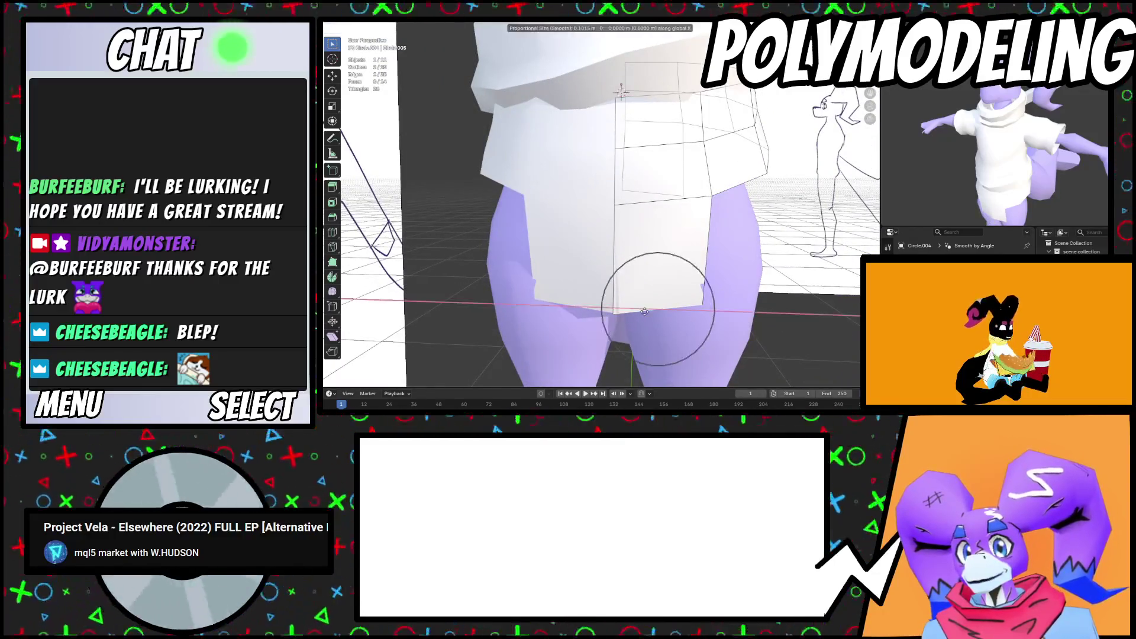
key("Escape")
left_click(616, 313)
key("g")
key("x")
left_click(630, 319)
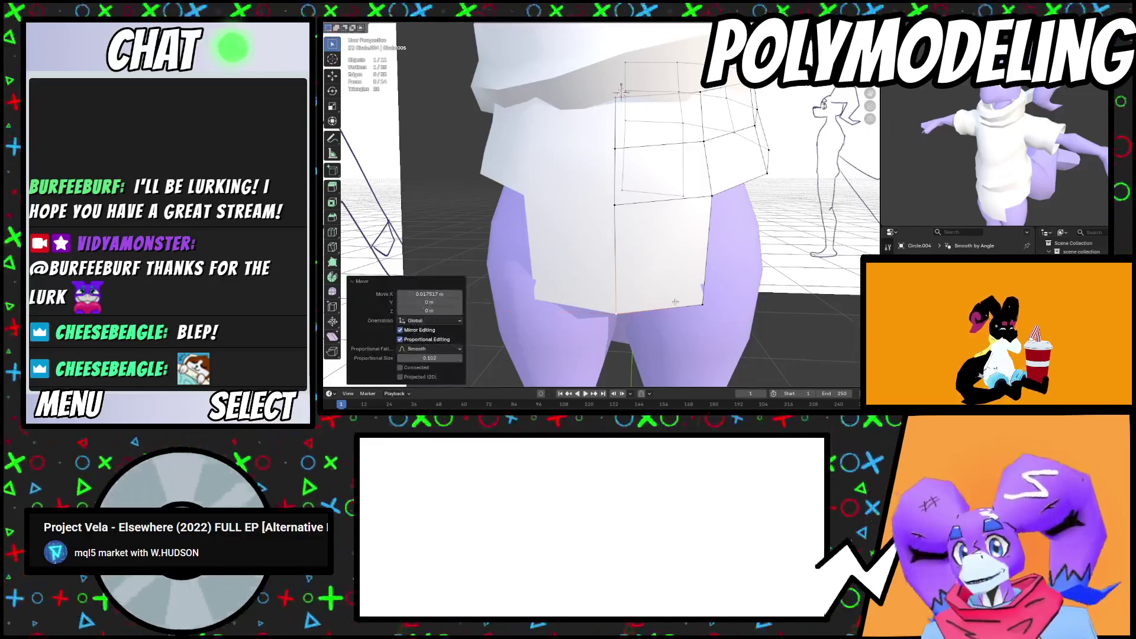
key("g")
key("x")
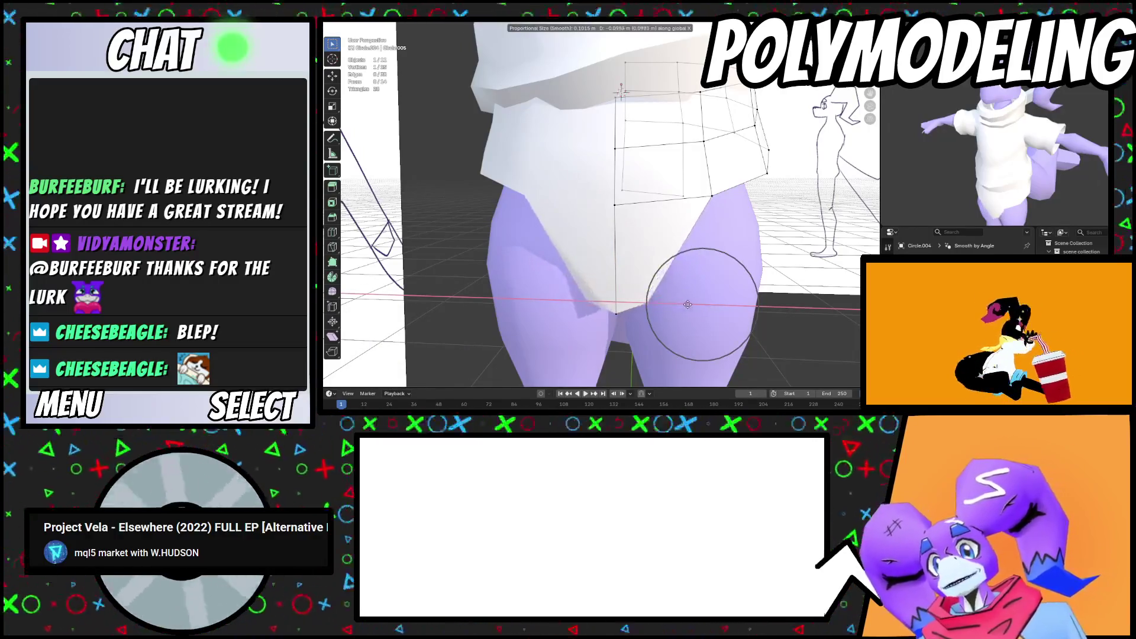
left_click(693, 305)
Slide a vertex along the skirt edge and lower two vertices along Z
mouse_move(692, 305)
middle_mouse_down()
mouse_move(568, 295)
mouse_move(560, 101)
mouse_move(567, 154)
middle_mouse_up()
key("g")
key("g")
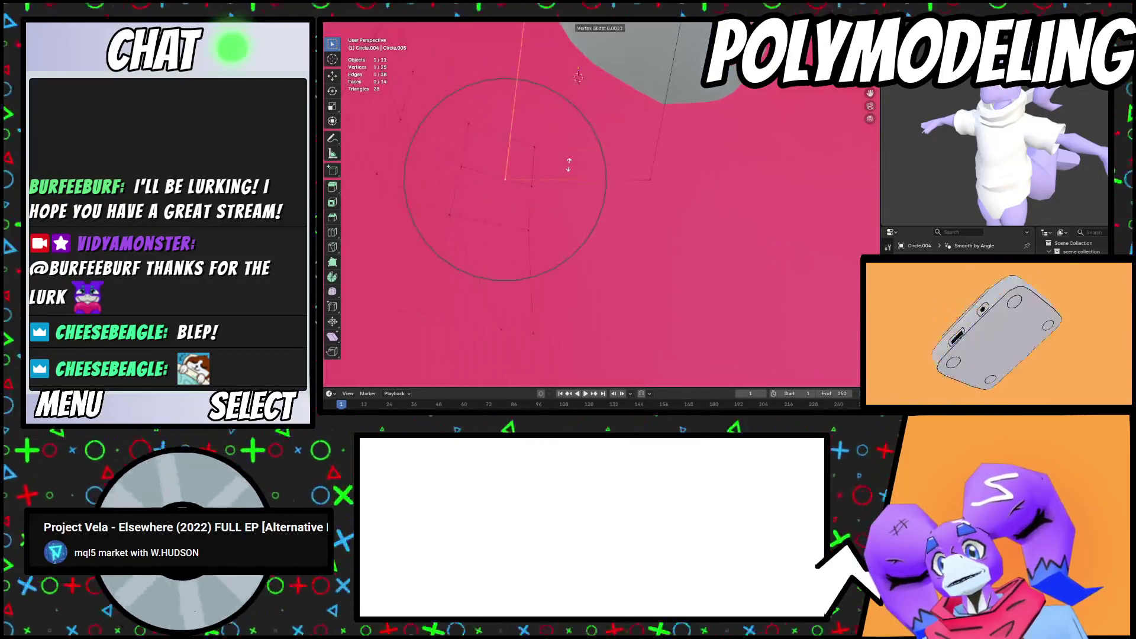
left_click(674, 169)
middle_click_drag(673, 169, 601, 189)
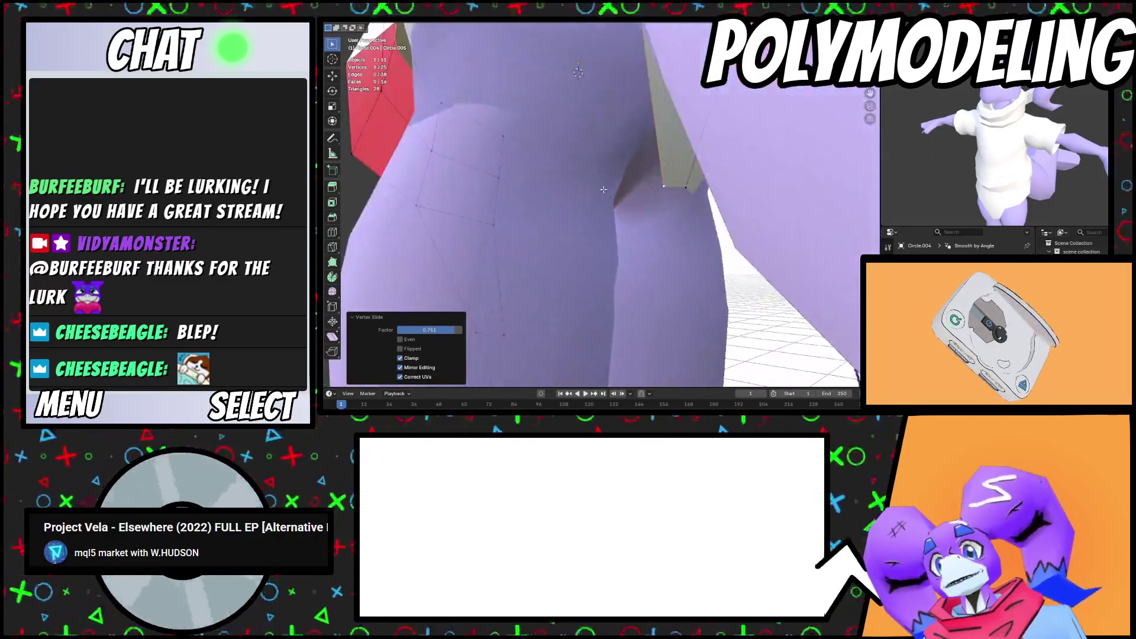
left_click(681, 189, "shift")
key("g")
key("z")
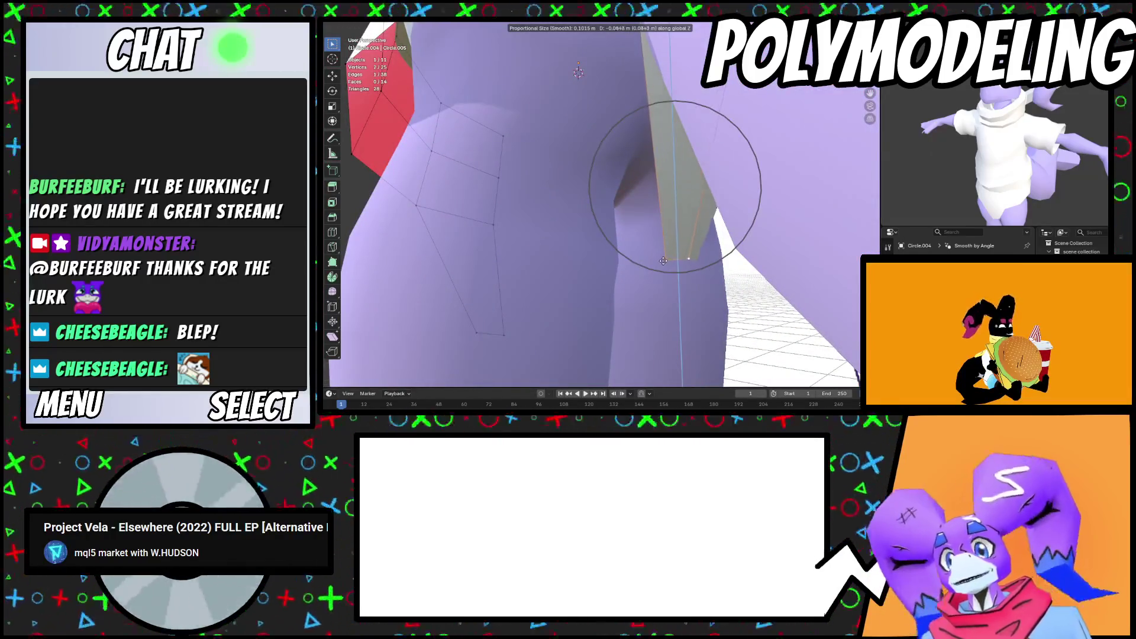
left_click(663, 261)
middle_click_drag(663, 261, 733, 228)
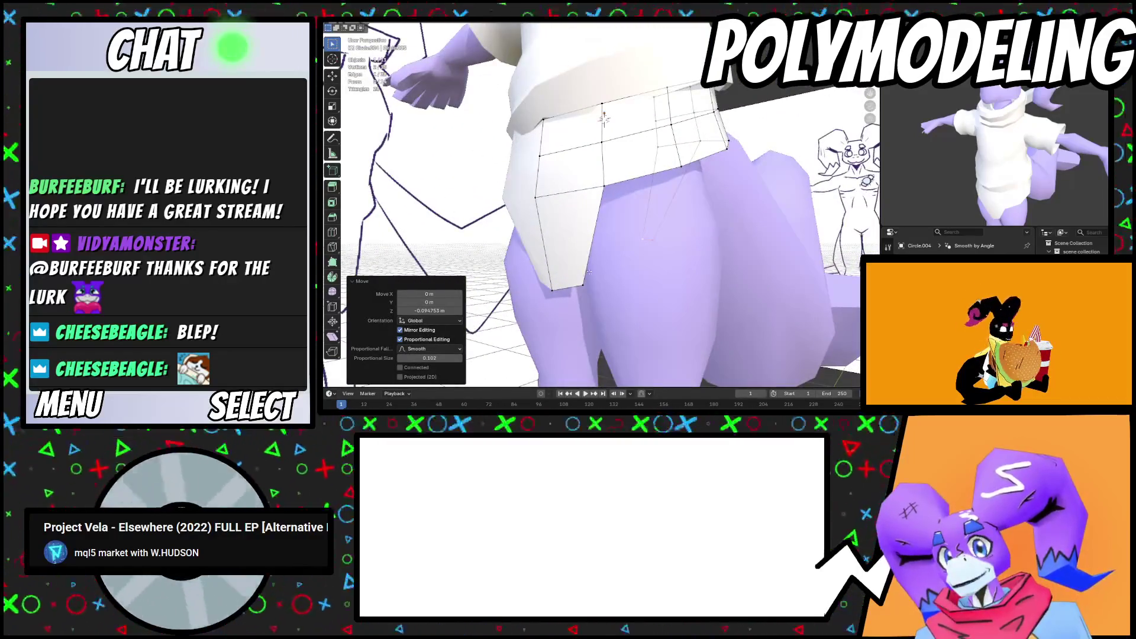
Bridge the skirt's bottom edge loops and add a centred loop across the skirt
left_click(570, 288)
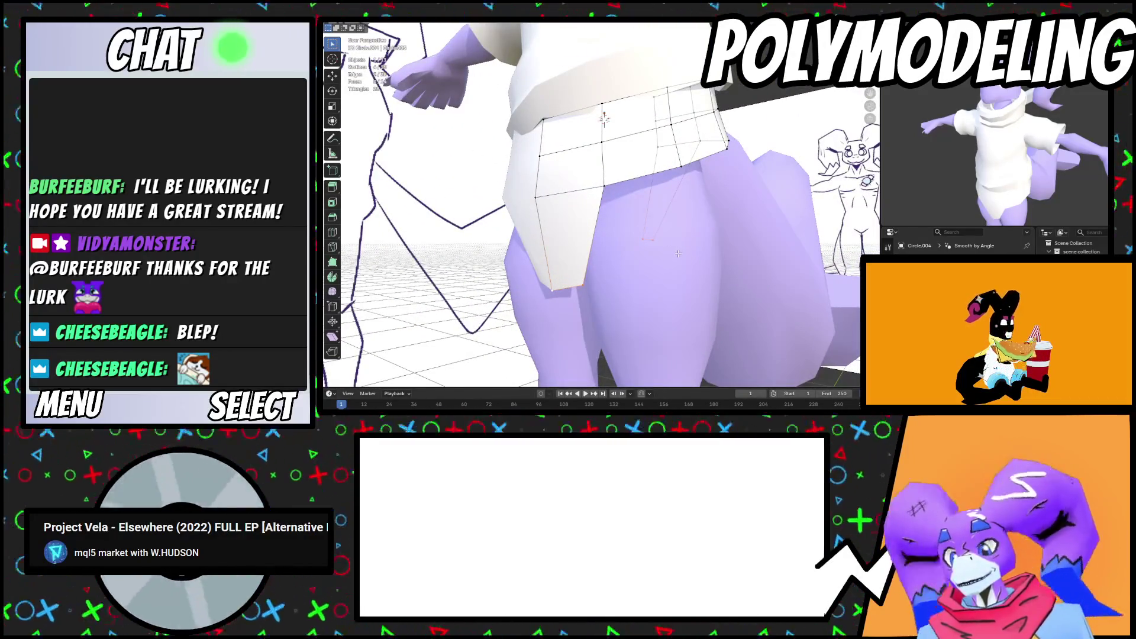
key("ctrl+e")
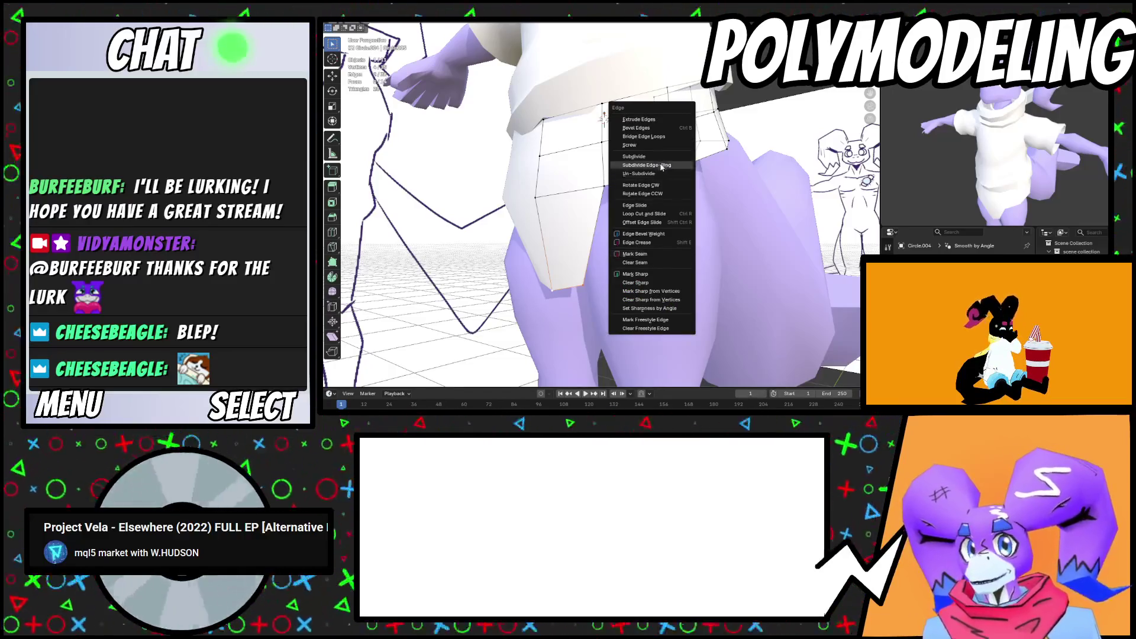
left_click(655, 137)
left_click(615, 272)
right_click(615, 272)
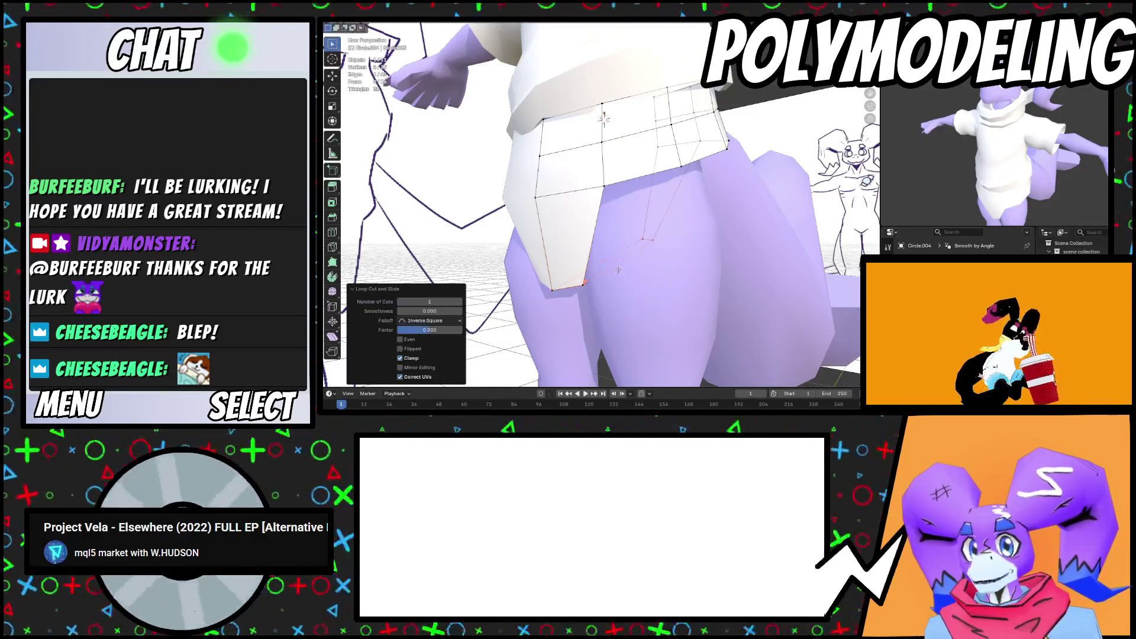
left_click(638, 299)
Slide the lower skirt edge up and lift a leg-opening vertex with soft falloff
left_click(553, 294)
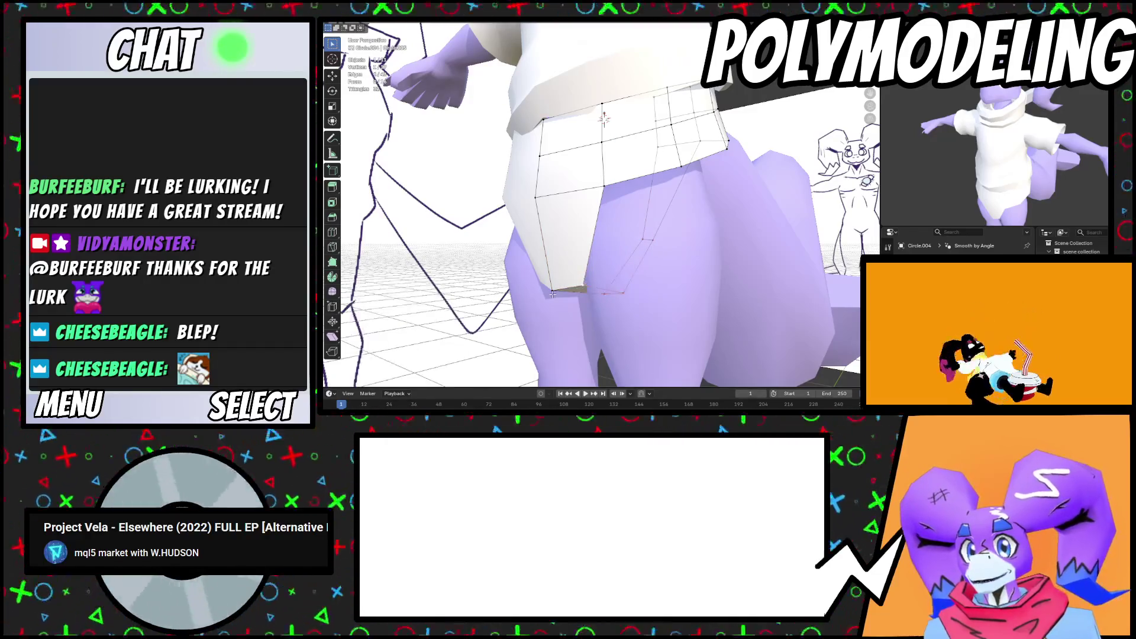
key("g")
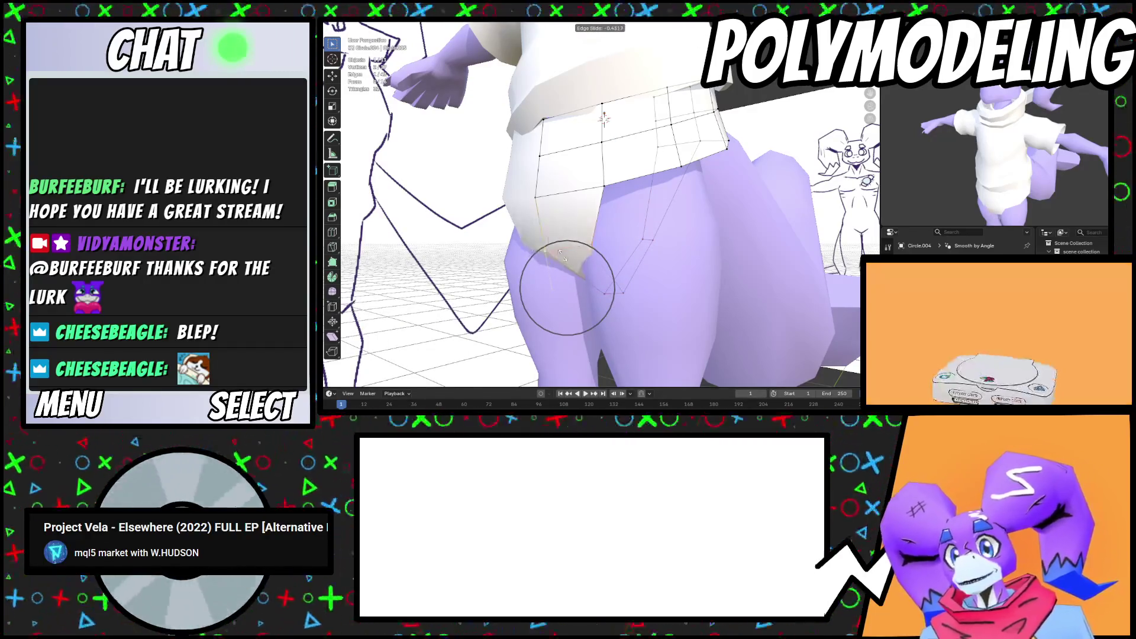
left_click(631, 268)
middle_click_drag(631, 267, 614, 295)
left_click(610, 294)
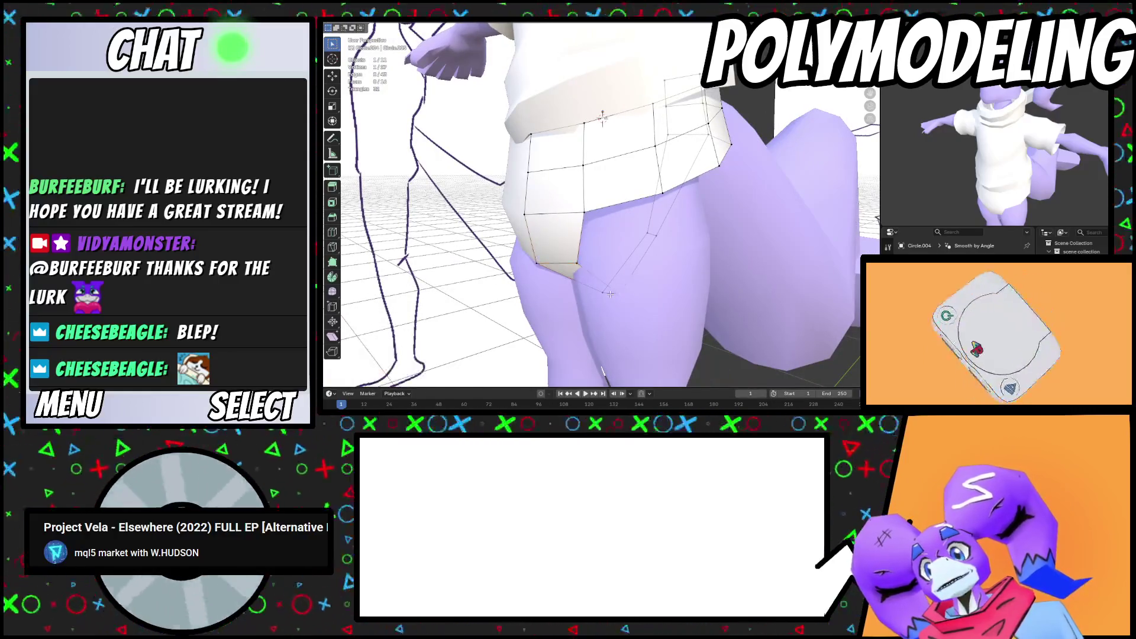
left_click(615, 282)
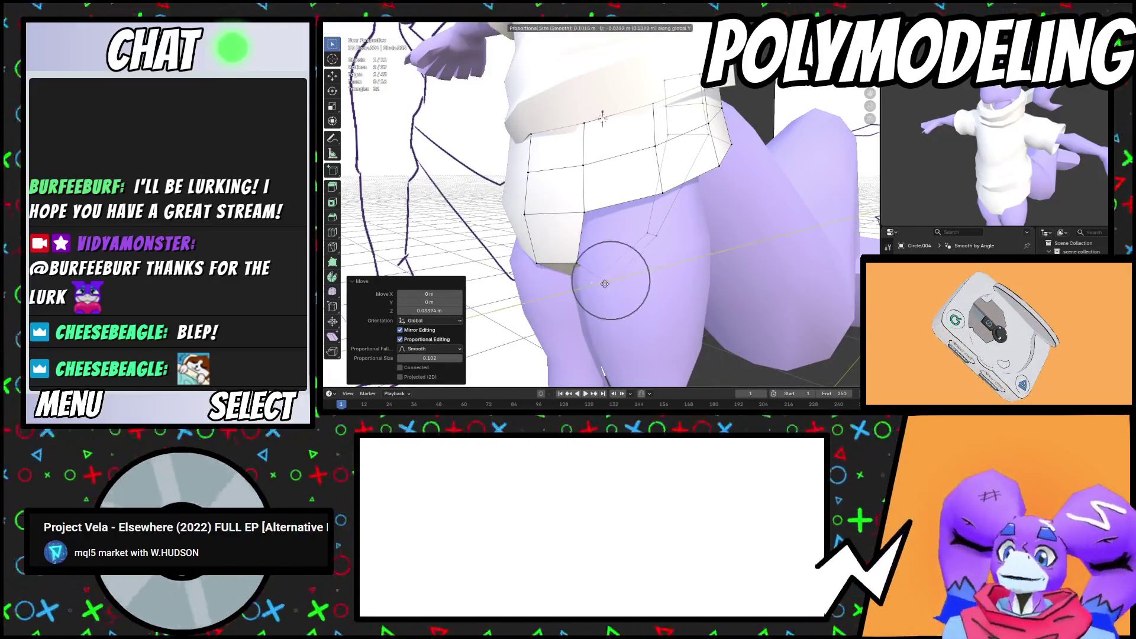
left_click(605, 284)
On the back of the shorts, slide an edge and lower a vertex along Z
mouse_move(605, 284)
middle_mouse_down()
mouse_move(651, 225)
mouse_move(654, 107)
middle_mouse_up()
left_click(642, 229)
left_click(642, 229, "shift")
key("g")
key("g")
left_click(655, 208)
left_click(654, 107)
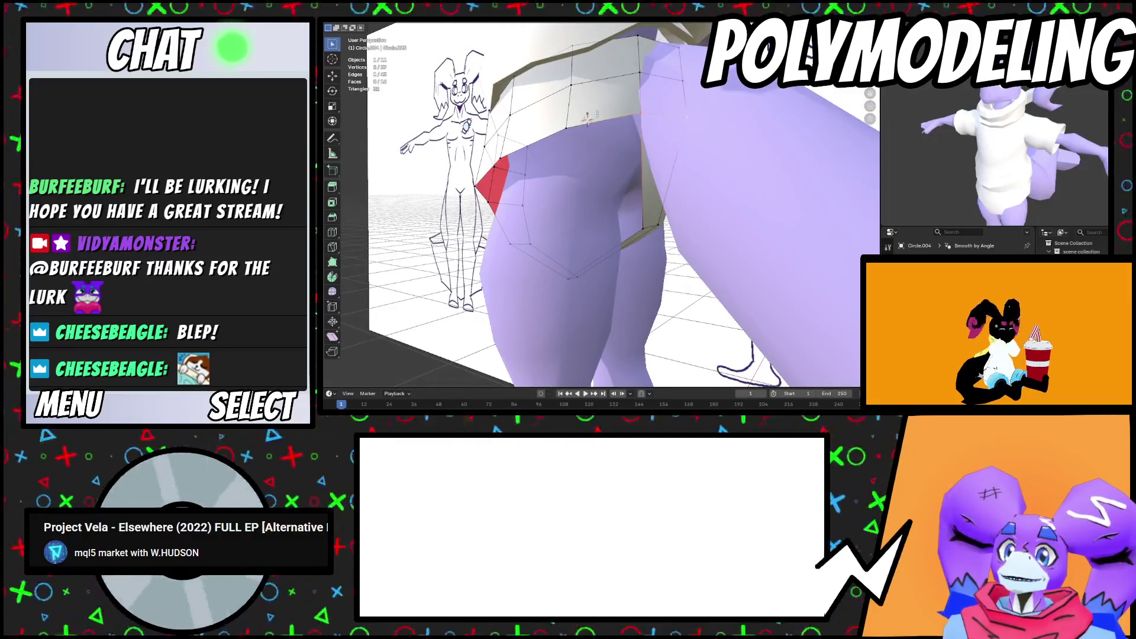
key("g")
key("z")
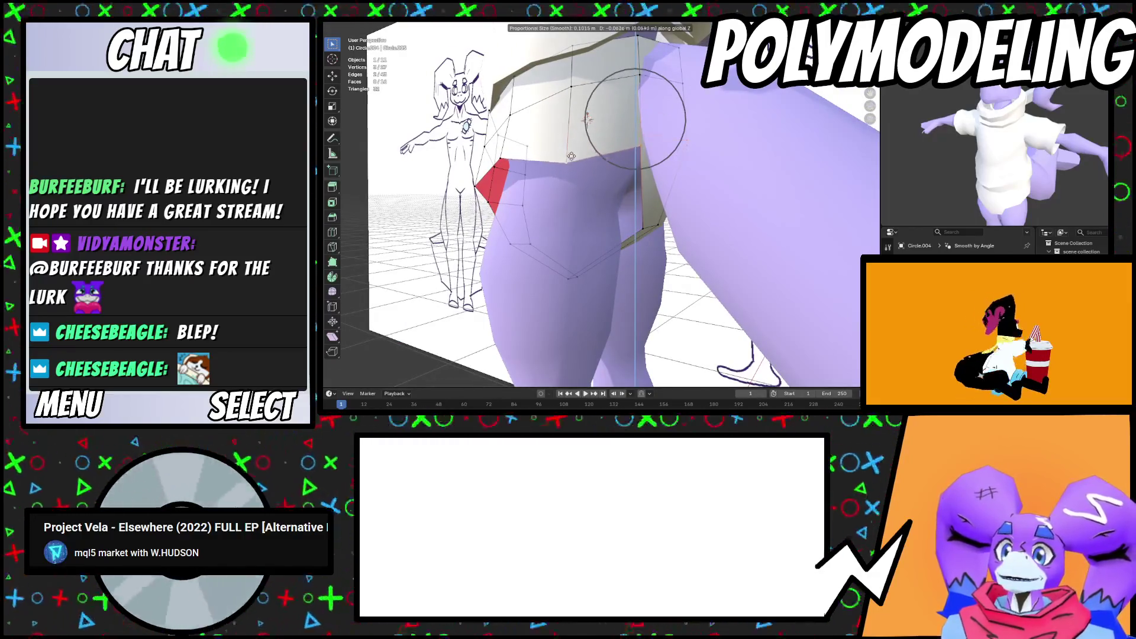
left_click(586, 150)
key("r")
key("x")
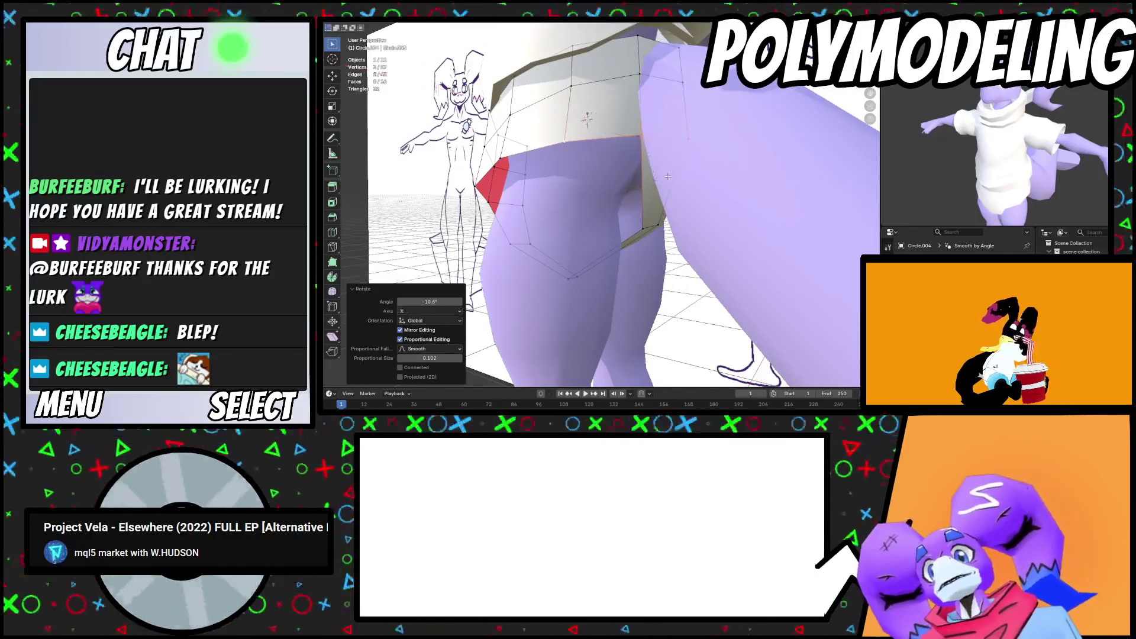
right_click(667, 176)
Add a centred edge loop near the leg opening and shift it along Y
mouse_move(667, 176)
middle_mouse_down()
mouse_move(521, 262)
mouse_move(650, 202)
mouse_move(653, 170)
mouse_move(697, 173)
mouse_move(625, 231)
mouse_move(600, 207)
mouse_move(646, 149)
mouse_move(703, 161)
mouse_move(663, 159)
mouse_move(589, 206)
middle_mouse_up()
scroll(568, 237, "up", 3)
left_click(628, 190, "alt")
left_click(601, 194)
right_click(601, 193)
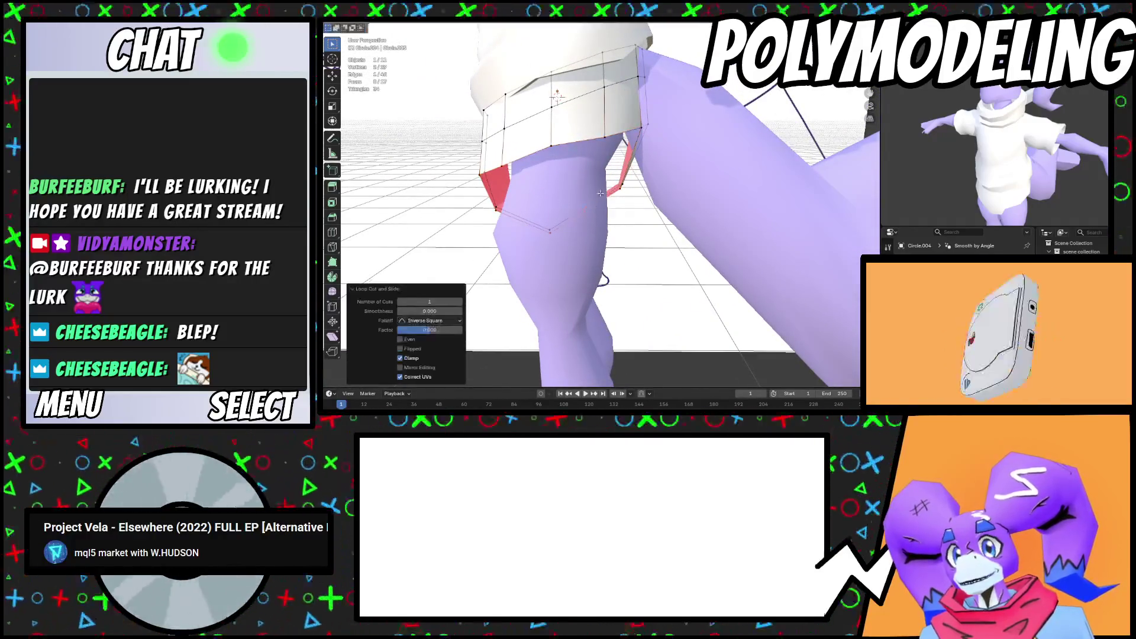
key("g")
key("y")
left_click(636, 220)
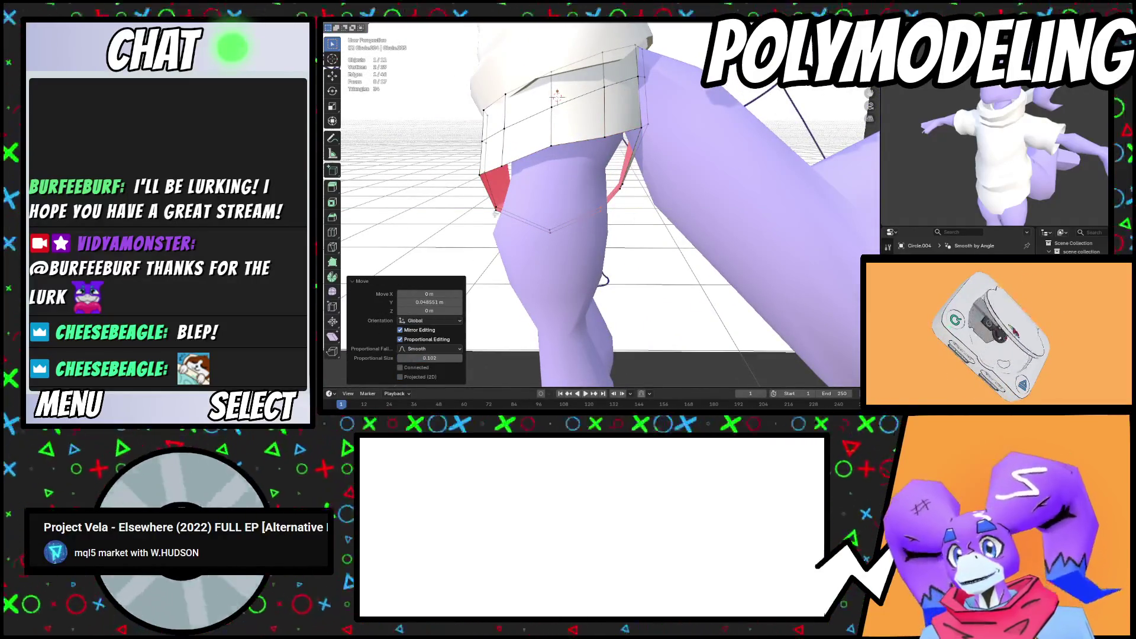
Cut another centred edge loop and move it backward along Y
middle_click_drag(495, 212, 524, 219)
key("ctrl+r")
left_click(529, 220)
right_click(530, 220)
key("g")
key("y")
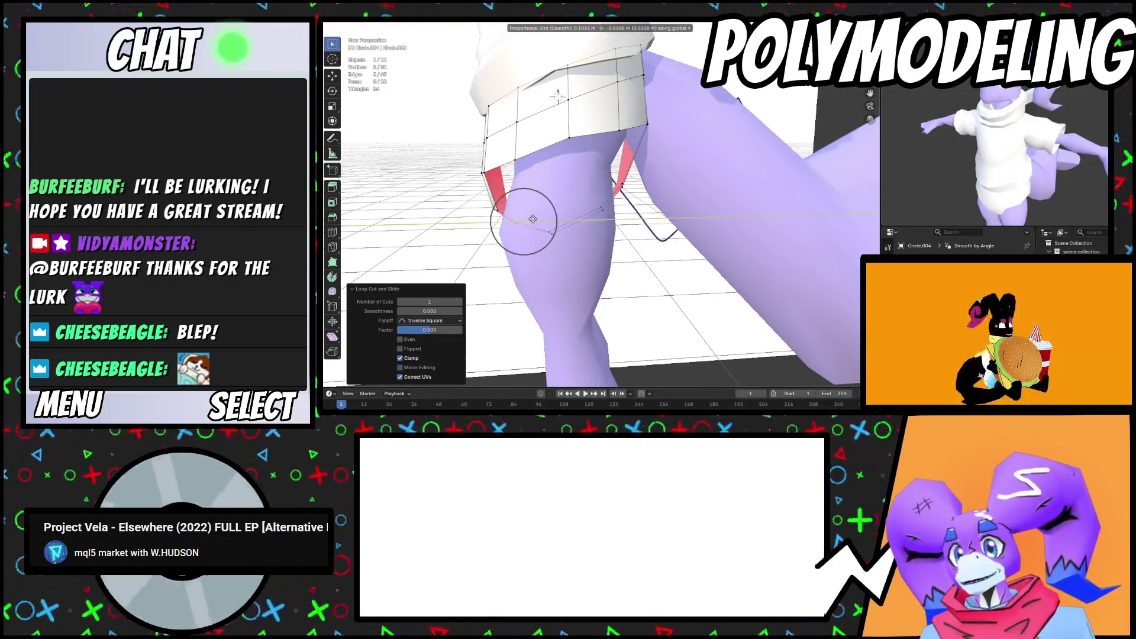
left_click(533, 220)
Slide an edge loop toward the hips, nudge it along Y, and return to Object Mode
scroll(494, 208, "up", 2)
middle_click_drag(494, 208, 512, 207)
left_click(512, 208, "alt")
key("g")
key("g")
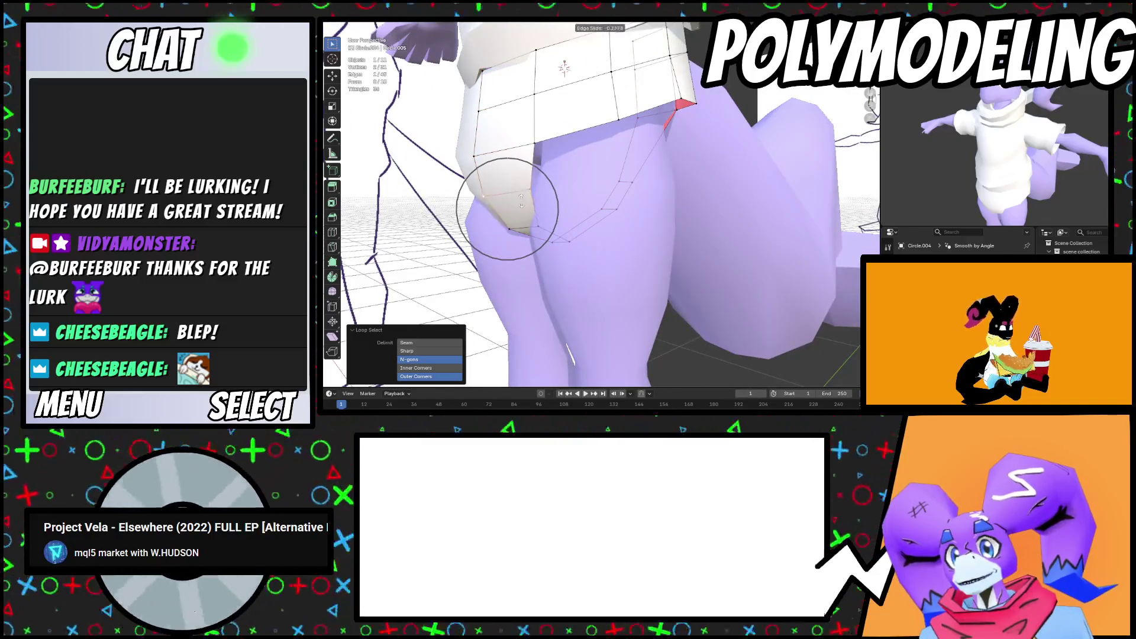
left_click(509, 207)
key("g")
key("y")
mouse_move(508, 207)
middle_mouse_down()
mouse_move(529, 213)
mouse_move(461, 210)
middle_mouse_up()
left_click(529, 213)
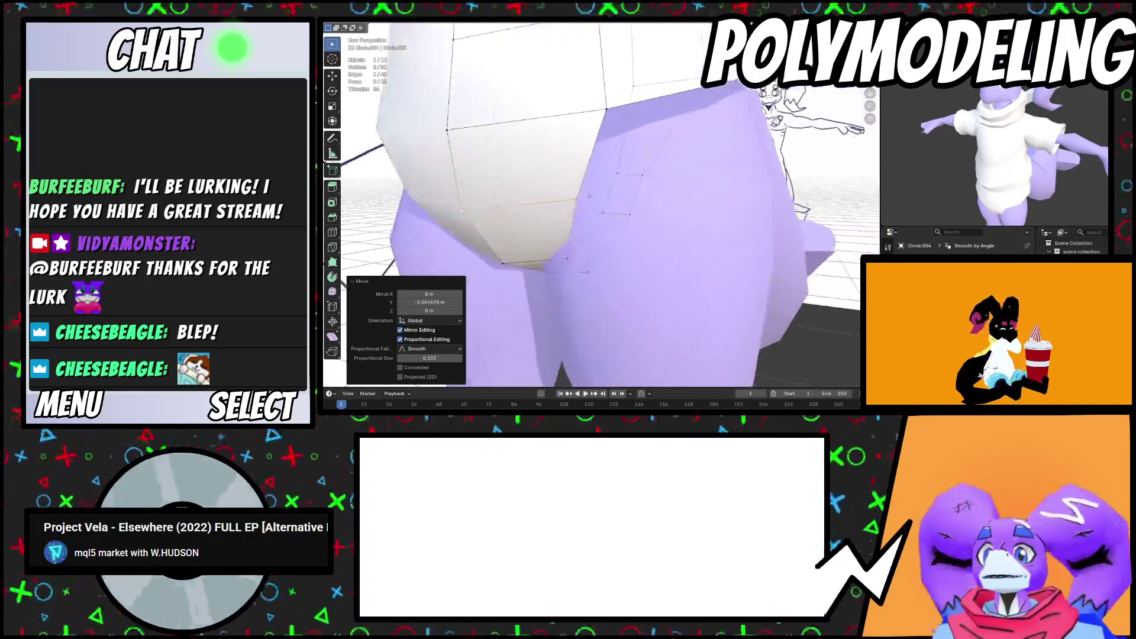
scroll(588, 159, "down", 3)
scroll(621, 171, "up", 3)
left_click(650, 176, "alt")
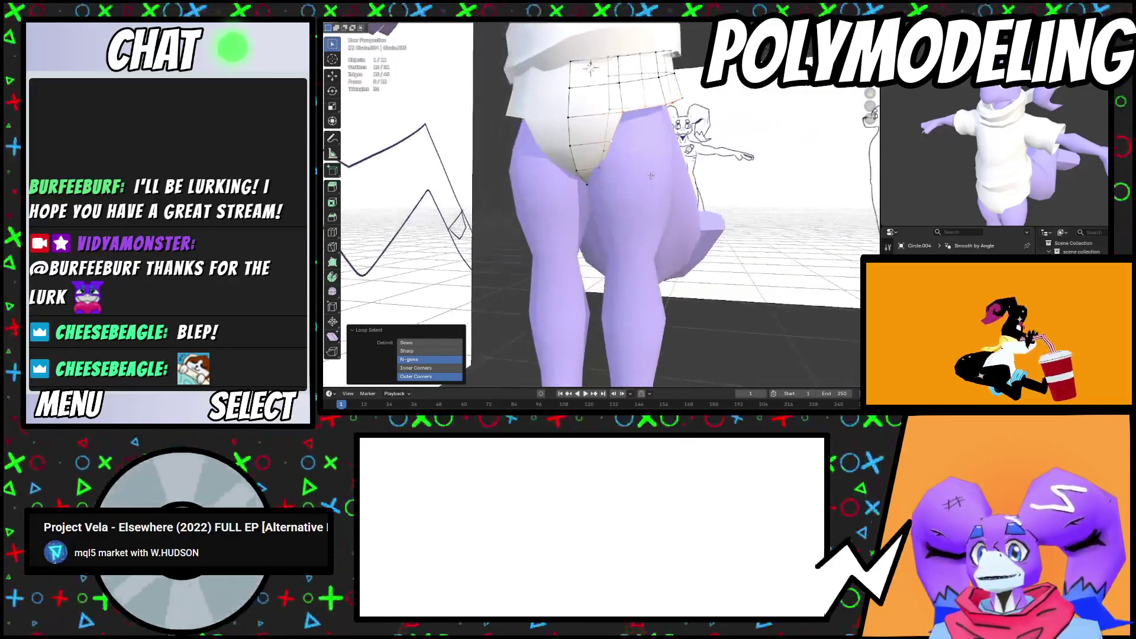
left_click(355, 27)
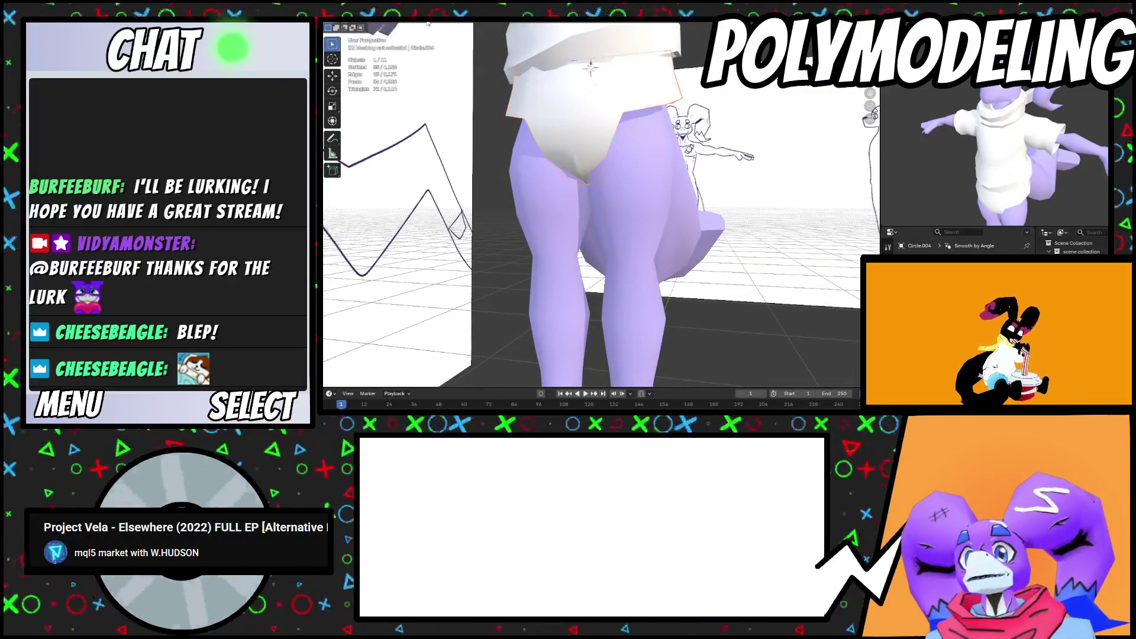
Add a circle mesh to the scene and view the hips from above
left_click(459, 15)
mouse_move(441, 26)
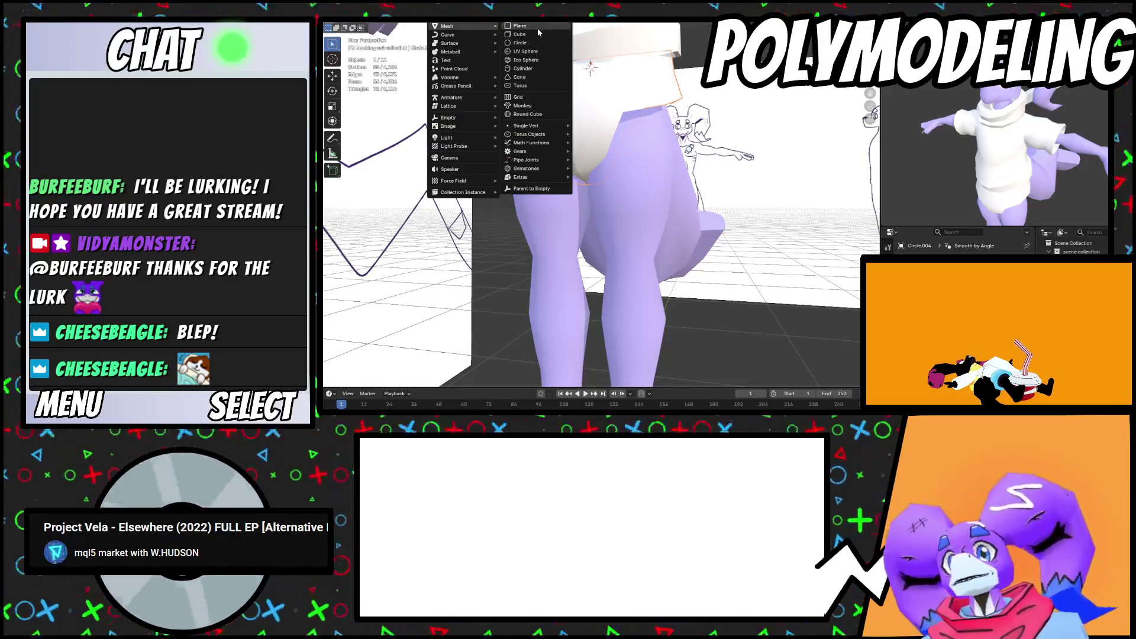
left_click(519, 43)
scroll(668, 285, "down", 4)
scroll(668, 285, "up", 4)
middle_click_drag(668, 285, 629, 294)
scroll(613, 193, "up", 3)
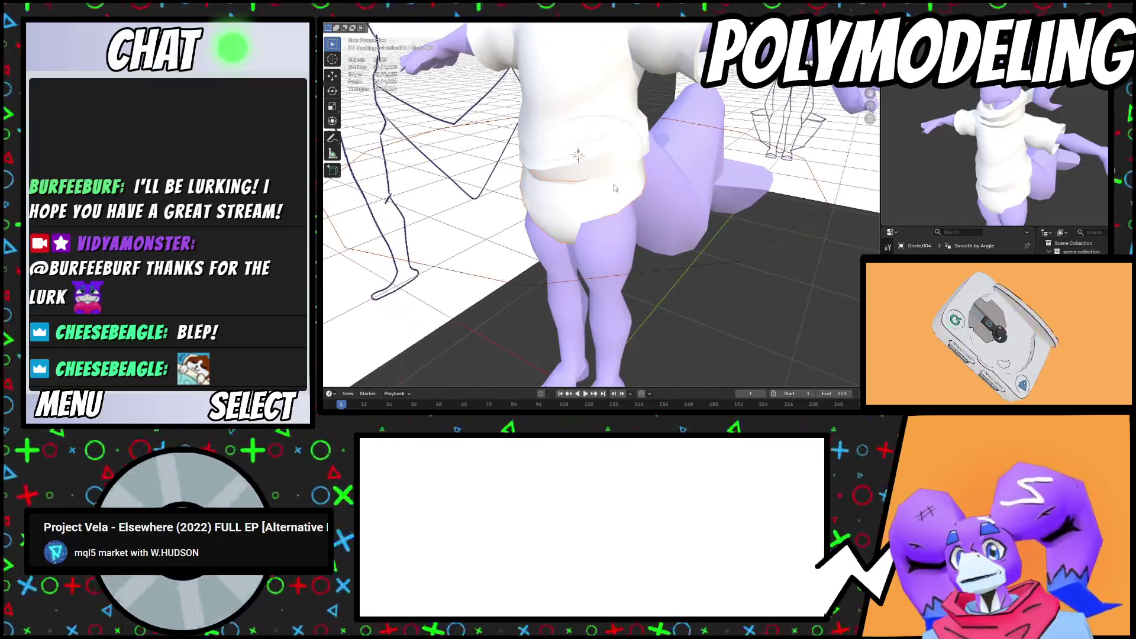
Briefly select an edge loop on the shorts in Edit Mode, then delete the selection
key("Tab")
left_click(622, 226, "alt")
scroll(622, 227, "down", 4)
middle_click_drag(621, 227, 656, 270)
key("Tab")
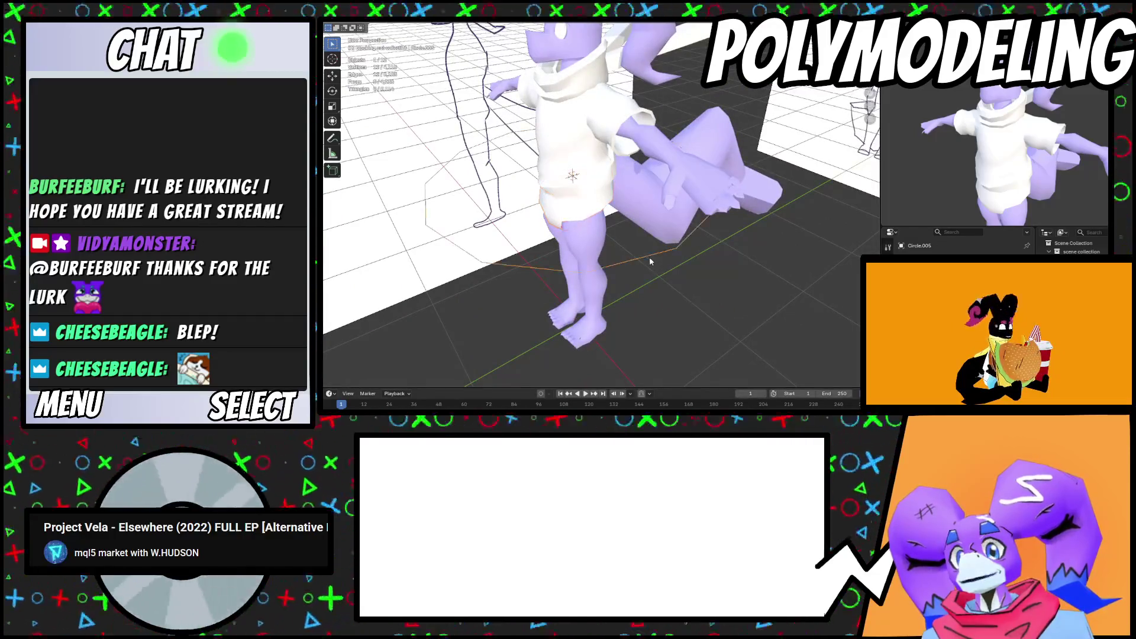
key("Delete")
Add a new 10-vertex circle and drop it along Z down to the feet
key("shift+a")
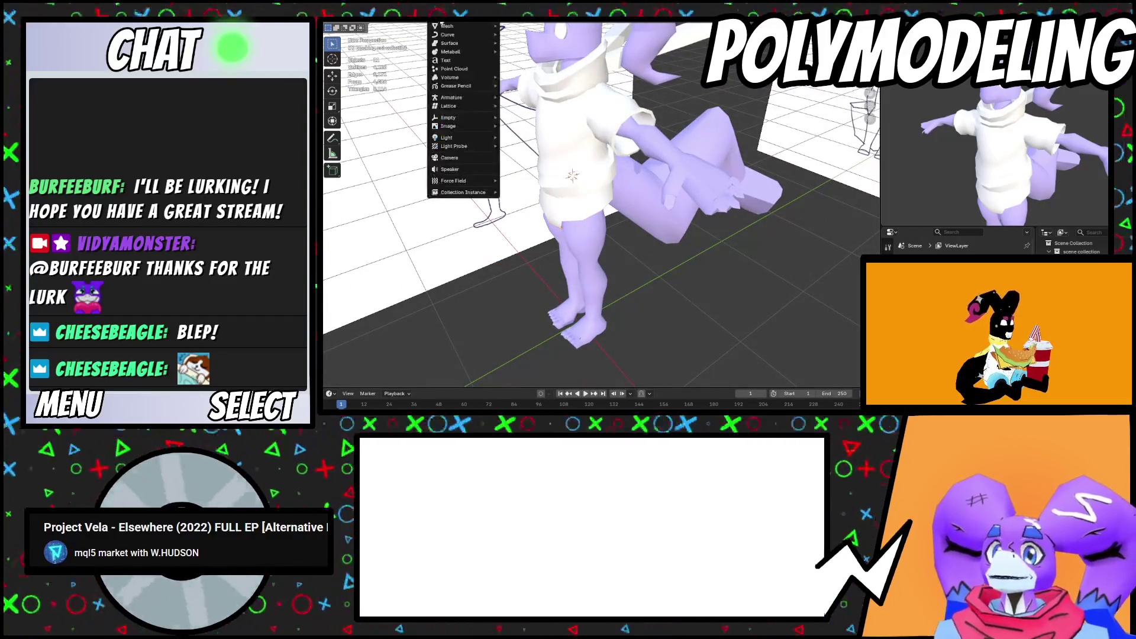
mouse_move(479, 26)
left_click(535, 45)
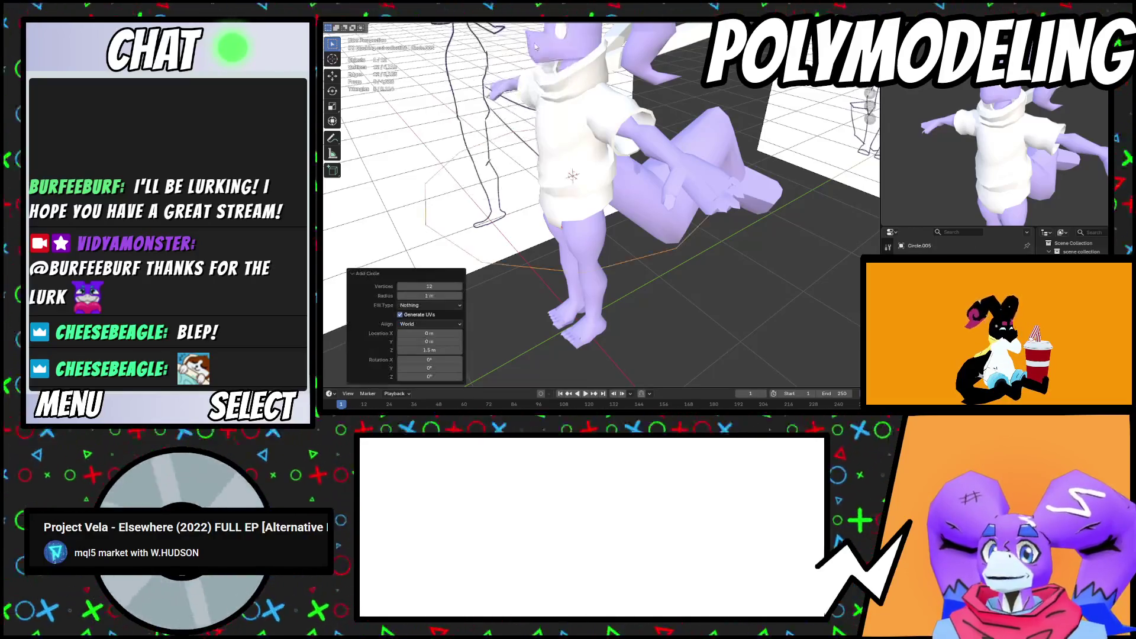
left_click(441, 289)
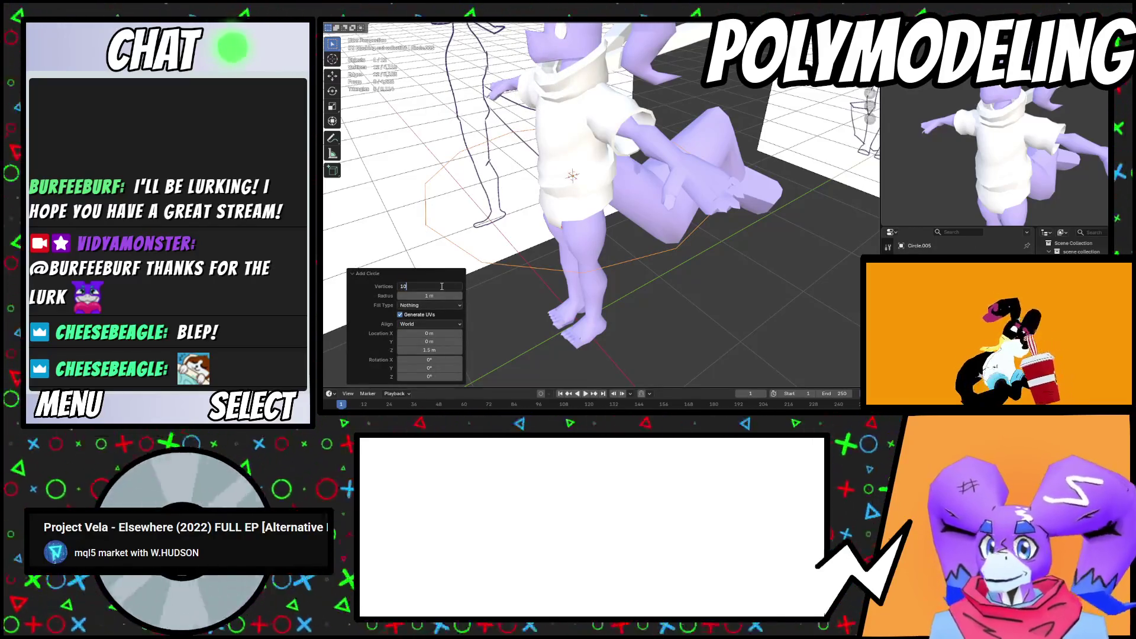
key("Return")
key("g")
key("z")
left_click(640, 254)
Scale the circle to 0.46, move it along X over one foot, and nudge it vertically
mouse_move(640, 254)
middle_mouse_down()
mouse_move(663, 307)
mouse_move(686, 296)
mouse_move(701, 310)
middle_mouse_up()
key("s")
left_click(675, 302)
key("g")
key("x")
left_click(692, 297)
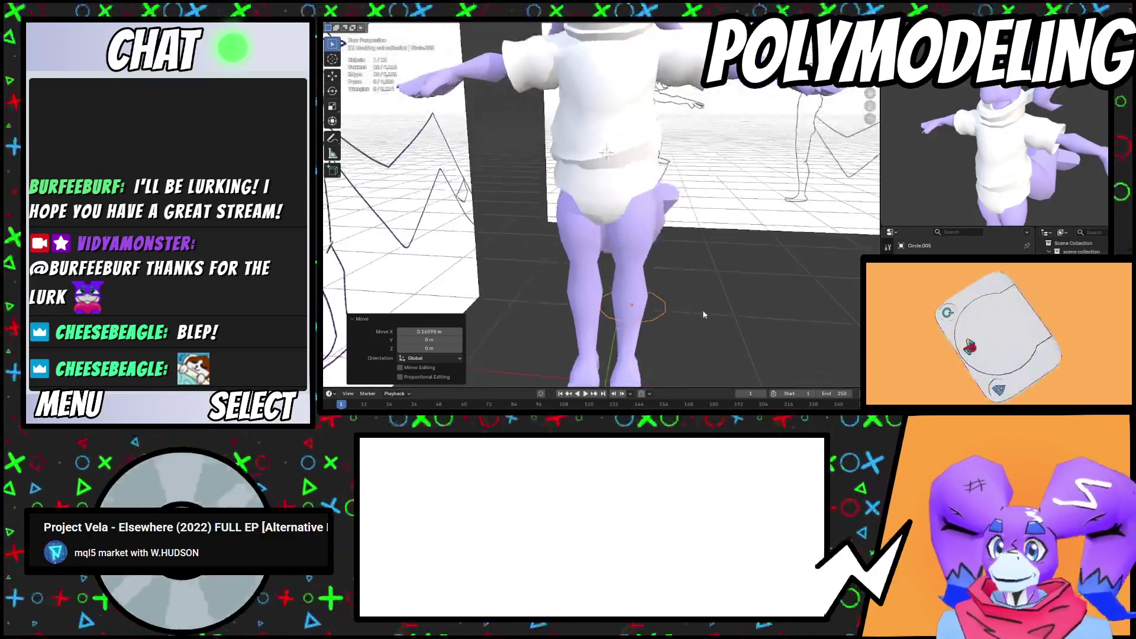
scroll(701, 310, "up", 2)
key("s")
right_click(757, 299)
key("g")
key("z")
left_click(756, 294)
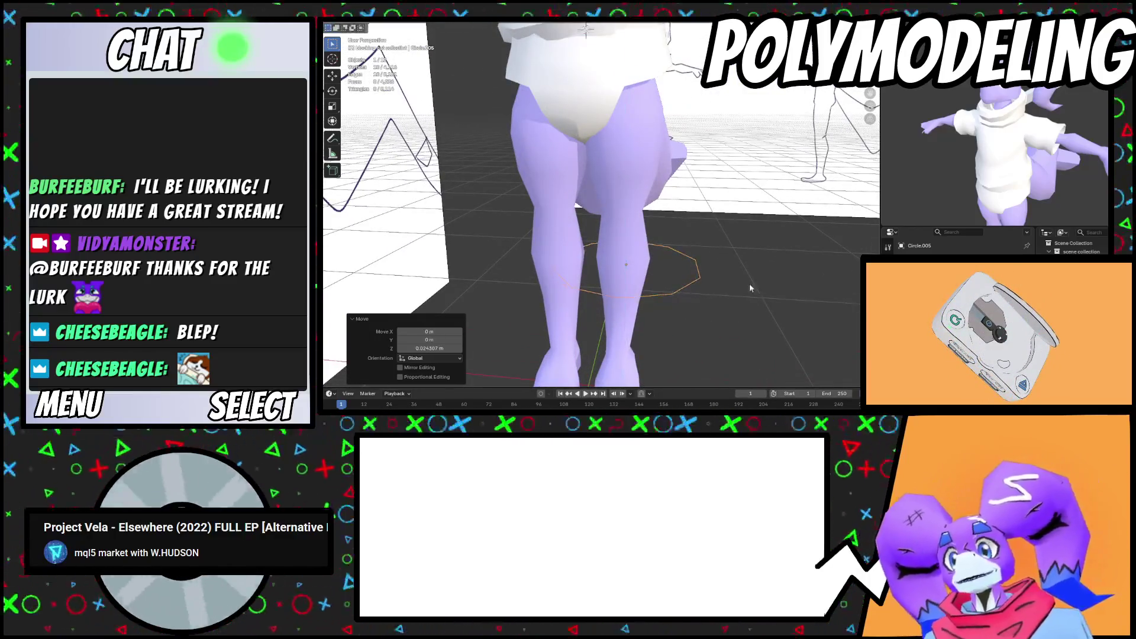
Reposition a vertical edge loop on the shorts with two soft-falloff moves
left_click(588, 107)
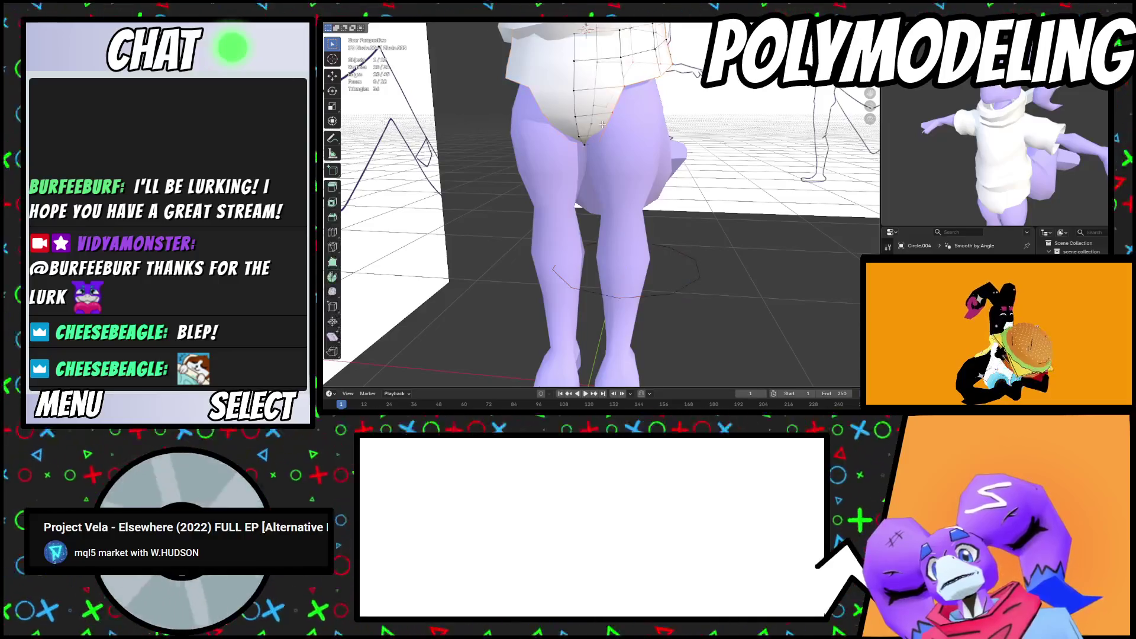
key("Tab")
scroll(606, 136, "up", 2)
left_click(597, 203, "alt")
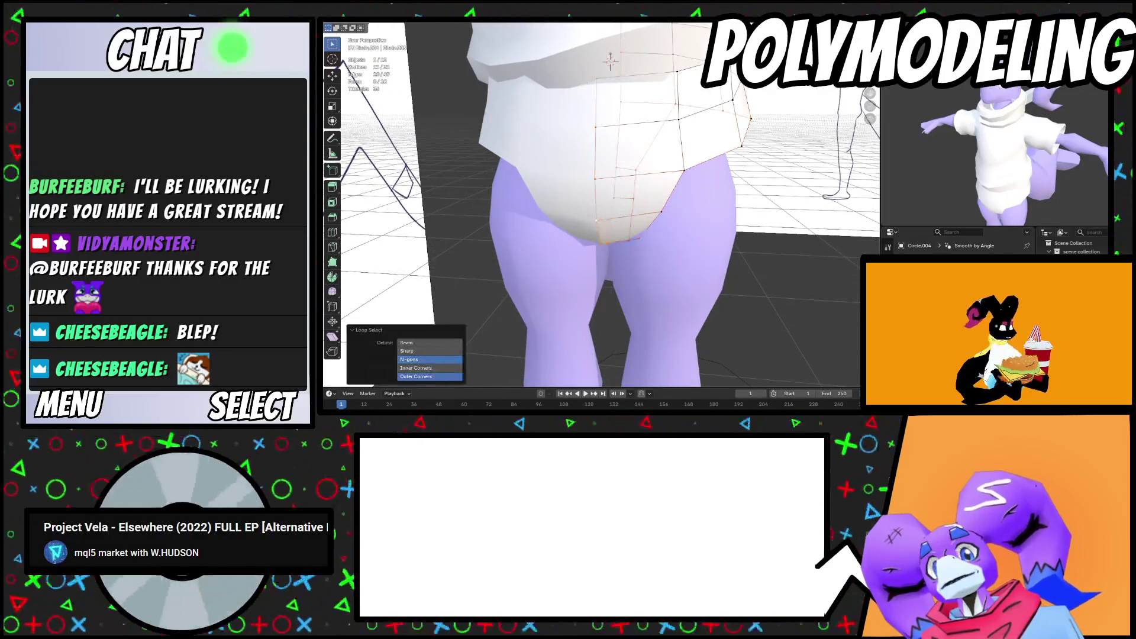
key("g")
left_click(730, 267)
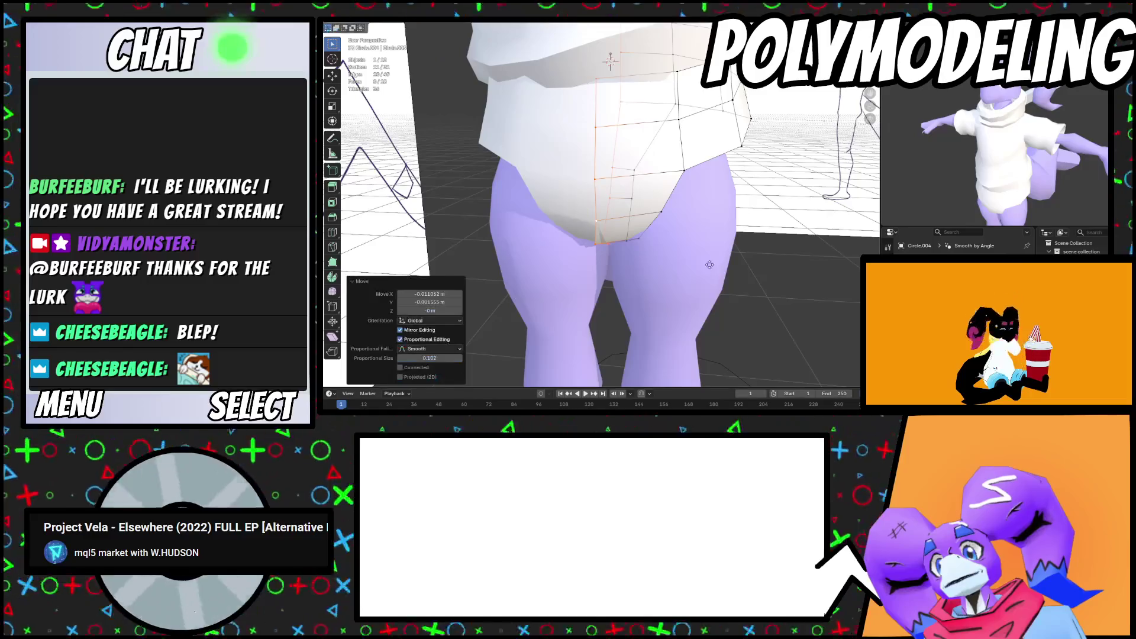
key("g")
left_click(740, 265)
key("Tab")
Move the circle along Y under the foot and enlarge it to fit the leg
mouse_move(727, 336)
middle_mouse_down()
mouse_move(672, 297)
mouse_move(711, 262)
mouse_move(750, 293)
middle_mouse_up()
key("g")
key("y")
left_click(671, 290)
key("s")
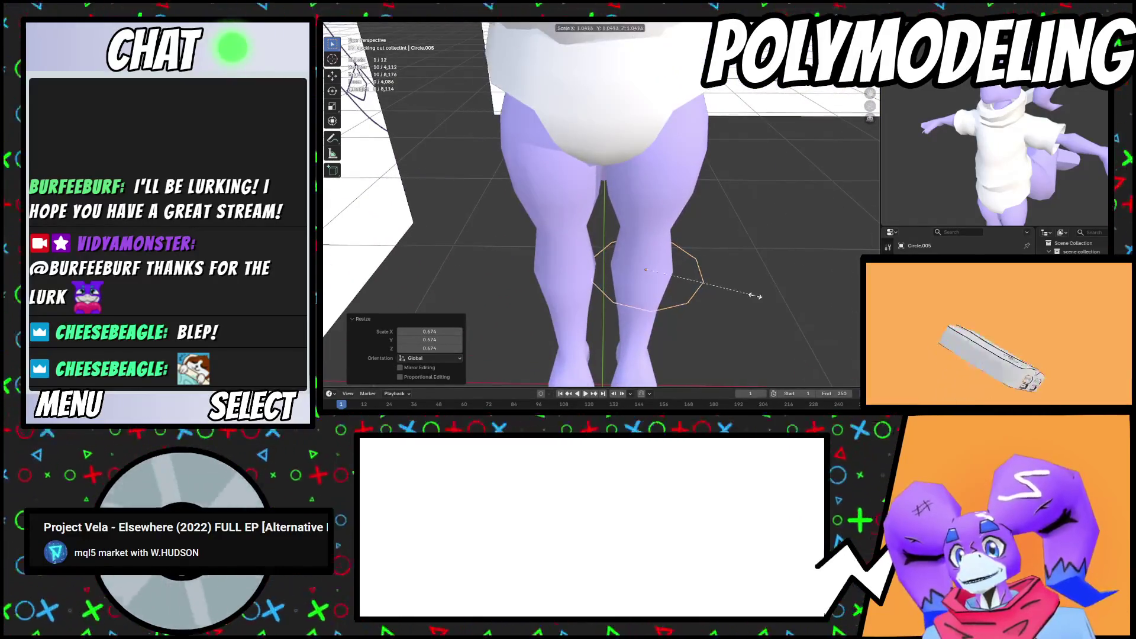
left_click(755, 296)
key("g")
key("x")
right_click(753, 295)
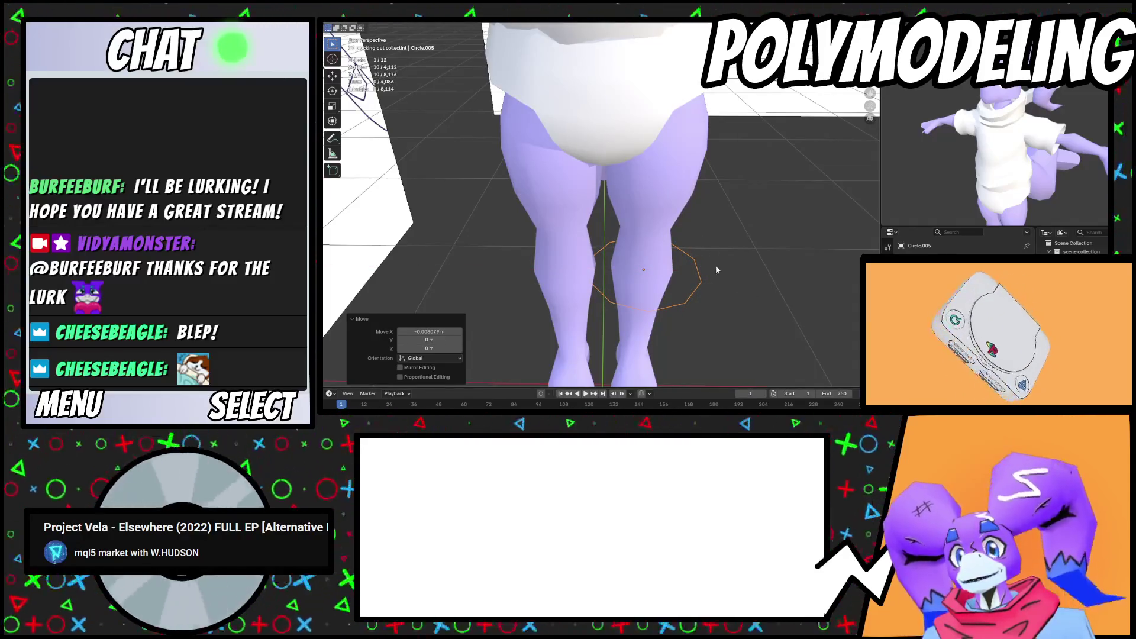
left_click(608, 128)
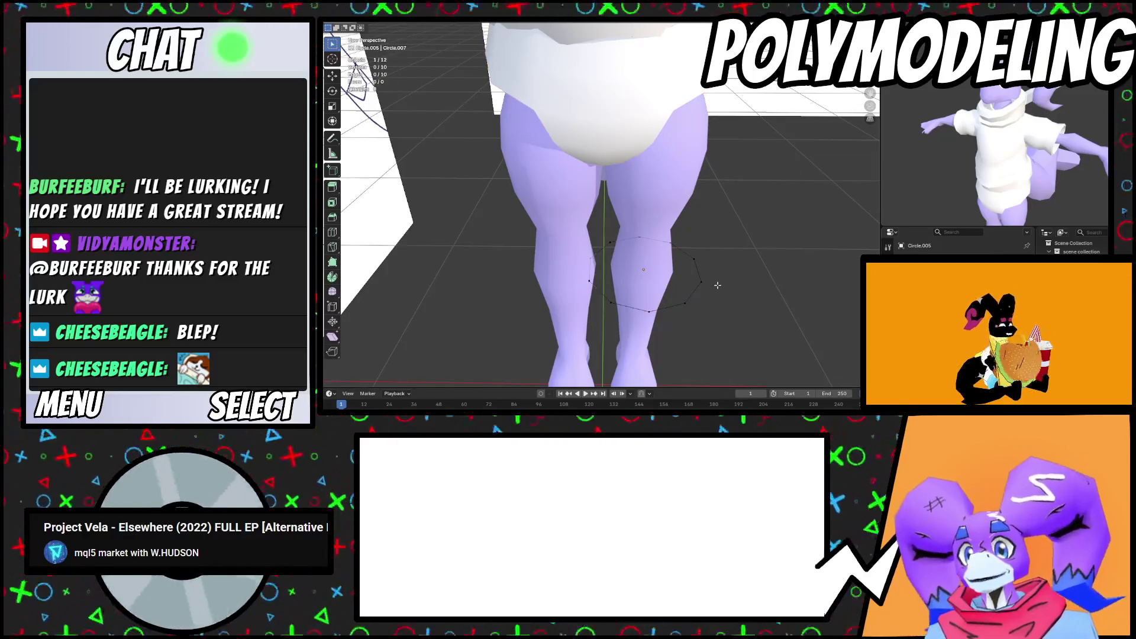
Extrude the leg circle upward twice along Z and shift the band along Y
key("e")
key("z")
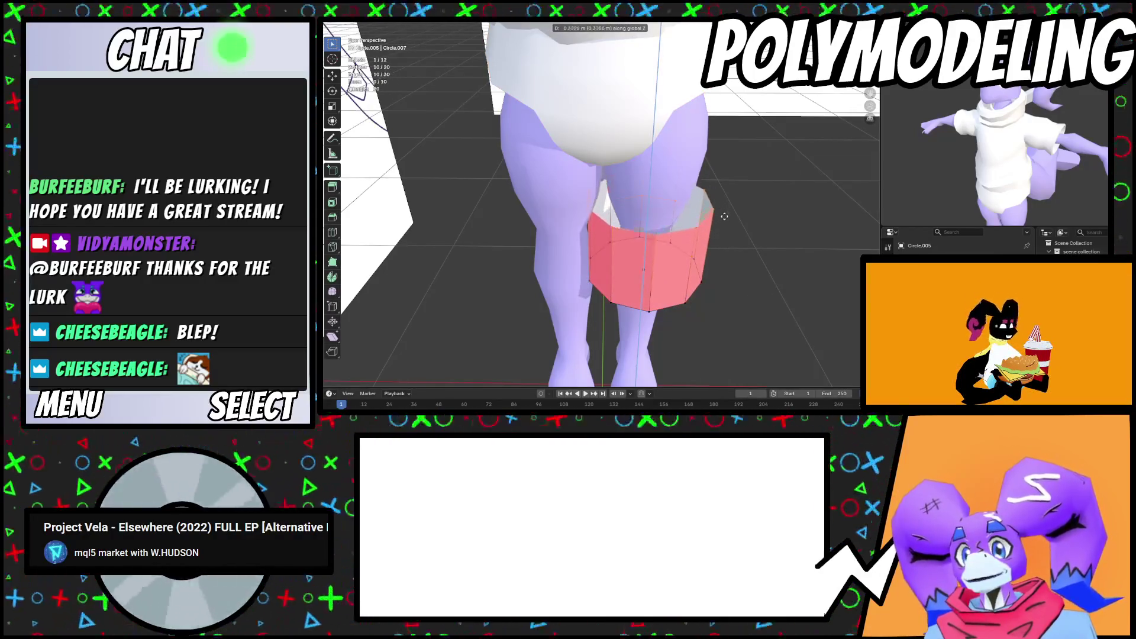
left_click(730, 241)
mouse_move(729, 242)
middle_mouse_down()
mouse_move(713, 231)
mouse_move(664, 250)
mouse_move(647, 212)
mouse_move(668, 225)
mouse_move(661, 240)
mouse_move(659, 228)
middle_mouse_up()
key("e")
key("z")
left_click(710, 227)
key("g")
key("y")
left_click(657, 243)
Reshape the band's edge loops, lowering one vertically and shrinking it to 0.861
left_click(661, 239, "alt")
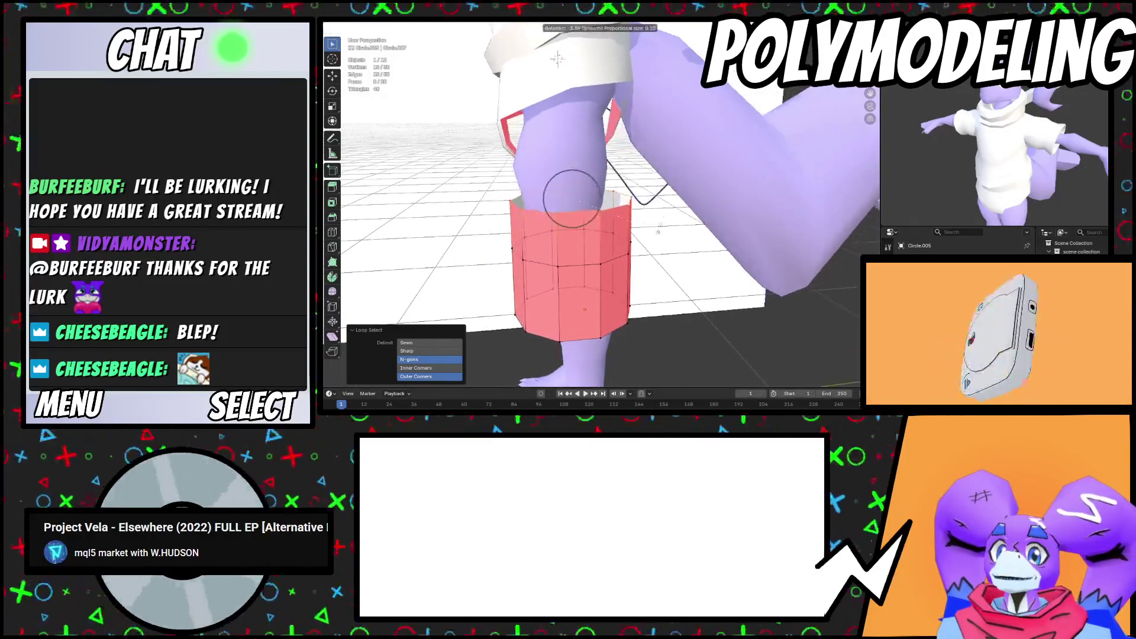
key("s")
left_click(667, 217)
key("g")
key("z")
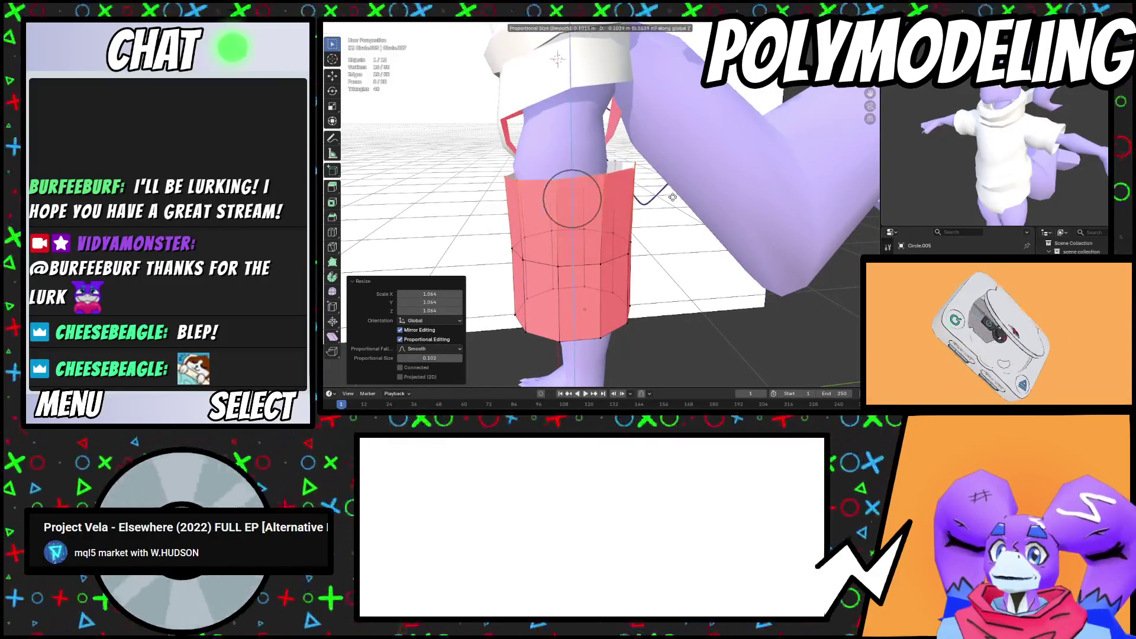
middle_click_drag(671, 200, 716, 227)
left_click(719, 227)
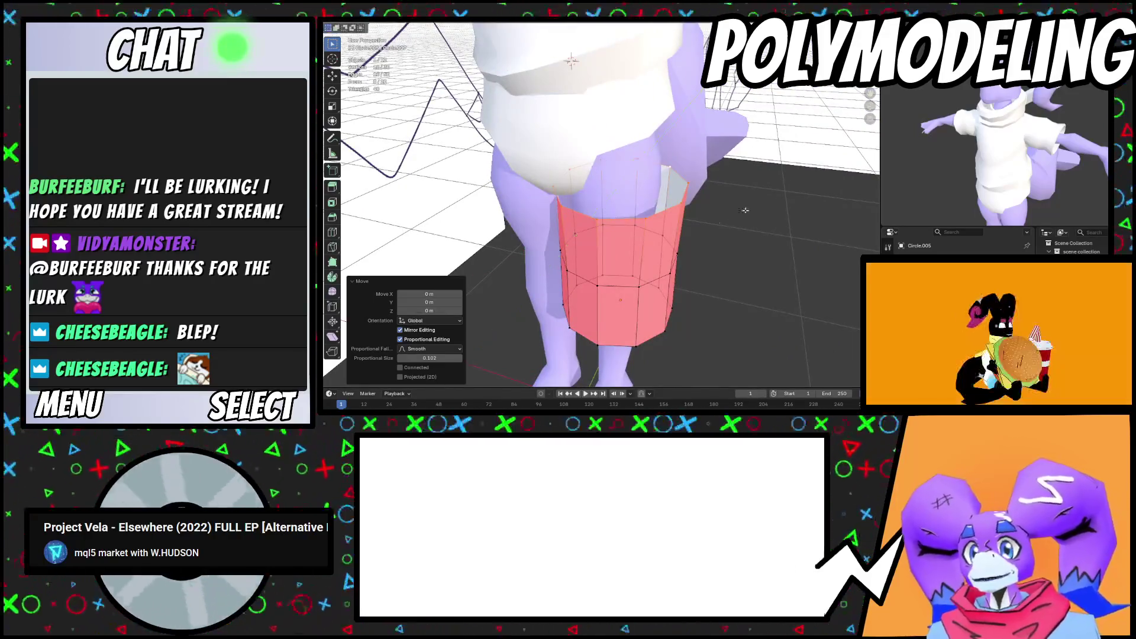
left_click(727, 201)
mouse_move(727, 201)
middle_mouse_down()
mouse_move(738, 228)
mouse_move(622, 162)
middle_mouse_up()
left_click(736, 228)
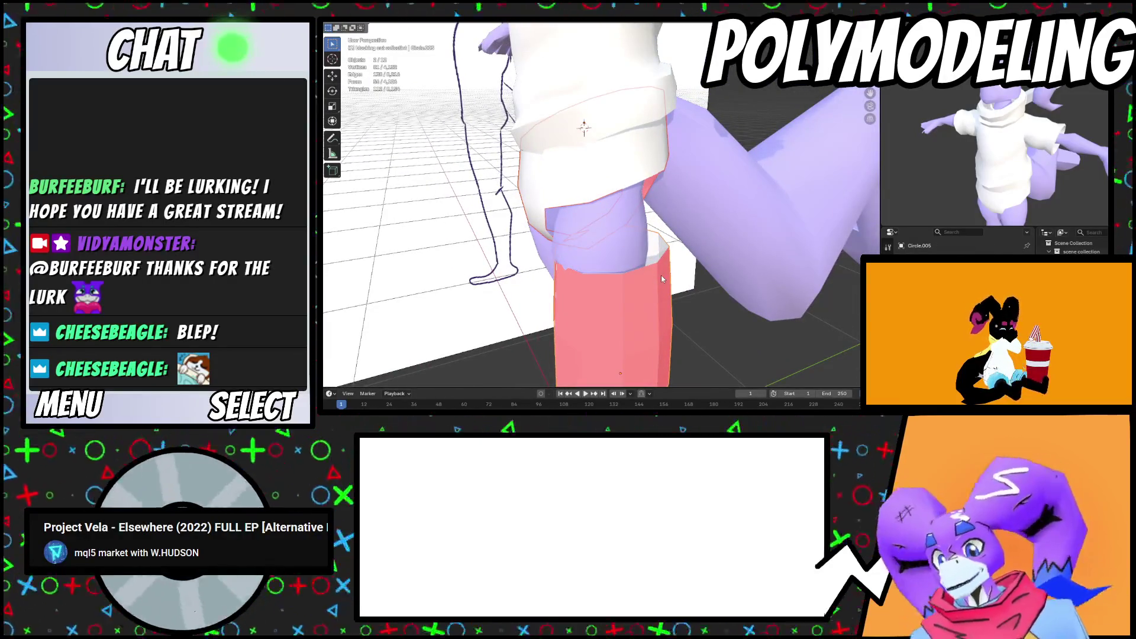
Join the leg tube into the shorts and recalculate normals to face outward
key("ctrl+z")
key("Tab")
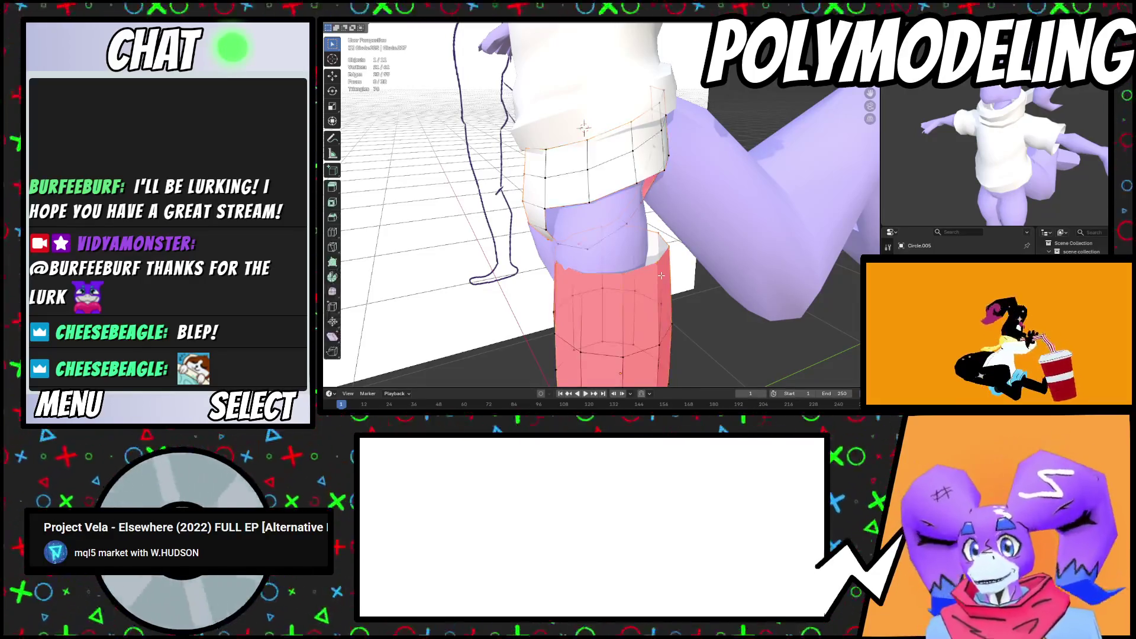
key("alt+n")
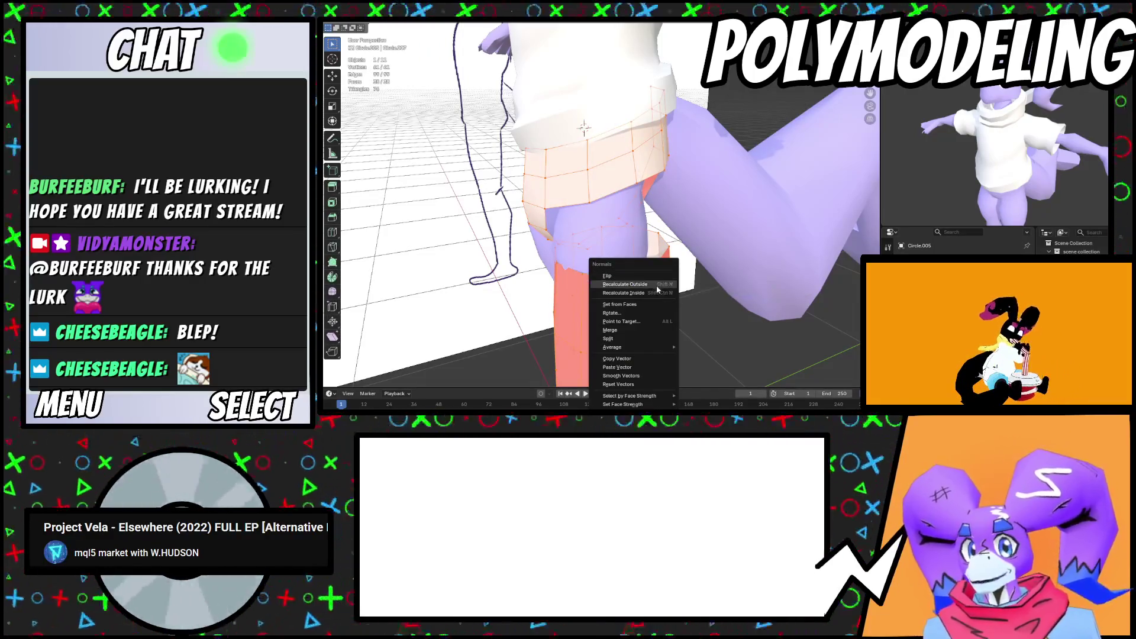
left_click(661, 284)
scroll(668, 274, "up", 2)
scroll(668, 274, "up", 2)
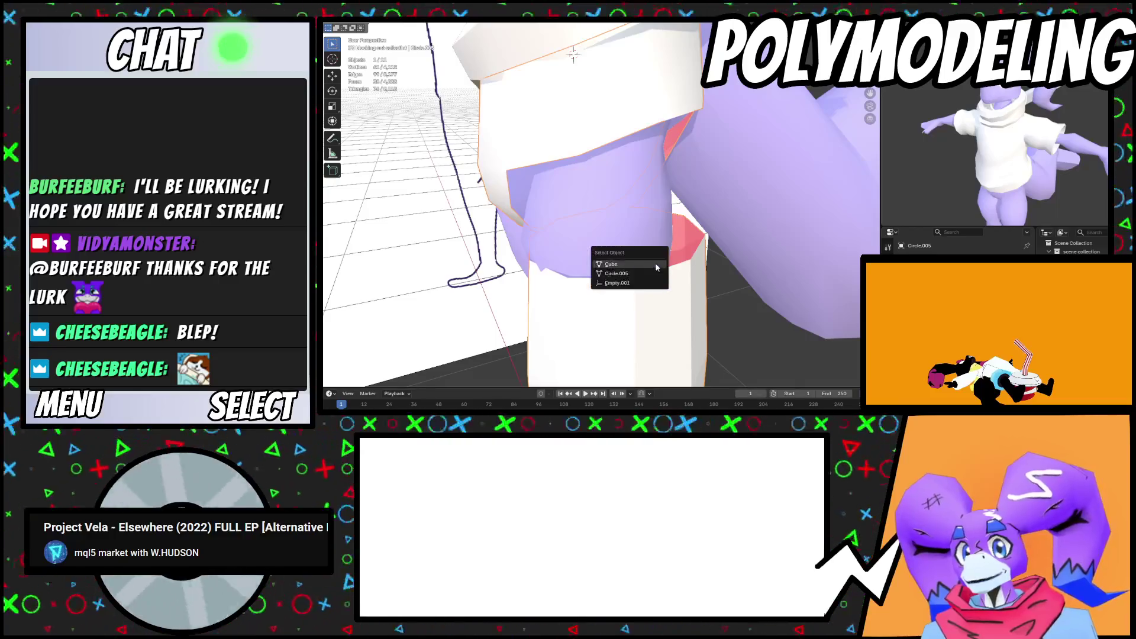
Bridge the tube's top loop to the shorts' leg opening and shade the shorts auto smooth
left_click(668, 263, "alt")
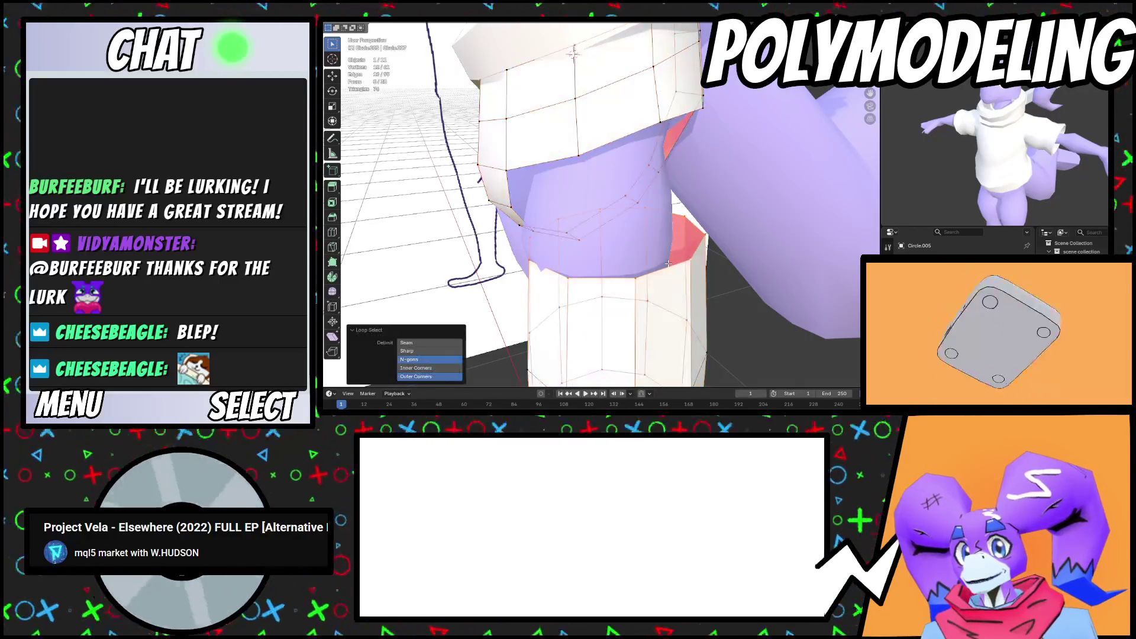
left_click(620, 136, "alt+shift")
key("ctrl+e")
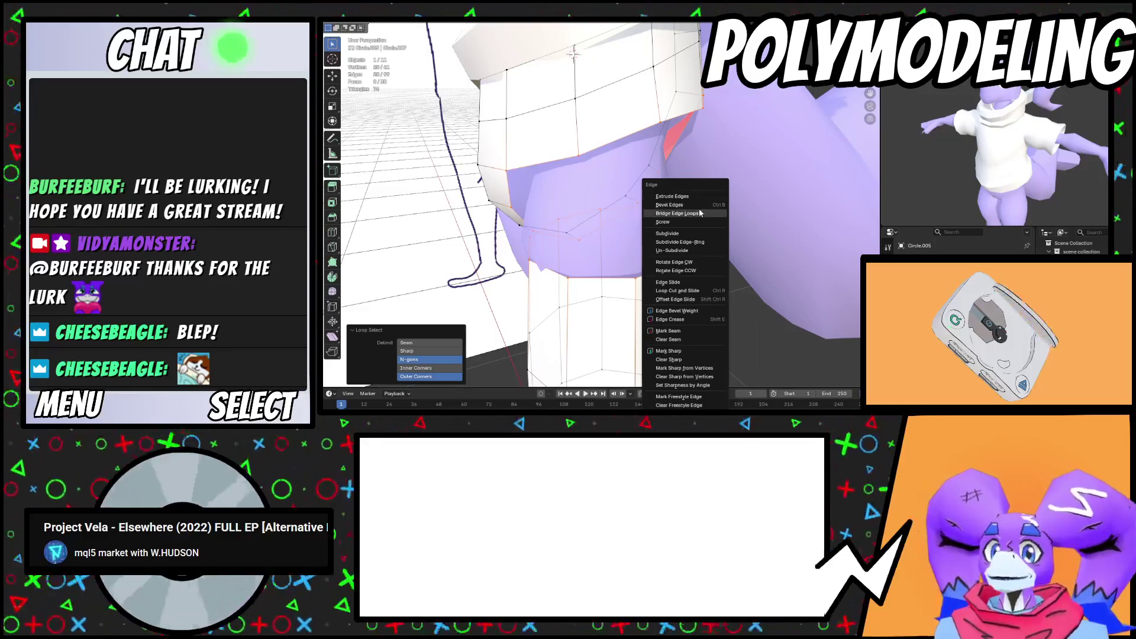
left_click(700, 213)
key("Tab")
scroll(710, 236, "down", 3)
scroll(710, 237, "up", 3)
right_click(716, 237)
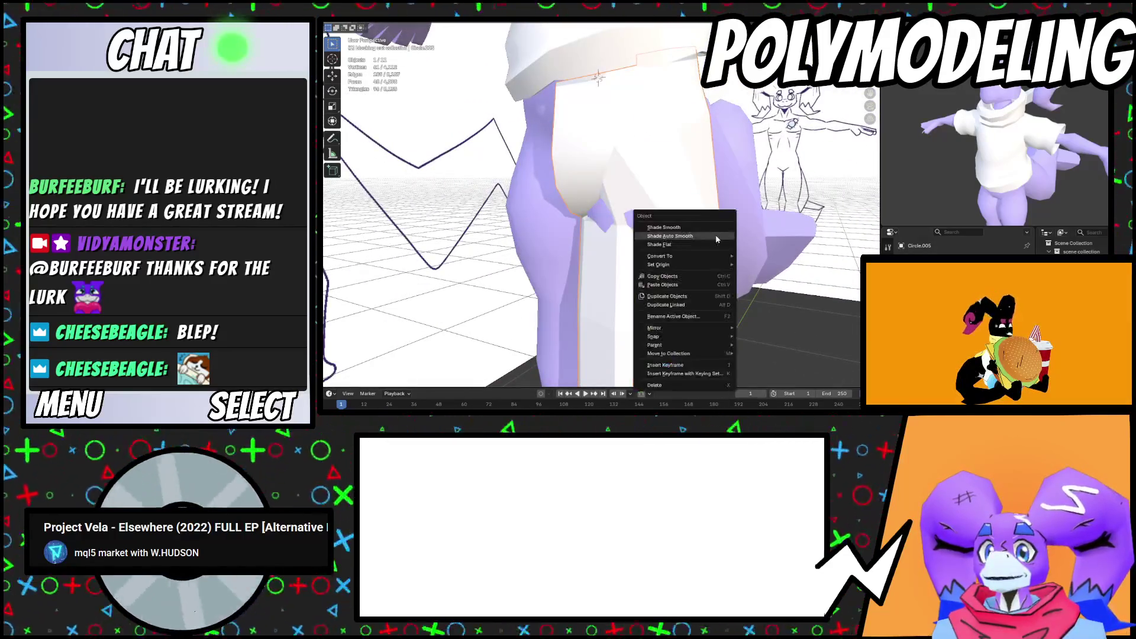
left_click(716, 237)
Add a Mirror modifier to the shorts and apply all transforms
middle_click_drag(578, 119, 925, 217)
key("shift+a")
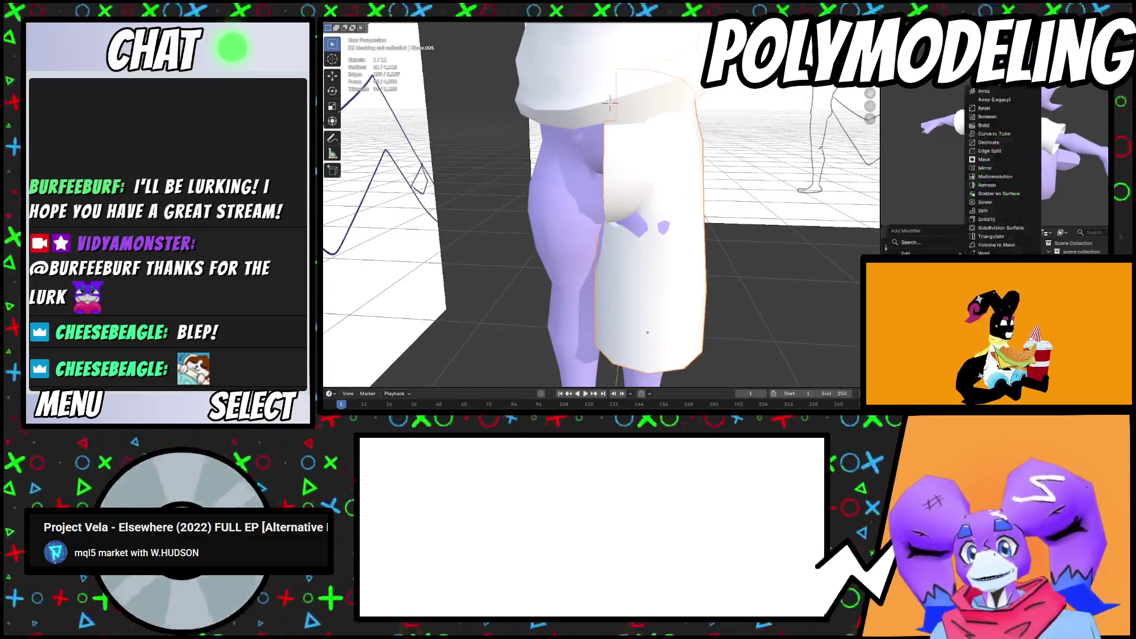
left_click(985, 168)
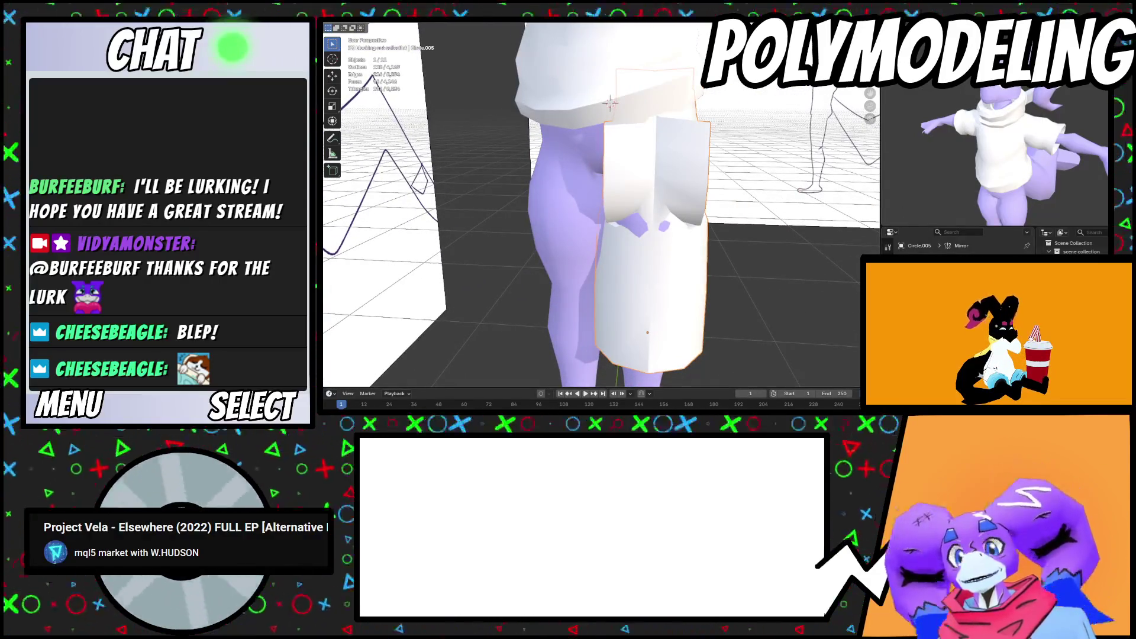
right_click(510, 43)
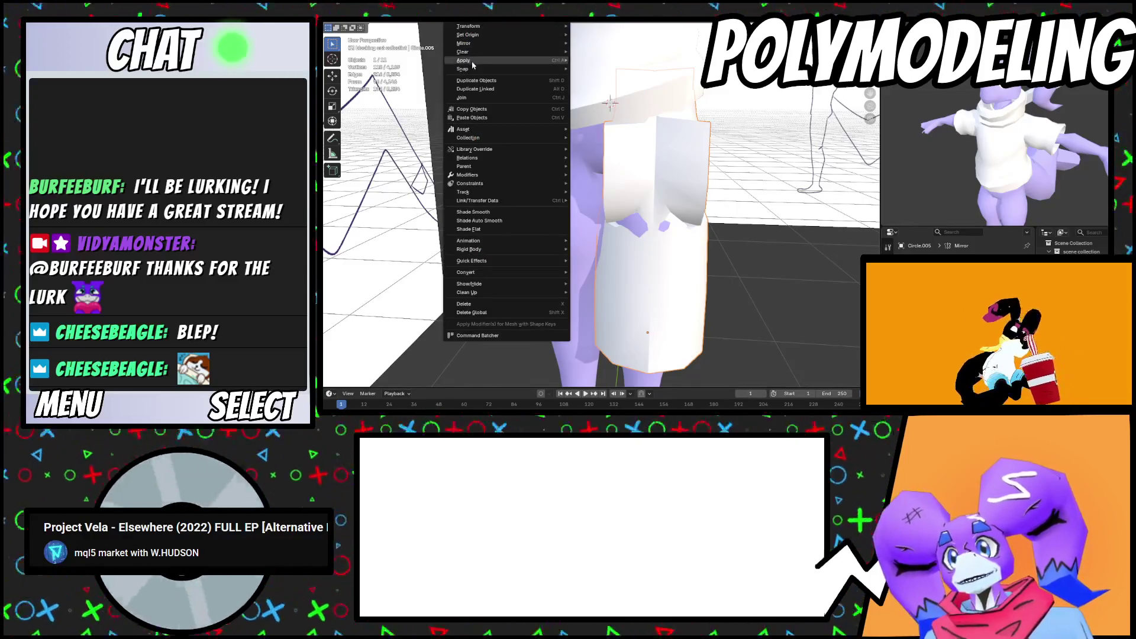
mouse_move(532, 66)
left_click(609, 89)
scroll(721, 159, "up", 3)
middle_click_drag(764, 248, 674, 228)
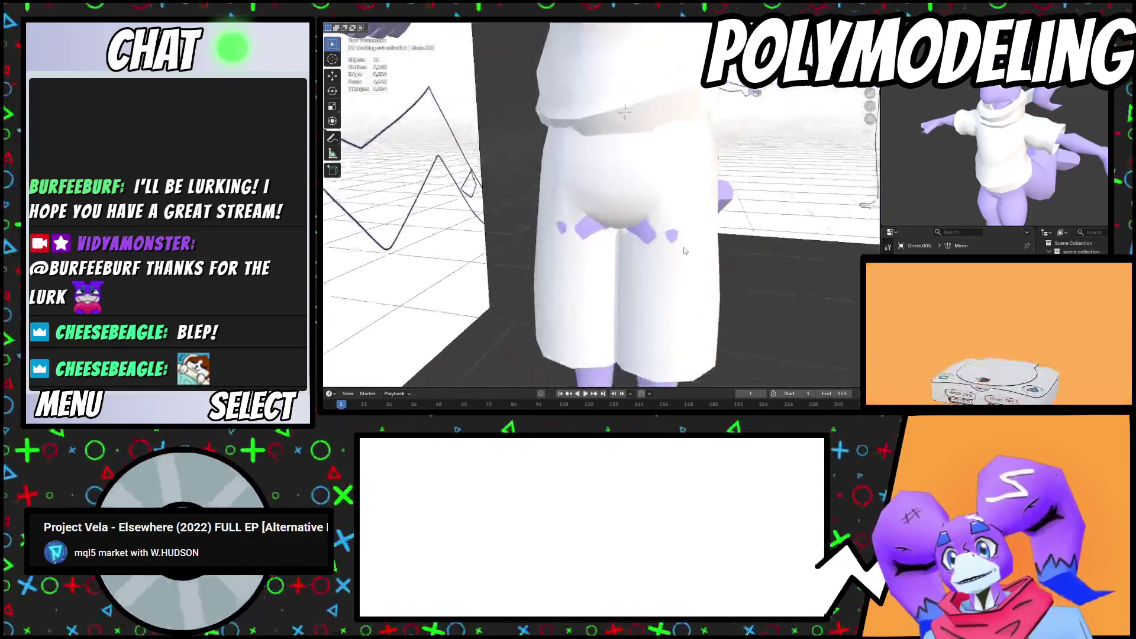
In Edit Mode, add a centred loop cut around the shorts leg
key("Tab")
left_click(638, 195, "alt")
key("c")
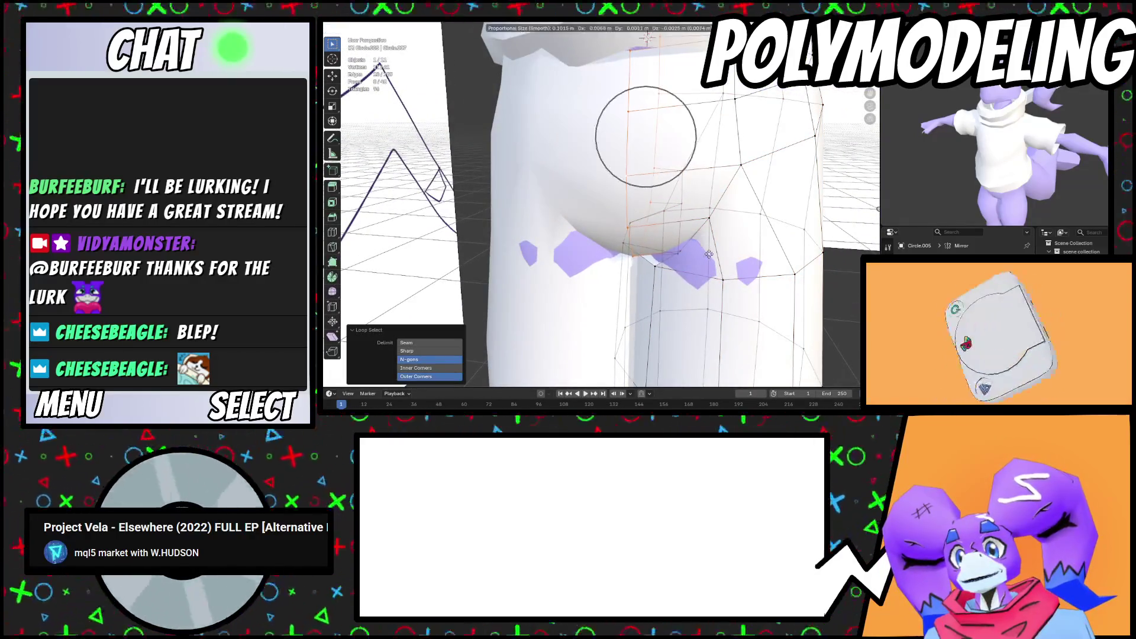
key("Escape")
scroll(715, 271, "down", 5)
scroll(714, 271, "up", 4)
mouse_move(714, 271)
middle_mouse_down()
mouse_move(742, 174)
mouse_move(644, 179)
mouse_move(657, 210)
middle_mouse_up()
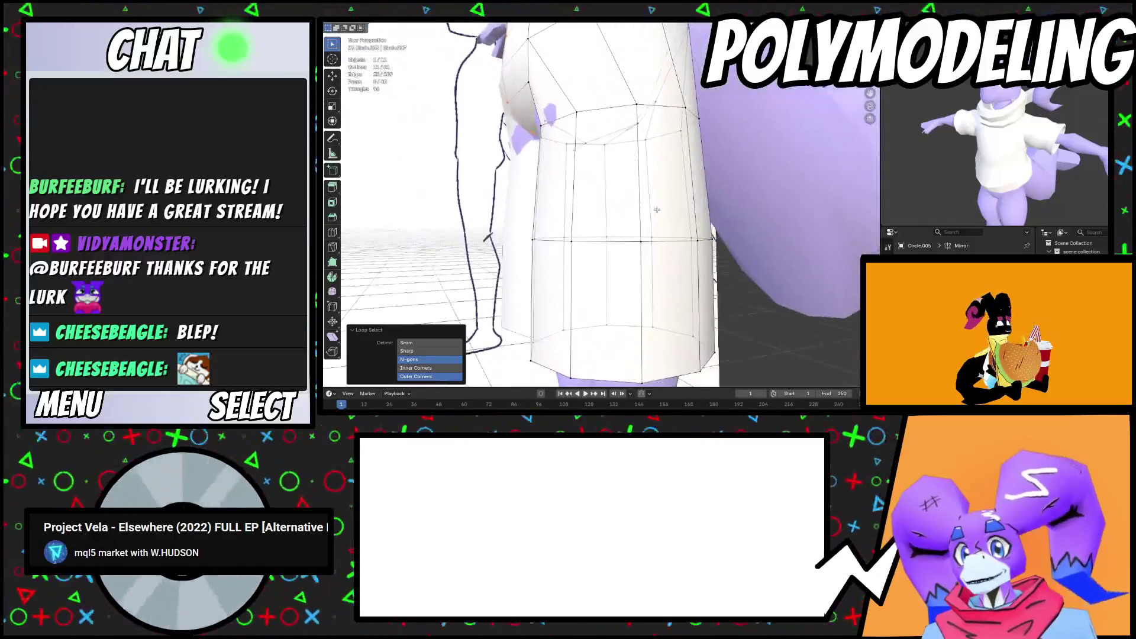
key("ctrl+r")
left_click(726, 281)
right_click(726, 281)
Widen the new loop to 1.131, tilt it 7.48° on X, then scale it to 0.940
middle_click_drag(726, 281, 740, 126)
key("s")
left_click(728, 245)
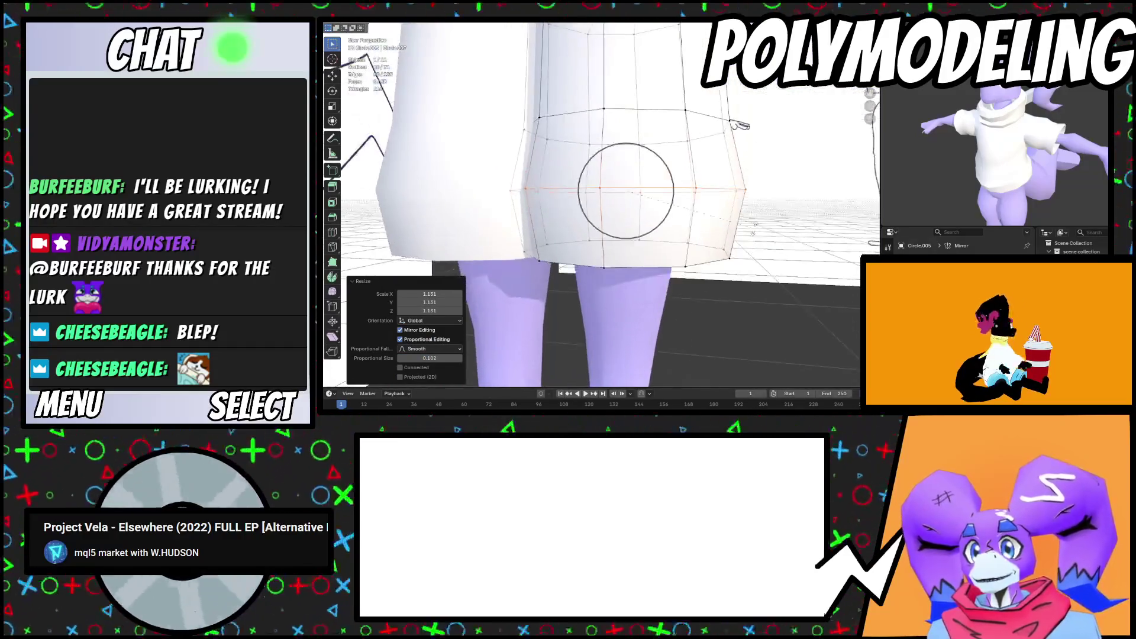
key("r")
key("x")
left_click(704, 218)
middle_click_drag(704, 219, 767, 289)
key("s")
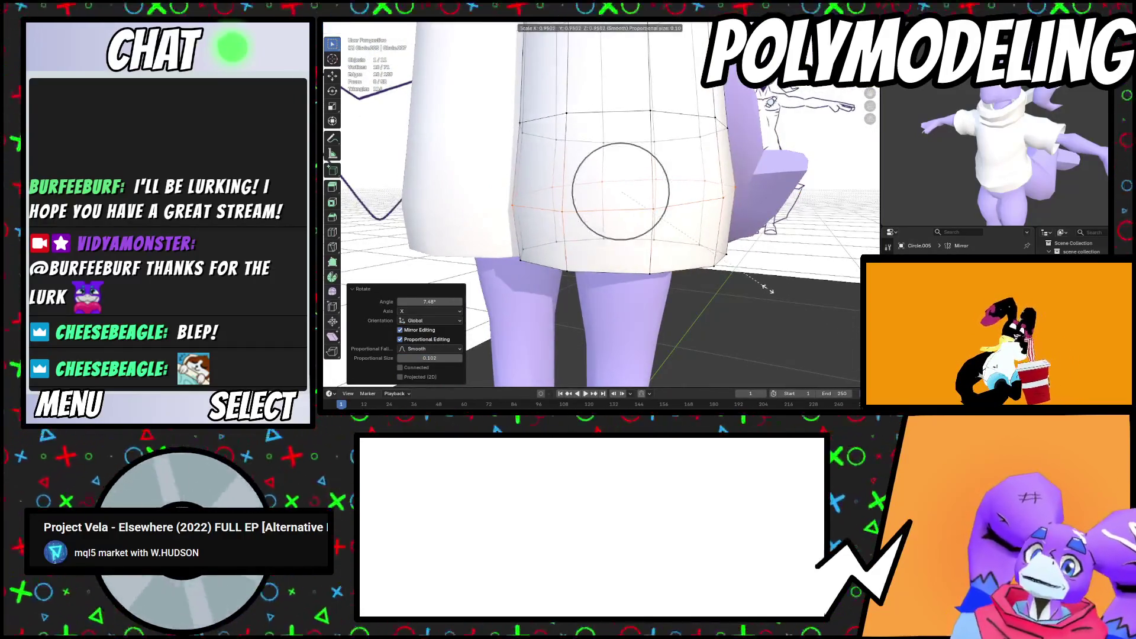
left_click(769, 289)
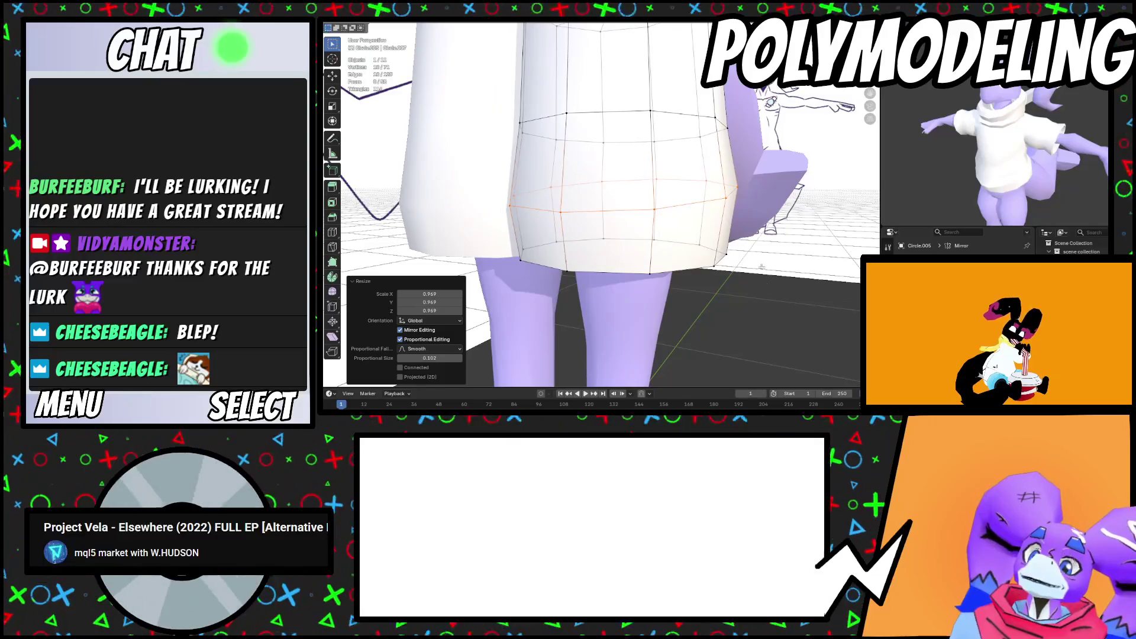
key("s")
left_click(724, 188)
Slide the loop toward the hem, nudge it vertically and fine-tune its scale
key("g")
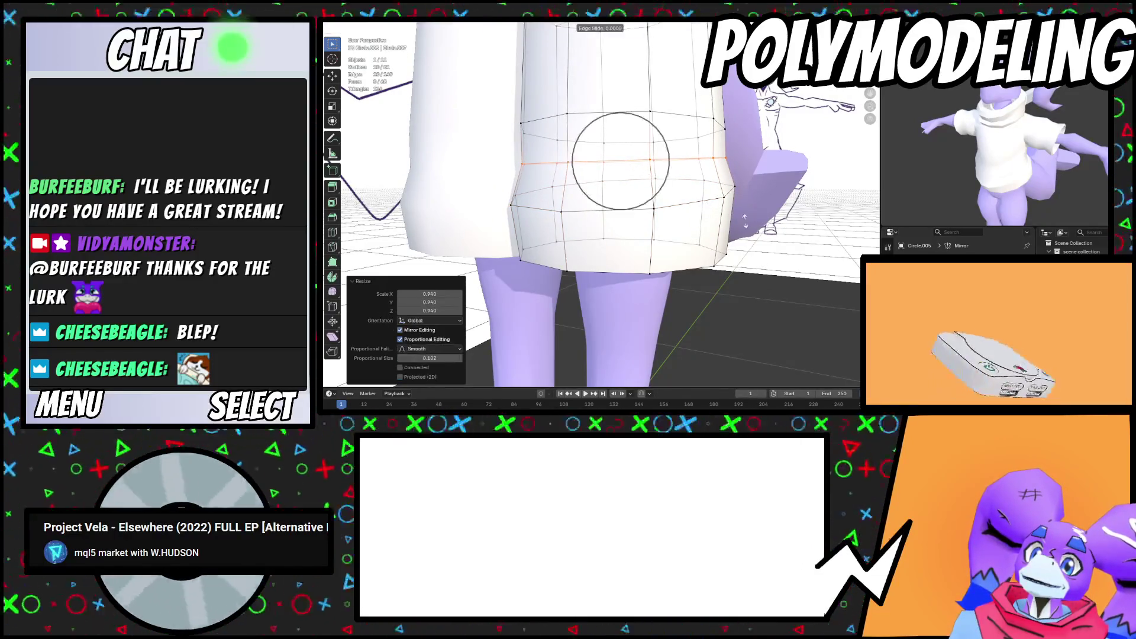
left_click(746, 240)
middle_click_drag(746, 239, 772, 265)
key("s")
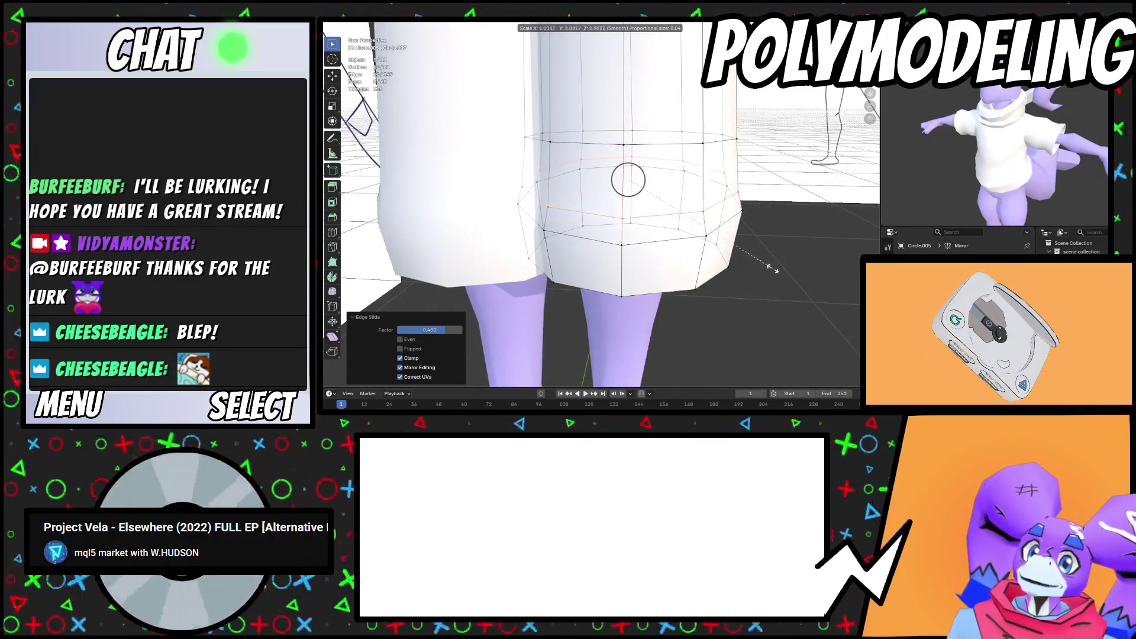
left_click(772, 269)
key("g")
key("z")
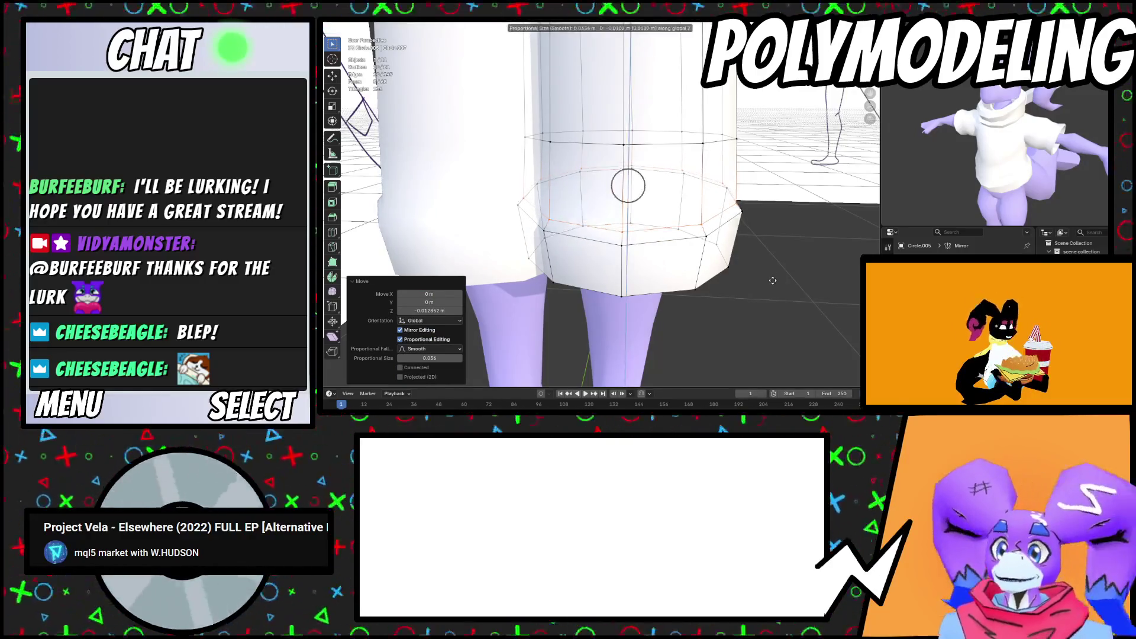
key("s")
left_click(781, 284)
mouse_move(781, 284)
middle_mouse_down()
mouse_move(704, 237)
mouse_move(721, 185)
mouse_move(617, 253)
middle_mouse_up()
scroll(692, 265, "up", 3)
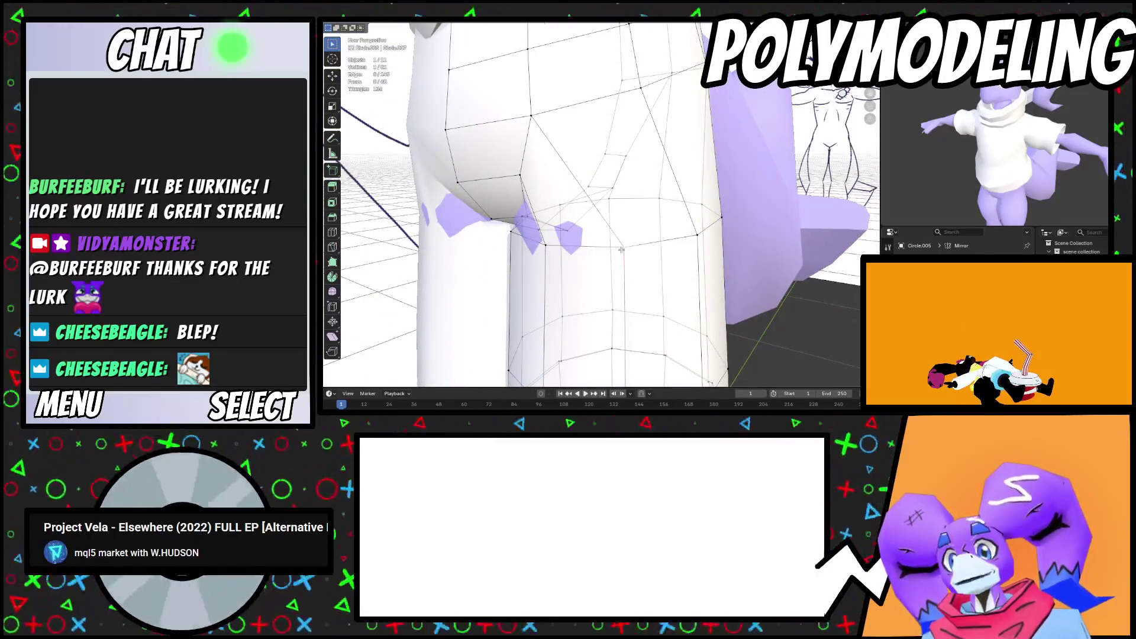
Shift leg vertices along Y with proportional editing and reposition the new loop cut
mouse_move(545, 245)
middle_mouse_down()
mouse_move(627, 260)
mouse_move(627, 198)
middle_mouse_up()
key("g")
key("y")
left_click(648, 266)
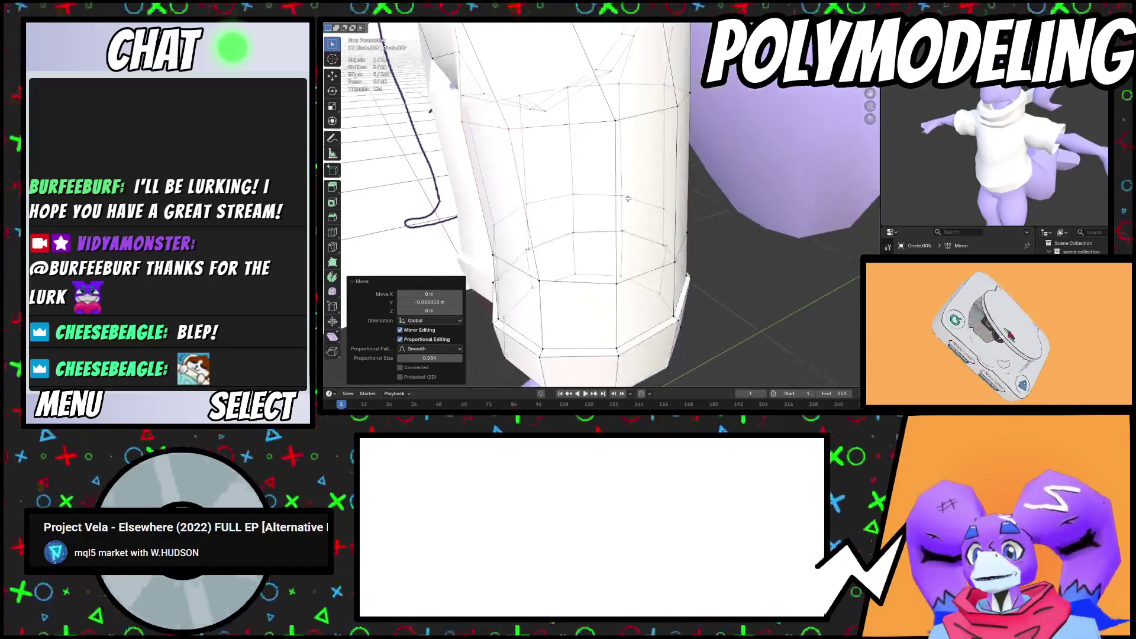
right_click(692, 217)
middle_click_drag(692, 217, 732, 239)
key("r")
key("x")
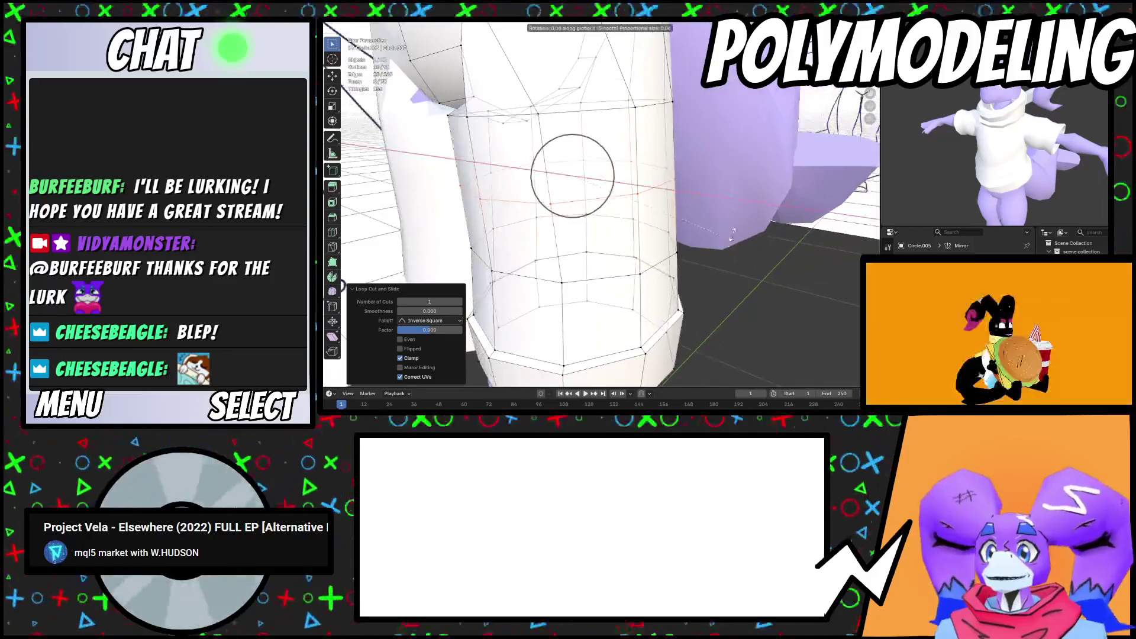
key("g")
left_click(737, 230)
key("s")
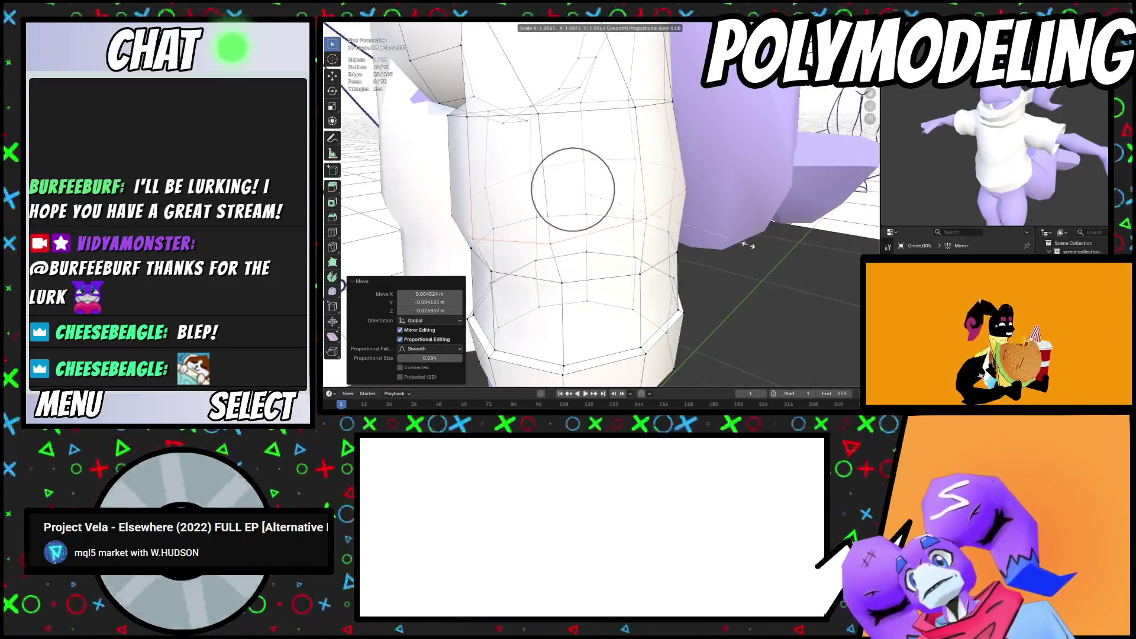
right_click(745, 242)
middle_click_drag(745, 241, 675, 228)
Lower two leg loops along Z, widen the lower one to 1.079, and exit Edit Mode
left_click(680, 221, "alt")
key("g")
key("z")
left_click(691, 256)
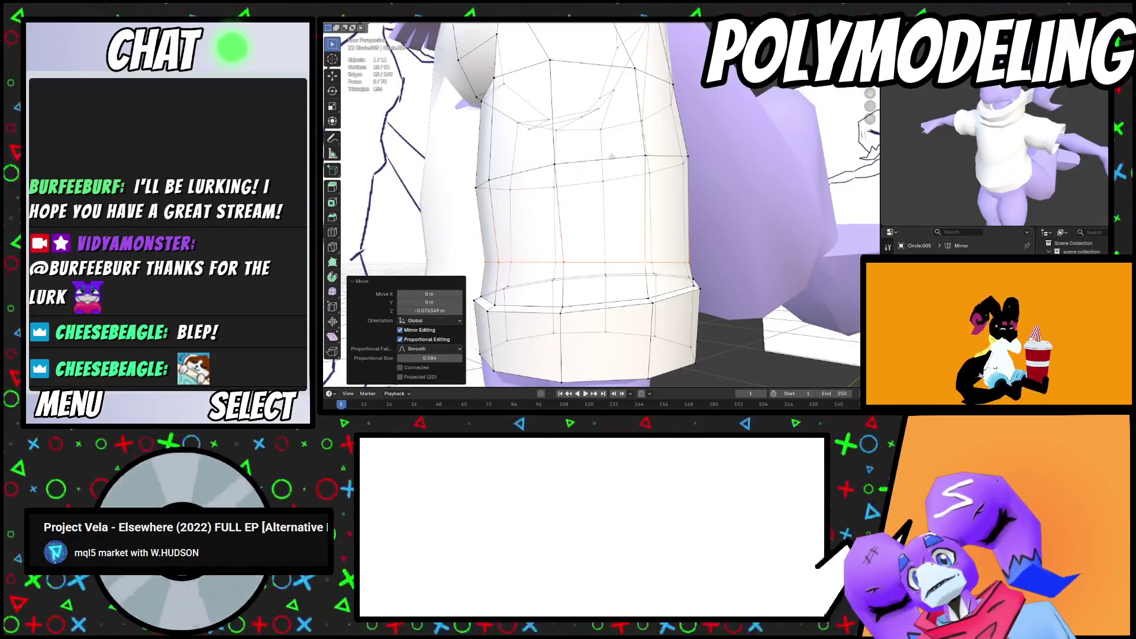
left_click(611, 156, "alt")
key("g")
key("z")
left_click(620, 203)
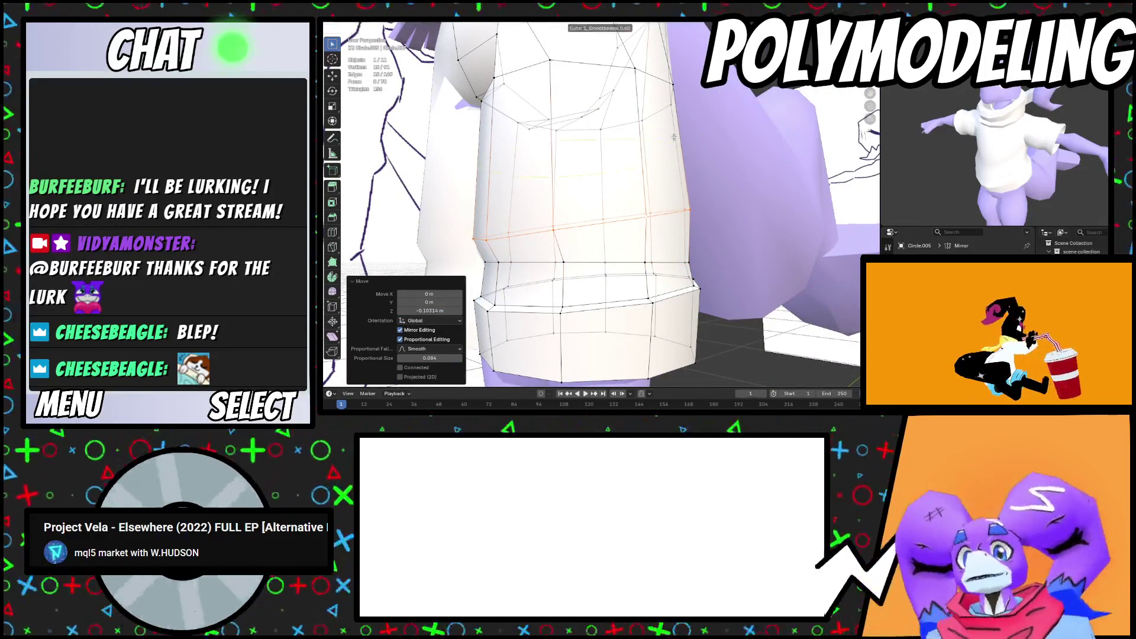
key("s")
mouse_move(674, 137)
middle_mouse_down()
mouse_move(707, 271)
mouse_move(713, 261)
mouse_move(674, 237)
mouse_move(700, 238)
middle_mouse_up()
left_click(710, 269)
key("Tab")
key("Tab")
scroll(713, 260, "up", 5)
Nudge the hem and crotch vertices with soft falloff and rotate them slightly
key("g")
left_click(649, 261)
key("g")
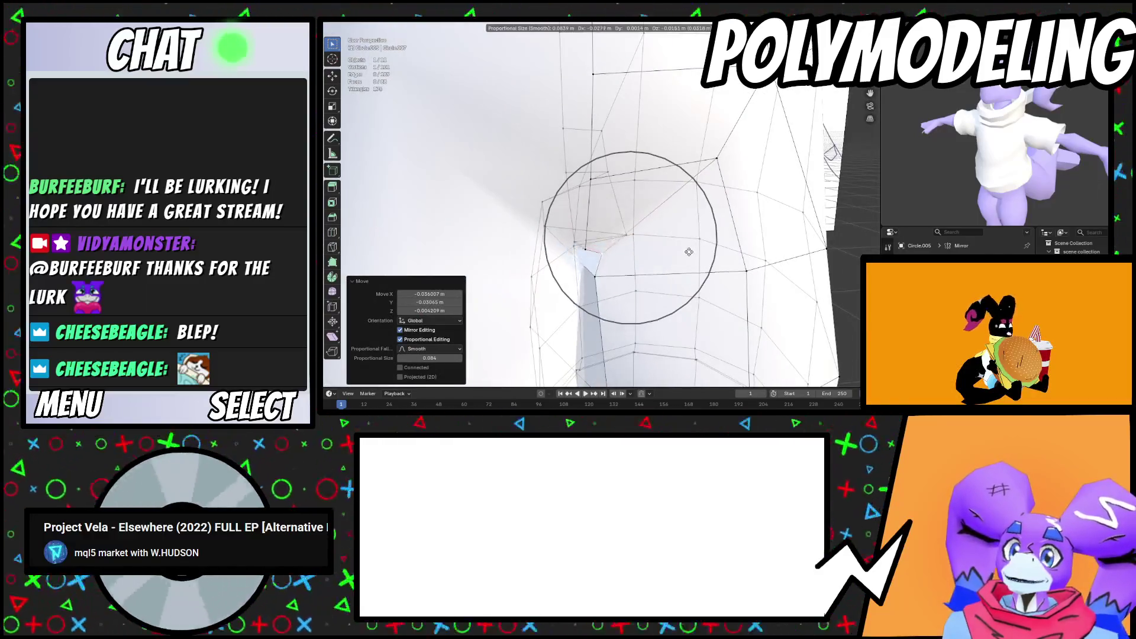
middle_click_drag(603, 278, 680, 260)
key("g")
key("r")
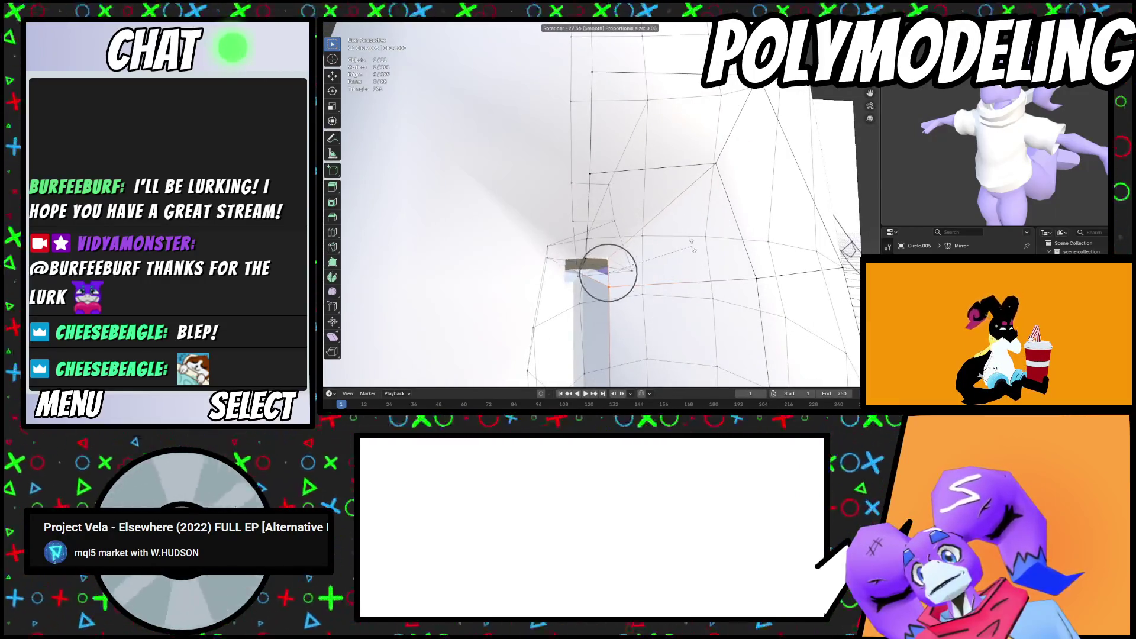
left_click(693, 272)
Move the crotch vertices along X and freely into place, then return to Object Mode
mouse_move(693, 272)
middle_mouse_down()
mouse_move(690, 194)
mouse_move(705, 177)
middle_mouse_up()
key("g")
key("x")
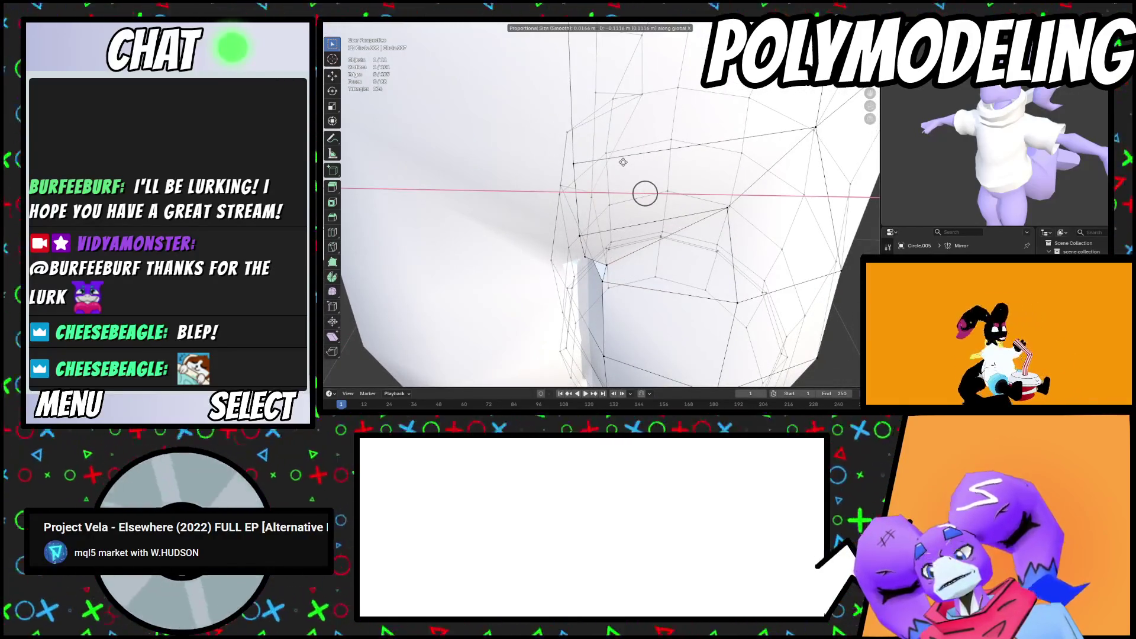
left_click(671, 163)
mouse_move(671, 162)
middle_mouse_down()
mouse_move(686, 330)
mouse_move(674, 249)
mouse_move(707, 278)
mouse_move(704, 244)
mouse_move(680, 244)
middle_mouse_up()
key("g")
key("g")
left_click(715, 244)
scroll(680, 245, "down", 10)
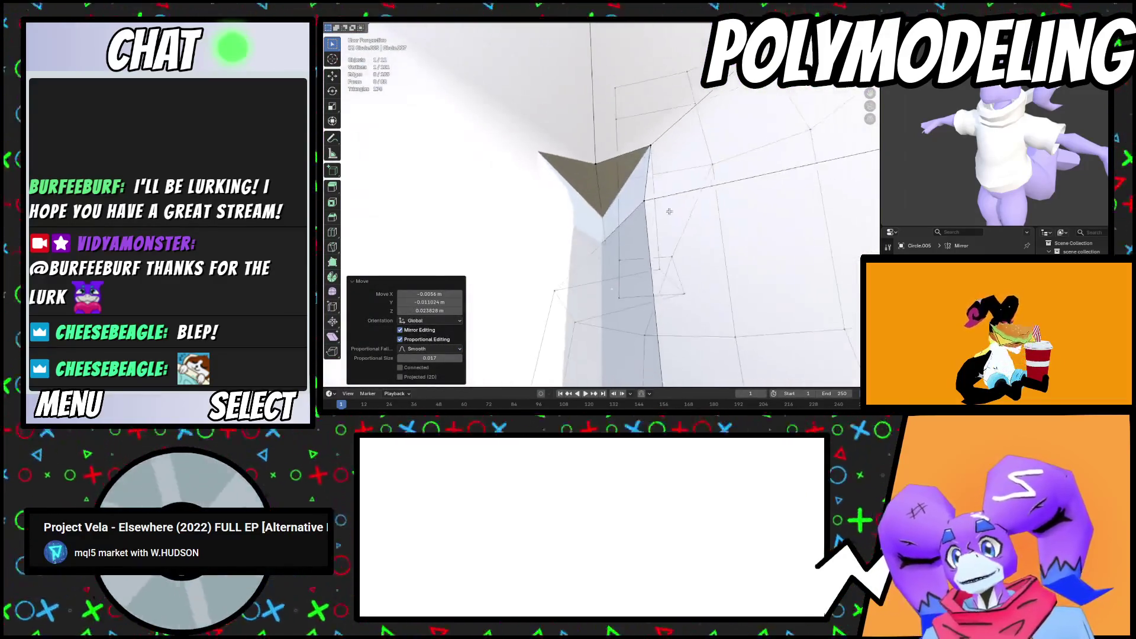
scroll(705, 270, "up", 4)
key("Tab")
mouse_move(706, 270)
middle_mouse_down()
mouse_move(652, 283)
mouse_move(626, 270)
mouse_move(753, 269)
middle_mouse_up()
scroll(636, 283, "up", 3)
scroll(605, 282, "down", 2)
Scale the shirt band's waist loop slightly wider
left_click(681, 260)
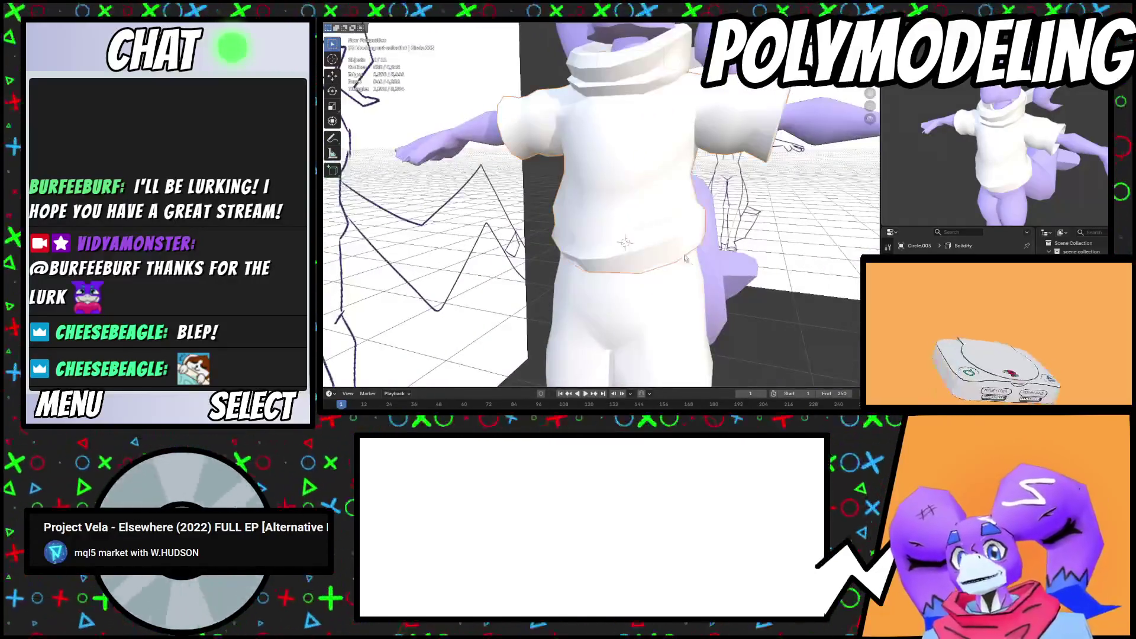
scroll(670, 197, "up", 3)
left_click(695, 158, "alt")
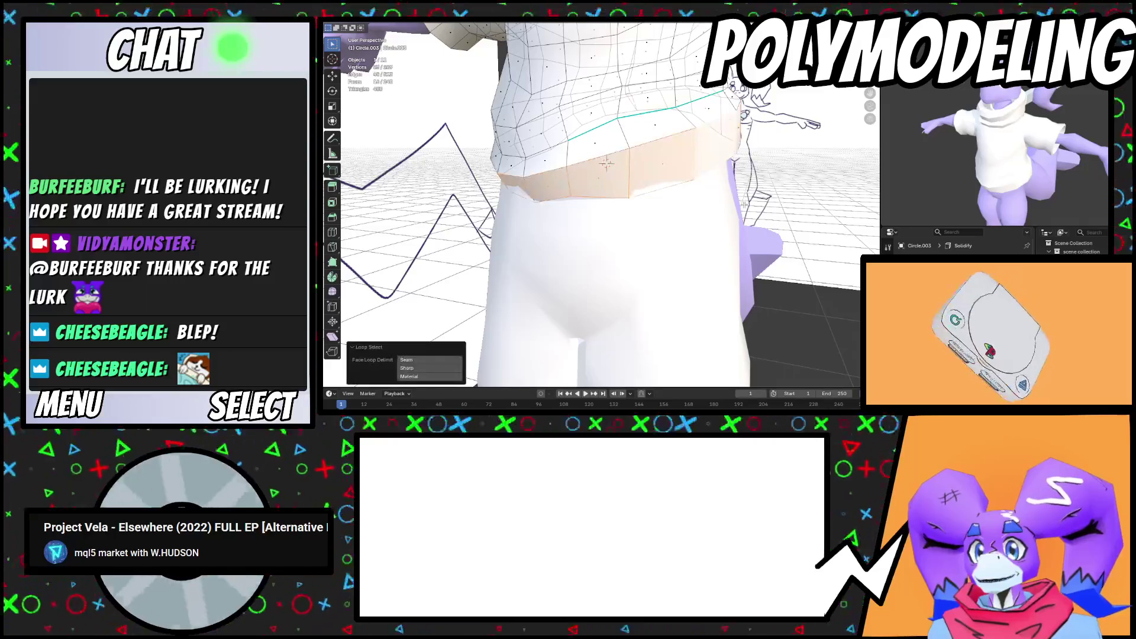
key("s")
scroll(680, 184, "down", 20)
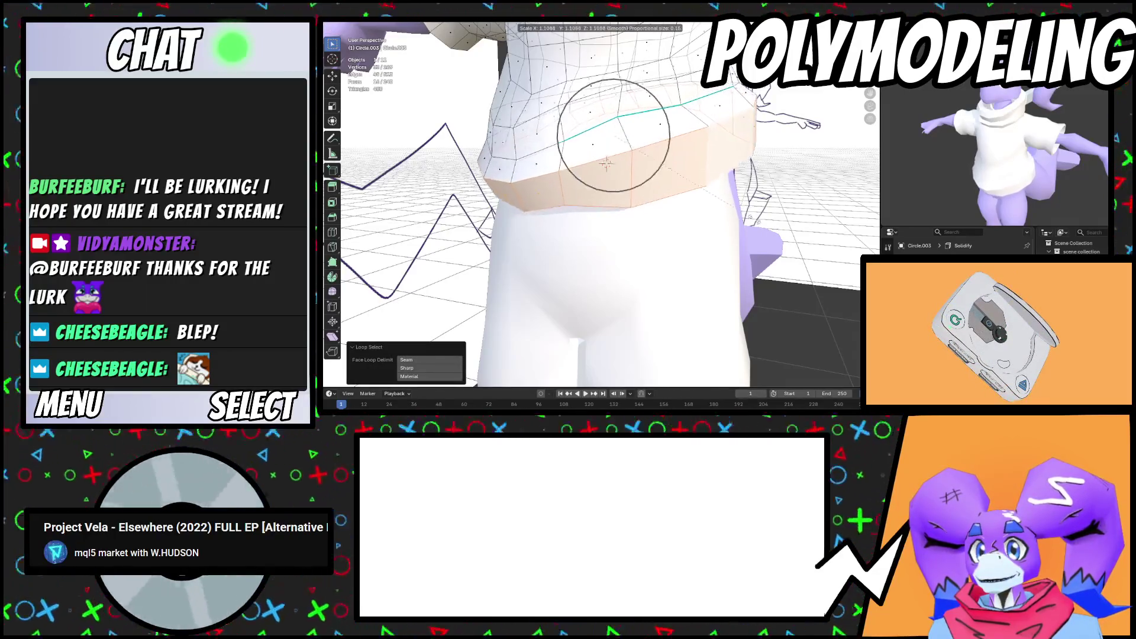
left_click(606, 163)
middle_click_drag(606, 163, 591, 158)
key("s")
middle_click_drag(750, 275, 692, 237)
In the shorts' Edit Mode, shift the top edge loop slightly along X
key("Tab")
middle_click_drag(701, 184, 719, 187)
left_click(719, 187, "alt")
key("s")
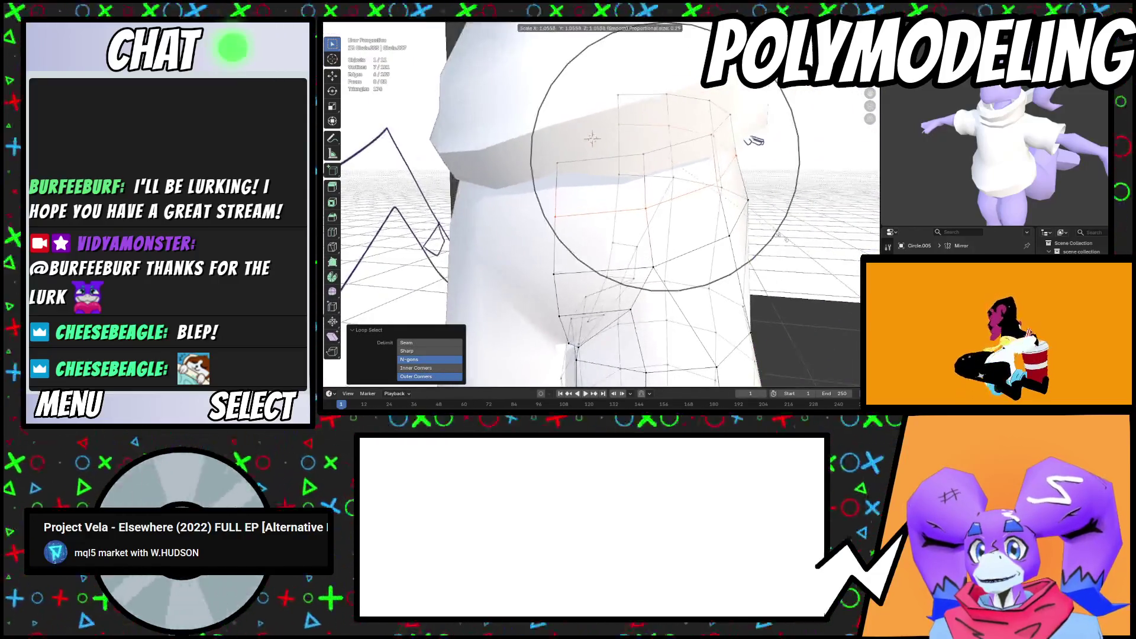
key("Escape")
key("g")
key("x")
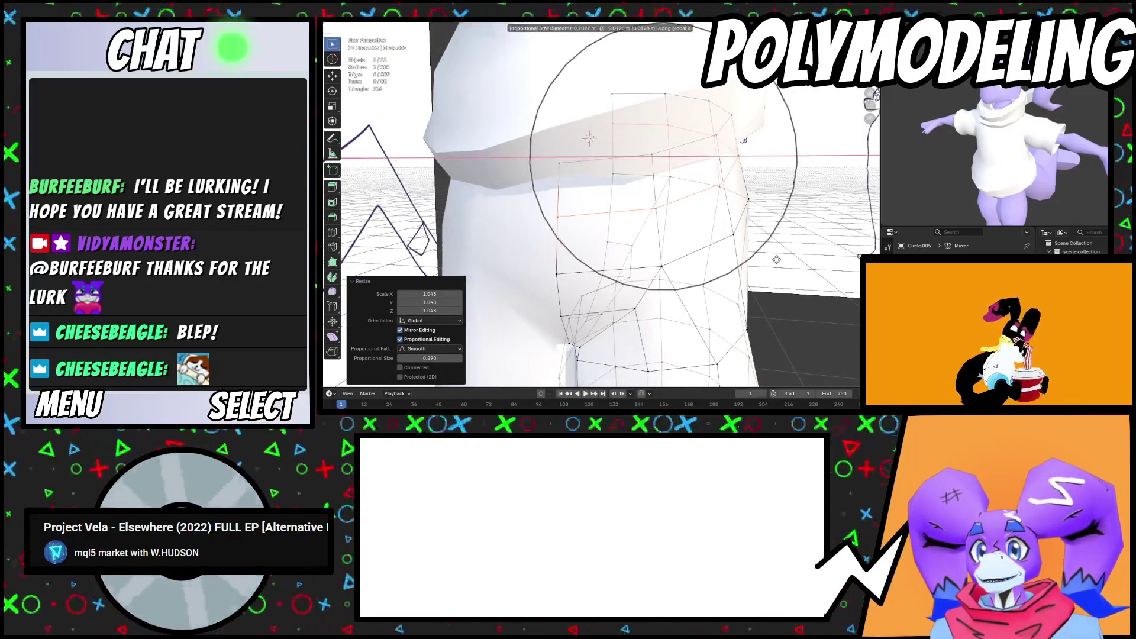
left_click(621, 145)
Reshape the shorts by moving single vertices with proportional falloff
middle_click_drag(621, 145, 671, 167)
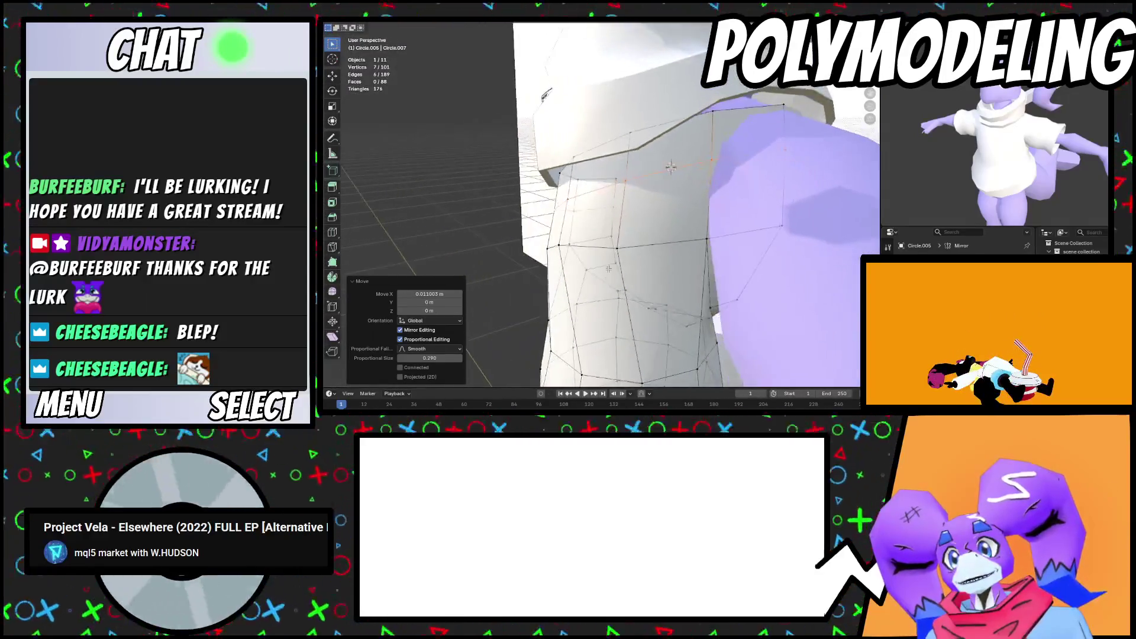
left_click(620, 246)
middle_click_drag(620, 246, 651, 255)
key("g")
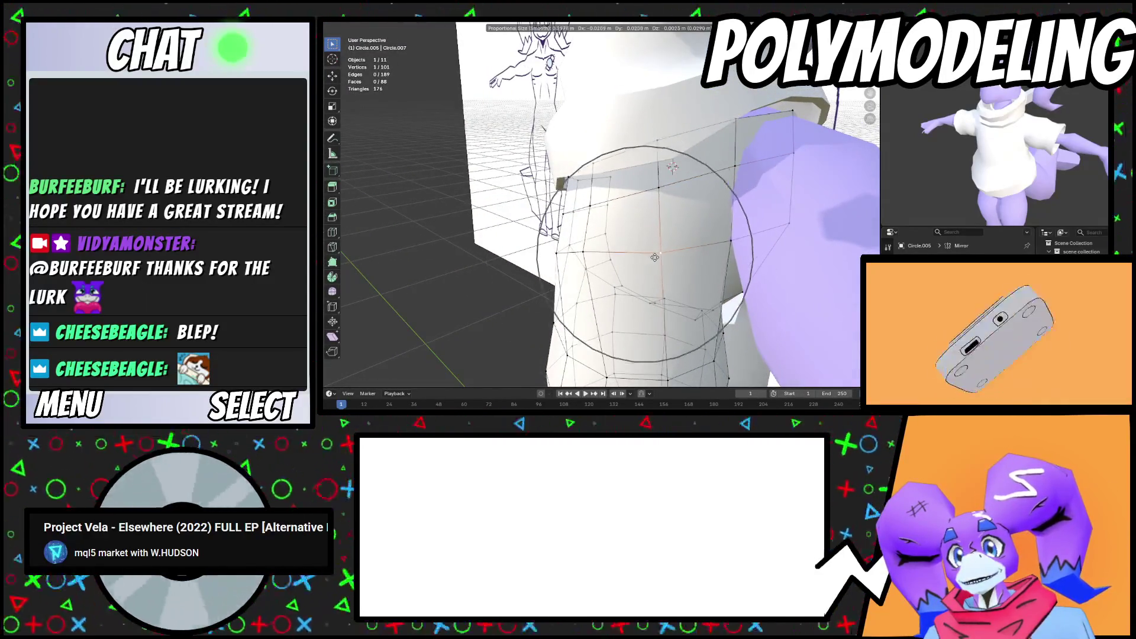
left_click(651, 260)
key("g")
mouse_move(650, 261)
middle_mouse_down()
mouse_move(623, 235)
mouse_move(605, 241)
mouse_move(568, 219)
middle_mouse_up()
left_click(624, 235)
Select a vertical strip of faces on the shorts' side
left_click(612, 238)
left_click(610, 260, "ctrl")
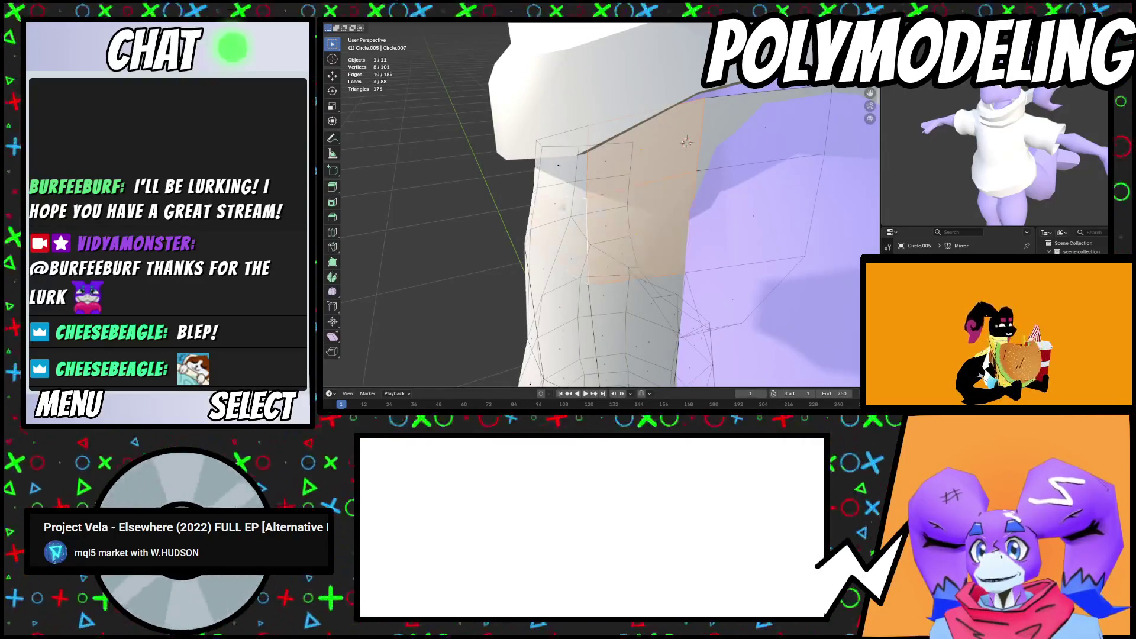
mouse_move(560, 165)
middle_mouse_down()
mouse_move(605, 215)
mouse_move(568, 231)
middle_mouse_up()
Extrude the side faces outward and flatten them with LoopTools Flatten
key("e")
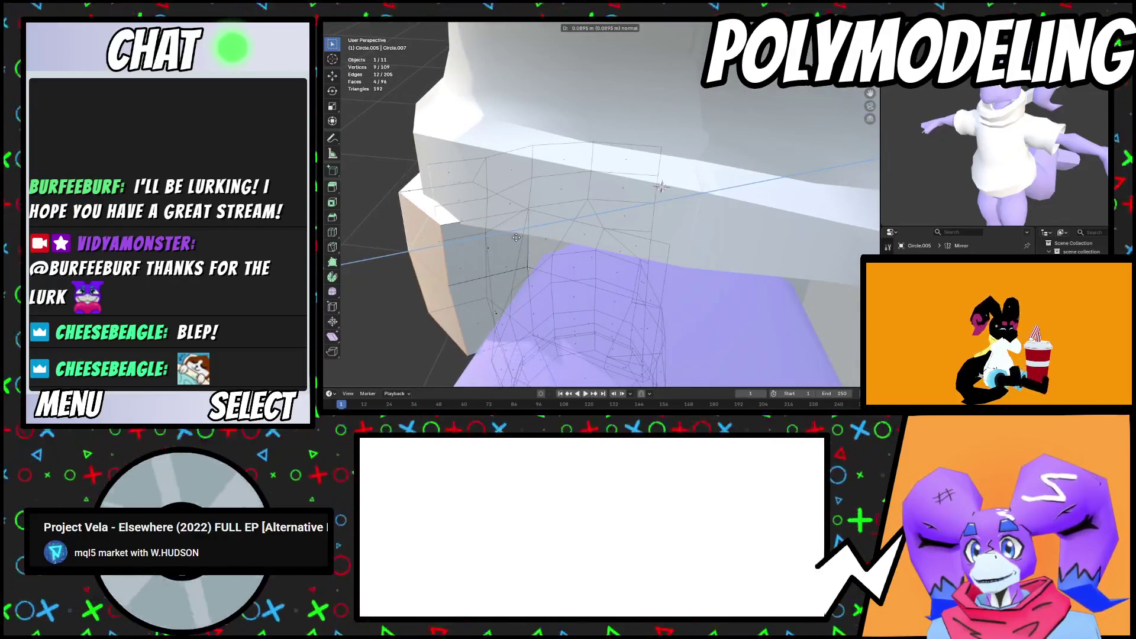
left_click(499, 242)
middle_click_drag(499, 241, 687, 220)
right_click(688, 220)
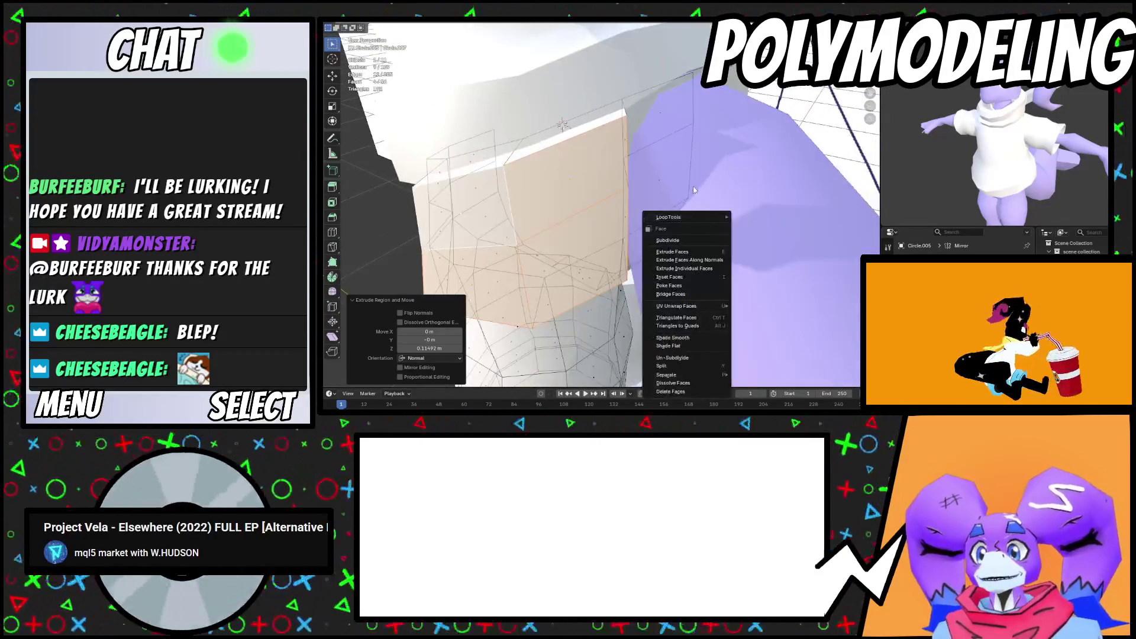
mouse_move(691, 221)
left_click(752, 243)
mouse_move(752, 243)
middle_mouse_down()
mouse_move(563, 216)
mouse_move(631, 183)
mouse_move(591, 177)
middle_mouse_up()
Slide the patch's corner vertices into place, then return to Object Mode
key("g")
key("g")
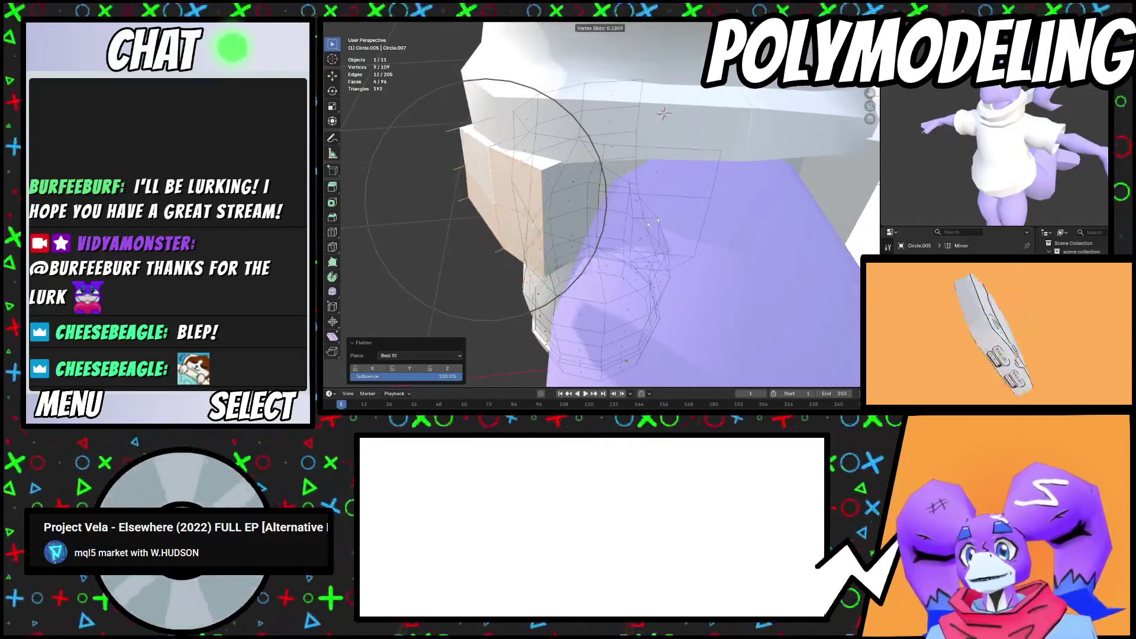
left_click(656, 221)
mouse_move(657, 221)
middle_mouse_down()
mouse_move(657, 238)
mouse_move(628, 225)
mouse_move(604, 237)
mouse_move(677, 222)
mouse_move(585, 216)
mouse_move(550, 237)
mouse_move(584, 228)
mouse_move(667, 279)
mouse_move(603, 320)
middle_mouse_up()
left_click(657, 238)
key("g")
key("g")
left_click(611, 239)
left_click(602, 244)
key("Tab")
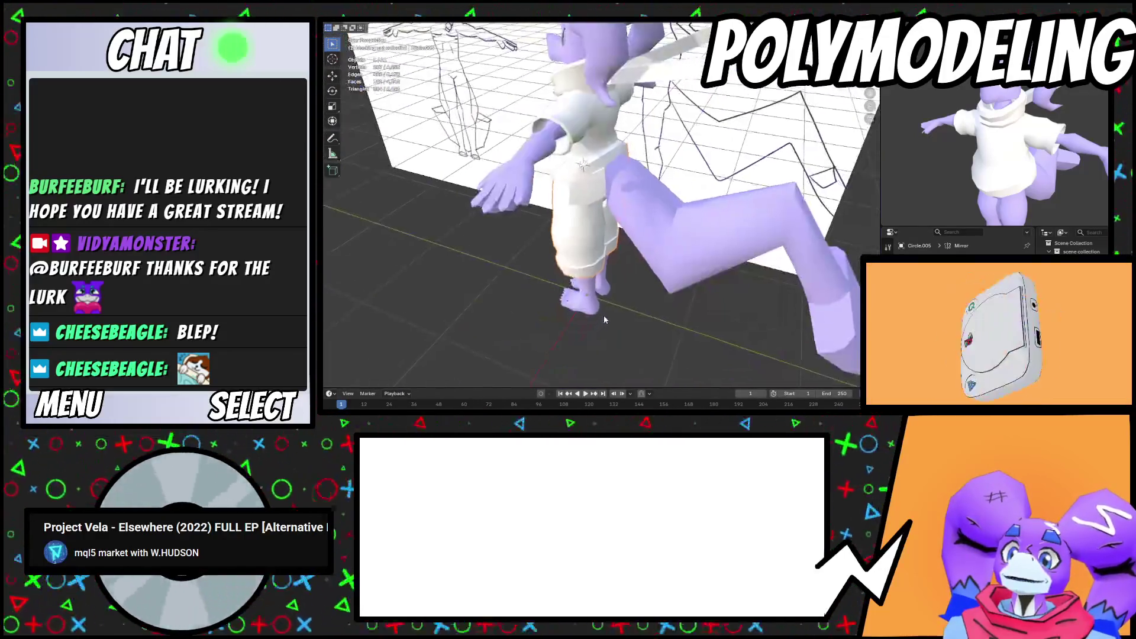
Zoom and orbit around the character to inspect the shorts' new side flap
scroll(617, 317, "up", 3)
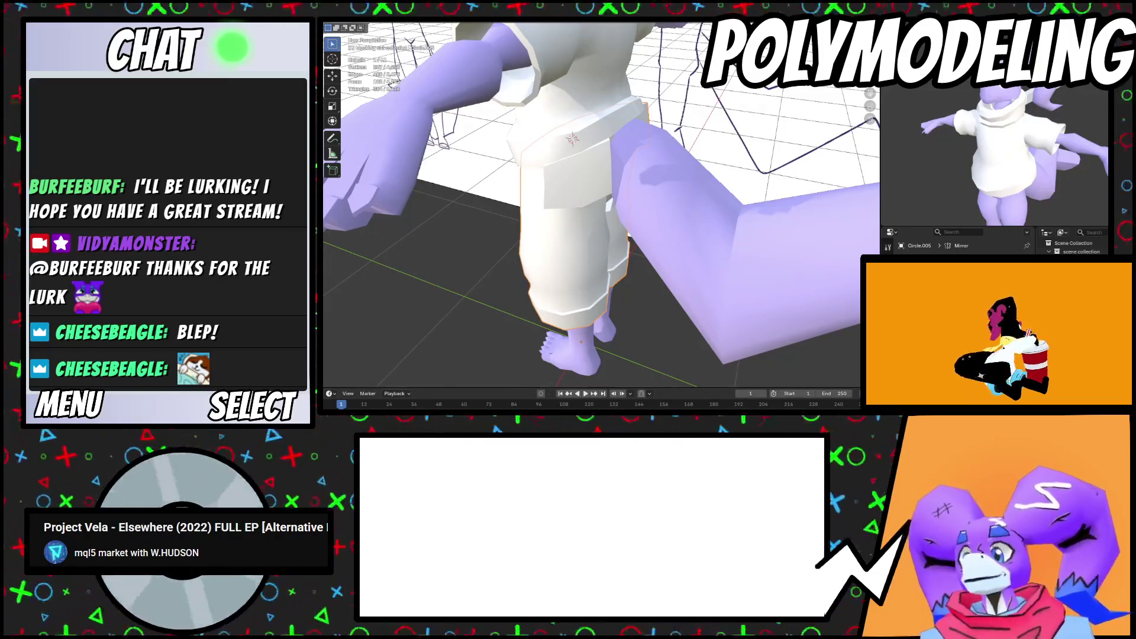
scroll(624, 192, "down", 3)
mouse_move(624, 192)
middle_mouse_down()
mouse_move(592, 219)
mouse_move(632, 165)
mouse_move(597, 180)
middle_mouse_up()
scroll(592, 218, "up", 3)
scroll(624, 193, "up", 2)
scroll(599, 174, "up", 2)
scroll(599, 174, "down", 5)
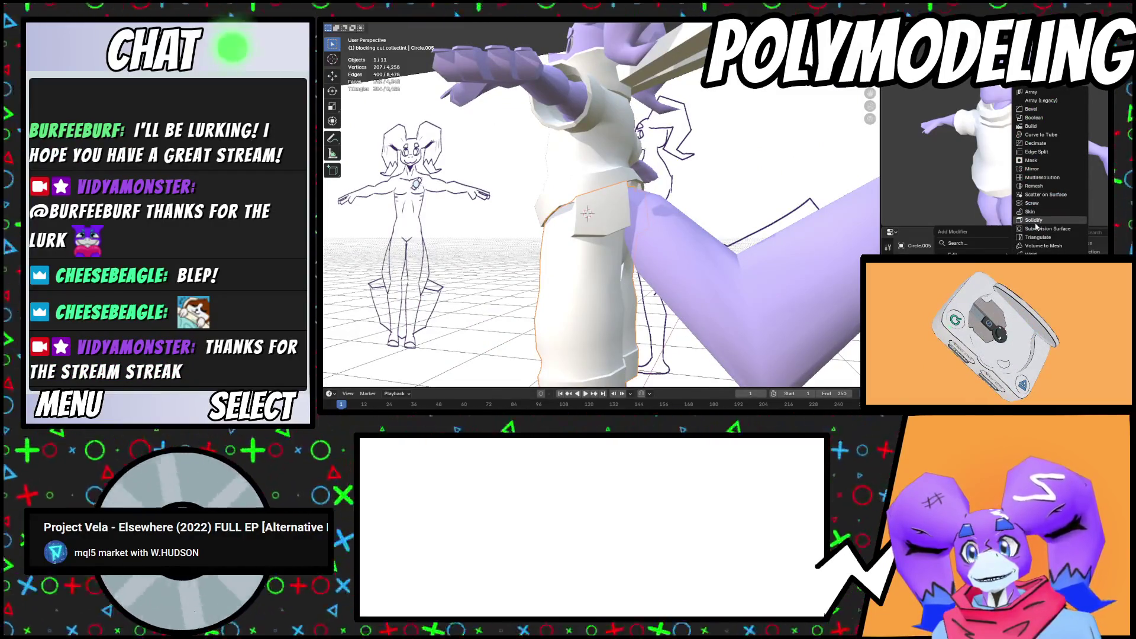
Add a Solidify modifier to the shorts and tune its Thickness
left_click(1036, 221)
scroll(690, 317, "up", 6)
mouse_move(719, 297)
middle_mouse_down()
mouse_move(744, 243)
mouse_move(781, 228)
mouse_move(826, 241)
middle_mouse_up()
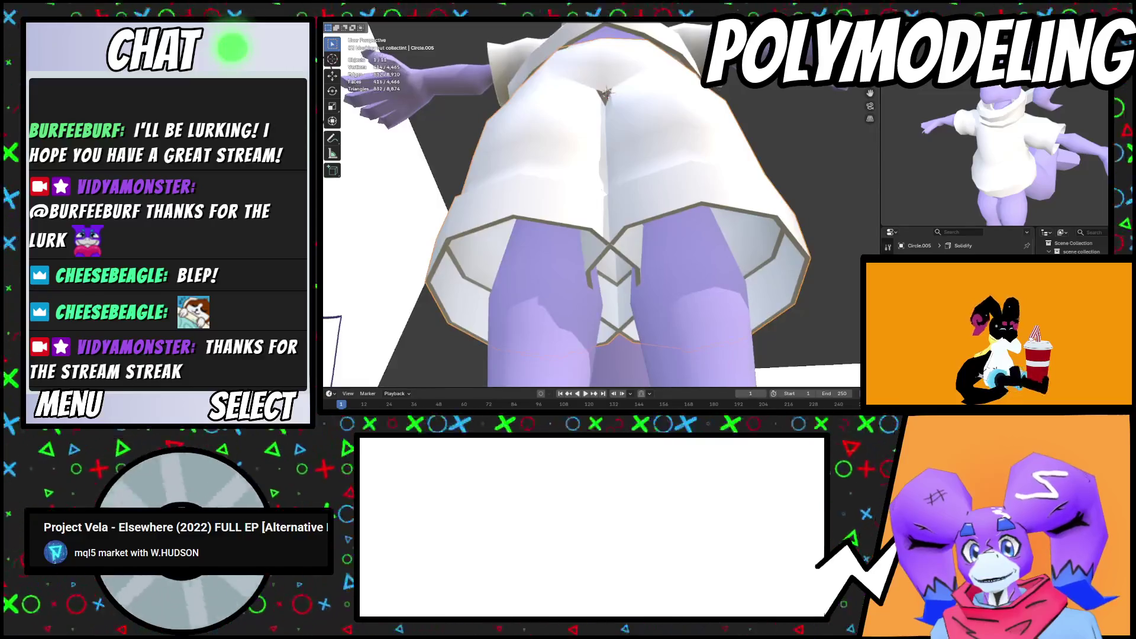
left_click_drag(1006, 307, 1050, 308)
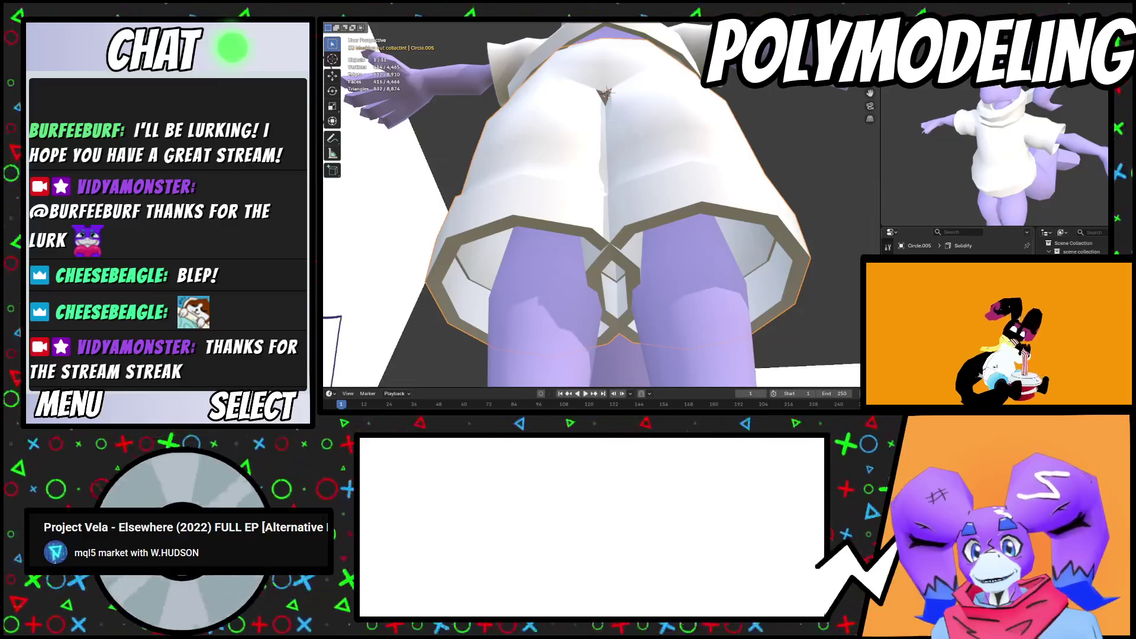
left_click_drag(1050, 308, 1056, 307)
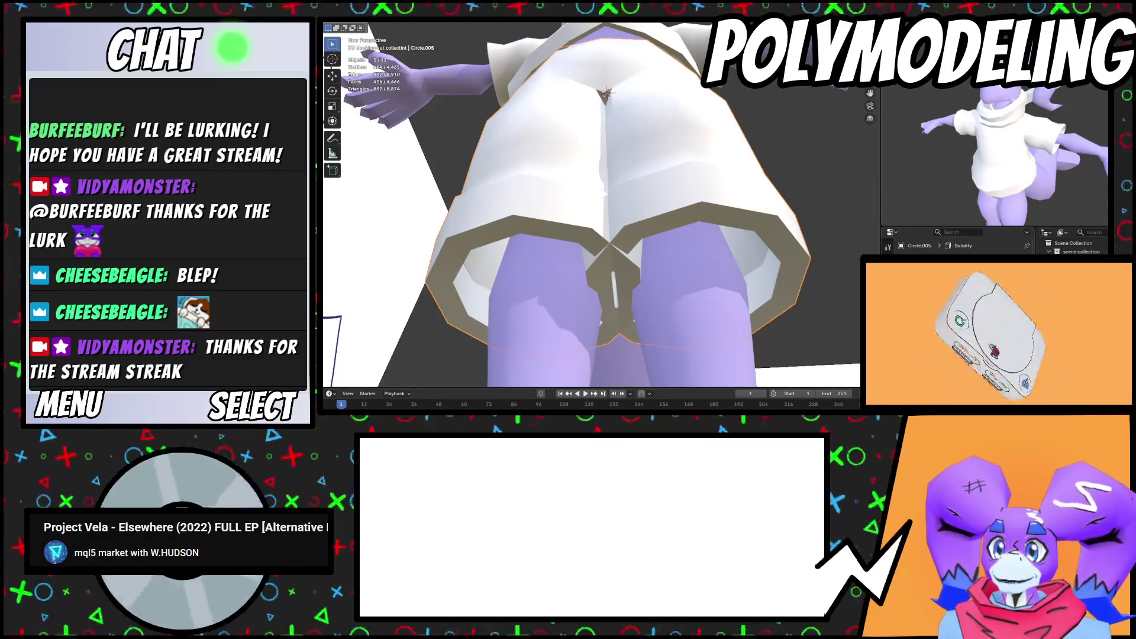
left_click(704, 300)
mouse_move(705, 300)
middle_mouse_down()
mouse_move(796, 247)
mouse_move(628, 318)
mouse_move(644, 275)
mouse_move(616, 278)
mouse_move(669, 259)
mouse_move(677, 299)
mouse_move(628, 236)
mouse_move(621, 191)
mouse_move(699, 201)
mouse_move(601, 168)
mouse_move(645, 215)
mouse_move(635, 233)
middle_mouse_up()
Reselect the shorts, add a loop cut near the leg hem, and return to Object Mode
left_click(645, 276)
left_click(648, 267)
scroll(676, 299, "up", 3)
left_click(615, 214)
key("Tab")
scroll(616, 214, "up", 2)
key("ctrl+r")
key("Tab")
scroll(746, 218, "up", 3)
scroll(645, 216, "down", 6)
scroll(635, 234, "up", 4)
scroll(659, 278, "up", 4)
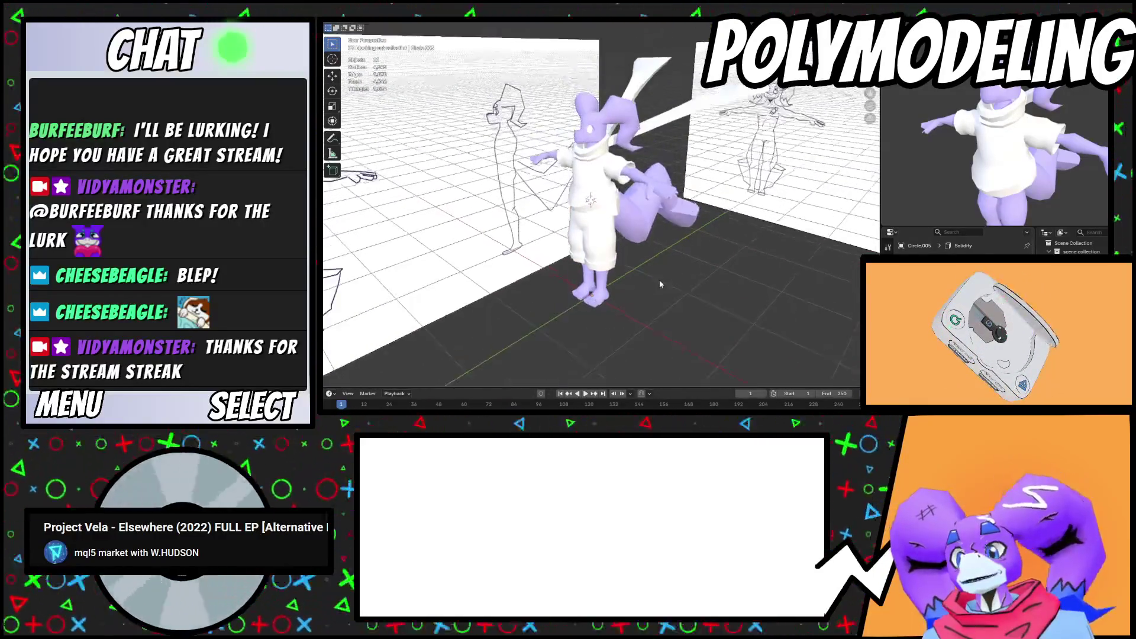
Check the foot in side orthographic view, then orbit back to perspective
mouse_move(678, 264)
middle_mouse_down()
mouse_move(630, 265)
mouse_move(810, 95)
middle_mouse_up()
scroll(683, 208, "down", 3)
scroll(674, 208, "up", 6)
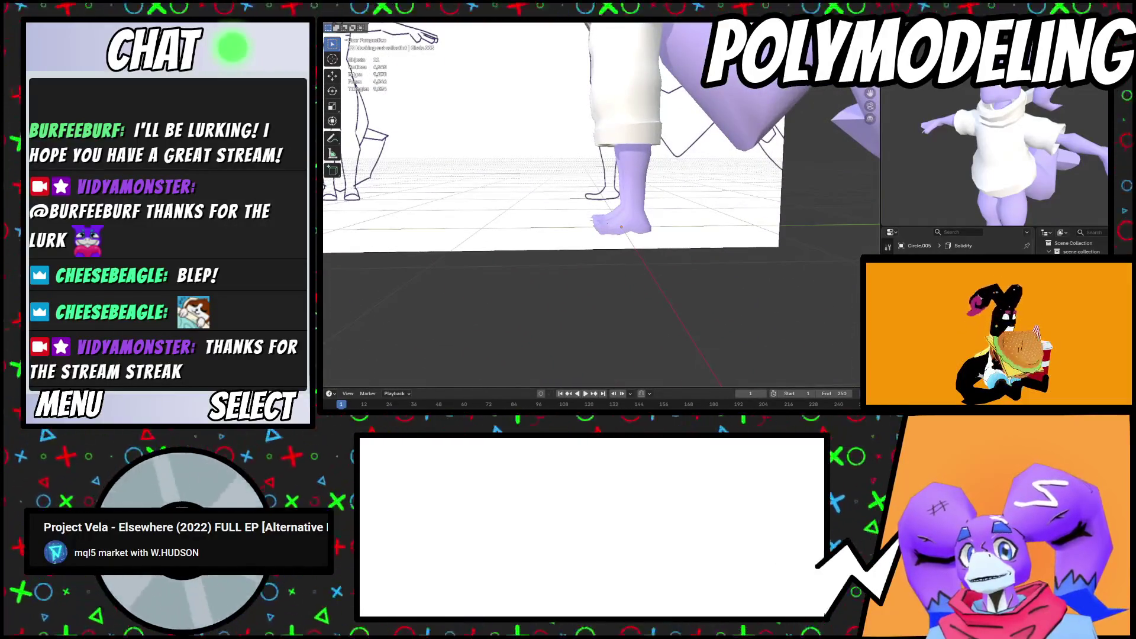
key("ctrl+KP_3")
scroll(628, 301, "up", 3)
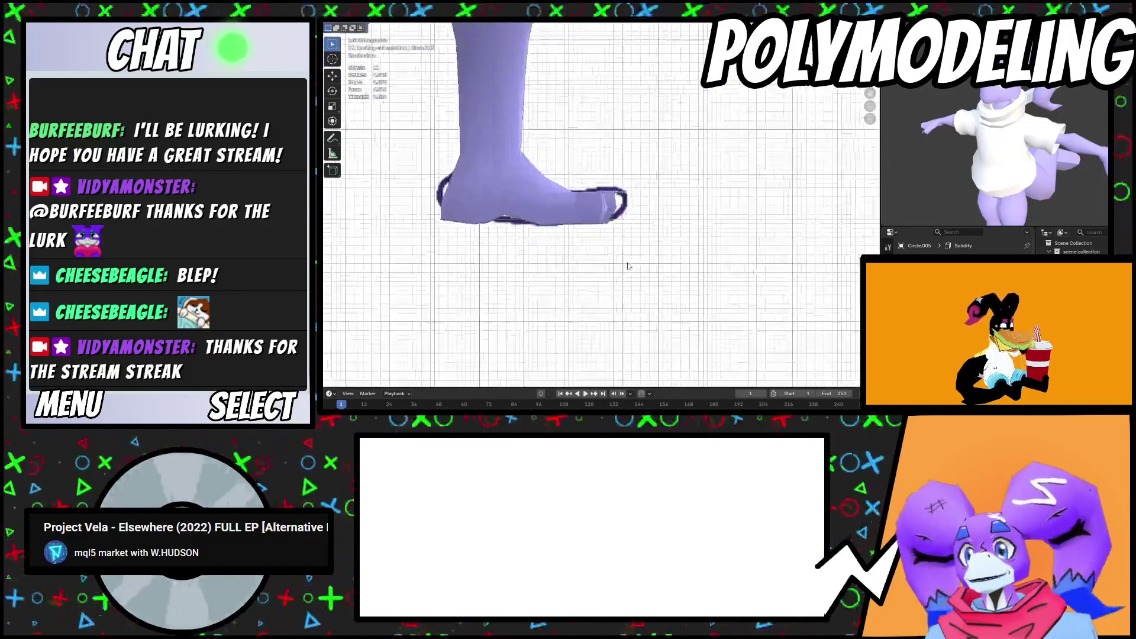
middle_click_drag(628, 301, 621, 195)
scroll(626, 293, "down", 4)
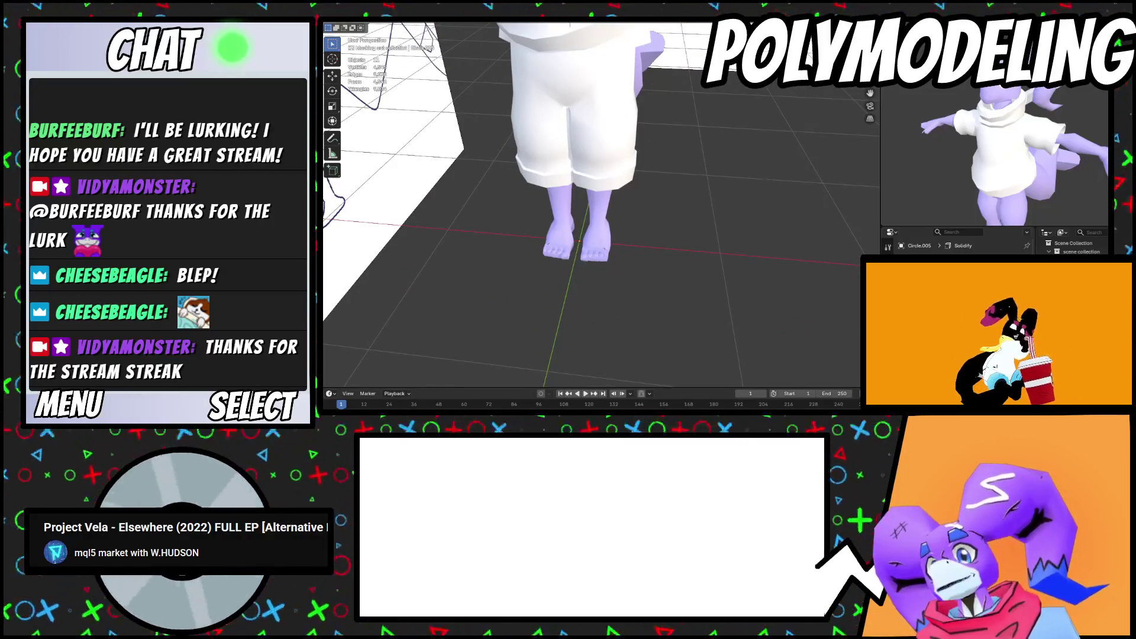
scroll(621, 195, "down", 3)
mouse_move(621, 195)
middle_mouse_down()
mouse_move(609, 209)
mouse_move(644, 208)
middle_mouse_up()
scroll(627, 189, "up", 3)
Select the shirt (Circle.003) and enter Edit Mode
left_click(617, 189)
scroll(616, 204, "up", 4)
scroll(633, 207, "down", 3)
scroll(653, 207, "up", 3)
key("Tab")
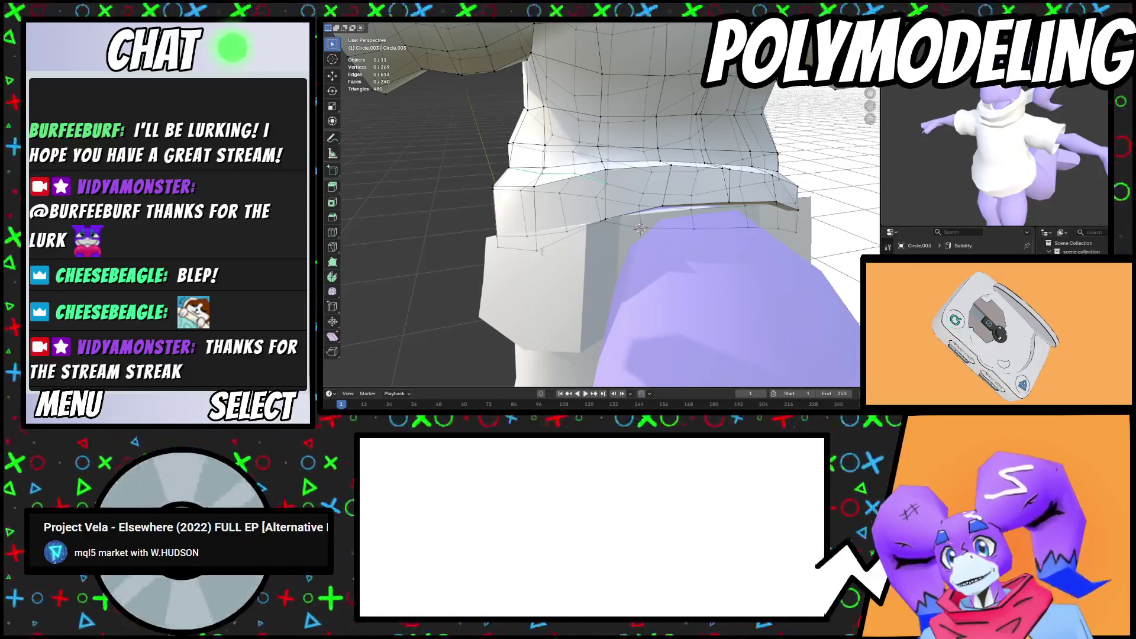
Move two shirt collar vertices along Z with falloff and exit Edit Mode
left_click(490, 246, "shift")
key("g")
key("z")
left_click(519, 233)
key("Tab")
mouse_move(519, 233)
middle_mouse_down()
mouse_move(675, 259)
mouse_move(629, 240)
mouse_move(659, 227)
mouse_move(712, 251)
mouse_move(687, 267)
mouse_move(610, 221)
mouse_move(631, 224)
middle_mouse_up()
Switch editing to the shorts mesh and try a Z move, then cancel it
key("Tab")
key("Tab")
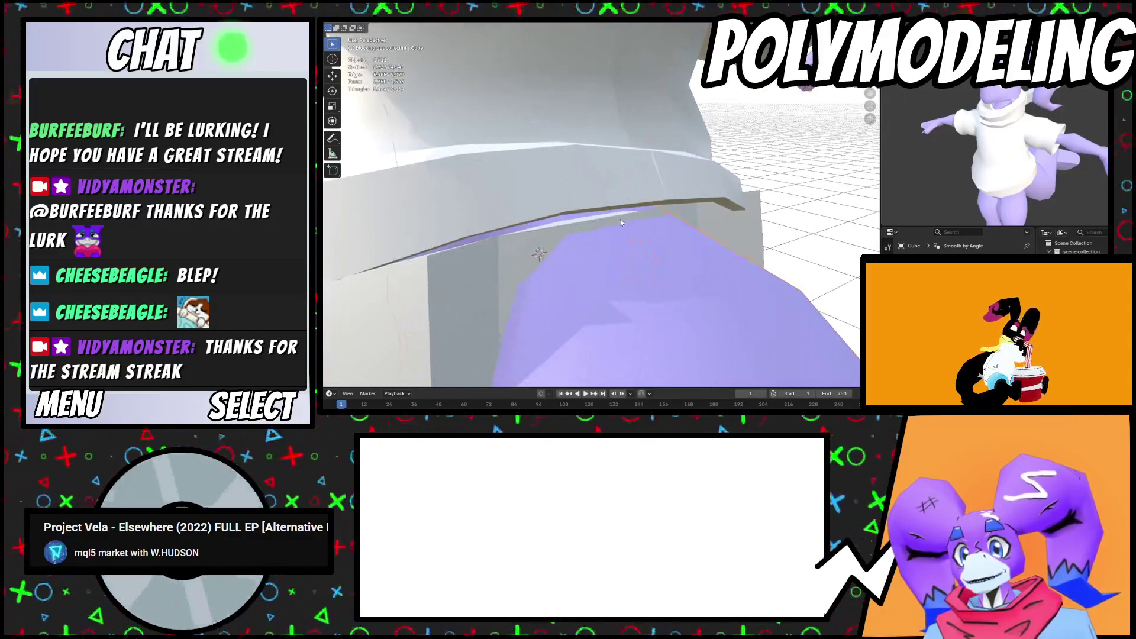
left_click(632, 222)
key("Tab")
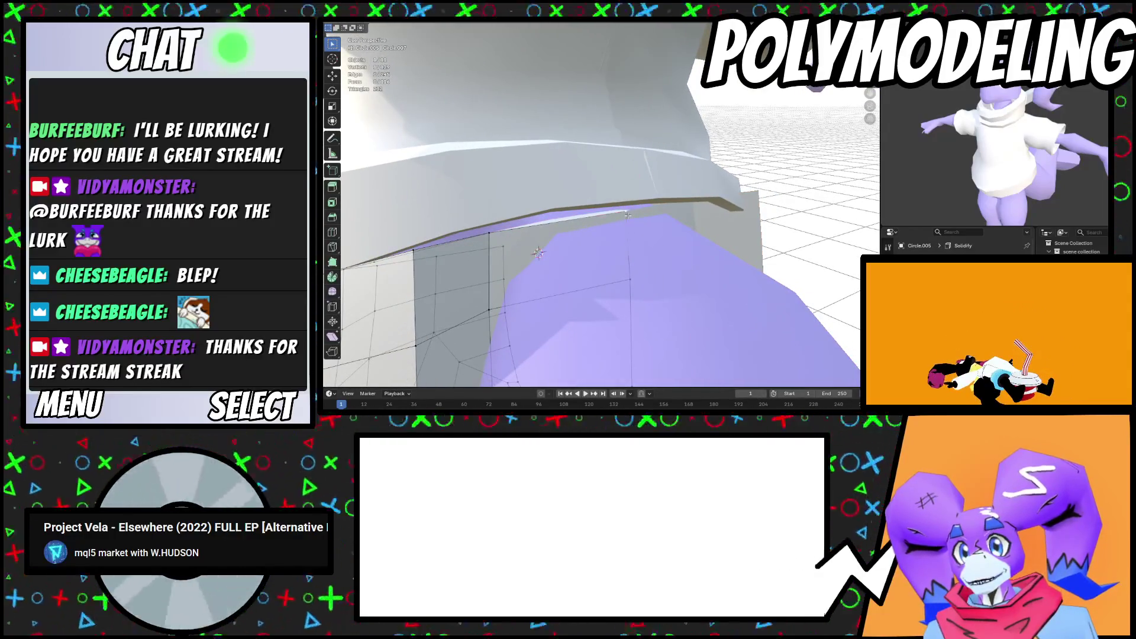
key("g")
key("z")
right_click(408, 287)
middle_click_drag(408, 287, 562, 195)
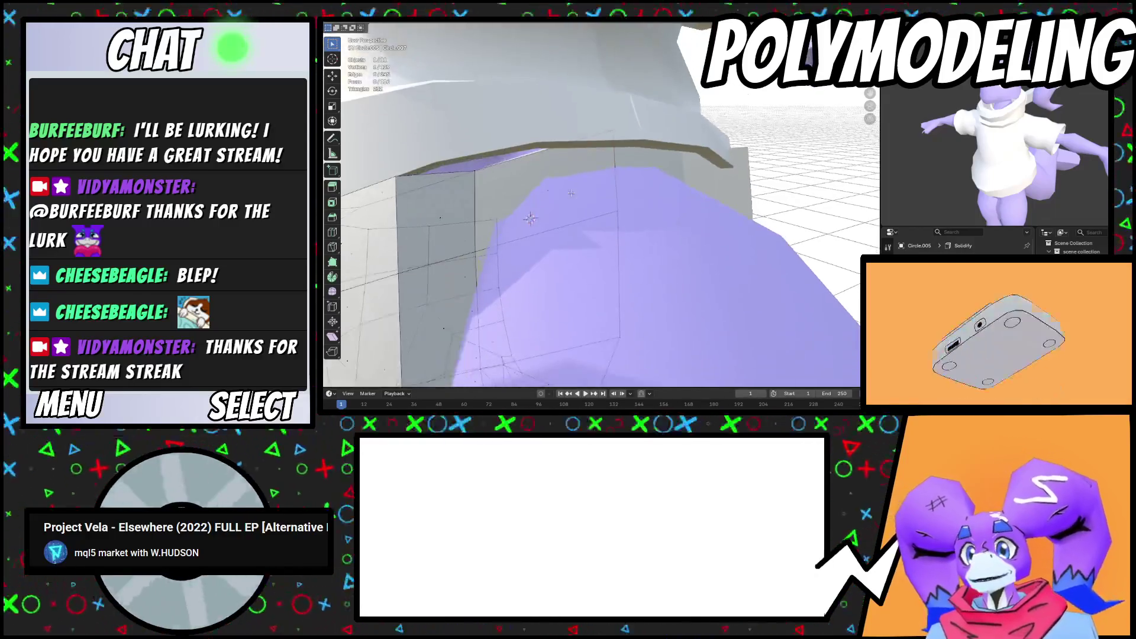
Shrink the shorts' extruded side faces, delete the inner faces, and refine with a proportional move
left_click(566, 193)
left_click(559, 292, "shift")
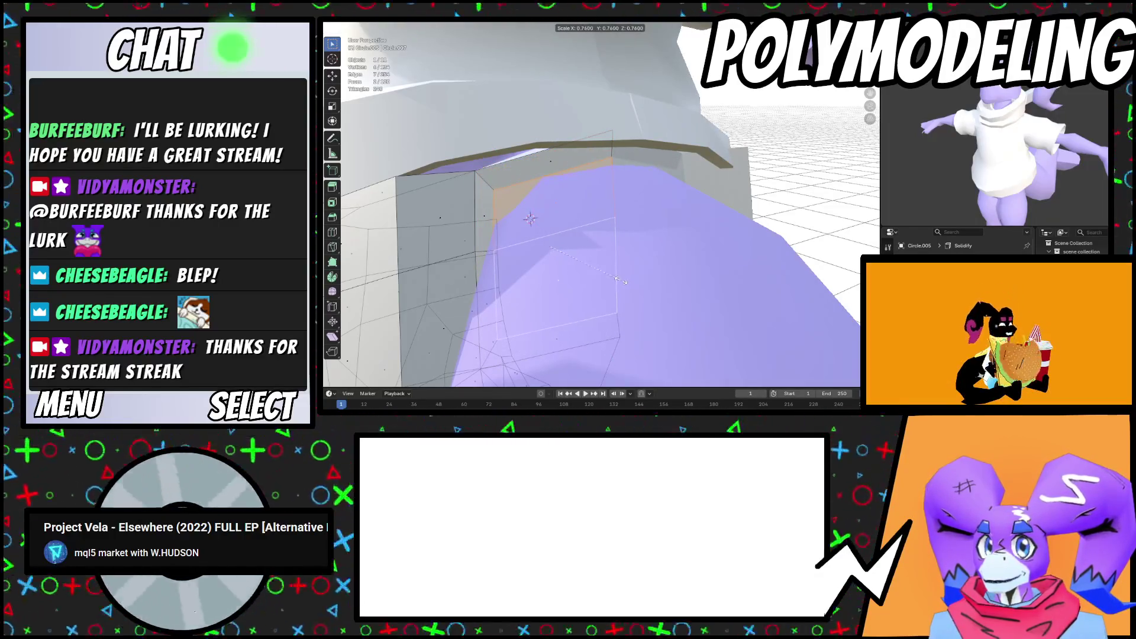
left_click(620, 280)
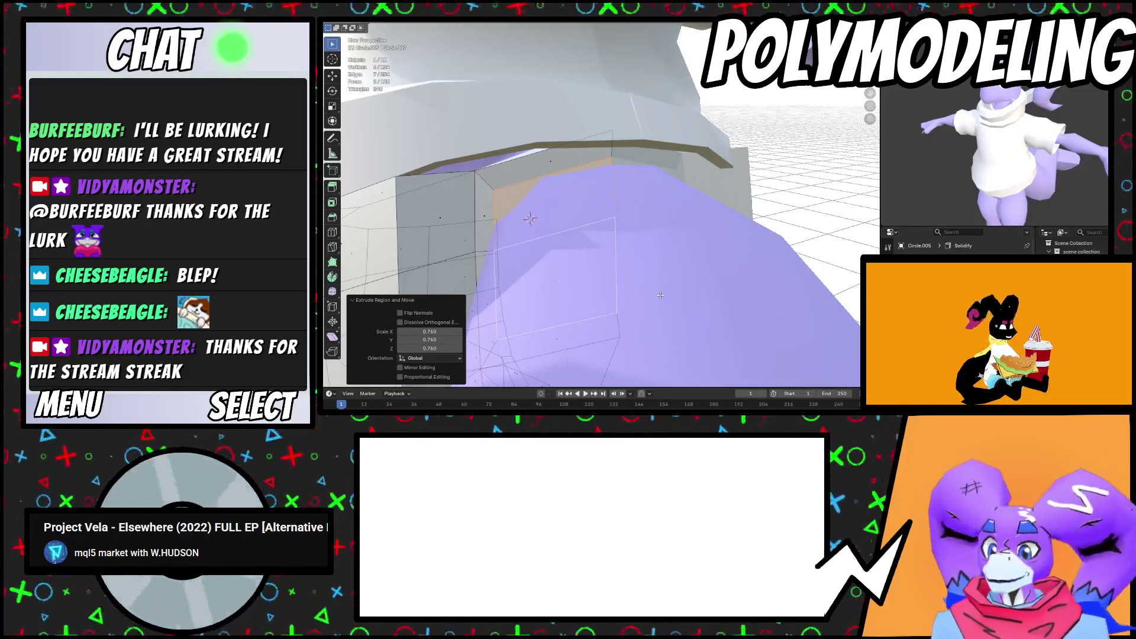
right_click(661, 295)
left_click(655, 278)
mouse_move(654, 278)
middle_mouse_down()
mouse_move(615, 228)
mouse_move(584, 265)
middle_mouse_up()
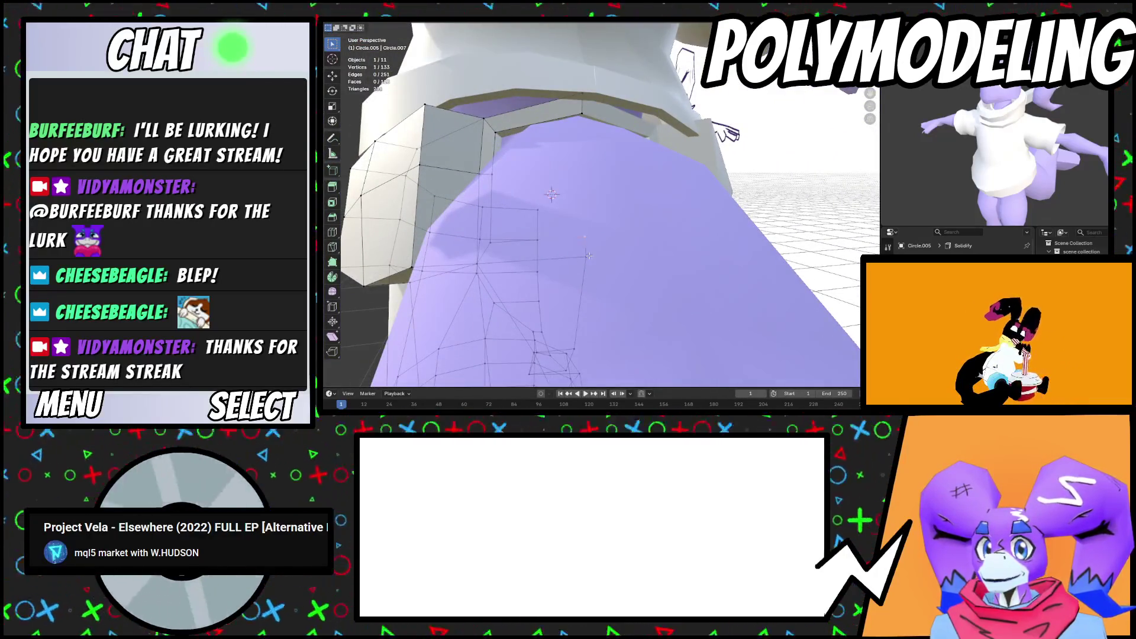
left_click(607, 337)
mouse_move(607, 337)
middle_mouse_down()
mouse_move(640, 326)
mouse_move(652, 277)
mouse_move(775, 222)
mouse_move(787, 180)
mouse_move(769, 232)
mouse_move(677, 306)
mouse_move(574, 258)
mouse_move(629, 283)
mouse_move(627, 301)
middle_mouse_up()
key("Tab")
Select two shorts vertices at the body gap and apply Smooth Vertices
left_click(710, 248)
left_click(592, 266)
key("Tab")
left_click(627, 301)
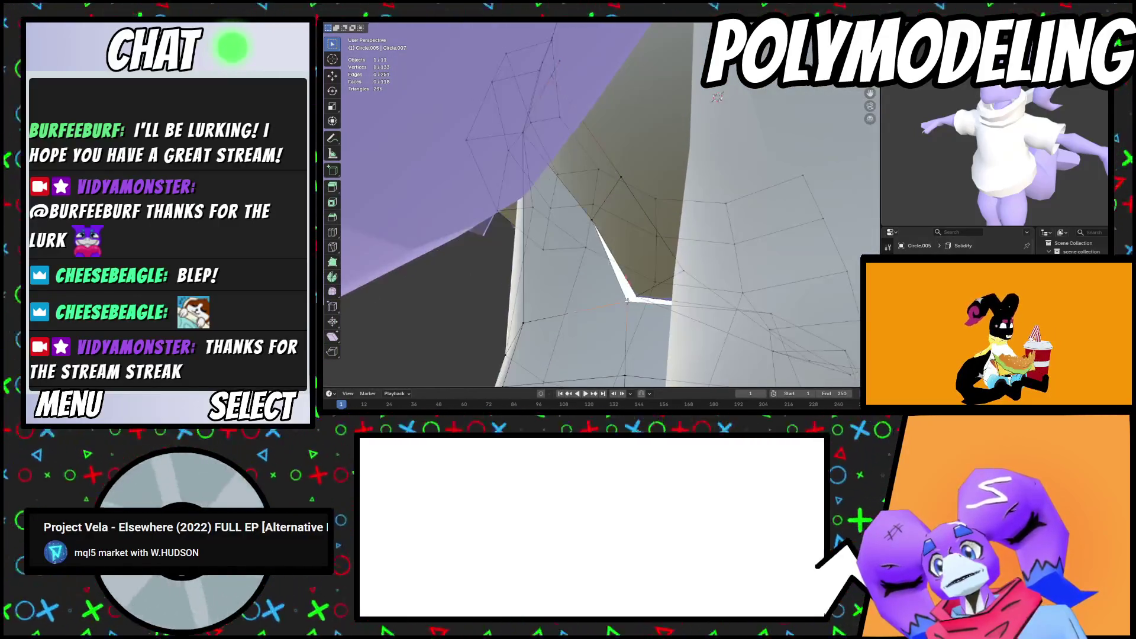
left_click(590, 217, "shift")
right_click(651, 276)
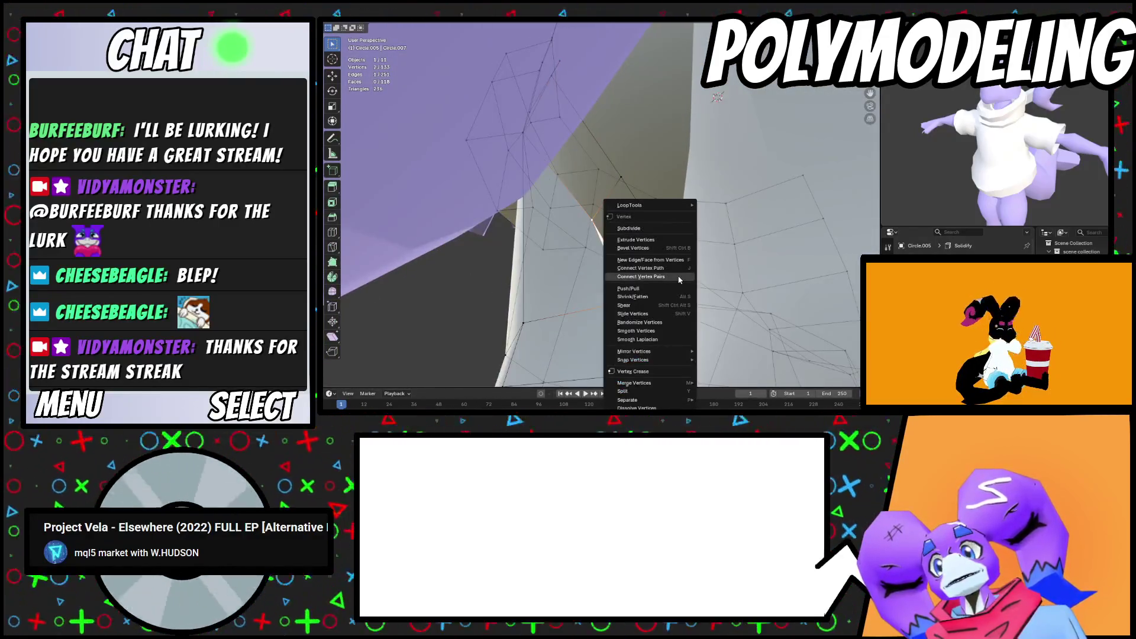
left_click(645, 332)
Shift a gap vertex along X with proportional editing
middle_click_drag(647, 319, 669, 278)
left_click(669, 278)
key("g")
key("g")
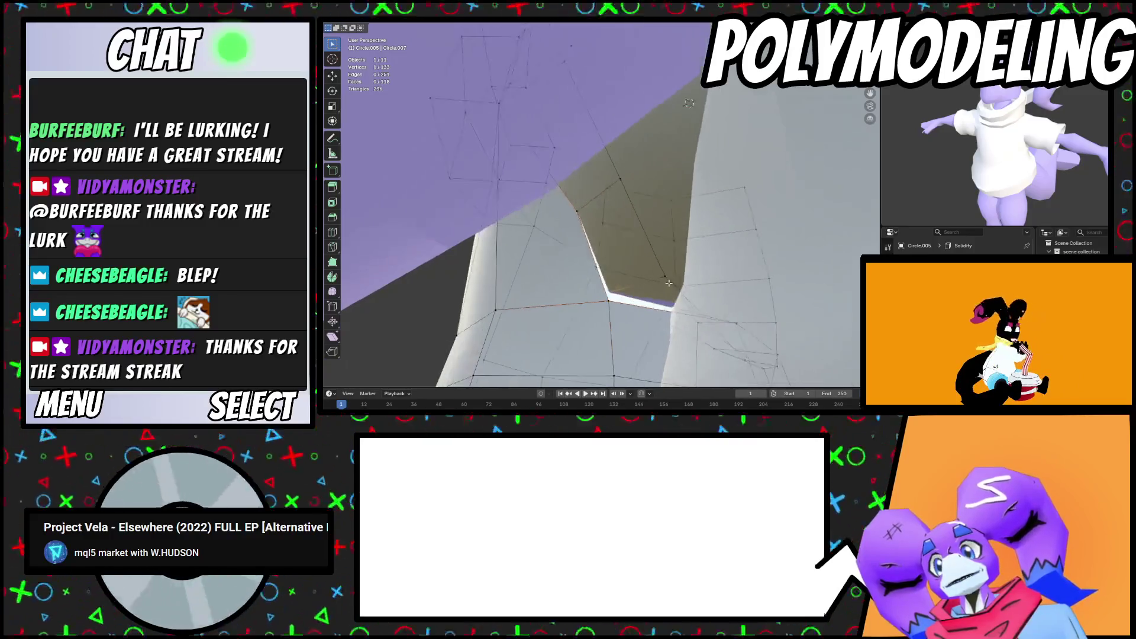
key("g")
key("x")
scroll(728, 272, "down", 10)
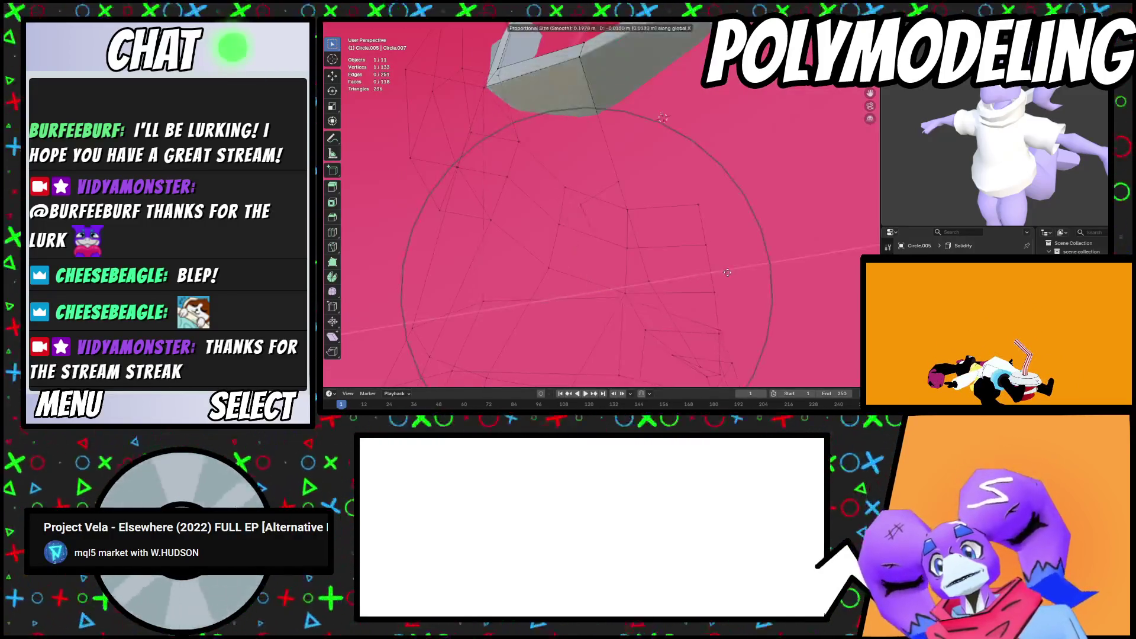
left_click(747, 270)
middle_click_drag(747, 270, 717, 253)
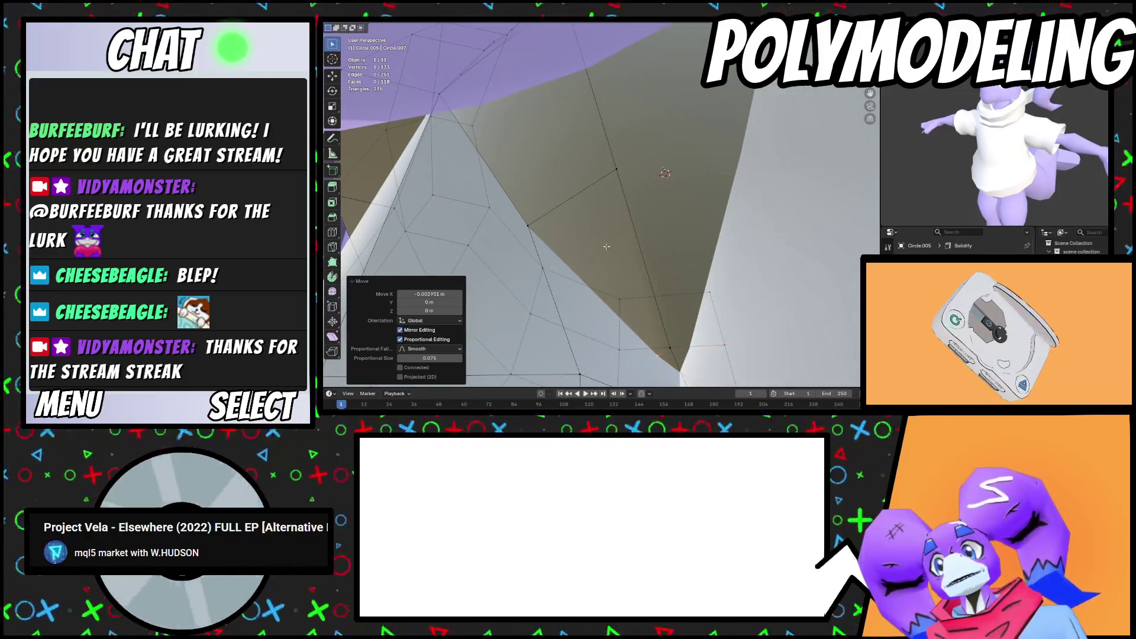
Nudge the vertices further along X, then return to Object Mode
key("g")
key("x")
left_click(547, 219)
mouse_move(546, 220)
middle_mouse_down()
mouse_move(526, 274)
mouse_move(590, 273)
mouse_move(620, 232)
mouse_move(783, 286)
middle_mouse_up()
key("g")
key("Tab")
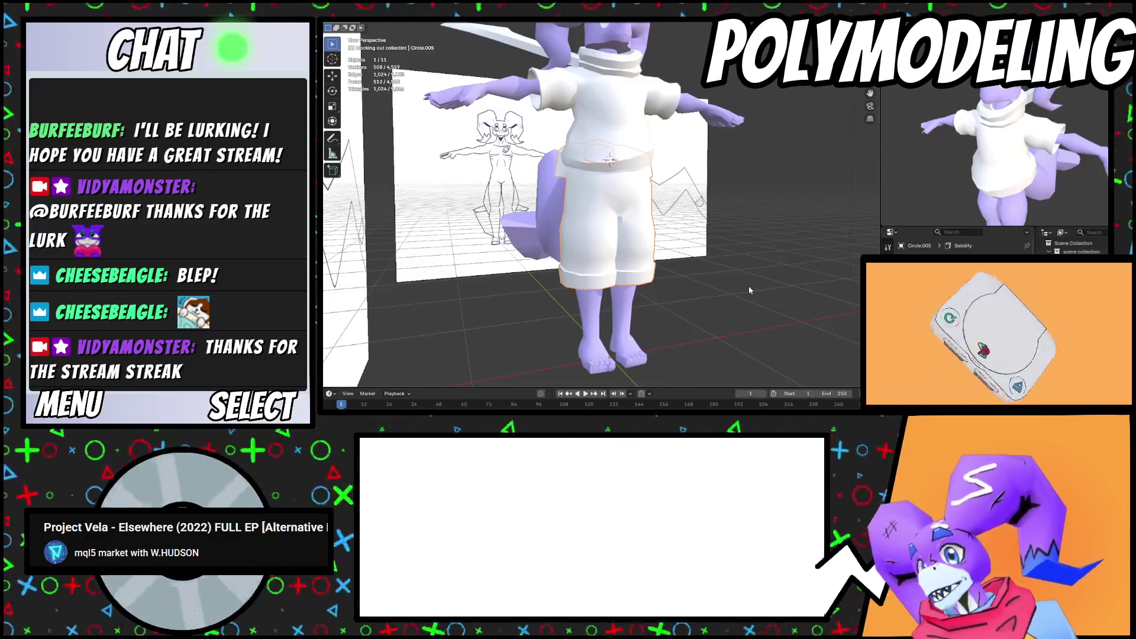
middle_click_drag(724, 388, 690, 221)
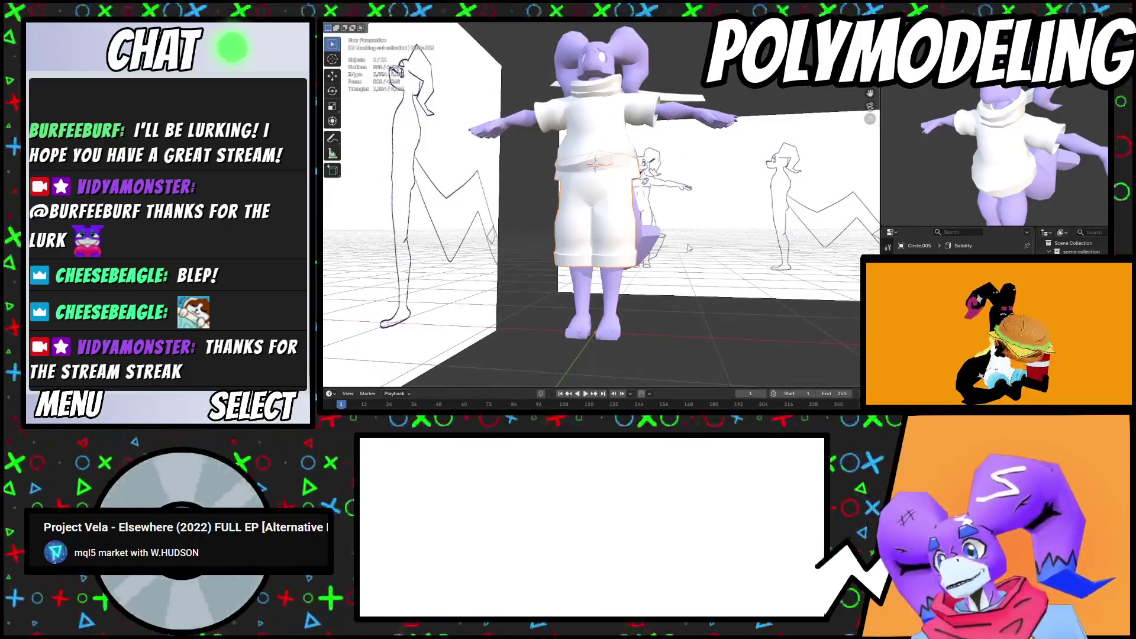
scroll(688, 247, "up", 5)
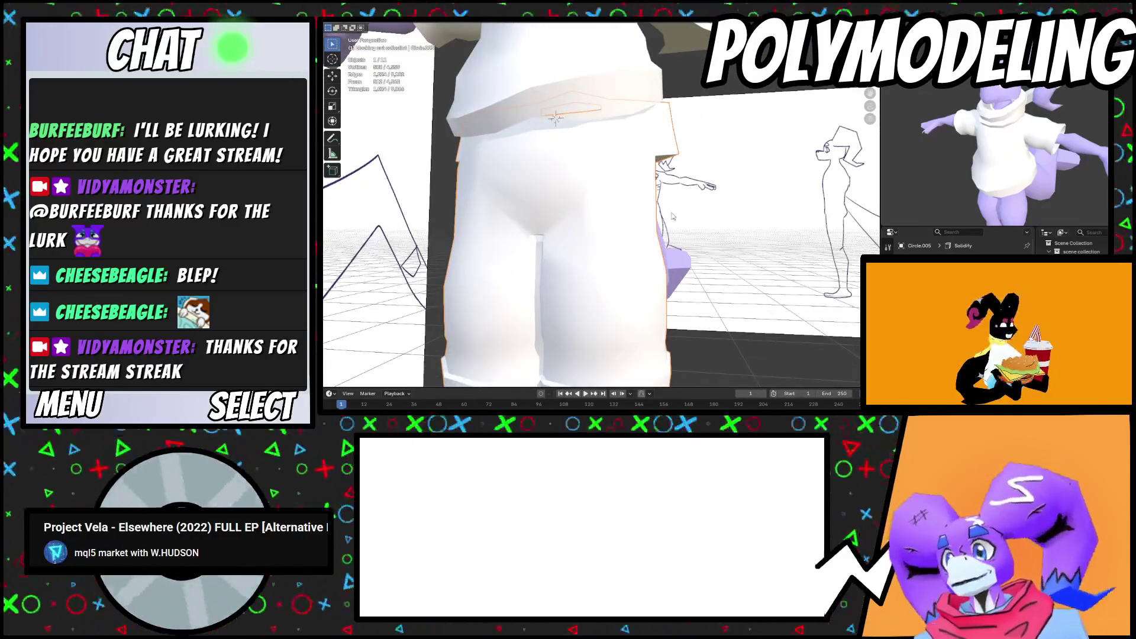
scroll(674, 212, "down", 1)
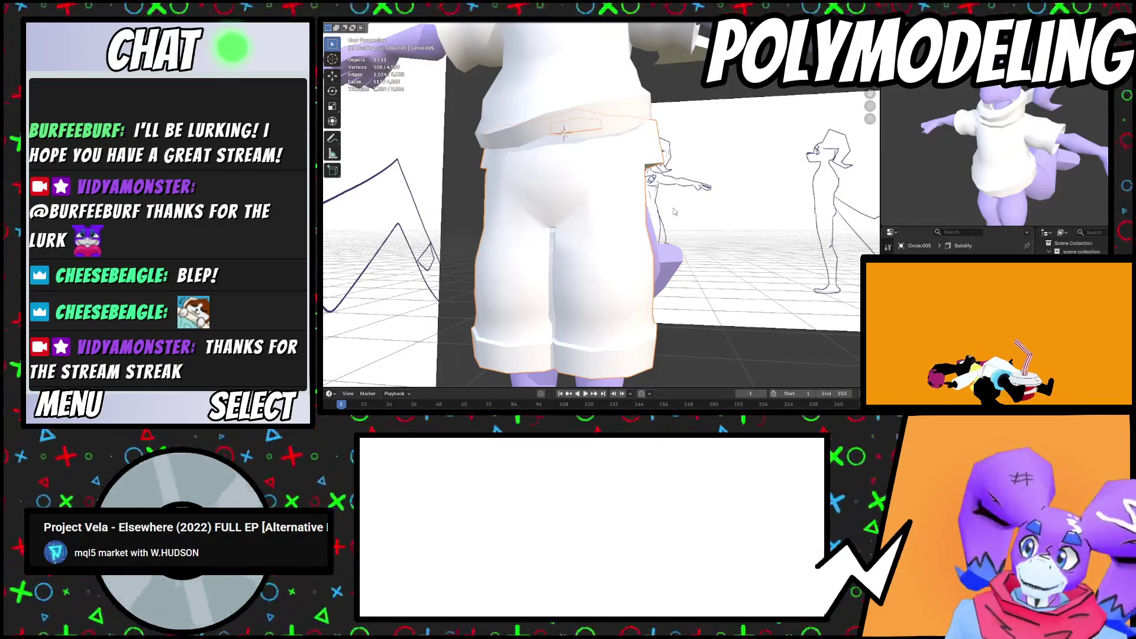
scroll(674, 211, "down", 5)
middle_click_drag(674, 211, 603, 211)
scroll(603, 211, "up", 3)
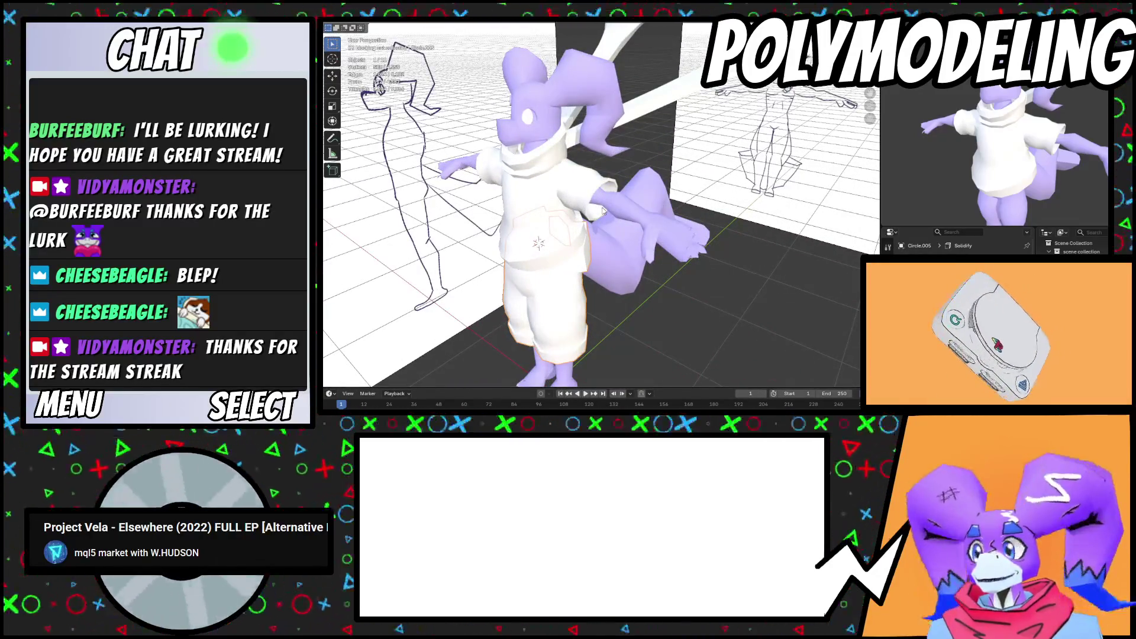
From behind the character, lower a vertex of the blade mesh along Z with proportional editing
mouse_move(608, 181)
middle_mouse_down()
mouse_move(695, 183)
mouse_move(645, 177)
mouse_move(679, 162)
mouse_move(639, 222)
mouse_move(702, 236)
mouse_move(609, 259)
mouse_move(674, 209)
mouse_move(670, 190)
mouse_move(655, 199)
mouse_move(626, 179)
middle_mouse_up()
scroll(644, 177, "up", 2)
scroll(625, 175, "down", 5)
scroll(679, 162, "up", 5)
scroll(609, 259, "up", 3)
key("Tab")
key("g")
key("z")
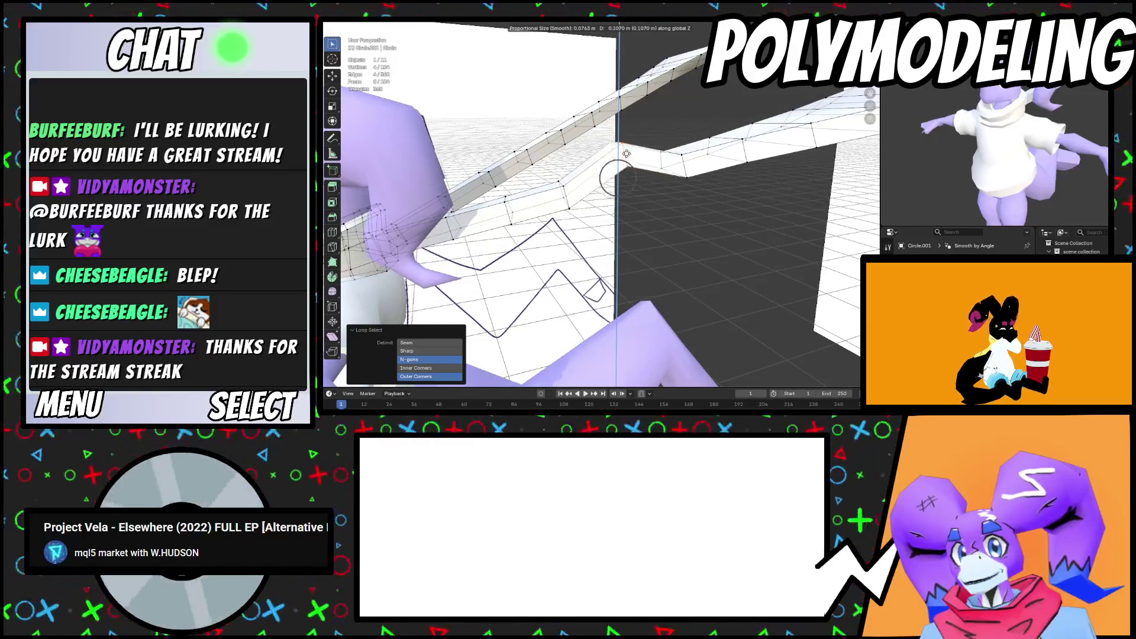
scroll(629, 160, "down", 5)
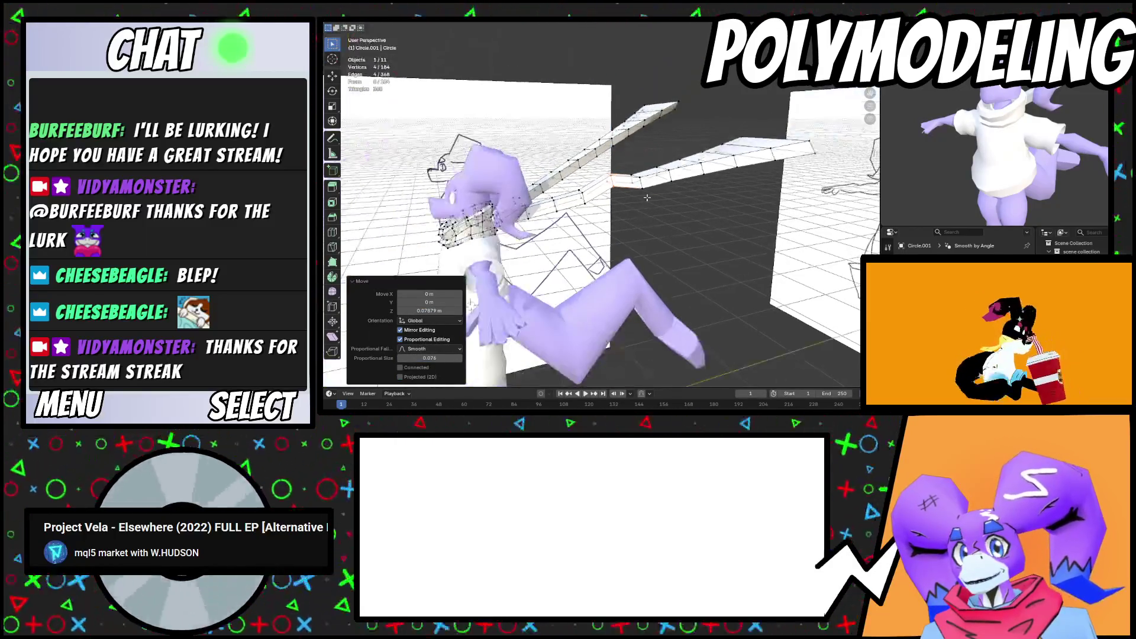
key("Tab")
key("Tab")
Lower a ring of four blade vertices along Z with proportional falloff
scroll(648, 196, "up", 6)
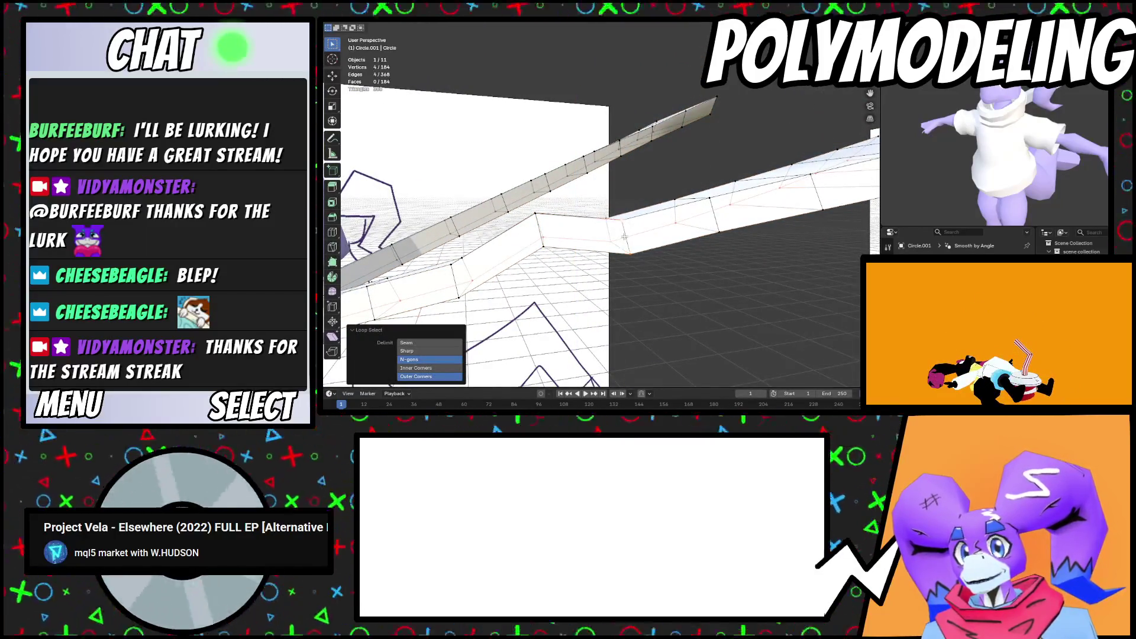
left_click(624, 236, "alt")
key("g")
key("z")
scroll(643, 258, "down", 5)
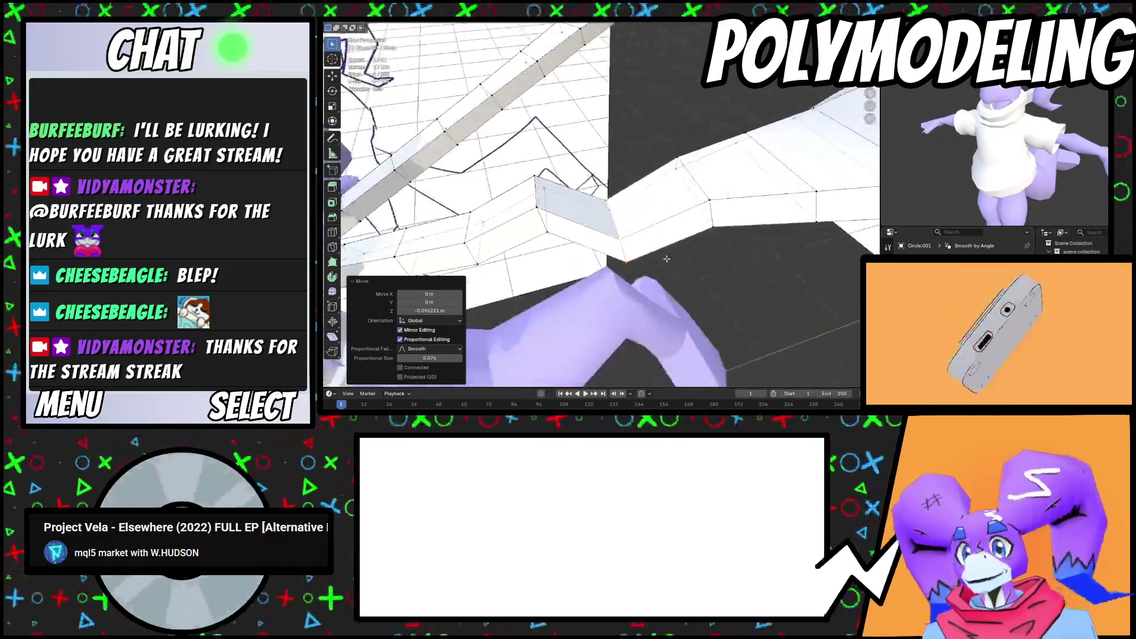
key("Tab")
Deselect all the blade's vertices, return to Object Mode, and bring up the Add > Mesh menu
mouse_move(677, 247)
middle_mouse_down()
mouse_move(517, 223)
mouse_move(515, 173)
mouse_move(488, 190)
mouse_move(574, 188)
mouse_move(649, 204)
mouse_move(647, 214)
mouse_move(704, 211)
middle_mouse_up()
key("Tab")
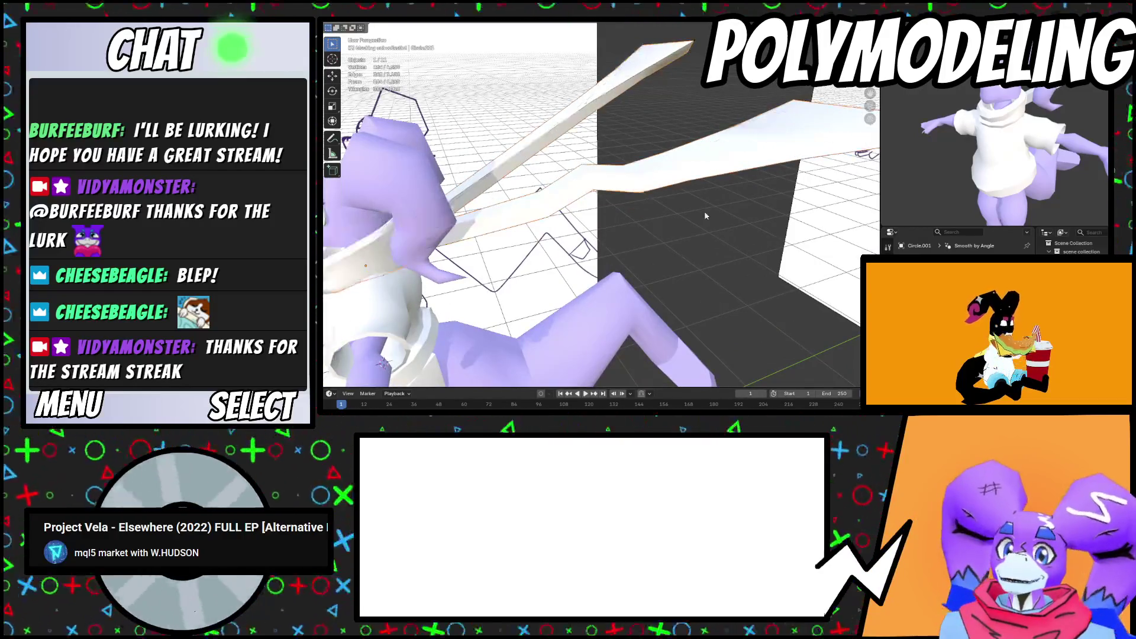
key("alt+a")
key("Tab")
scroll(683, 216, "down", 3)
mouse_move(680, 214)
middle_mouse_down()
mouse_move(626, 197)
mouse_move(717, 234)
mouse_move(621, 221)
mouse_move(661, 238)
mouse_move(669, 182)
mouse_move(448, 36)
middle_mouse_up()
scroll(712, 233, "up", 5)
scroll(622, 220, "down", 4)
scroll(647, 229, "up", 3)
key("shift+a")
mouse_move(441, 27)
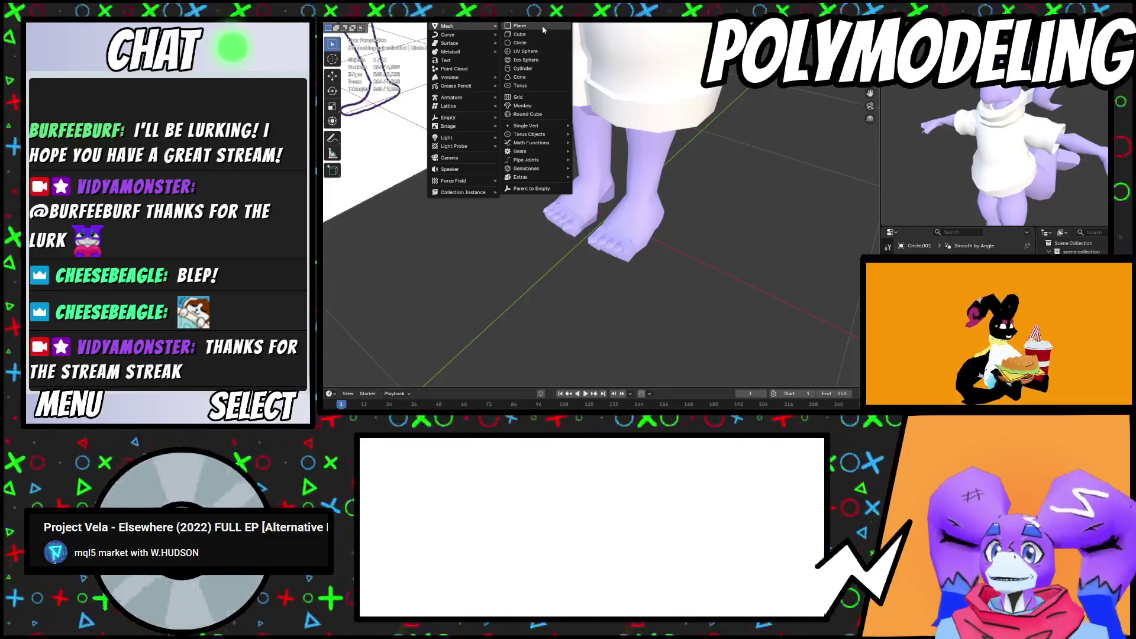
Add a plane, stand it upright with a 90° rotation, and shrink it
left_click(542, 26)
scroll(633, 222, "down", 8)
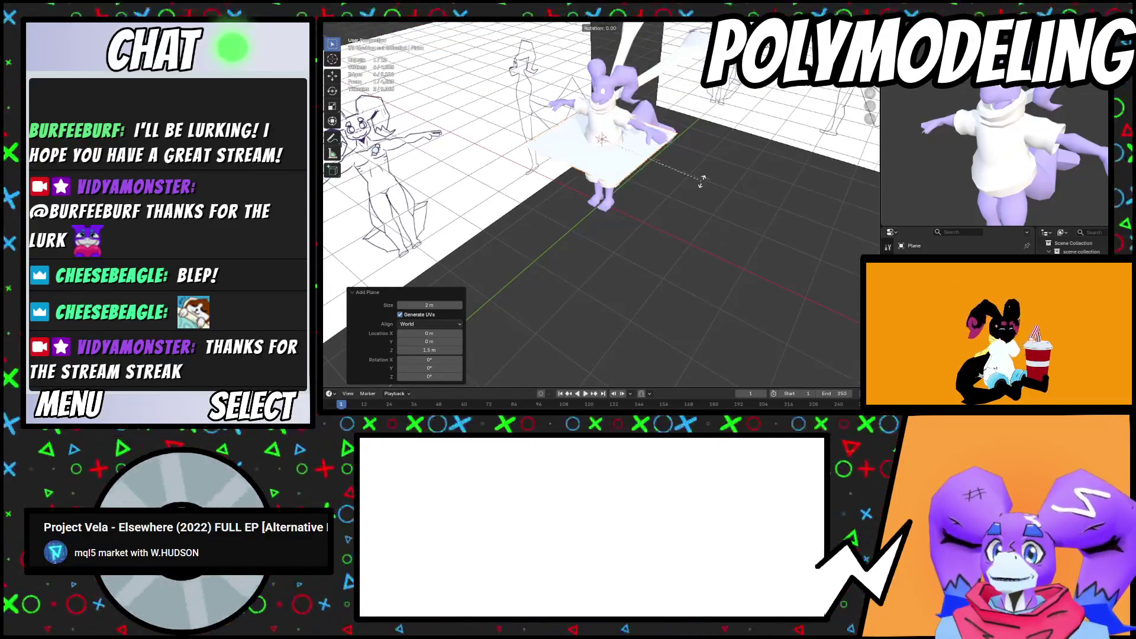
type("90")
key("Return")
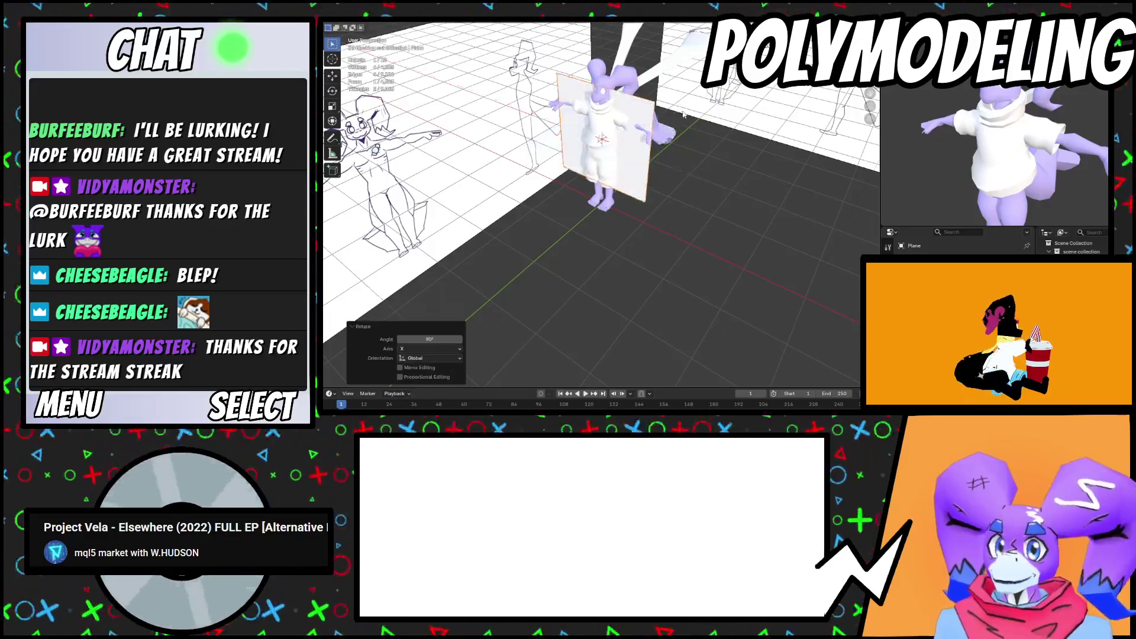
key("s")
left_click(625, 176)
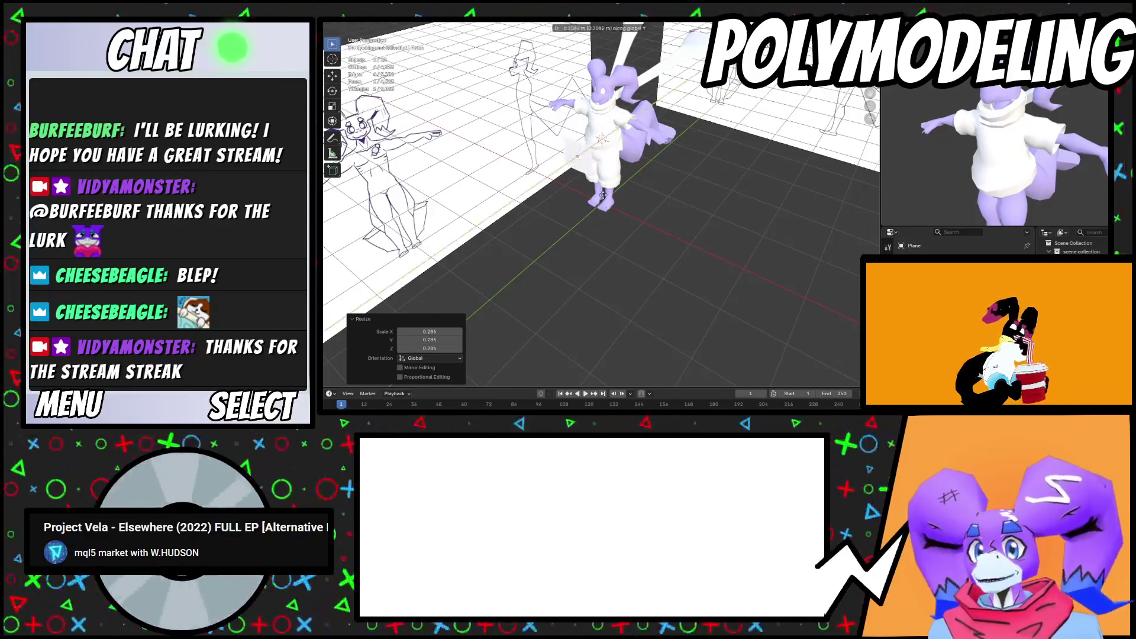
left_click(602, 194)
scroll(603, 194, "up", 4)
Rescale the plane, lower it along Z toward the feet, and move it forward along Y
key("s")
left_click(578, 135)
key("g")
key("z")
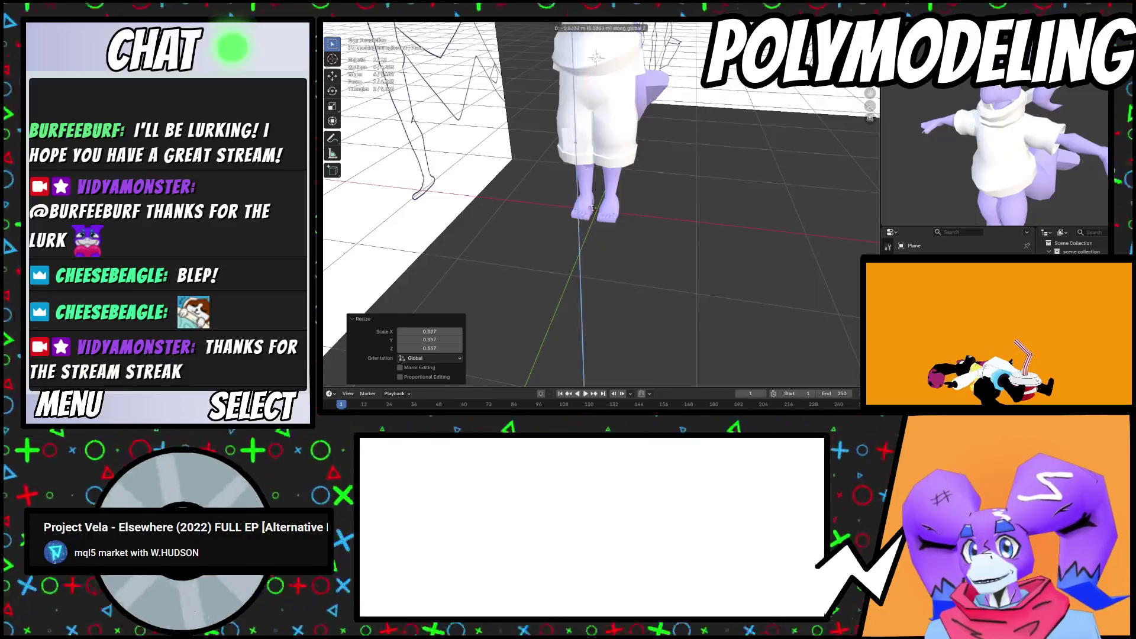
left_click(611, 284)
mouse_move(612, 285)
middle_mouse_down()
mouse_move(592, 244)
mouse_move(662, 266)
middle_mouse_up()
key("g")
key("y")
left_click(624, 254)
Move the plane along X and Z down to floor level beside the toes
key("g")
key("x")
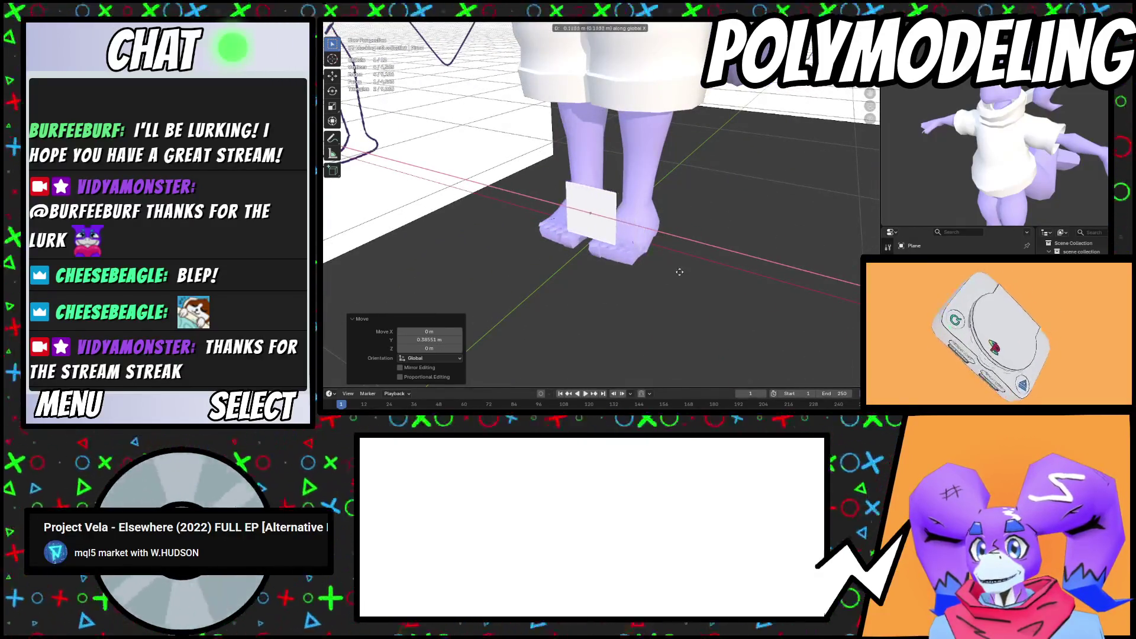
left_click(679, 272)
key("g")
key("z")
left_click(678, 315)
mouse_move(678, 314)
middle_mouse_down()
mouse_move(662, 271)
mouse_move(709, 253)
mouse_move(708, 267)
mouse_move(674, 284)
mouse_move(692, 290)
mouse_move(699, 276)
mouse_move(721, 313)
mouse_move(673, 314)
mouse_move(689, 219)
mouse_move(704, 260)
mouse_move(692, 211)
mouse_move(612, 258)
middle_mouse_up()
key("g")
key("y")
key("z")
left_click(673, 273)
Nudge the plane back along Y, shrink it, and widen it along X
key("g")
key("y")
left_click(646, 300)
left_click(686, 313)
key("s")
left_click(683, 283)
key("s")
Make the plane shorter along Z and narrower along X, then lower it slightly
key("s")
key("x")
left_click(744, 309)
Rotate the plane about Z to line up with the toes and raise it slightly
key("g")
left_click(698, 316)
key("r")
key("z")
left_click(690, 317)
key("g")
key("z")
left_click(689, 285)
key("s")
key("z")
left_click(692, 240)
key("s")
key("x")
left_click(692, 266)
key("s")
key("g")
key("z")
left_click(697, 206)
Shift the plane along Y, rotate it slightly about Z, and select its top edge in Edit Mode
key("g")
key("y")
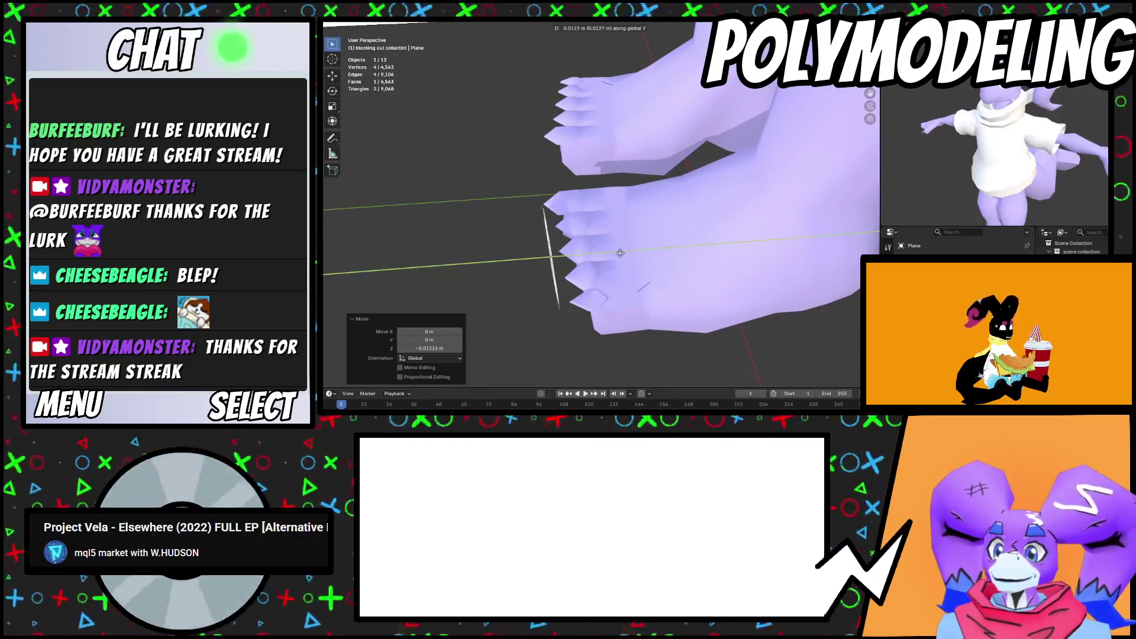
mouse_move(619, 256)
middle_mouse_down()
mouse_move(661, 217)
mouse_move(669, 138)
mouse_move(640, 278)
mouse_move(622, 225)
middle_mouse_up()
key("r")
key("z")
left_click(640, 280)
key("Tab")
key("2")
left_click(584, 258)
Extrude the top edge into two new faces with a proportional move, plus a side flap
key("e")
left_click(673, 164)
mouse_move(674, 163)
middle_mouse_down()
mouse_move(749, 229)
mouse_move(684, 242)
mouse_move(736, 301)
mouse_move(693, 242)
mouse_move(664, 244)
middle_mouse_up()
key("e")
left_click(710, 272)
key("g")
left_click(737, 302)
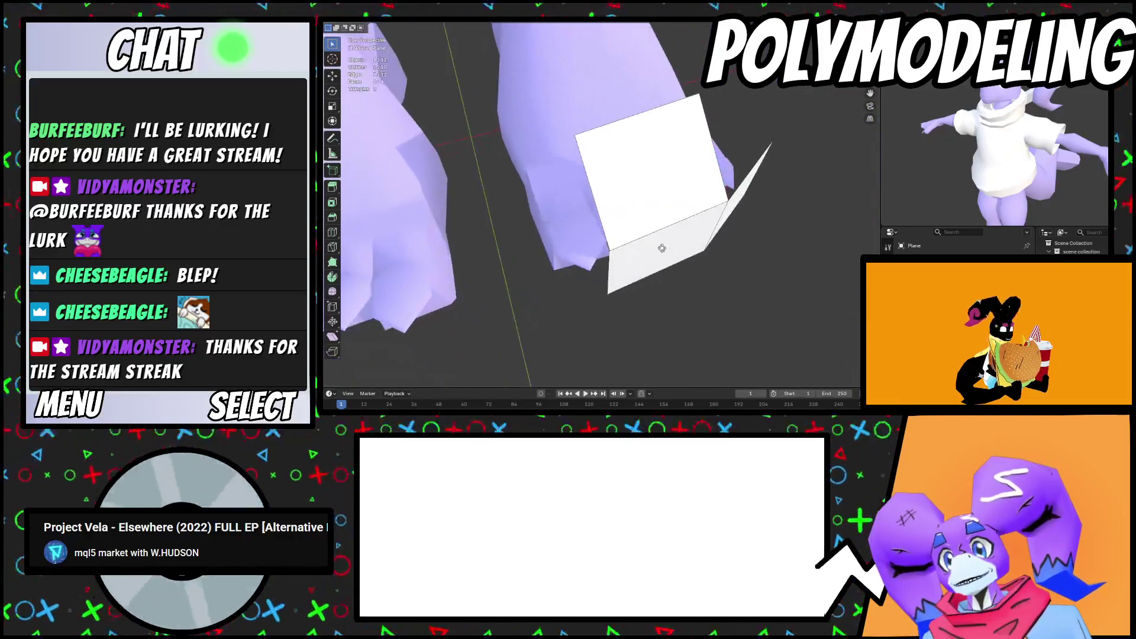
key("e")
left_click(580, 242)
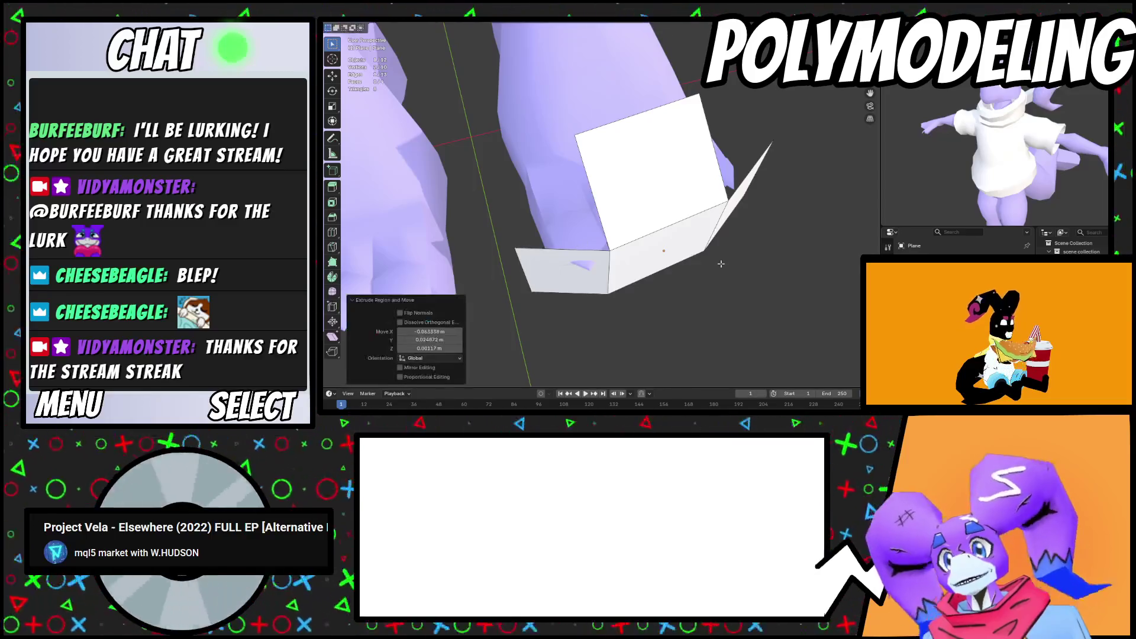
Pull the middle vertical edge along Y and shift a brushed vertex selection along X
middle_click_drag(580, 242, 650, 173)
left_click(624, 269)
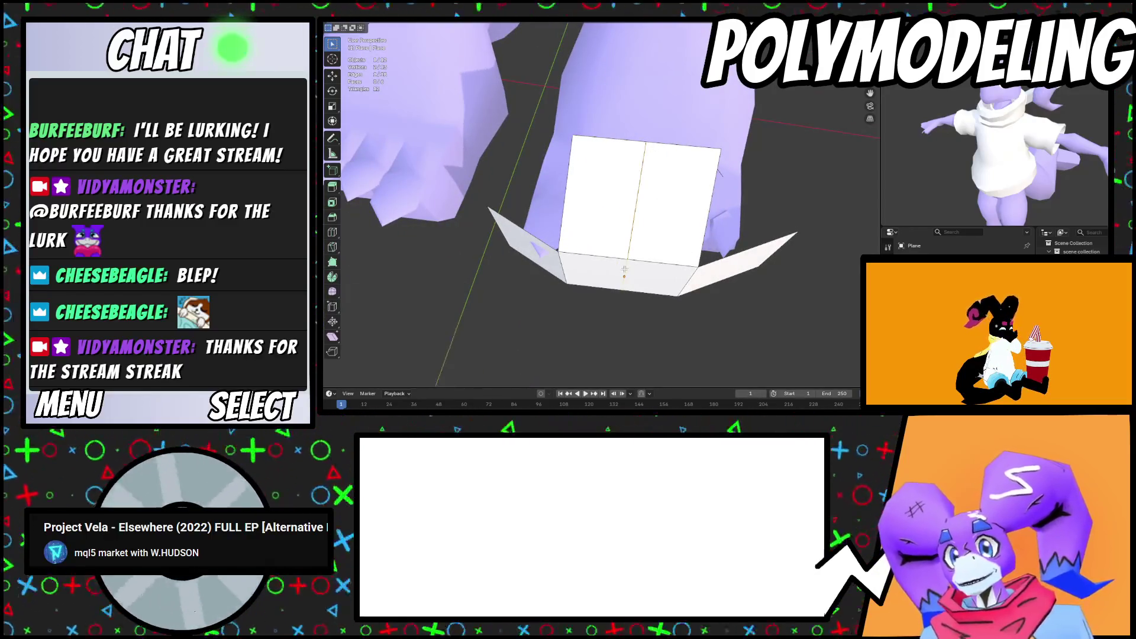
key("g")
key("y")
mouse_move(642, 223)
middle_mouse_down()
mouse_move(610, 236)
mouse_move(785, 278)
middle_mouse_up()
left_click(610, 236)
key("c")
key("Escape")
key("g")
key("x")
left_click(672, 228)
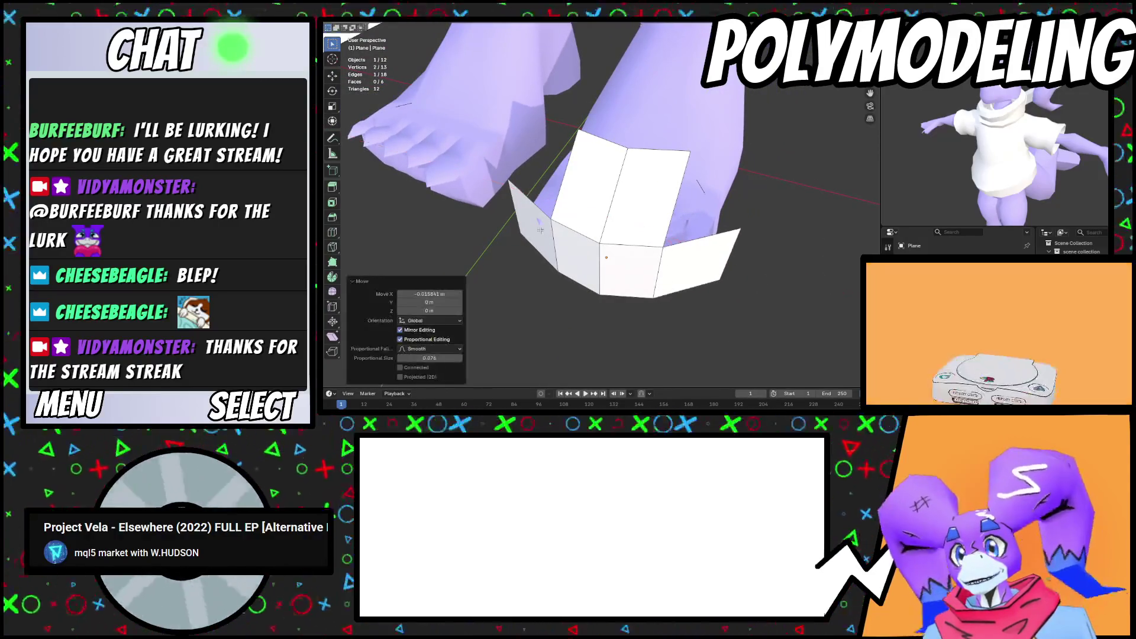
middle_click_drag(672, 229, 591, 232)
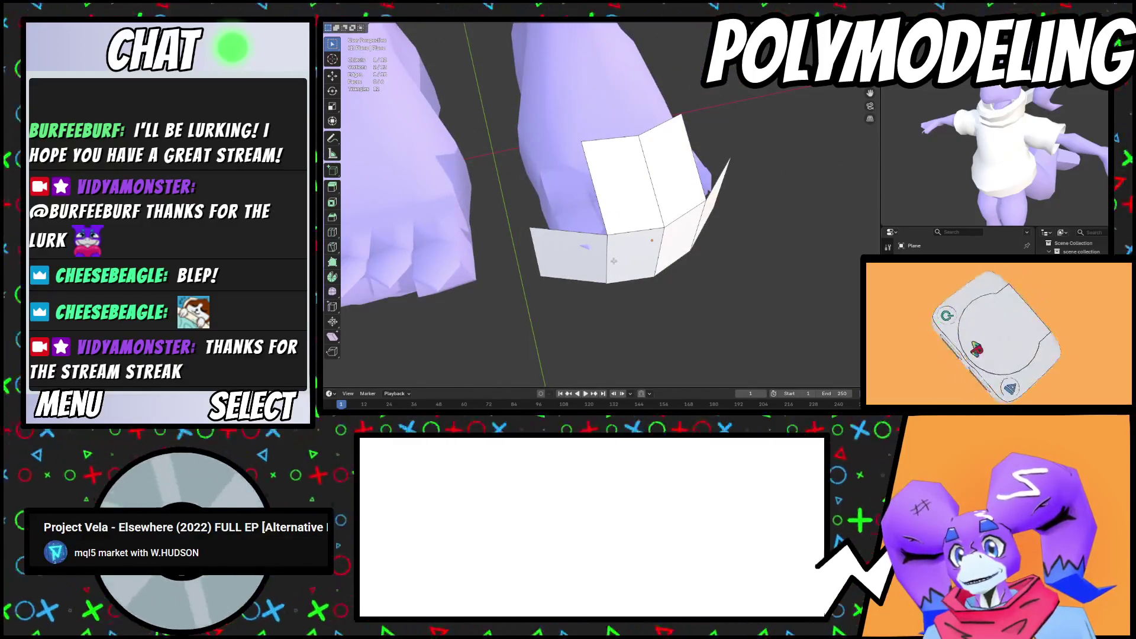
Nudge the shell along Y with proportional falloff and edge-slide the vertical edge leftward
key("g")
key("y")
middle_click_drag(625, 266, 642, 265)
left_click(644, 256)
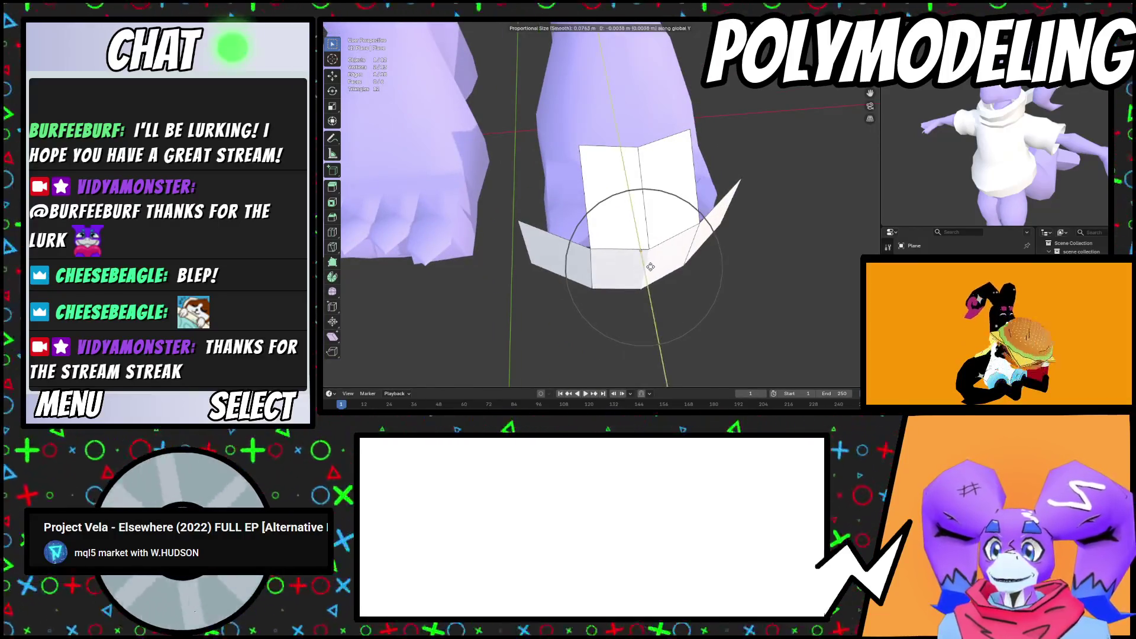
left_click(630, 268)
key("g")
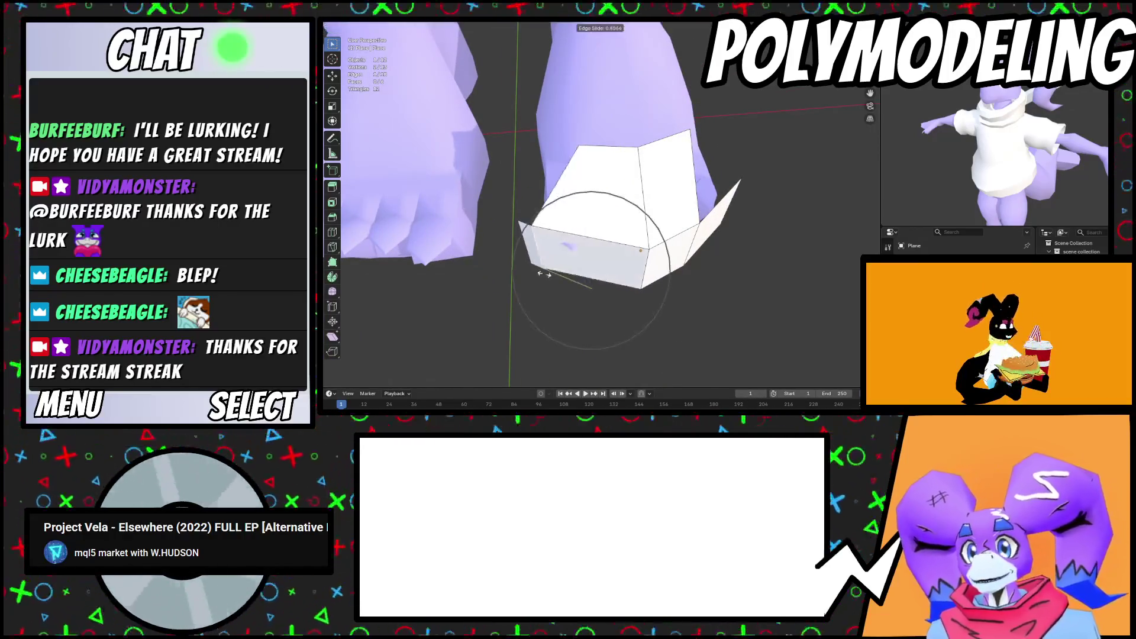
key("g")
left_click(613, 273)
mouse_move(693, 235)
middle_mouse_down()
mouse_move(695, 251)
mouse_move(644, 235)
mouse_move(728, 267)
mouse_move(577, 253)
middle_mouse_up()
key("g")
key("g")
left_click(694, 252)
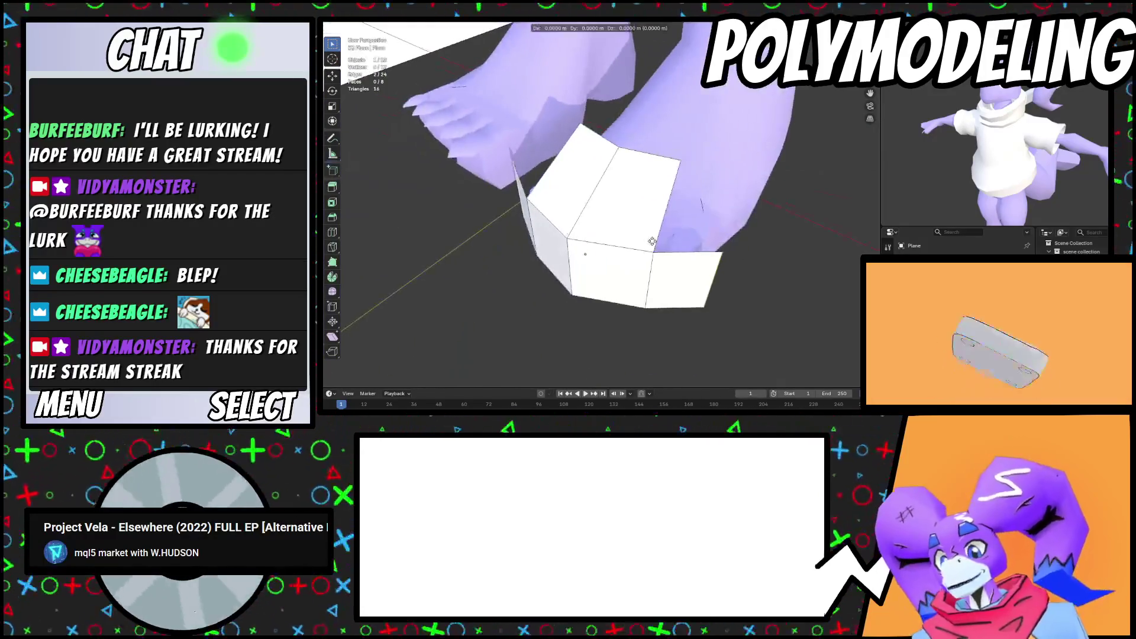
Extrude the selected edges along Y so the shell extends back over the foot
key("e")
key("y")
left_click(707, 221)
mouse_move(707, 221)
middle_mouse_down()
mouse_move(656, 179)
mouse_move(643, 301)
middle_mouse_up()
left_click(620, 312)
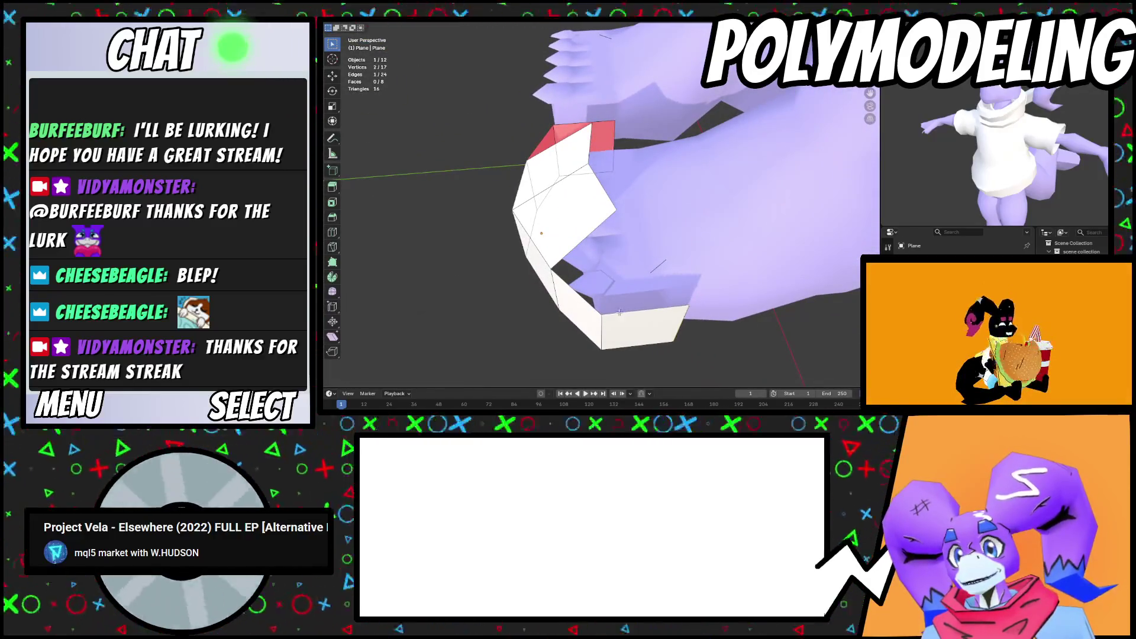
middle_click_drag(606, 266, 623, 158)
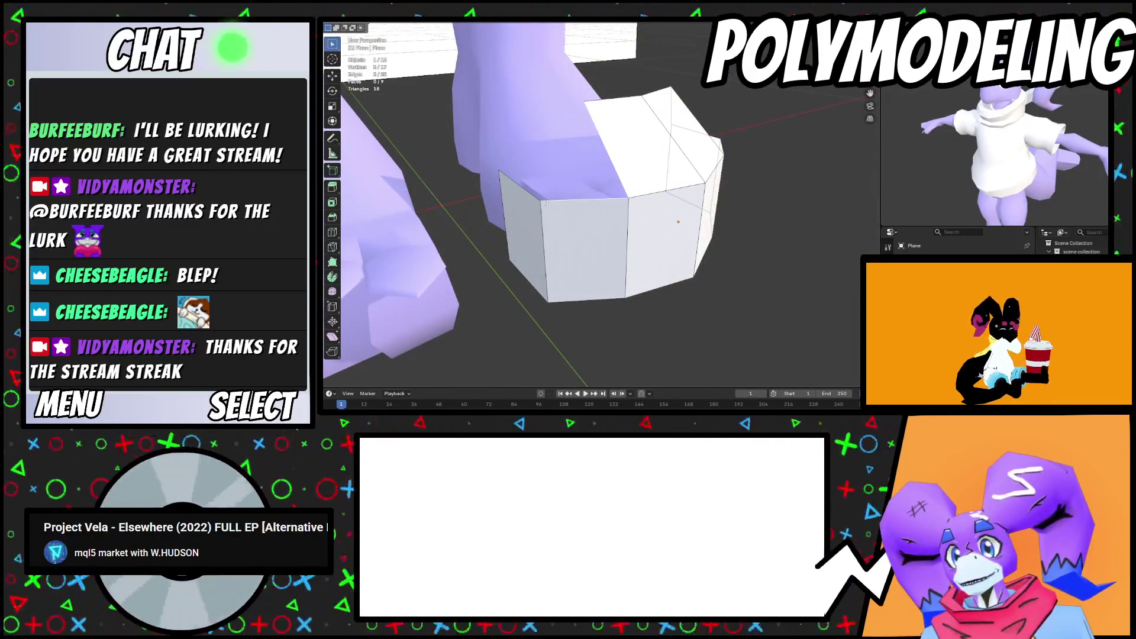
mouse_move(643, 231)
middle_mouse_down()
mouse_move(602, 166)
mouse_move(588, 285)
mouse_move(739, 198)
mouse_move(542, 203)
mouse_move(543, 213)
middle_mouse_up()
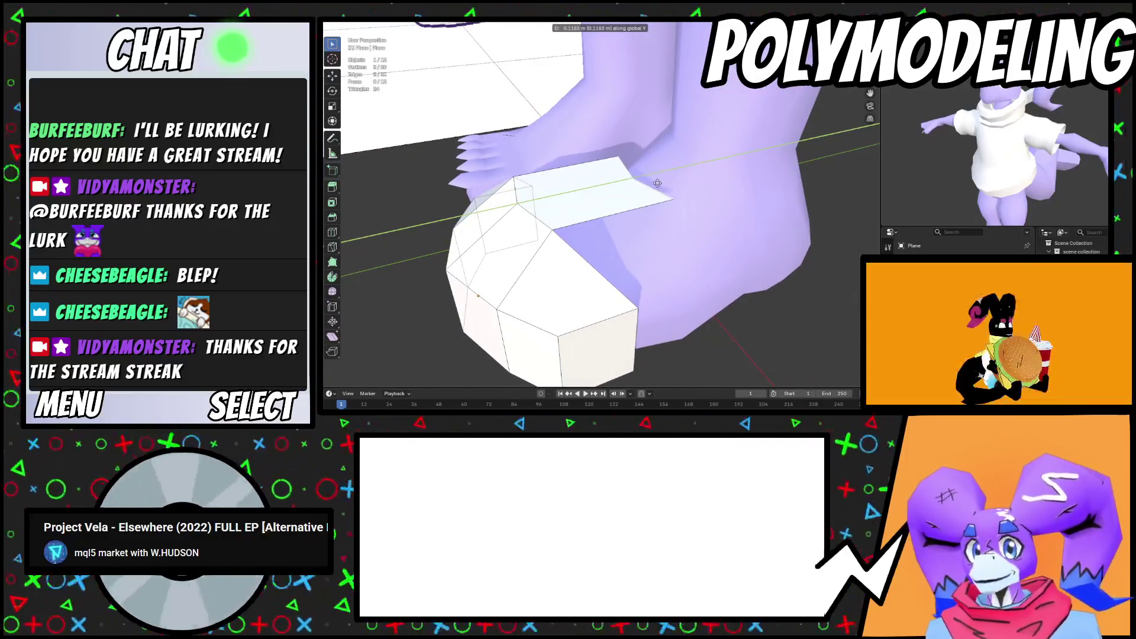
Raise the newly extruded strip edge vertically along Z with proportional editing
left_click(681, 177)
key("g")
key("z")
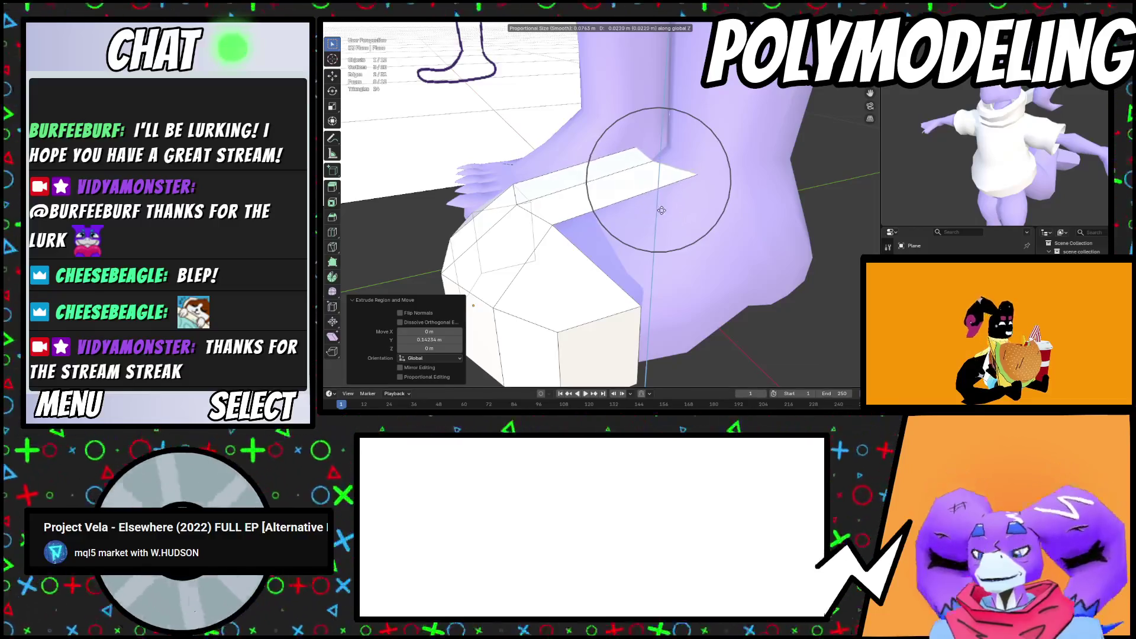
left_click(662, 217)
mouse_move(662, 218)
middle_mouse_down()
mouse_move(635, 187)
mouse_move(674, 201)
middle_mouse_up()
Bend the strip's front edge with repeated small rotations, ending at about 7.97°
left_click(634, 187)
key("r")
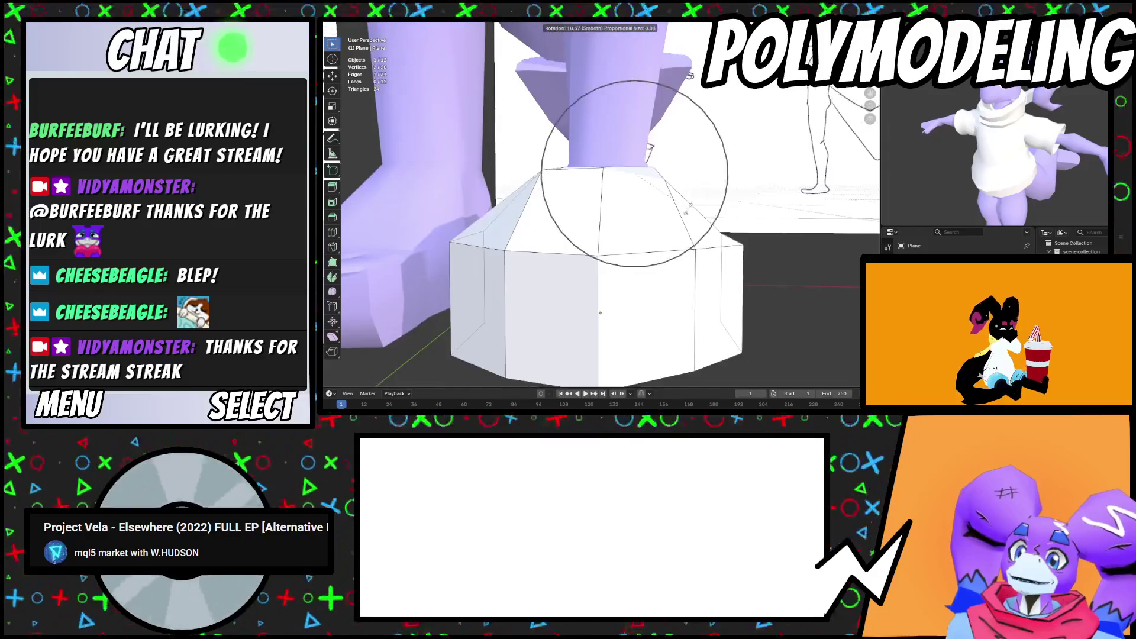
left_click(690, 207)
key("r")
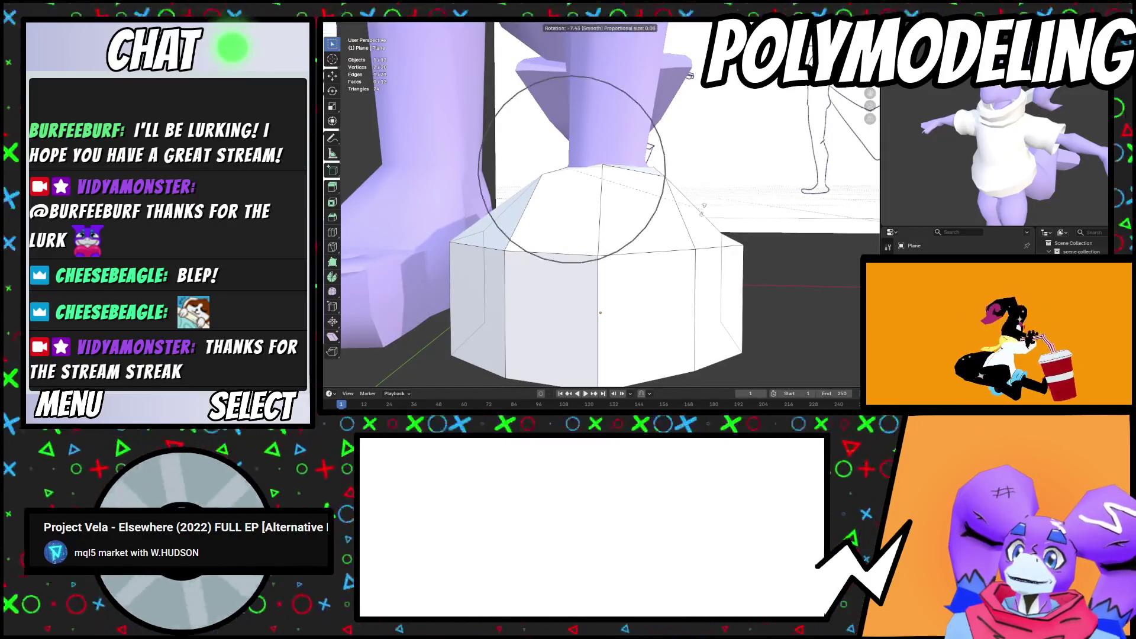
left_click(702, 207)
key("r")
left_click(699, 204)
key("r")
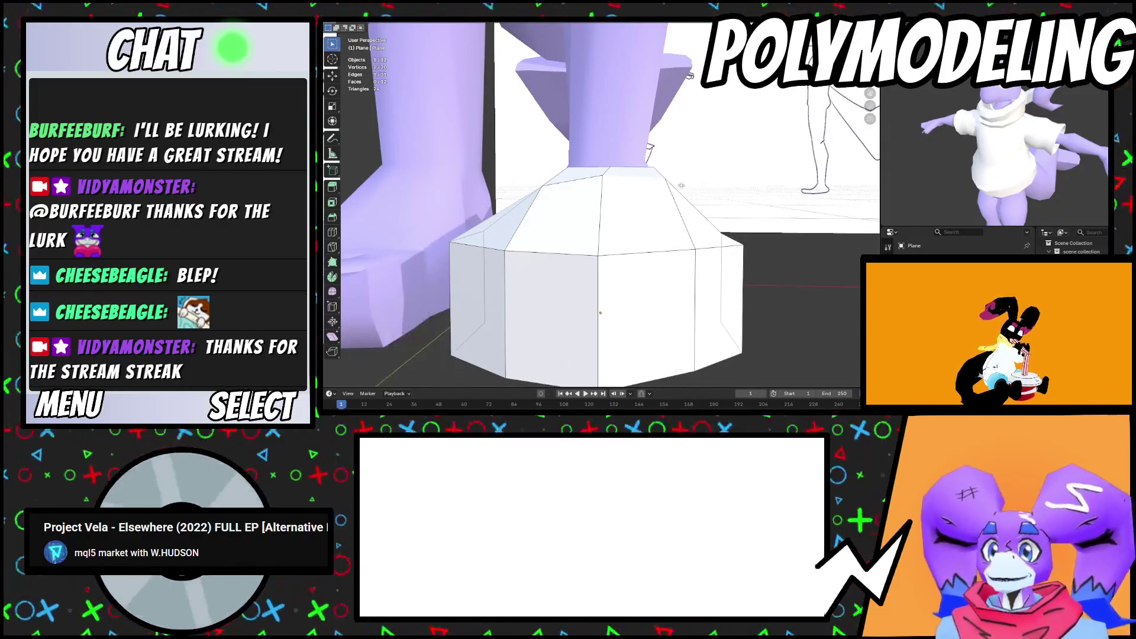
left_click(697, 202)
Leave the front edge's height unchanged and apply one more rotation
key("g")
key("z")
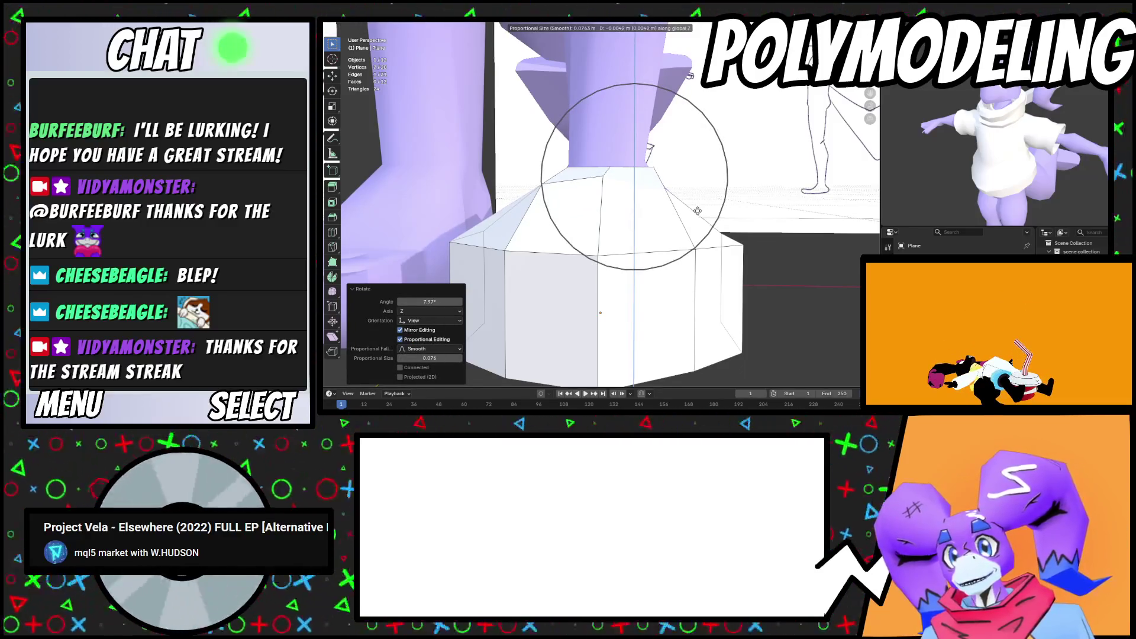
right_click(699, 211)
key("r")
left_click(712, 221)
Extrude the strip along Y and fill the corner gap with a new face
mouse_move(712, 221)
middle_mouse_down()
mouse_move(639, 250)
mouse_move(622, 289)
mouse_move(617, 223)
mouse_move(645, 238)
mouse_move(525, 211)
mouse_move(603, 218)
mouse_move(594, 242)
middle_mouse_up()
left_click(615, 237)
left_click(593, 242)
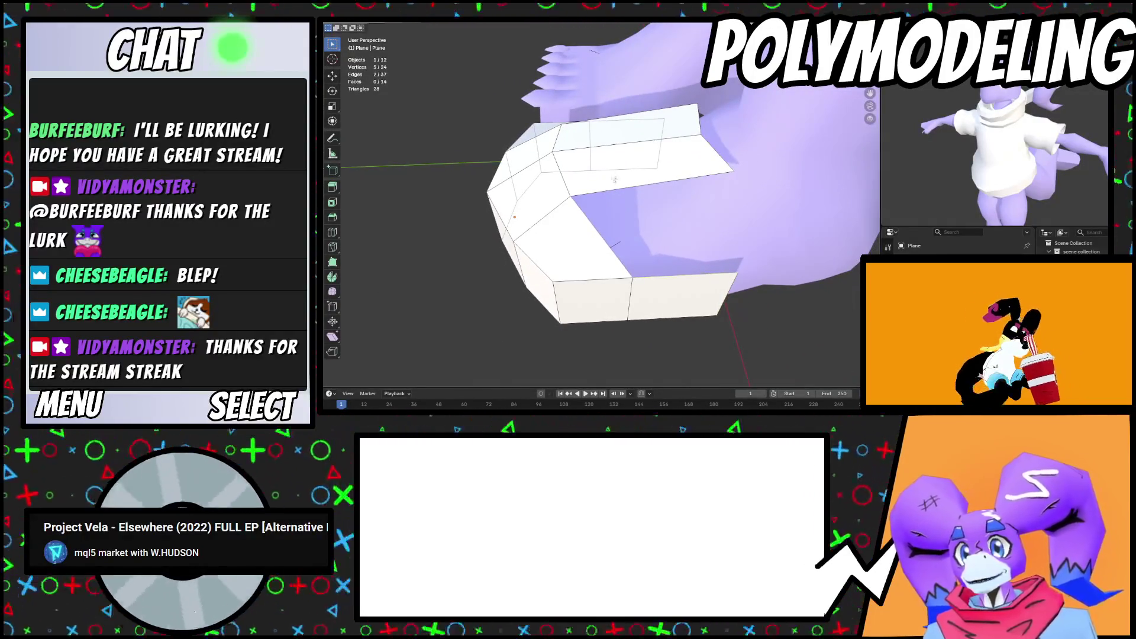
key("f")
middle_click_drag(615, 189, 633, 160)
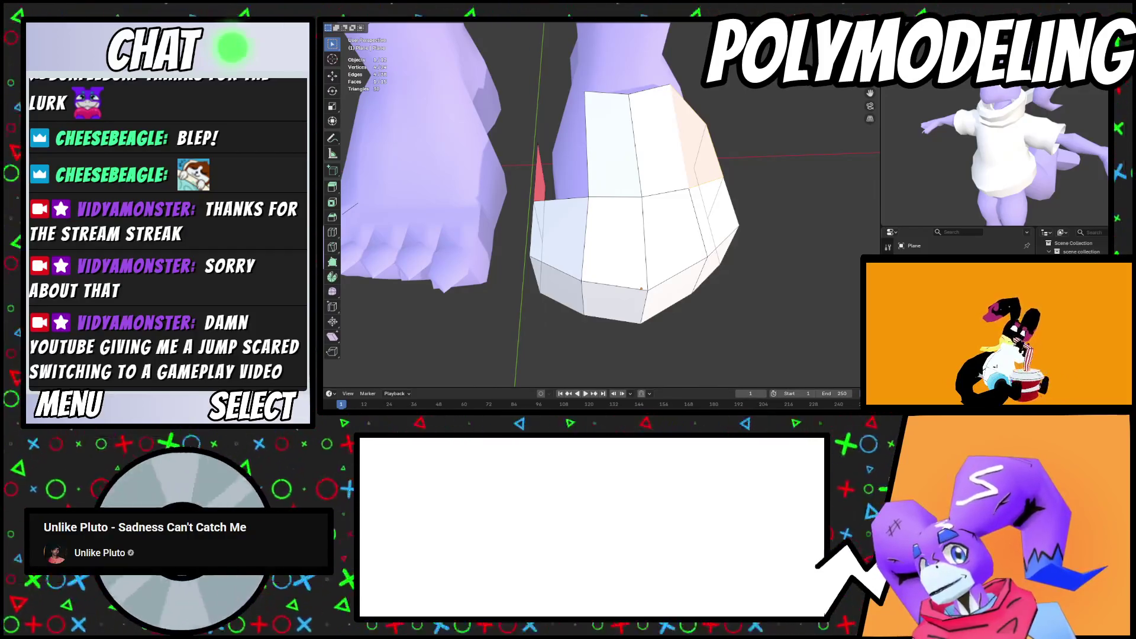
Extrude the shoe's lower faces to begin the sole rim
middle_click_drag(568, 196, 532, 190)
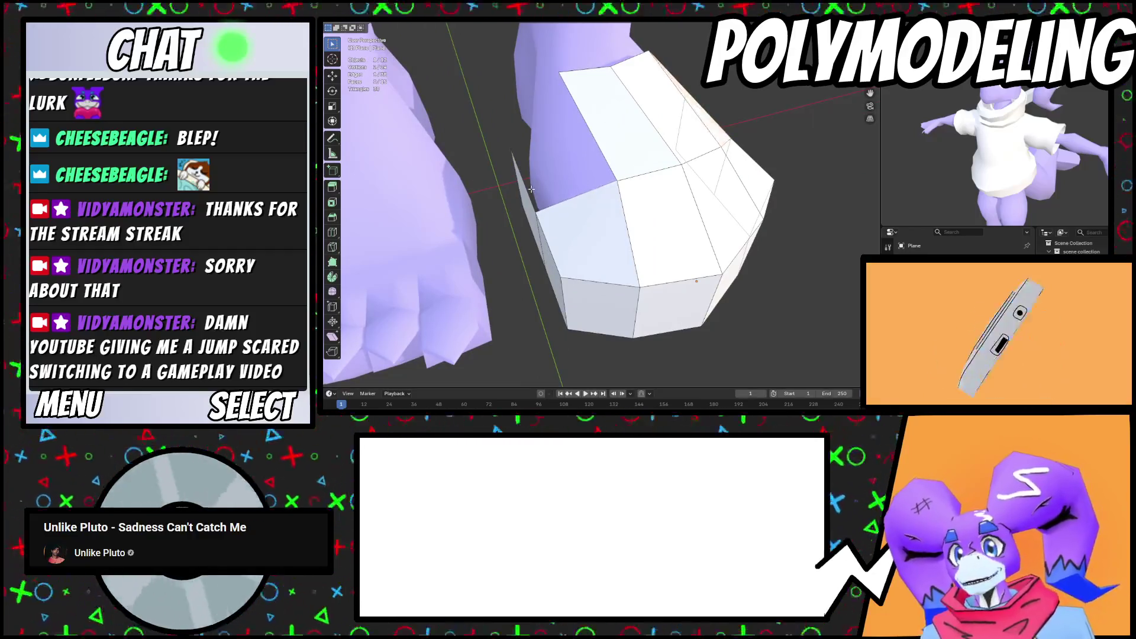
mouse_move(598, 135)
middle_mouse_down()
mouse_move(658, 135)
mouse_move(541, 207)
mouse_move(616, 53)
middle_mouse_up()
scroll(658, 135, "up", 5)
mouse_move(585, 202)
middle_mouse_down()
mouse_move(535, 249)
mouse_move(618, 226)
middle_mouse_up()
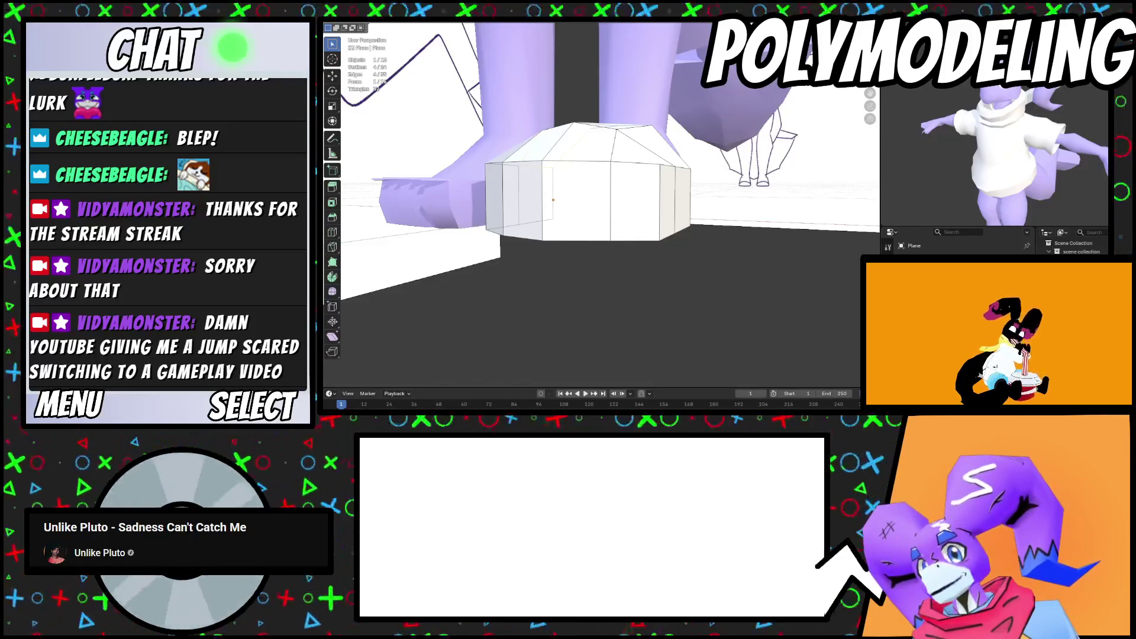
middle_click_drag(619, 226, 610, 190)
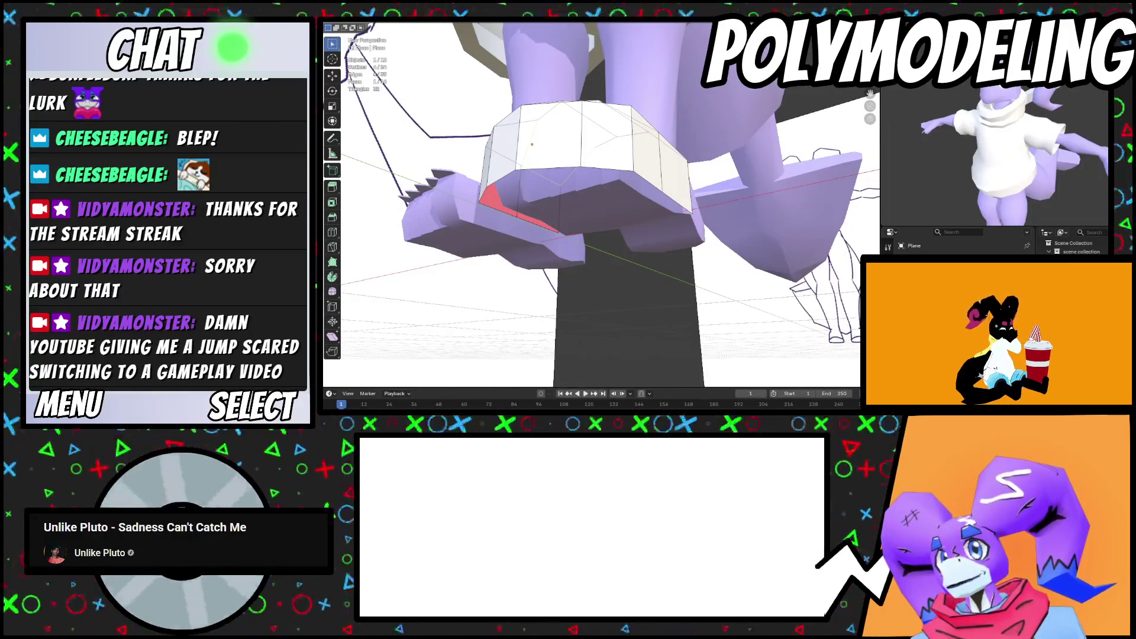
mouse_move(509, 178)
middle_mouse_down()
mouse_move(467, 151)
mouse_move(461, 187)
mouse_move(480, 184)
mouse_move(473, 176)
mouse_move(494, 229)
mouse_move(510, 181)
middle_mouse_up()
key("g")
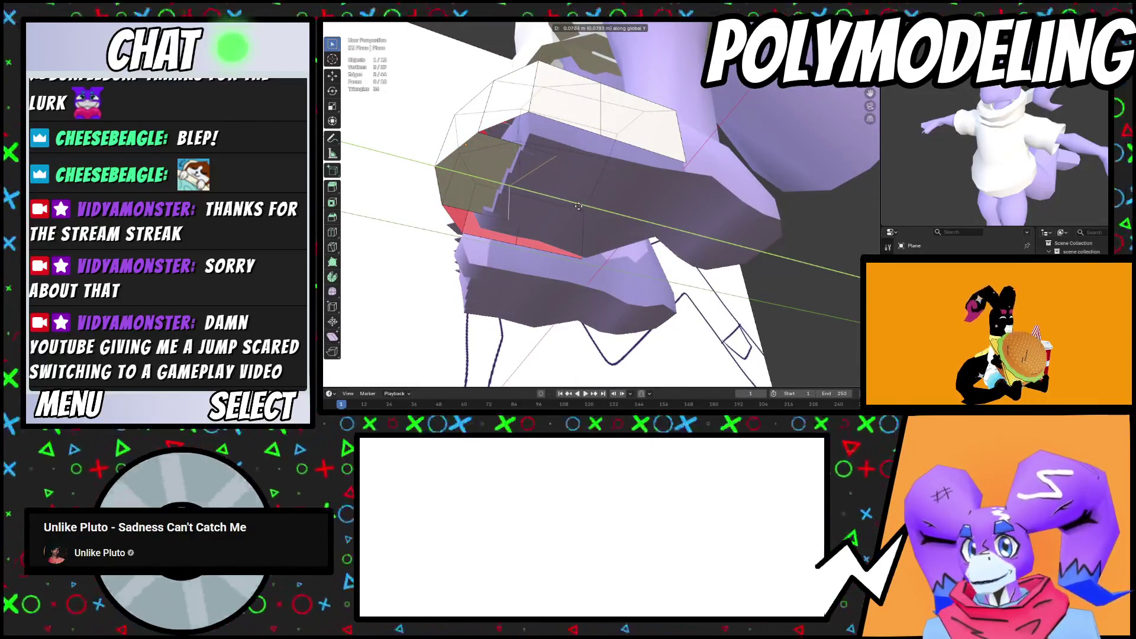
left_click(510, 147)
Lower the bottom edge loop slightly along Z
left_click(511, 146, "alt")
key("g")
key("z")
mouse_move(510, 146)
middle_mouse_down()
mouse_move(533, 169)
mouse_move(516, 158)
middle_mouse_up()
right_click(534, 171)
key("g")
key("z")
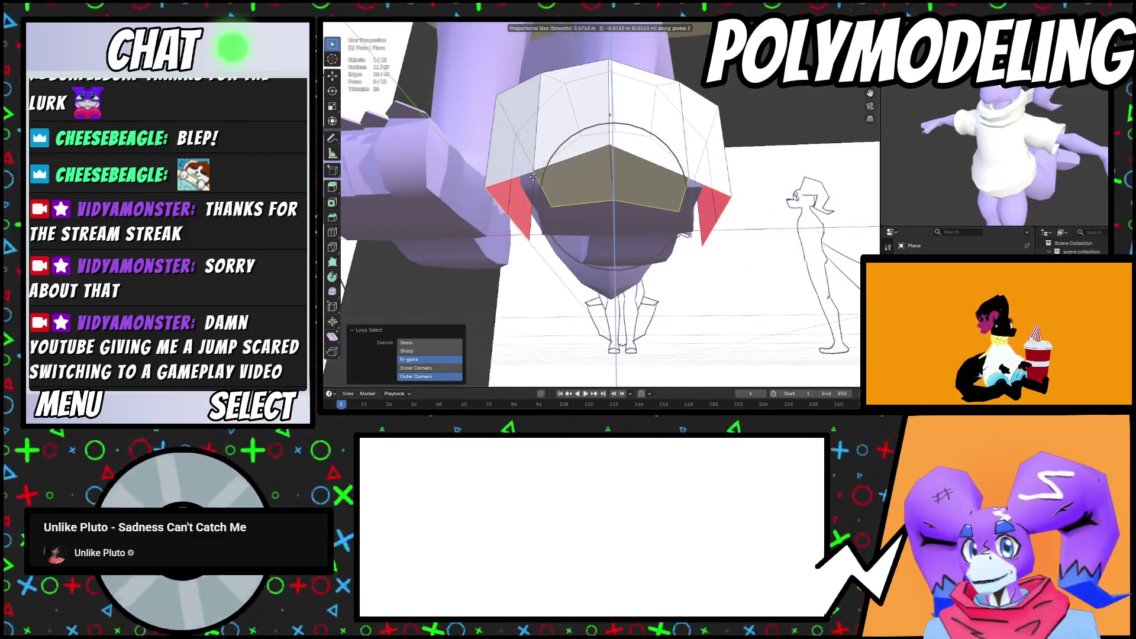
left_click(614, 180)
Flatten the selected bottom faces level with S Z 0 and nudge them vertically
mouse_move(614, 180)
middle_mouse_down()
mouse_move(627, 178)
mouse_move(606, 186)
mouse_move(626, 200)
mouse_move(681, 189)
mouse_move(654, 180)
mouse_move(591, 204)
mouse_move(607, 173)
middle_mouse_up()
left_click(613, 202)
key("s")
key("z")
key("0")
key("Return")
key("g")
key("z")
left_click(674, 188)
Move the selected side strip faces outward along Y
left_click(627, 167)
left_click(672, 174)
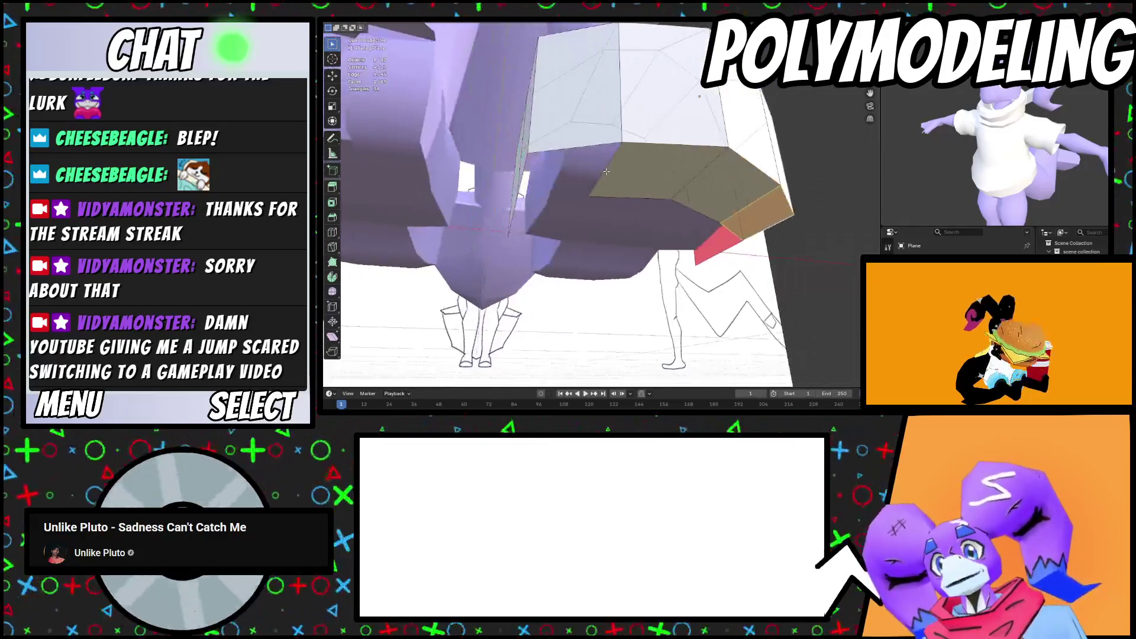
left_click(607, 172)
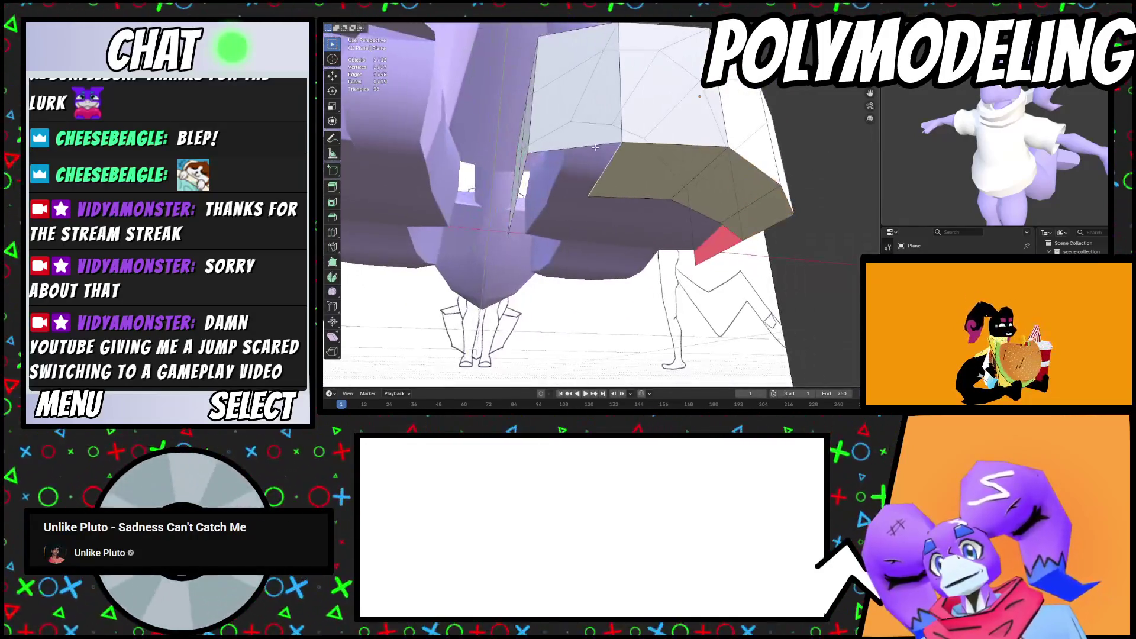
left_click(528, 167, "shift")
mouse_move(528, 167)
middle_mouse_down()
mouse_move(617, 148)
mouse_move(627, 160)
middle_mouse_up()
left_click(609, 158)
key("g")
key("y")
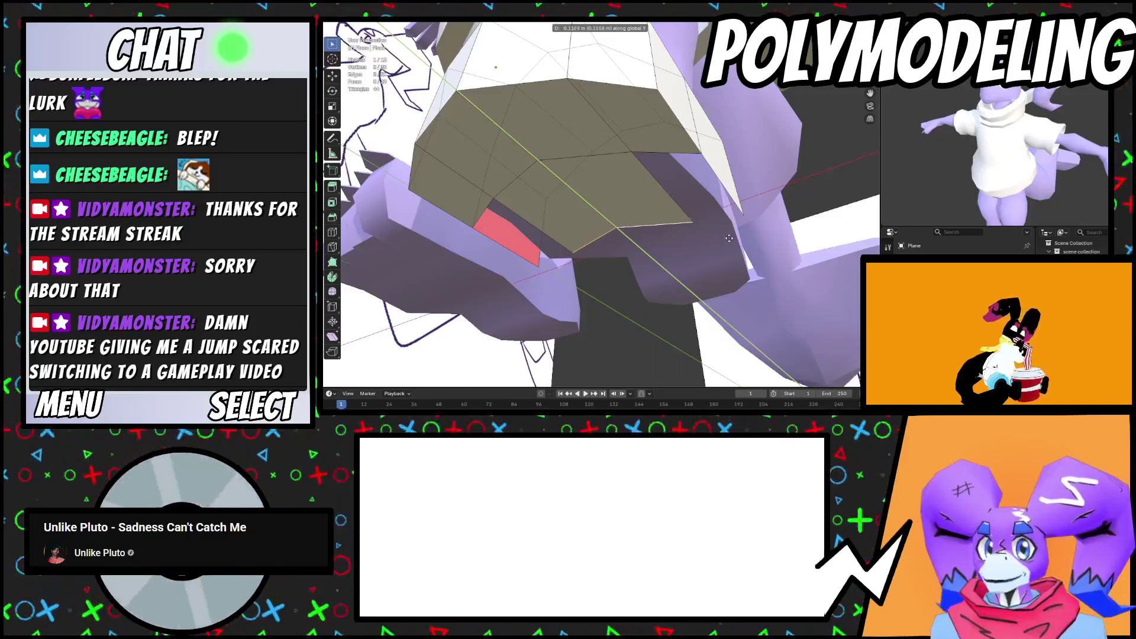
left_click(729, 238)
Select edges along the shoe's open rim
left_click(720, 173)
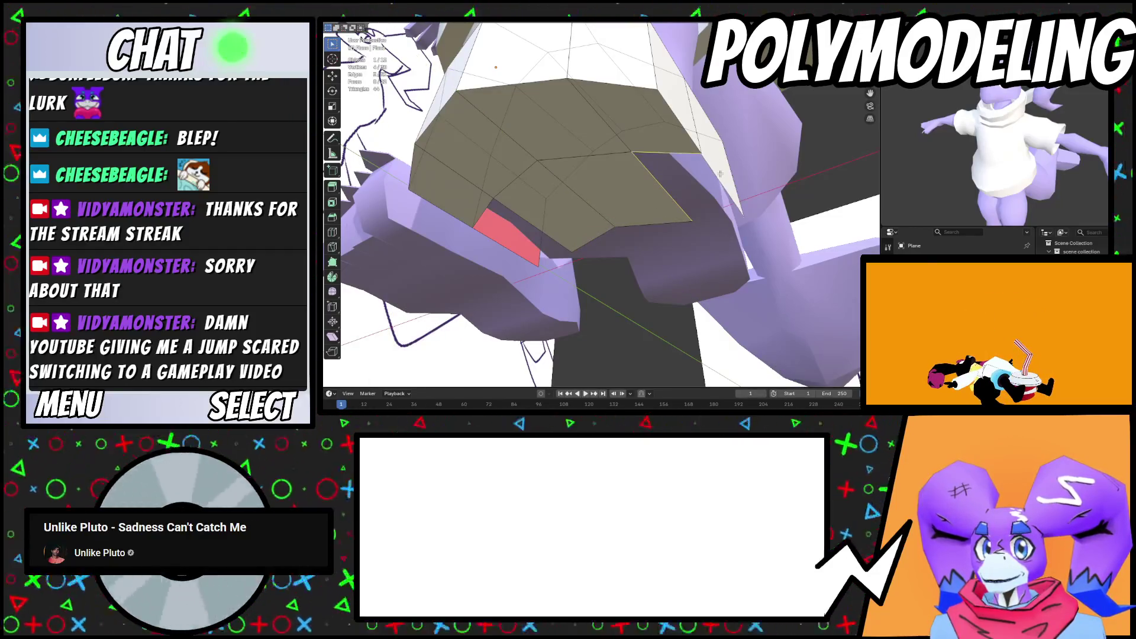
left_click(720, 173)
middle_click_drag(720, 173, 556, 161)
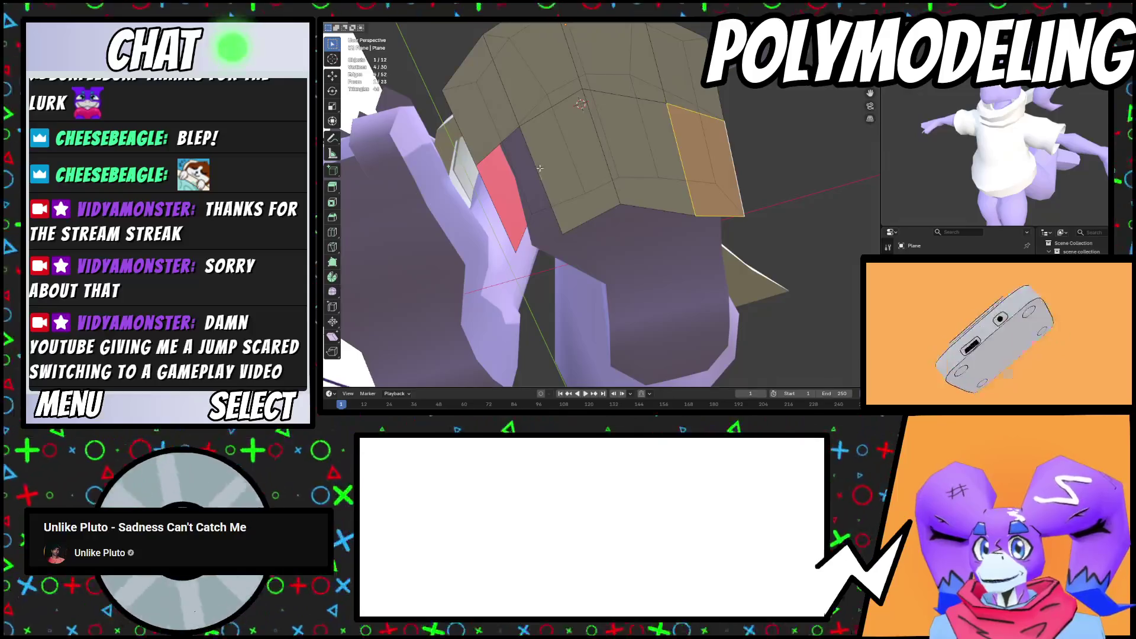
left_click(539, 168)
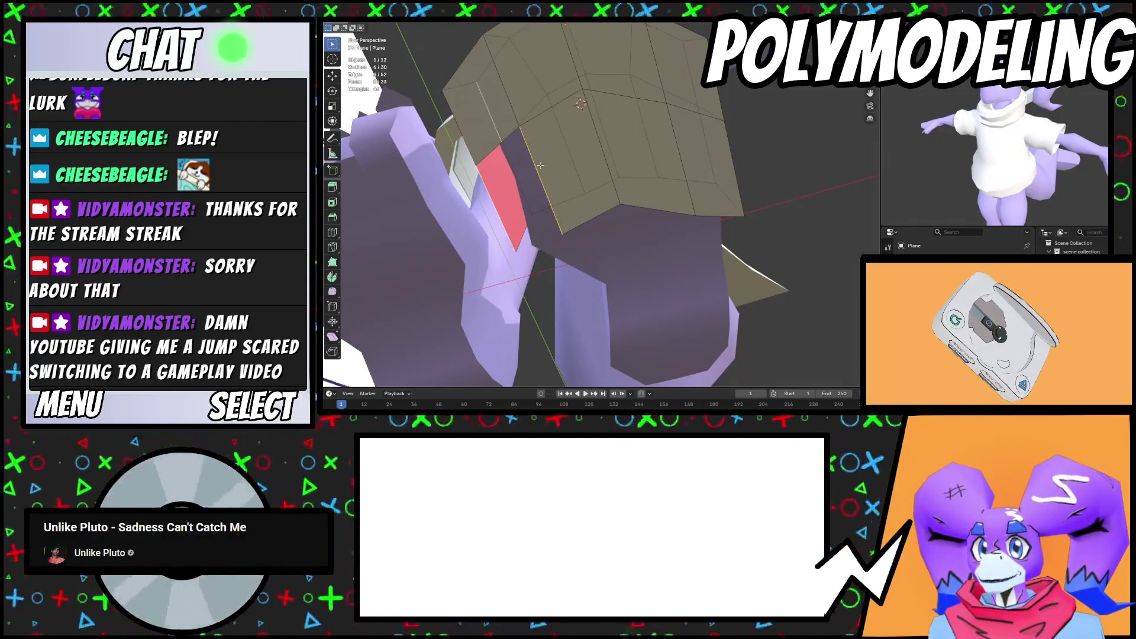
middle_click_drag(502, 147, 491, 221)
mouse_move(570, 218)
middle_mouse_down()
mouse_move(763, 150)
mouse_move(607, 116)
mouse_move(539, 186)
middle_mouse_up()
left_click(542, 187)
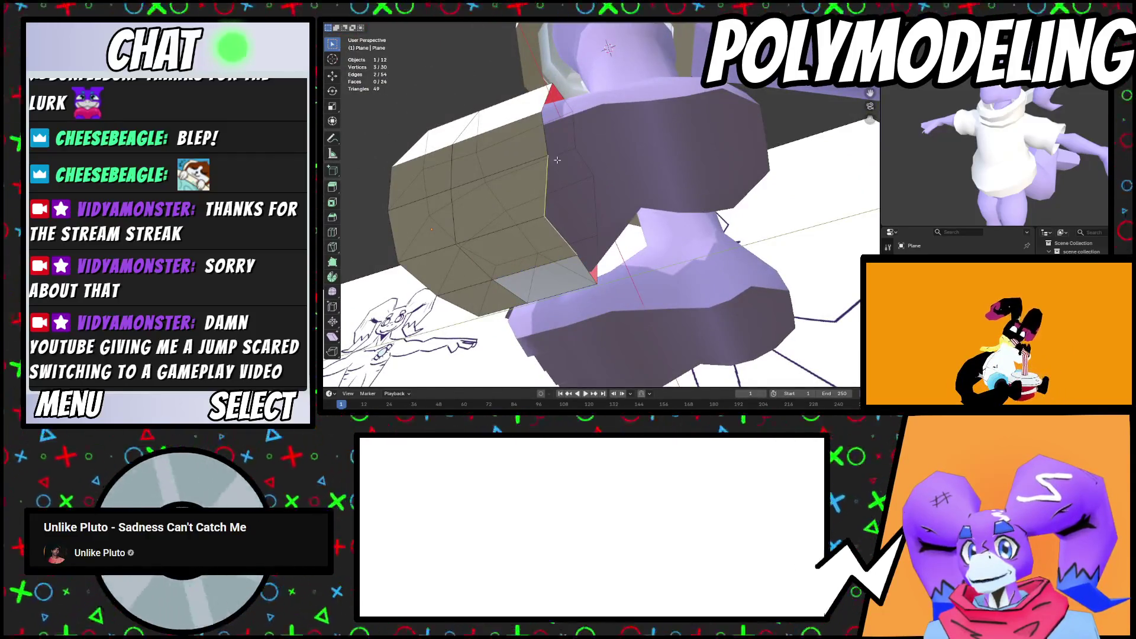
Flatten two edge loops to zero along Y and rotate them slightly around Z
left_click(590, 270, "alt+shift")
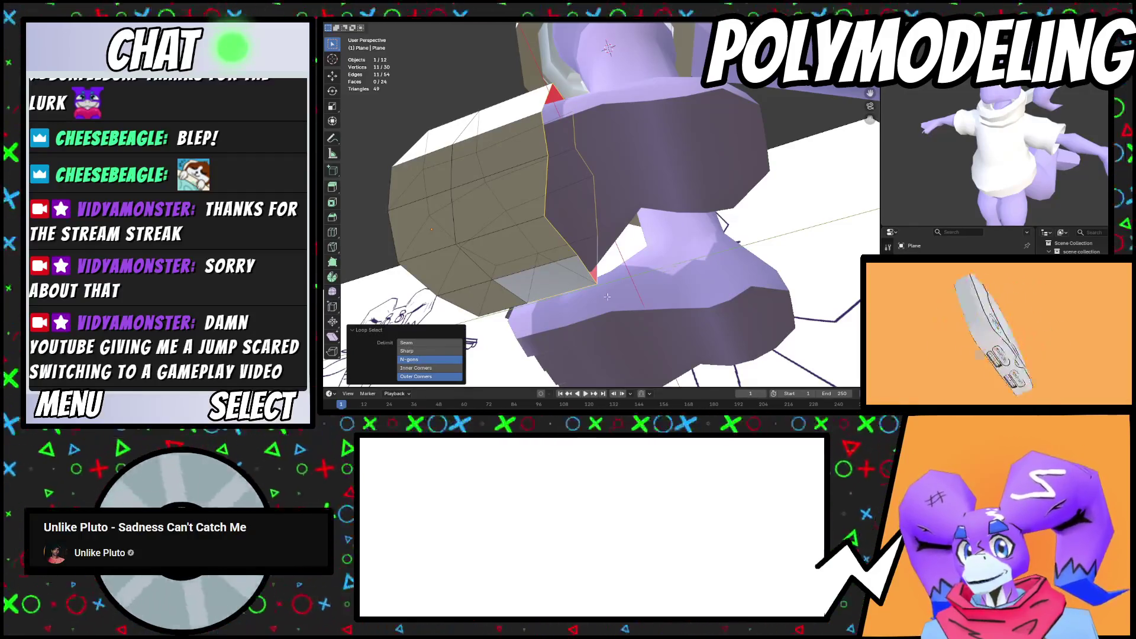
key("s")
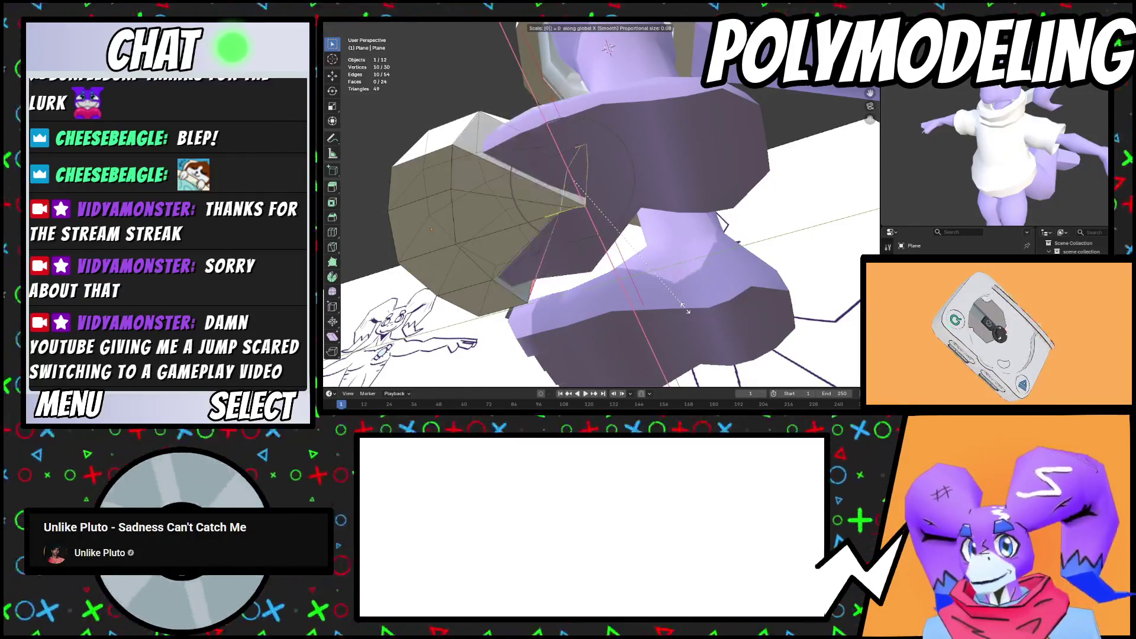
key("x")
key("y")
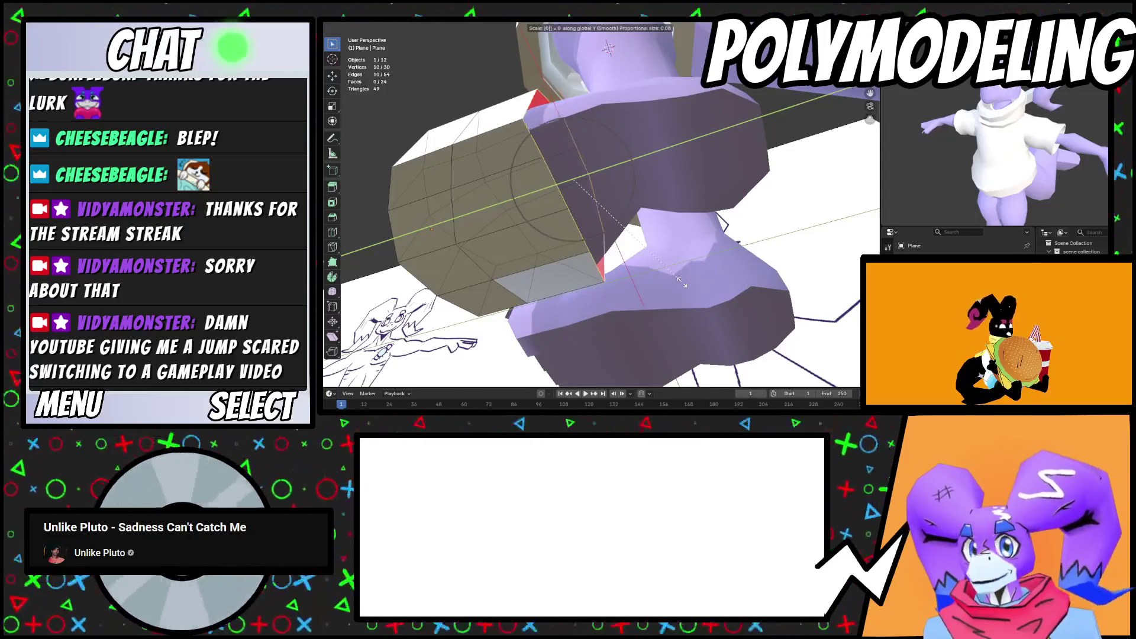
key("Return")
middle_click_drag(655, 215, 698, 307)
key("r")
key("z")
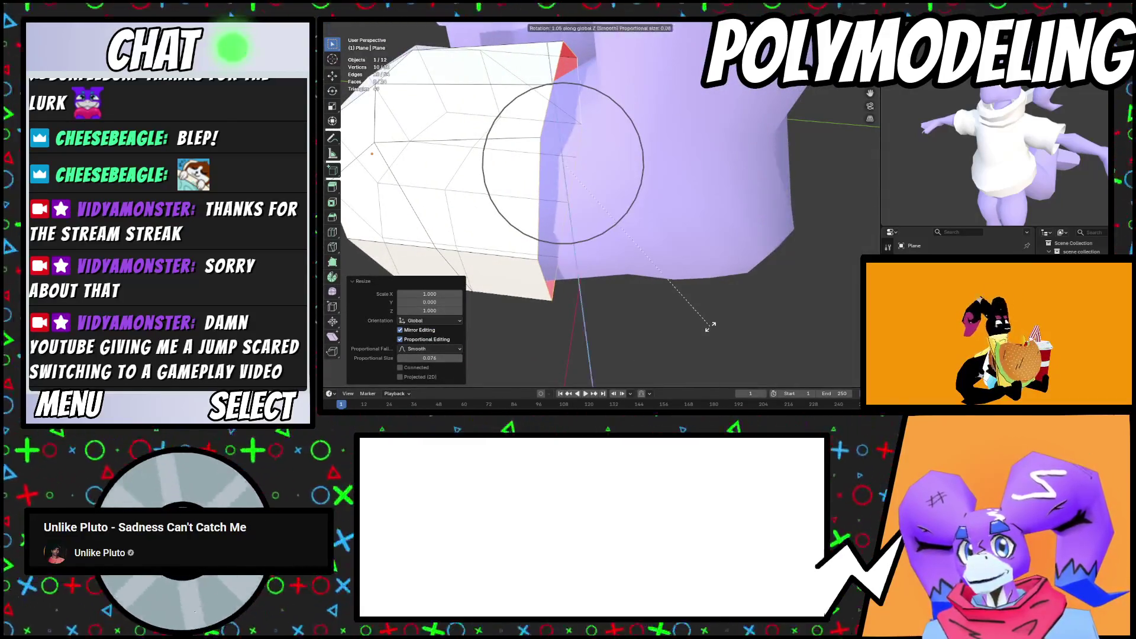
left_click(637, 279)
Extrude the edges at the shoe's opening
mouse_move(637, 280)
middle_mouse_down()
mouse_move(639, 228)
mouse_move(545, 55)
middle_mouse_up()
left_click_drag(584, 156, 584, 157)
middle_click_drag(584, 157, 600, 154)
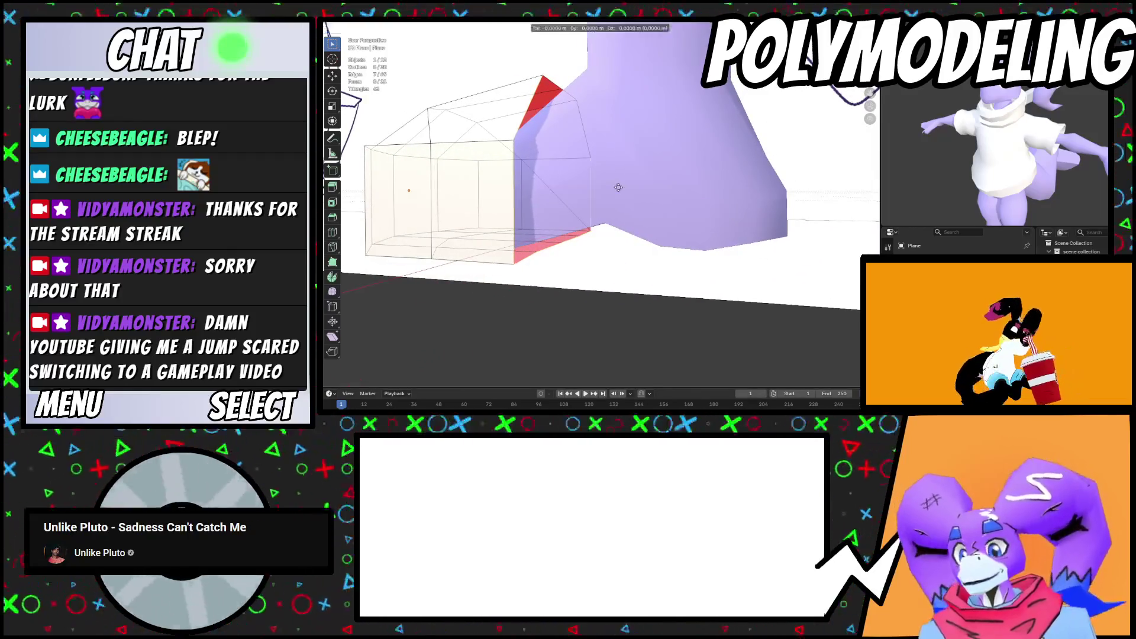
key("e")
left_click(641, 187)
mouse_move(641, 188)
middle_mouse_down()
mouse_move(783, 226)
mouse_move(728, 195)
middle_mouse_up()
key("c")
key("Escape")
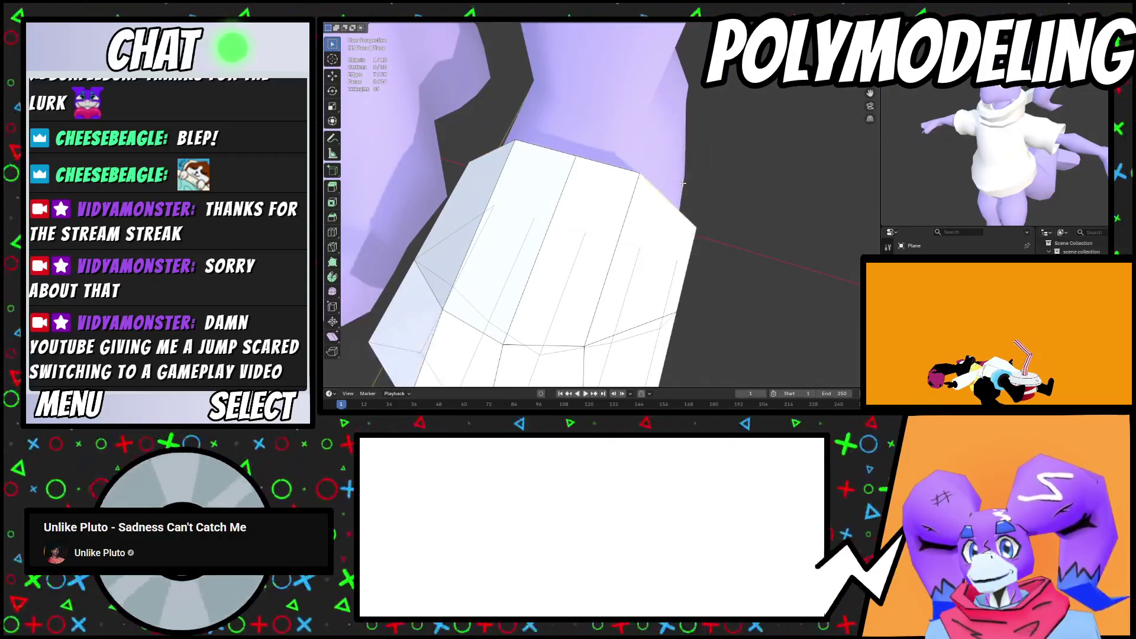
Extrude the edge loop further along Y
middle_click_drag(610, 192, 633, 177)
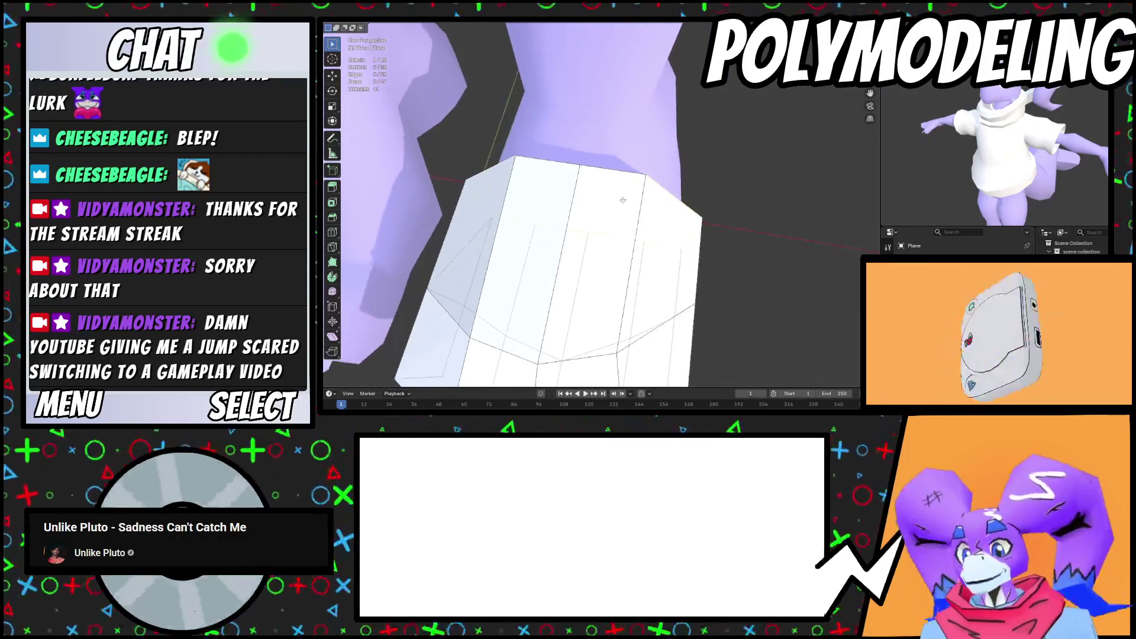
key("e")
key("y")
left_click(674, 121)
mouse_move(675, 121)
middle_mouse_down()
mouse_move(616, 172)
mouse_move(653, 231)
mouse_move(628, 225)
mouse_move(658, 243)
mouse_move(552, 241)
mouse_move(585, 273)
mouse_move(760, 230)
mouse_move(630, 195)
mouse_move(645, 106)
mouse_move(563, 259)
middle_mouse_up()
Nudge two vertices along X to even out the shoe outline
left_click(658, 242)
key("g")
key("x")
left_click(662, 257)
left_click(567, 284)
key("g")
key("x")
left_click(577, 278)
Edge-slide two edges along the shoe's sides with G G
key("g")
key("g")
left_click(655, 258)
key("g")
key("g")
left_click(630, 195)
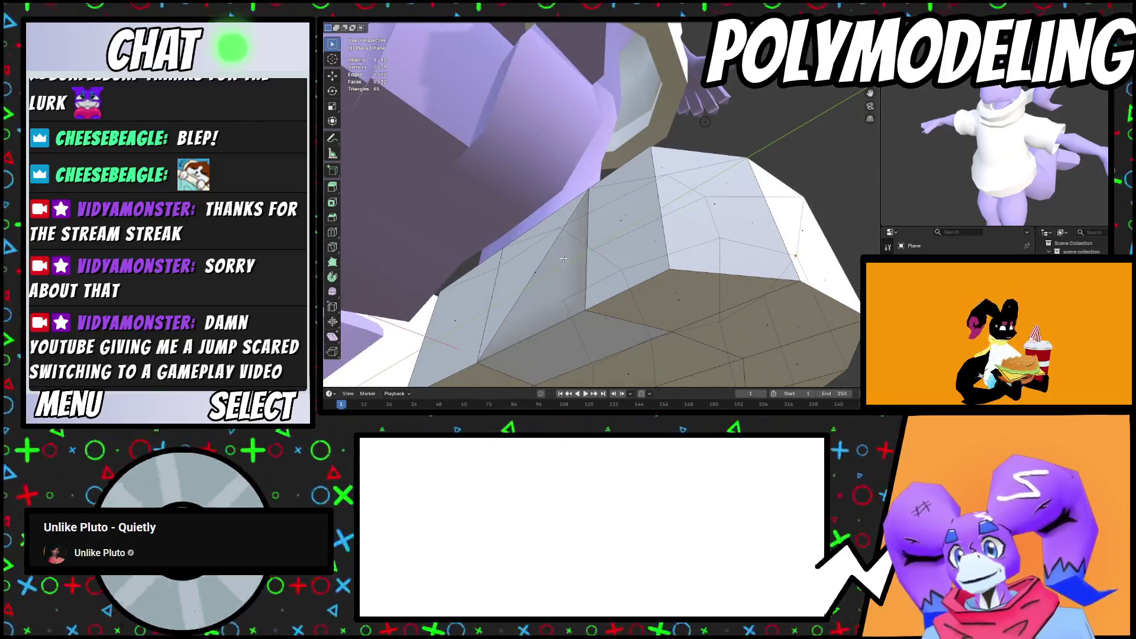
left_click(535, 275)
Delete two adjacent faces from the shoe shell
key("x")
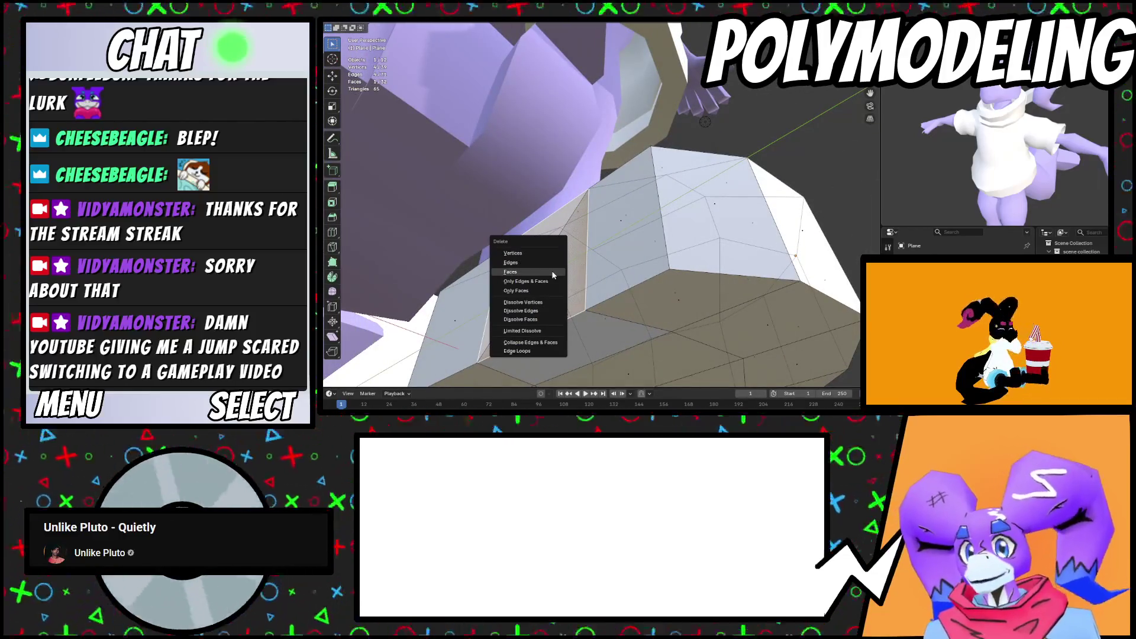
left_click(552, 272)
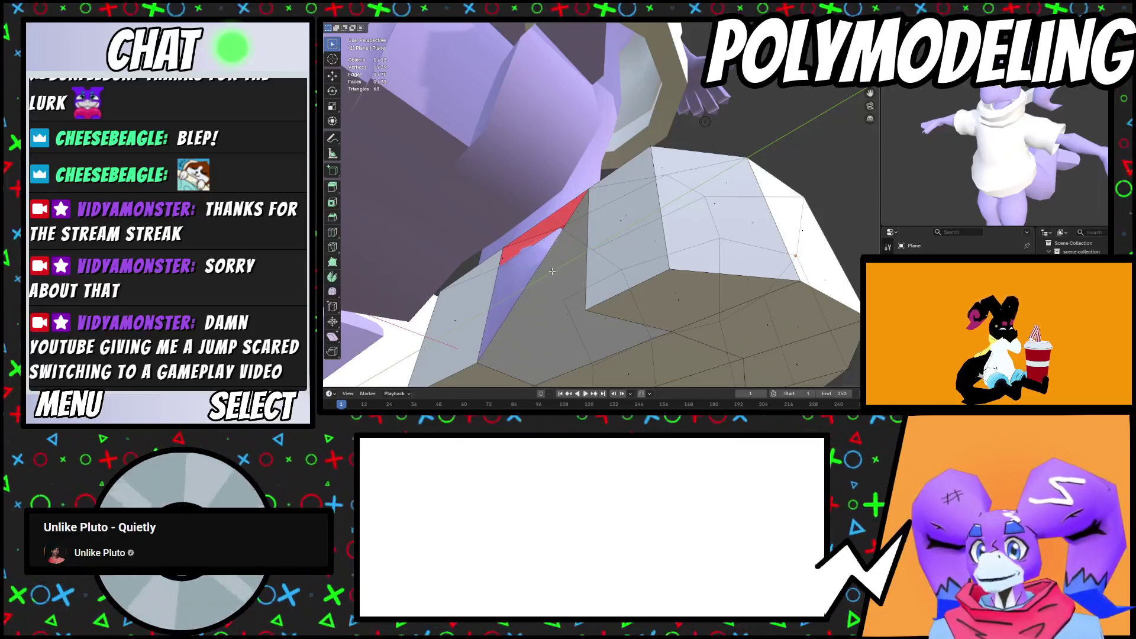
left_click(580, 303)
key("x")
left_click(580, 304)
Fill the resulting hole with a face across four vertices
middle_click_drag(580, 304, 577, 282)
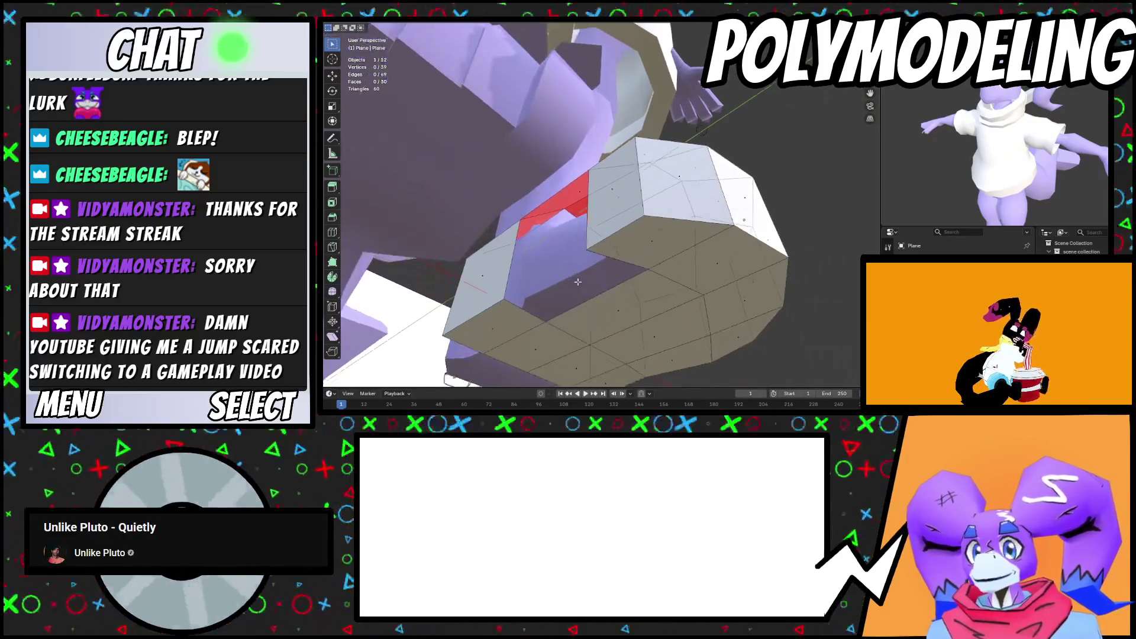
left_click(588, 251)
left_click(504, 299, "shift")
left_click(545, 320, "shift")
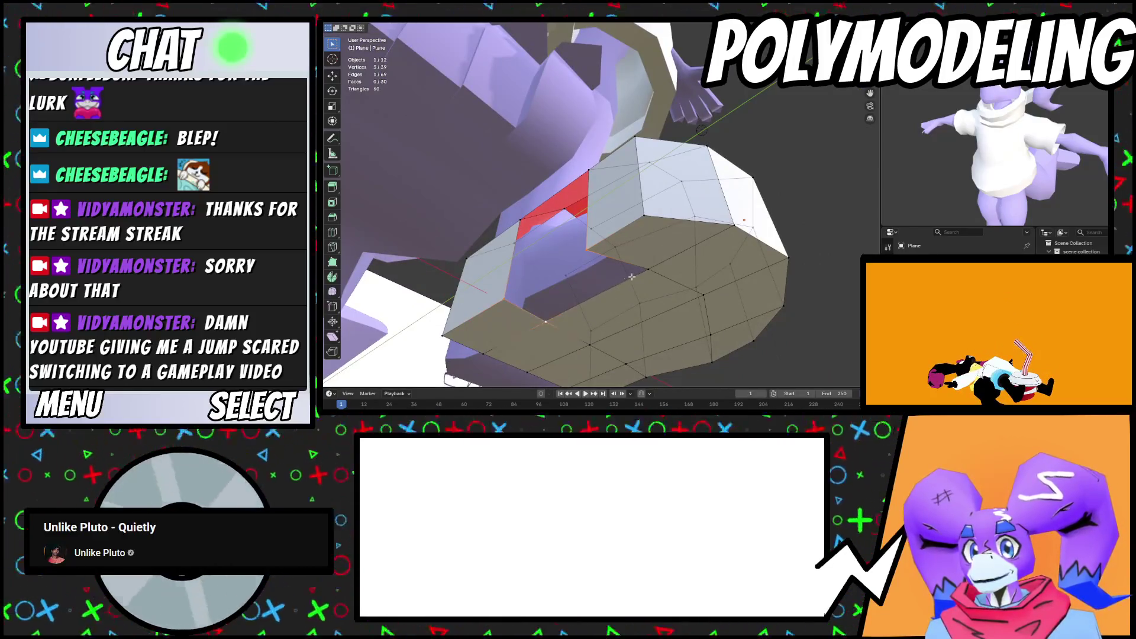
left_click(649, 270, "shift")
key("f")
key("f")
mouse_move(586, 219)
middle_mouse_down()
mouse_move(608, 282)
mouse_move(655, 288)
mouse_move(601, 185)
mouse_move(663, 225)
mouse_move(658, 235)
mouse_move(601, 216)
mouse_move(646, 266)
middle_mouse_up()
Shift the selected edge along X and adjust it vertically
key("g")
key("x")
left_click(671, 228)
key("g")
key("z")
left_click(648, 261)
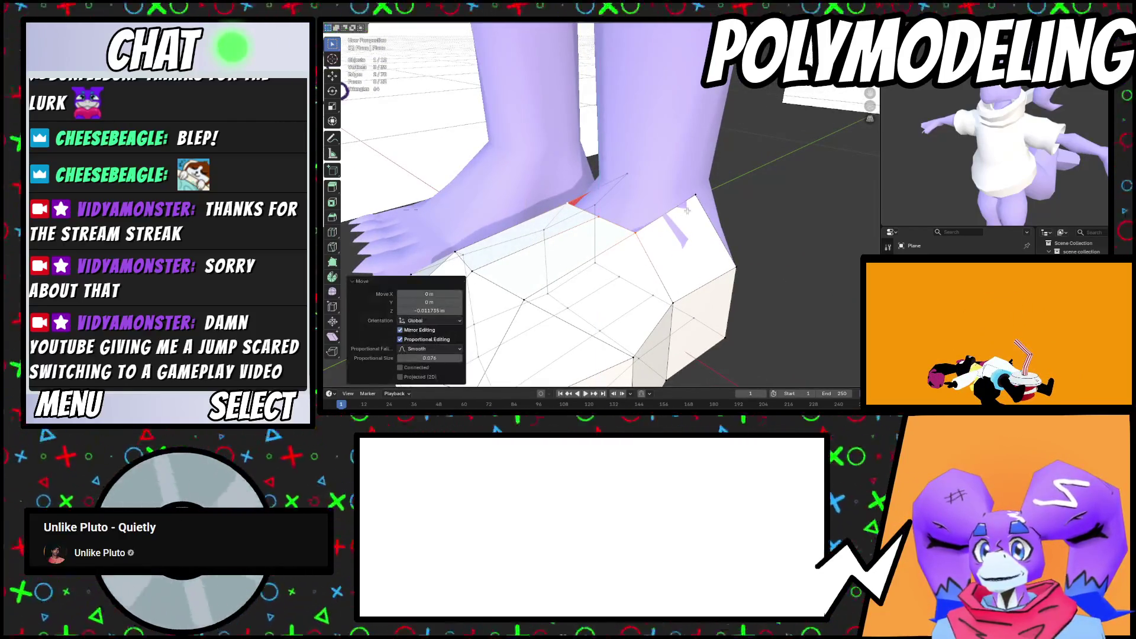
Raise a shoe rim vertex vertically by about 0.018 m
left_click(695, 195)
key("g")
key("z")
mouse_move(695, 195)
middle_mouse_down()
mouse_move(675, 216)
mouse_move(645, 178)
mouse_move(617, 237)
mouse_move(616, 225)
middle_mouse_up()
left_click(682, 213)
key("g")
key("z")
left_click(630, 168)
Select the edge loop around the ankle, leaving its scale unchanged
key("g")
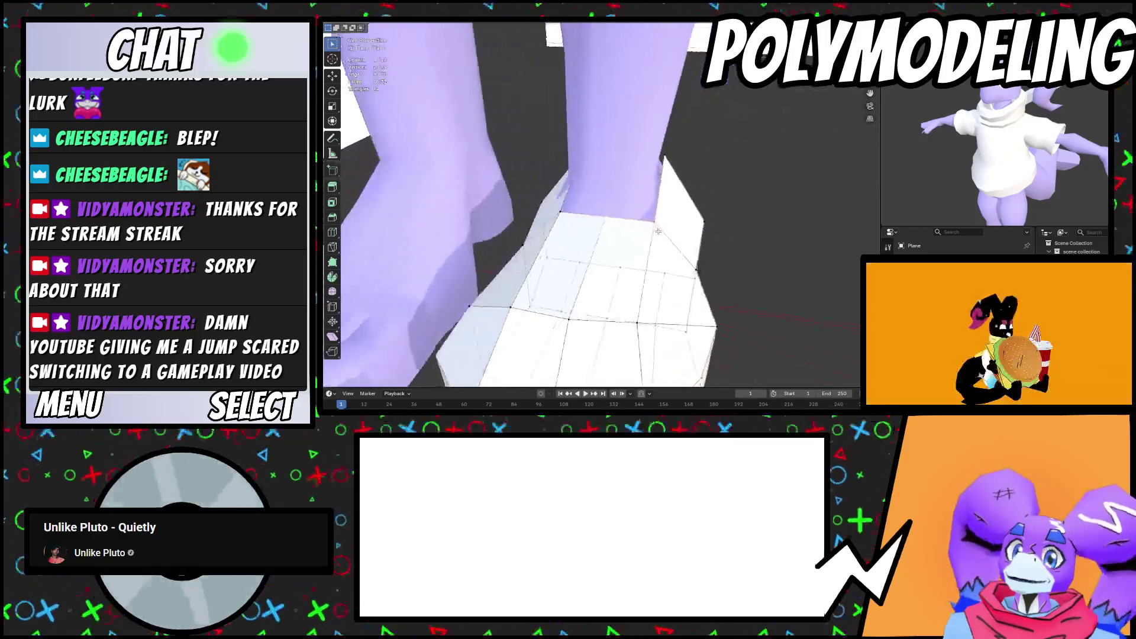
scroll(615, 225, "up", 2)
left_click(627, 222, "alt")
key("s")
key("Escape")
mouse_move(698, 210)
middle_mouse_down()
mouse_move(618, 236)
mouse_move(644, 241)
mouse_move(631, 251)
middle_mouse_up()
Extrude the heel faces along Y and tilt them about 20 degrees around X
key("g")
key("y")
left_click(685, 249)
key("o")
key("r")
key("x")
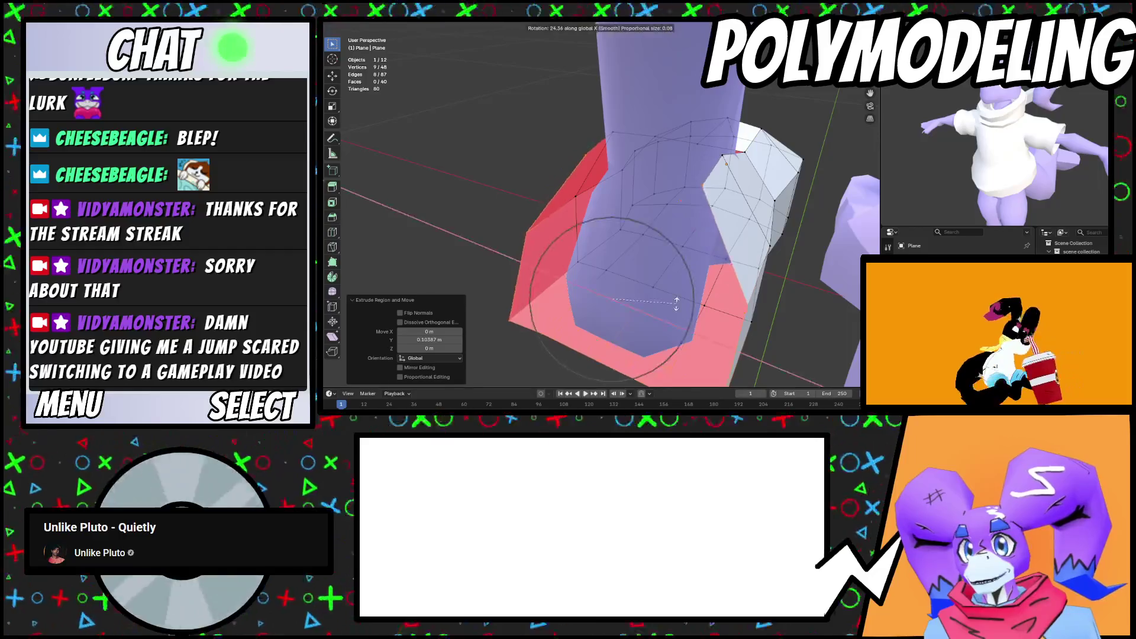
key("Return")
Narrow the extruded heel faces to 0.775 on X and shift them 0.019 m along Y
mouse_move(691, 269)
middle_mouse_down()
mouse_move(807, 330)
mouse_move(704, 311)
mouse_move(743, 289)
mouse_move(604, 307)
mouse_move(616, 335)
middle_mouse_up()
key("s")
key("x")
key("Return")
key("g")
key("y")
key("Return")
Select heel-edge vertices and move them along the Y axis
left_click(644, 346)
left_click(591, 345, "shift")
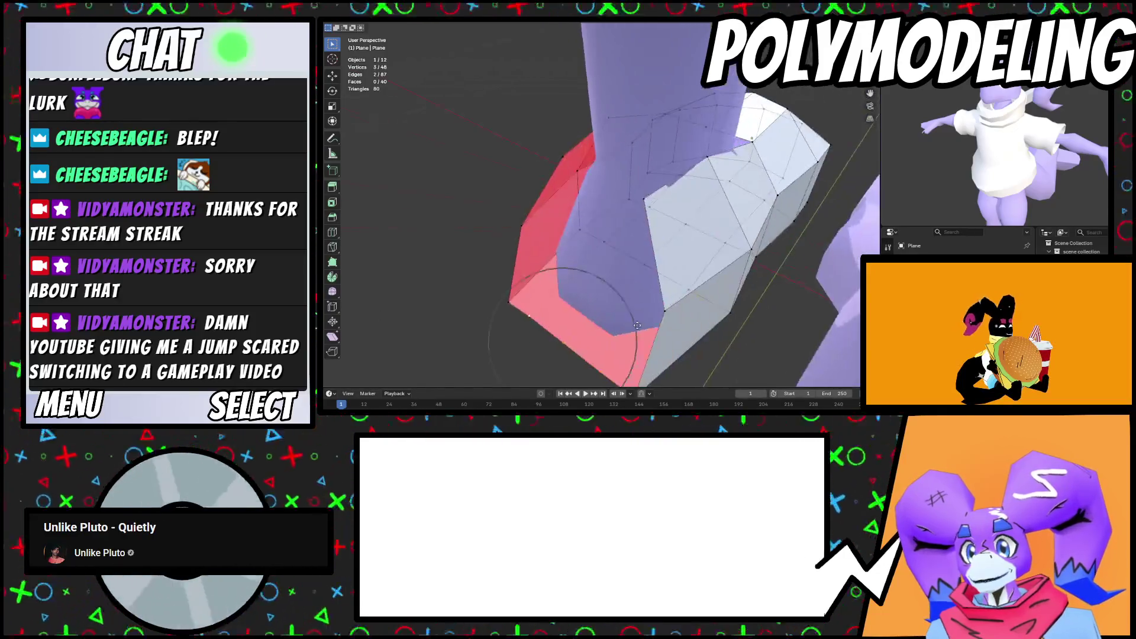
key("g")
key("y")
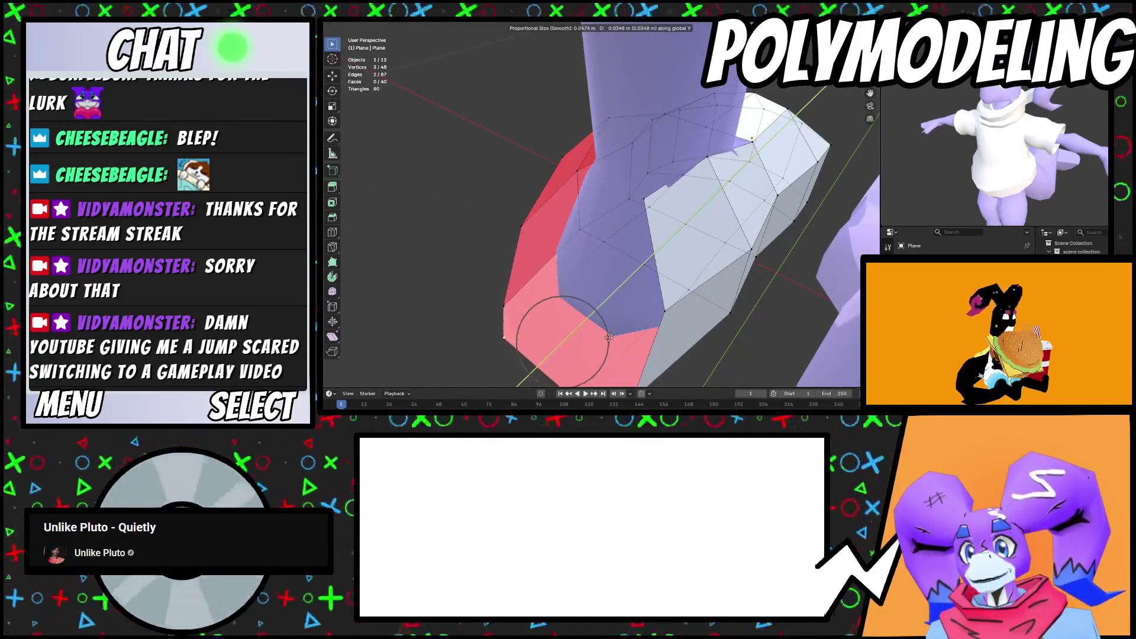
left_click(625, 333)
Extrude the heel edge downward into a wall and fill the gap with a face
middle_click_drag(625, 334, 642, 195)
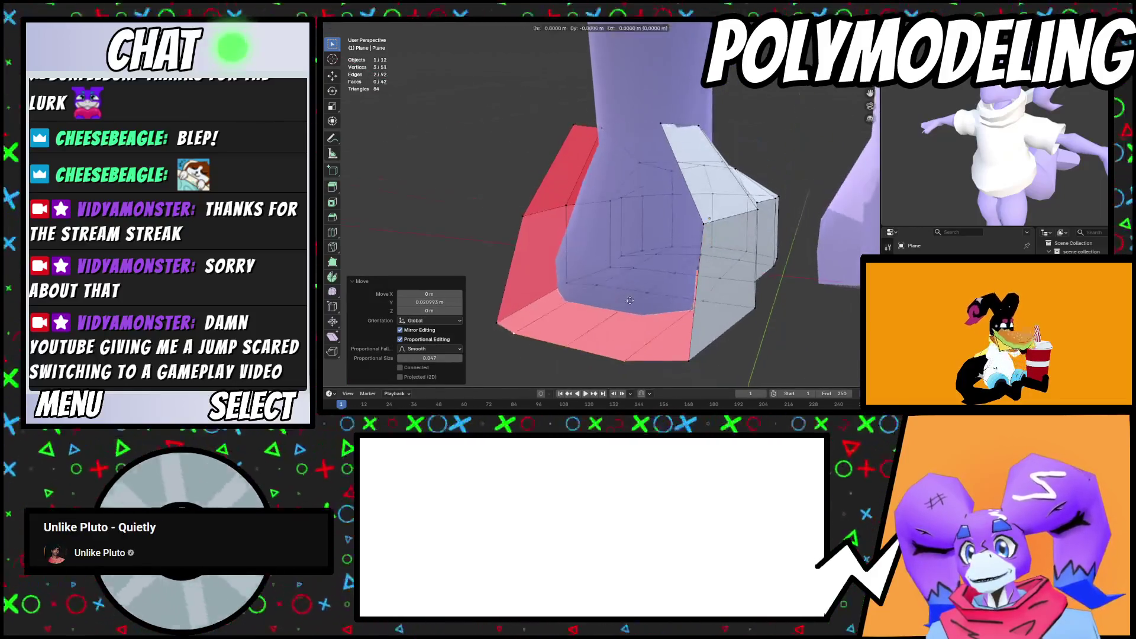
key("e")
left_click(647, 171)
left_click(620, 362)
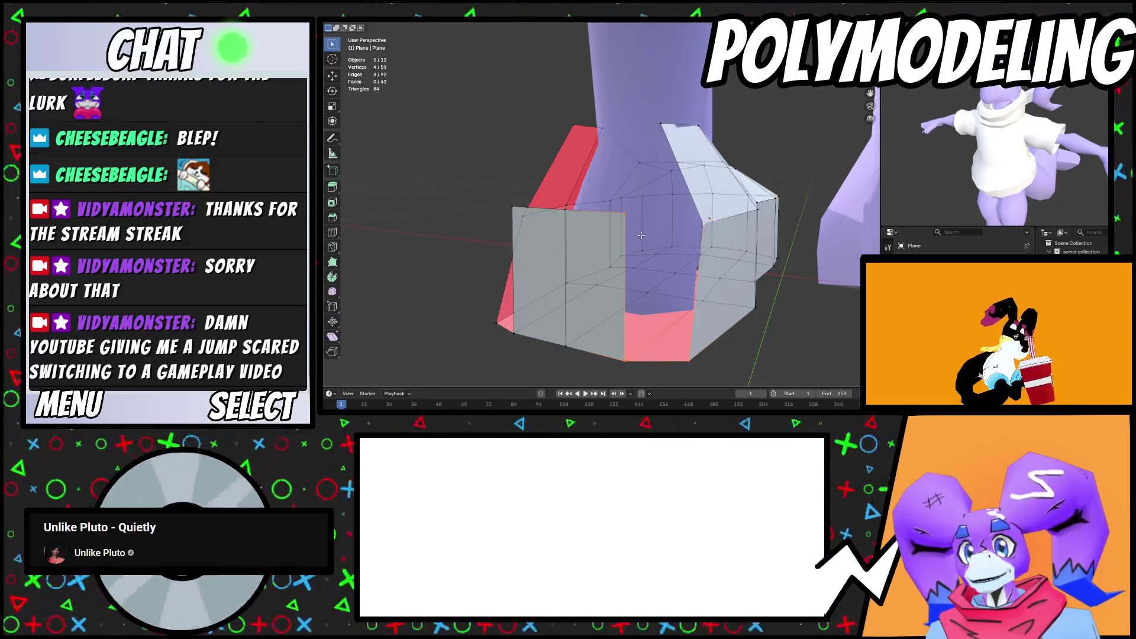
key("f")
Slide a wall vertex along its edge and reposition another wall vertex
middle_click_drag(704, 283, 649, 259)
key("g")
mouse_move(700, 286)
middle_mouse_down()
mouse_move(672, 310)
mouse_move(584, 294)
mouse_move(621, 255)
middle_mouse_up()
left_click(696, 306)
key("g")
left_click(620, 252)
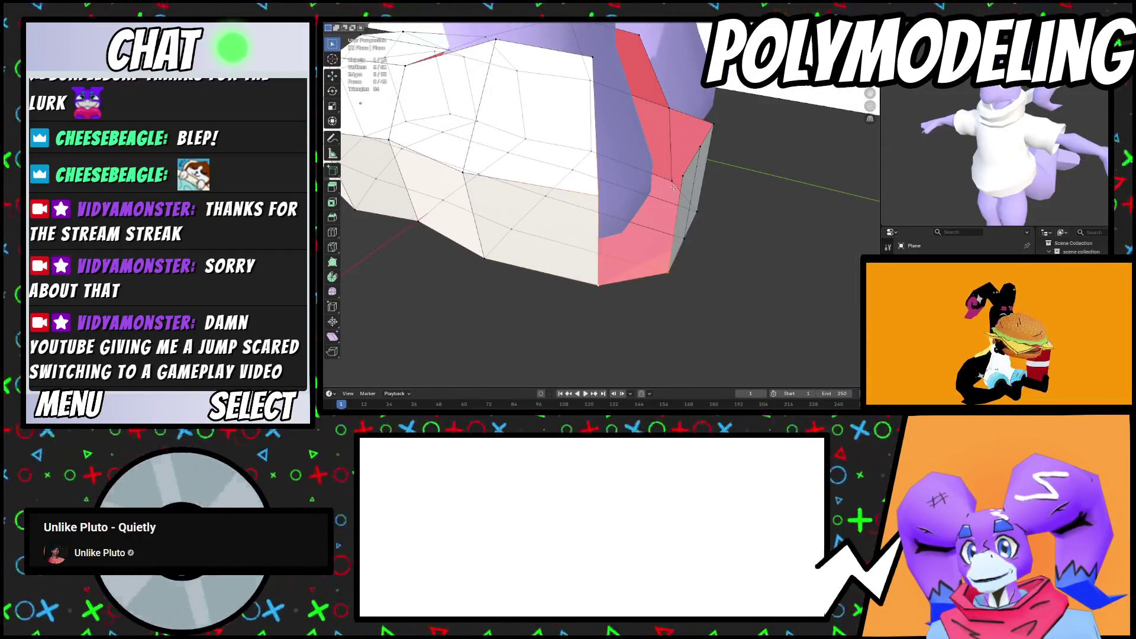
Select edges on the heel wall and slide them along the wall
middle_click_drag(731, 243, 667, 211)
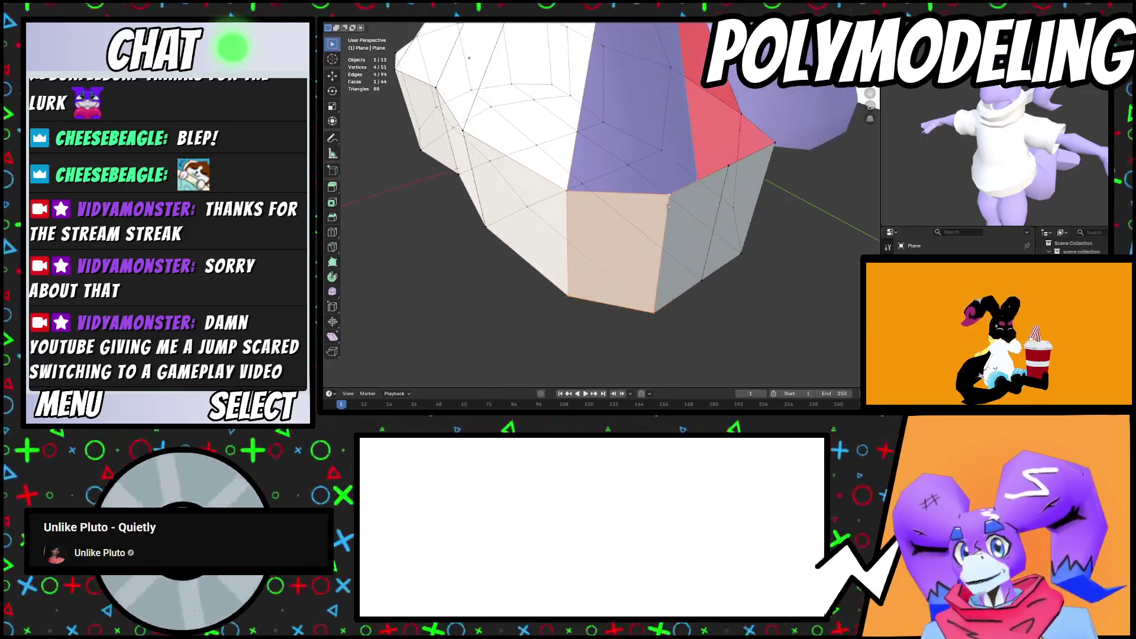
mouse_move(669, 309)
middle_mouse_down()
mouse_move(675, 322)
mouse_move(647, 210)
middle_mouse_up()
left_click(654, 317)
key("g")
key("g")
left_click(655, 317)
left_click(618, 176)
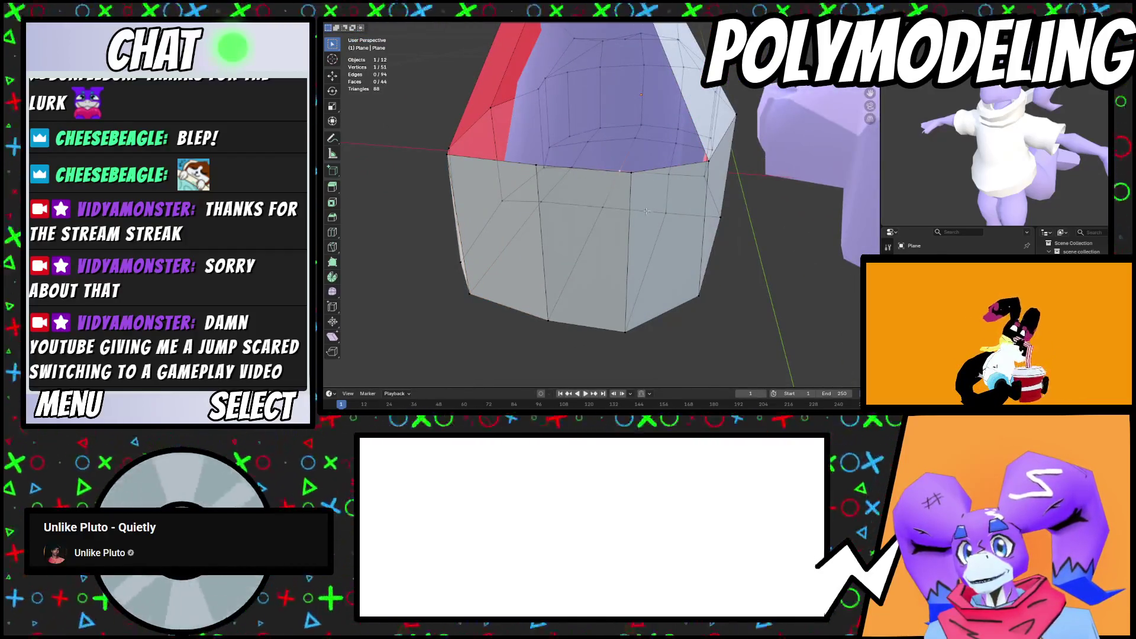
left_click(626, 319, "shift")
mouse_move(627, 319)
middle_mouse_down()
mouse_move(603, 318)
mouse_move(641, 232)
middle_mouse_up()
key("g")
key("g")
left_click(600, 317)
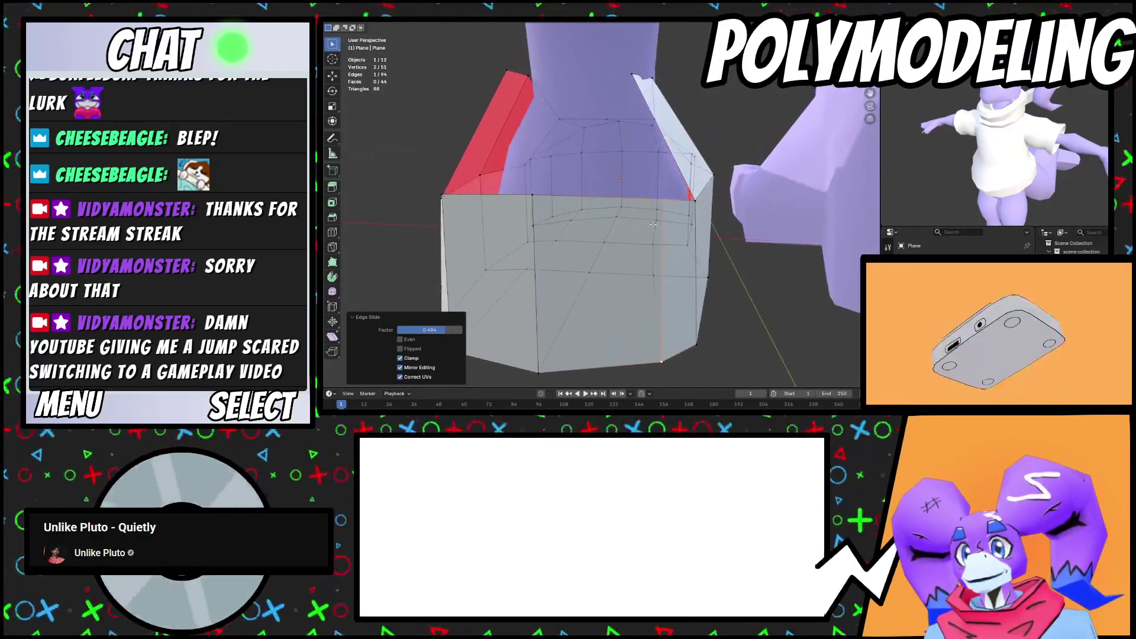
Extrude the shoe's top rim edges upward, then move and scale them
left_click(669, 192)
middle_click_drag(669, 192, 482, 230)
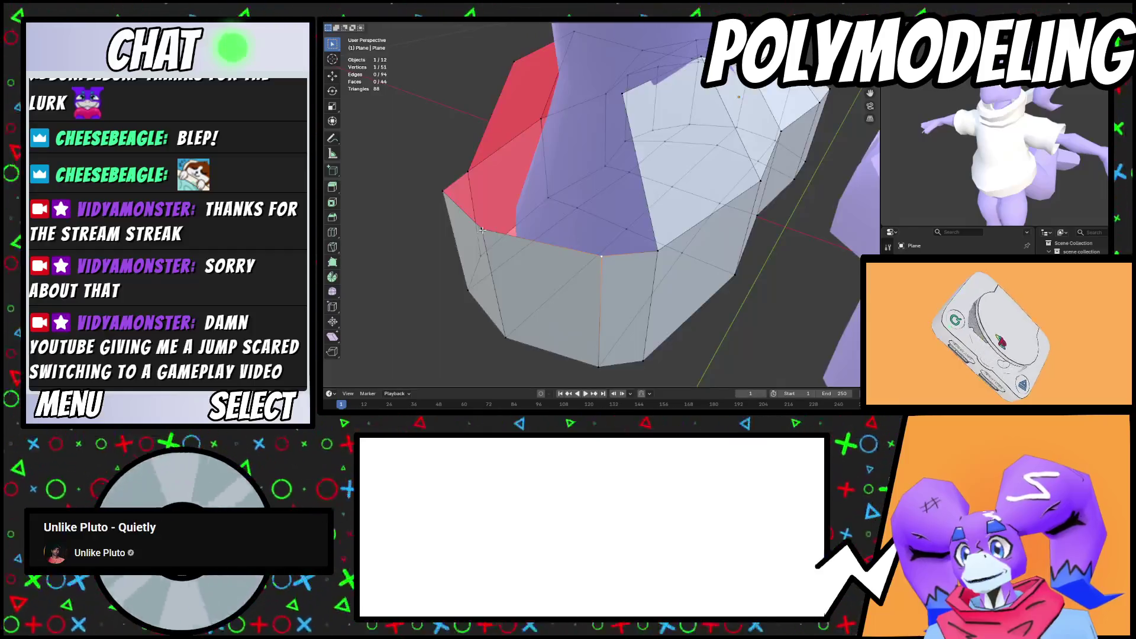
left_click(448, 194, "shift")
middle_click_drag(448, 195, 533, 171)
key("e")
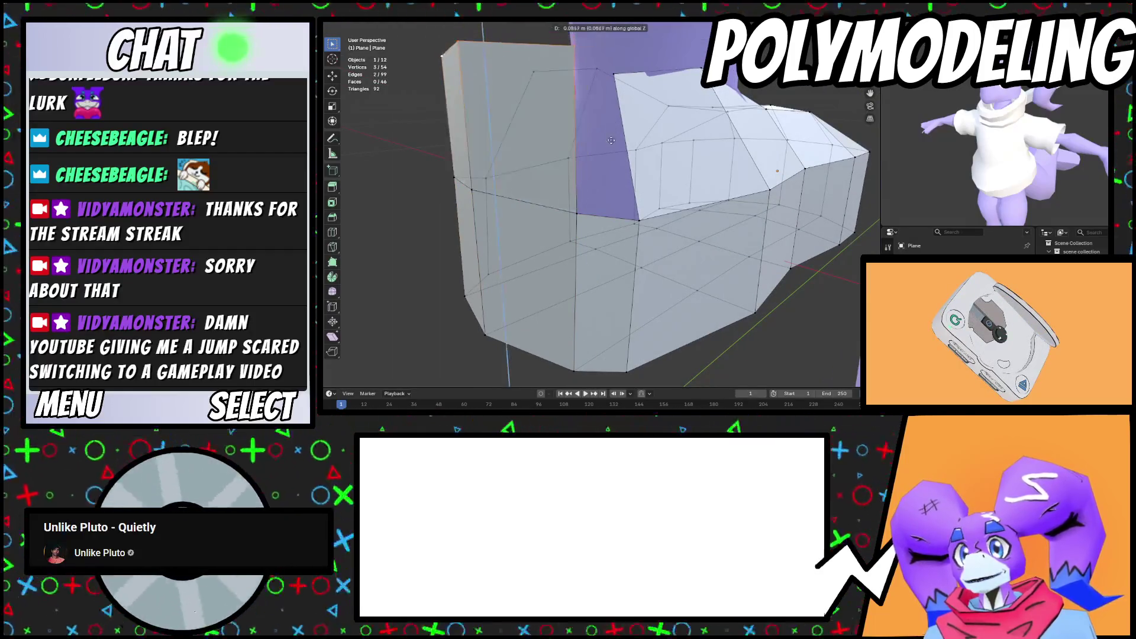
left_click(611, 144)
key("g")
left_click(634, 145)
middle_click_drag(635, 145, 615, 195)
key("s")
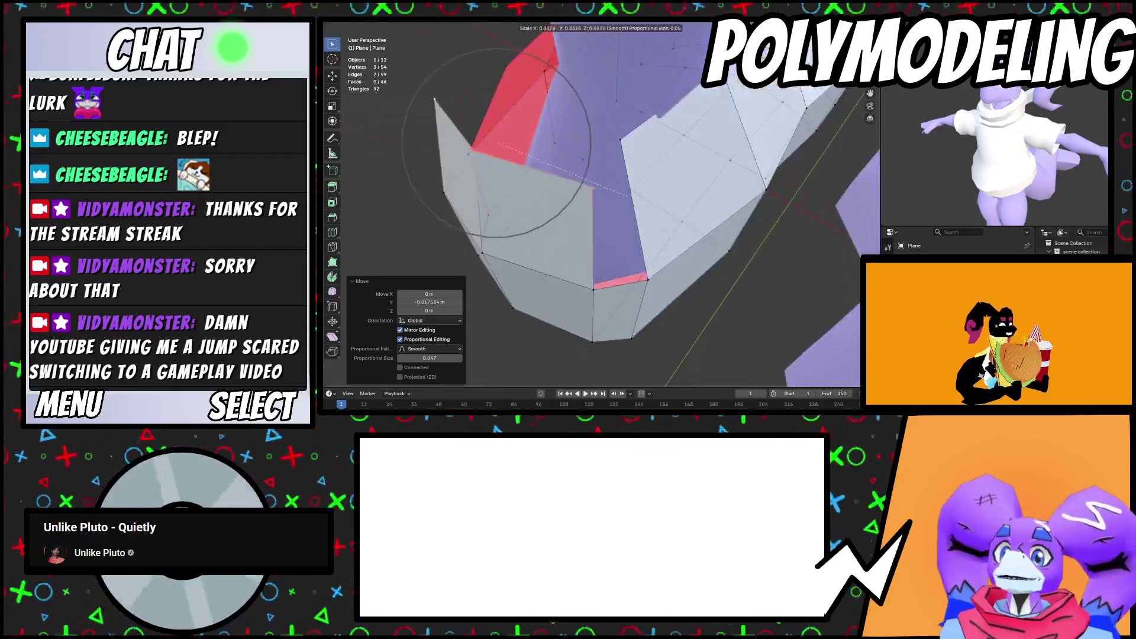
Round the ankle edge loop into a circle with LoopTools Circle
left_click(613, 294)
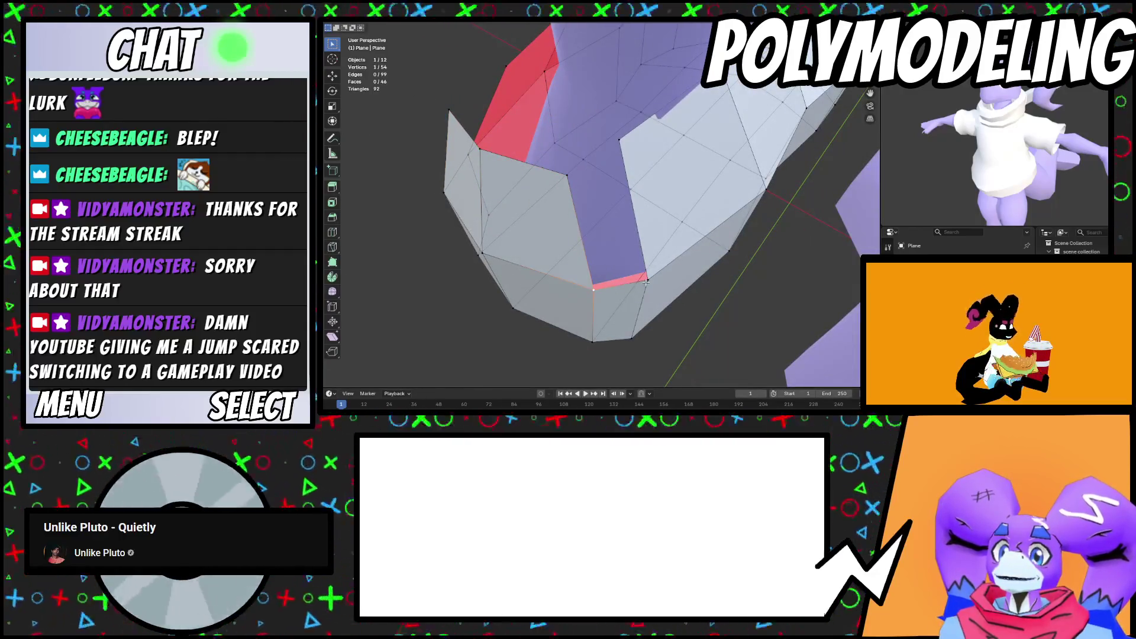
middle_click_drag(587, 203, 604, 235)
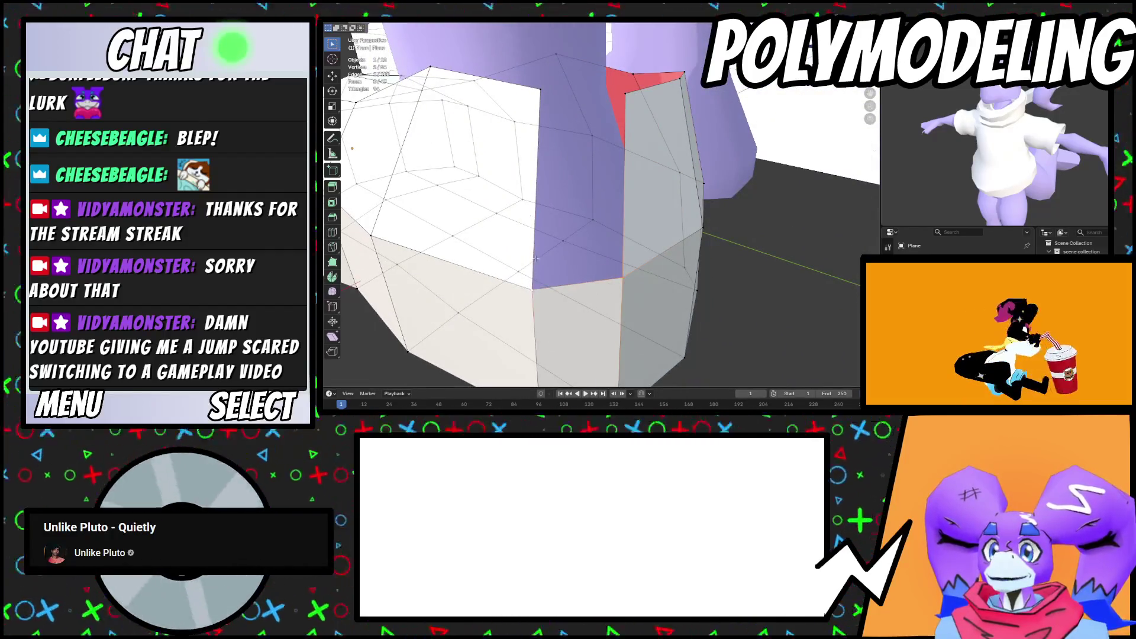
left_click(626, 93)
middle_click_drag(626, 92, 682, 158)
scroll(683, 157, "down", 5)
left_click(636, 190, "alt")
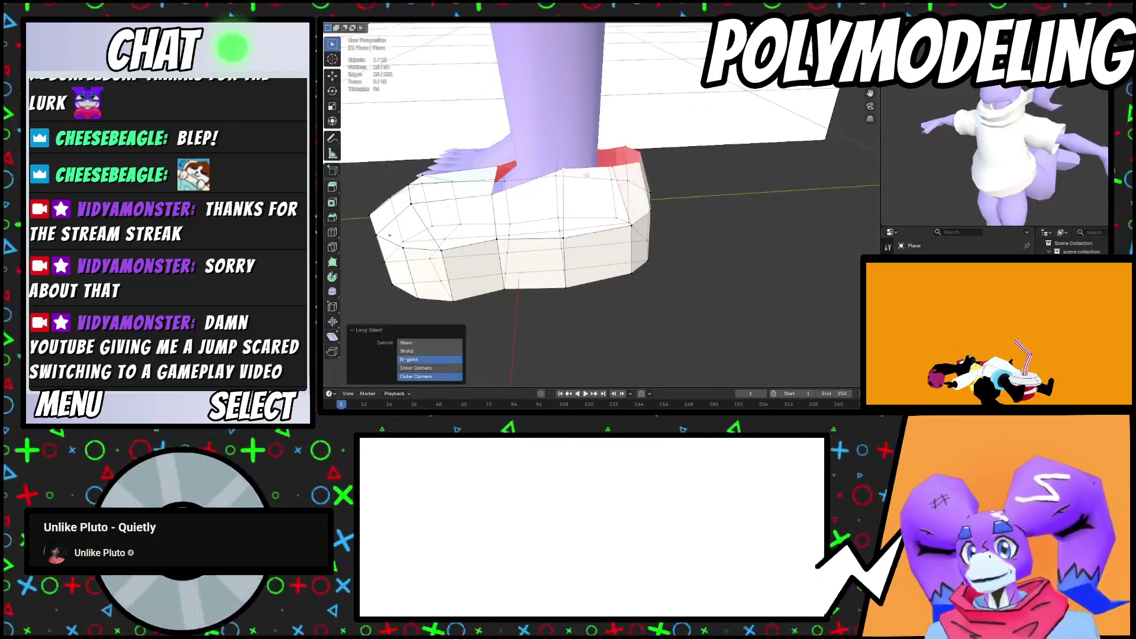
right_click(705, 204)
mouse_move(705, 204)
left_click(757, 214)
mouse_move(757, 214)
middle_mouse_down()
mouse_move(673, 181)
mouse_move(739, 201)
mouse_move(681, 254)
middle_mouse_up()
Move the ankle ring along Y, rotate it about Z, and enlarge it to 1.05
key("y")
left_click(675, 183)
key("s")
key("Escape")
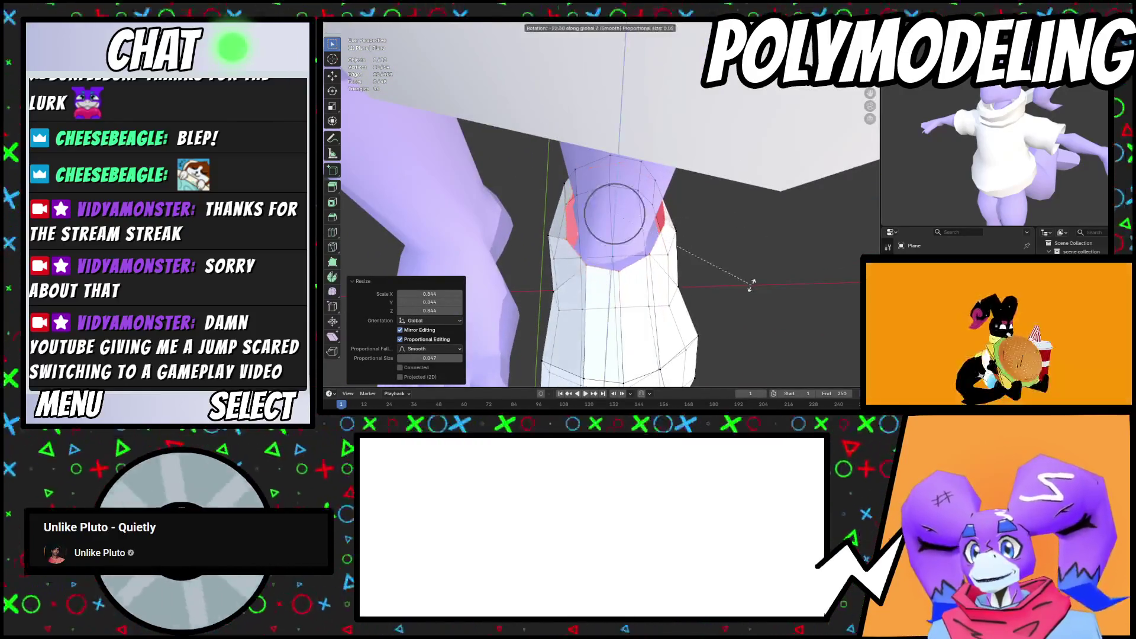
key("r")
key("z")
left_click(755, 282)
middle_click_drag(755, 282, 526, 207)
key("r")
key("z")
key("s")
left_click(674, 251)
Extrude two faces along Y, scale them to 1.431, and lower the top edge vertically
left_click(454, 186)
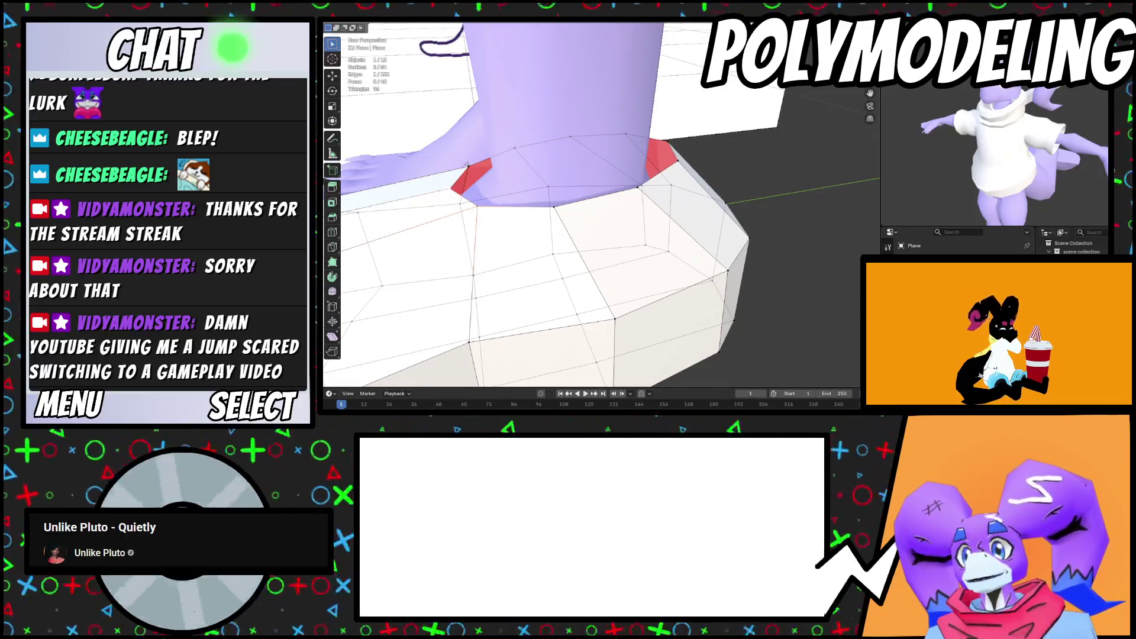
middle_click_drag(467, 164, 491, 148)
key("e")
left_click(500, 108)
mouse_move(501, 108)
middle_mouse_down()
mouse_move(654, 175)
mouse_move(625, 235)
mouse_move(727, 219)
mouse_move(689, 164)
middle_mouse_up()
left_click(626, 176)
key("s")
left_click(763, 243)
key("g")
key("z")
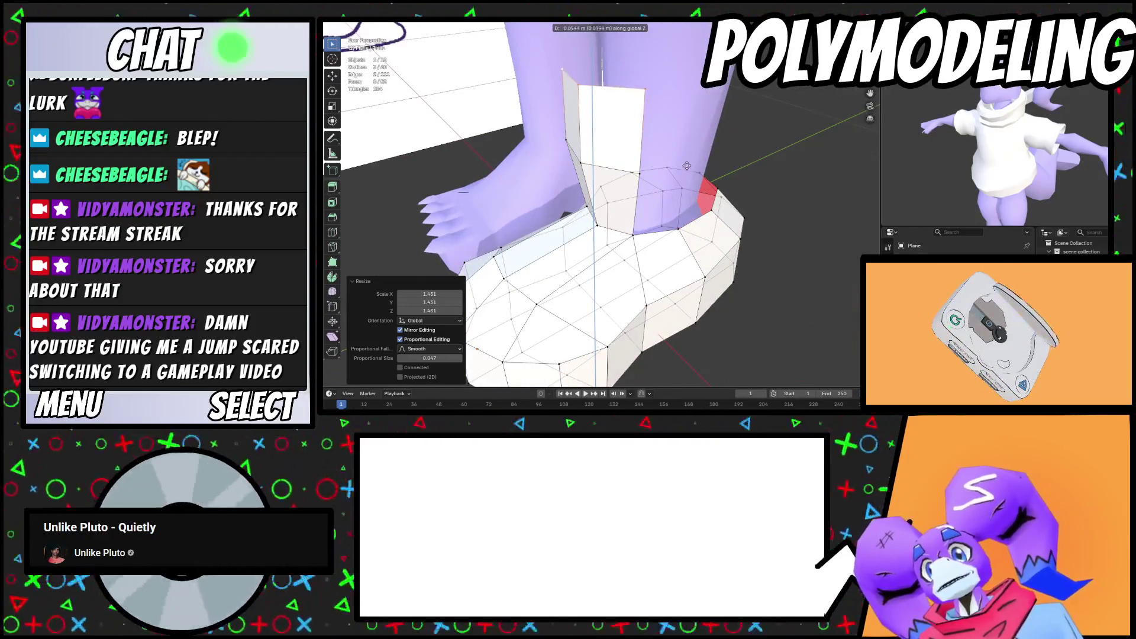
left_click(640, 189)
Add a loop cut around the shoe and reshape the toe vertices with smooth falloff
mouse_move(640, 189)
middle_mouse_down()
mouse_move(670, 186)
mouse_move(653, 212)
mouse_move(537, 131)
middle_mouse_up()
key("ctrl+r")
left_click(669, 187)
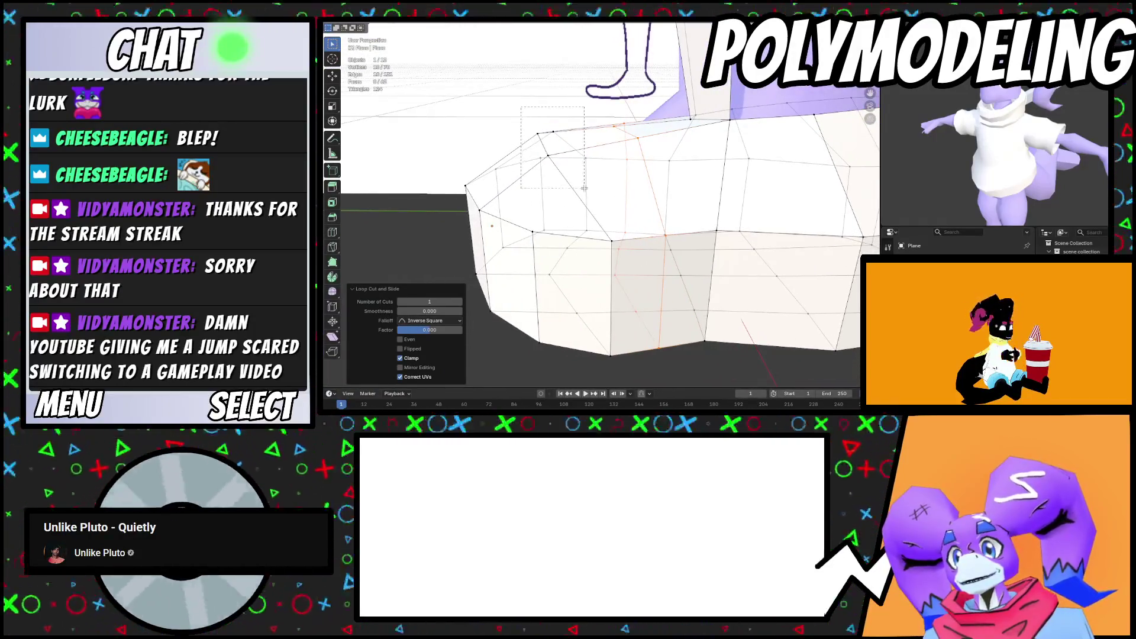
left_click_drag(584, 188, 589, 186)
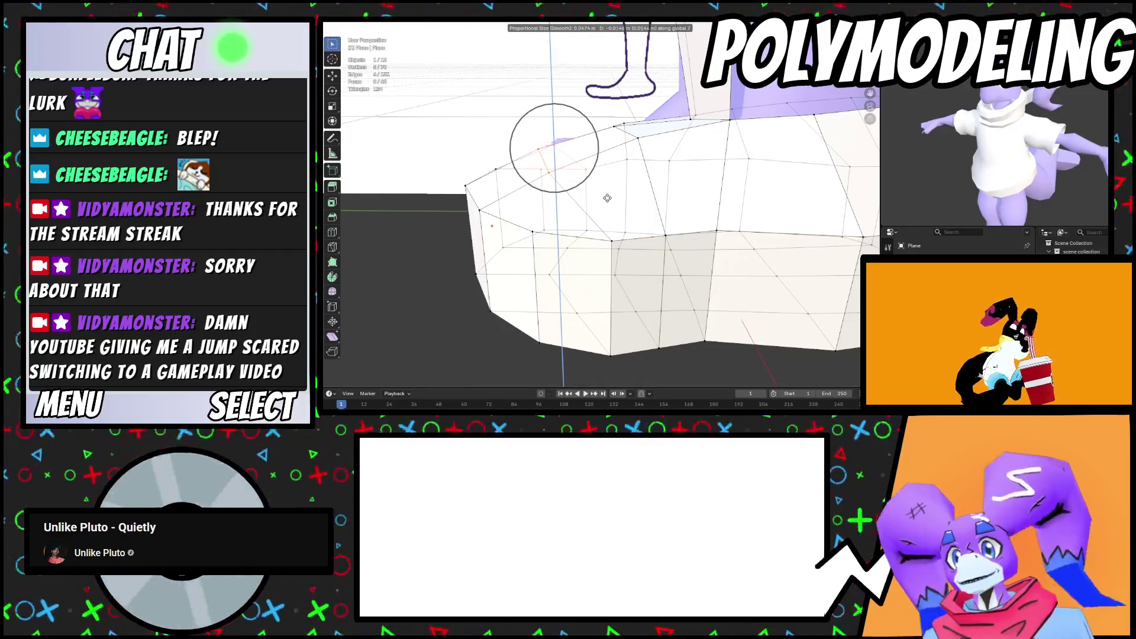
left_click(608, 195)
key("g")
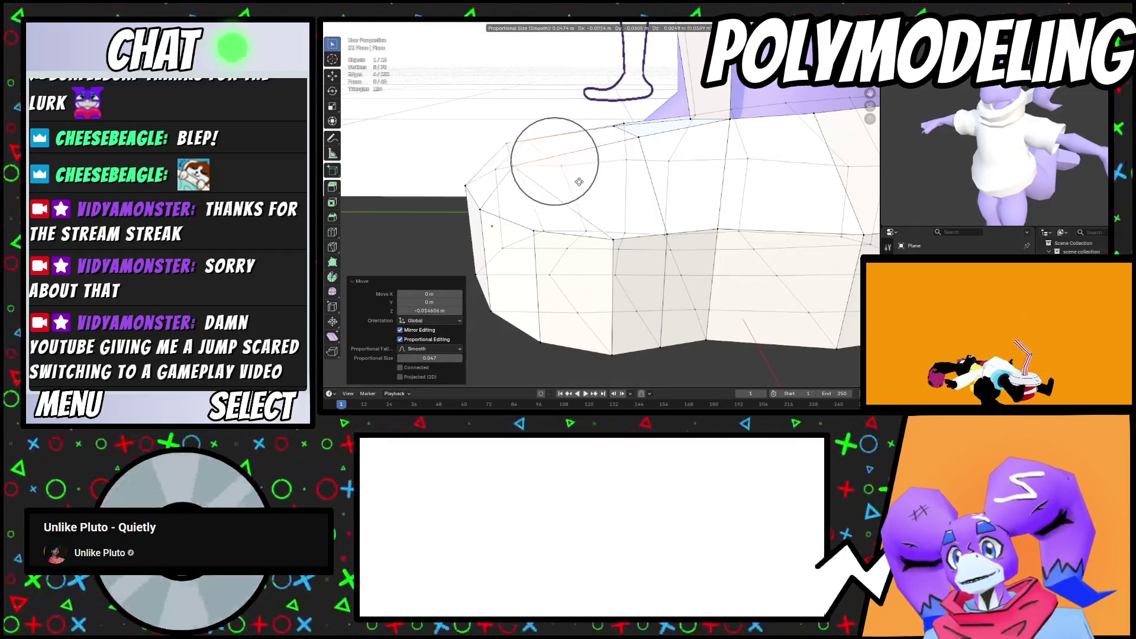
left_click(553, 160)
mouse_move(552, 160)
middle_mouse_down()
mouse_move(632, 168)
mouse_move(602, 132)
mouse_move(675, 186)
middle_mouse_up()
key("g")
left_click(610, 146)
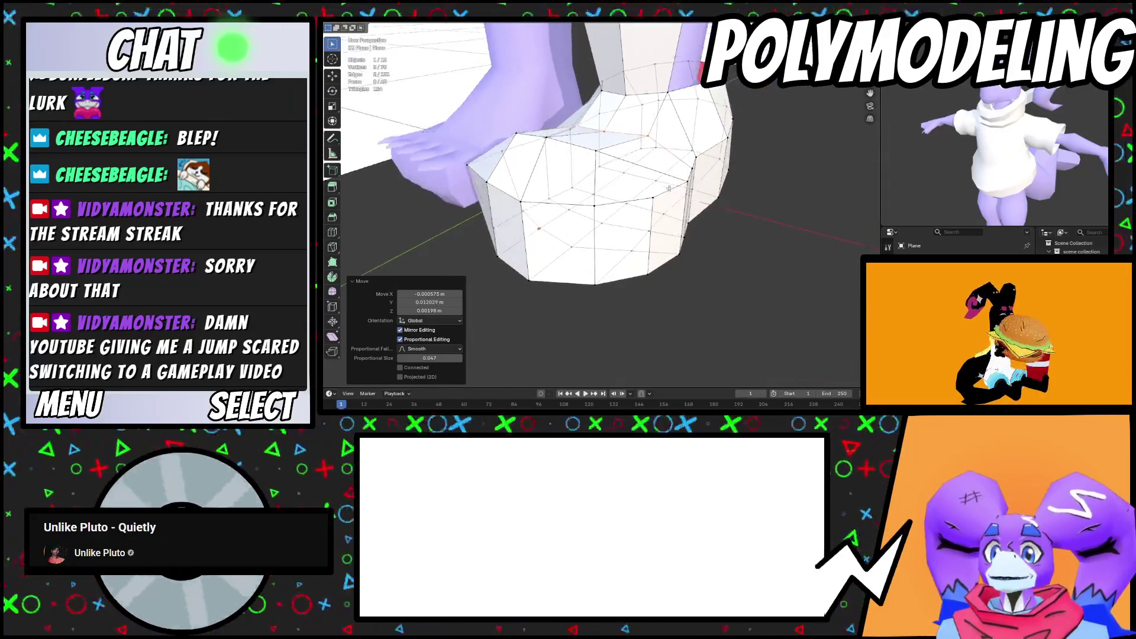
Slide the toe edge loop and narrow it to 0.964 on X
left_click(675, 185, "alt")
key("g")
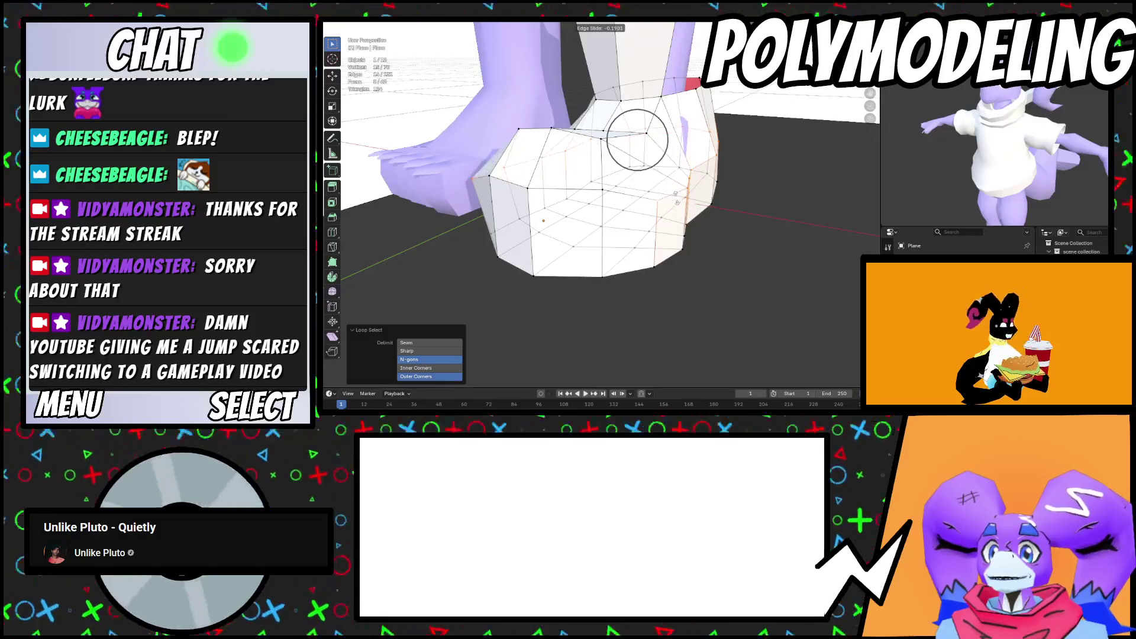
key("Escape")
key("g")
mouse_move(674, 203)
middle_mouse_down()
mouse_move(644, 195)
mouse_move(662, 195)
mouse_move(707, 267)
mouse_move(762, 190)
mouse_move(592, 199)
mouse_move(603, 232)
mouse_move(578, 274)
mouse_move(651, 249)
mouse_move(695, 207)
mouse_move(639, 289)
middle_mouse_up()
left_click(648, 222)
key("s")
key("x")
left_click(710, 258)
key("s")
right_click(715, 260)
Clear the selection and select the vertices around the ankle opening
key("alt+a")
left_click(695, 206)
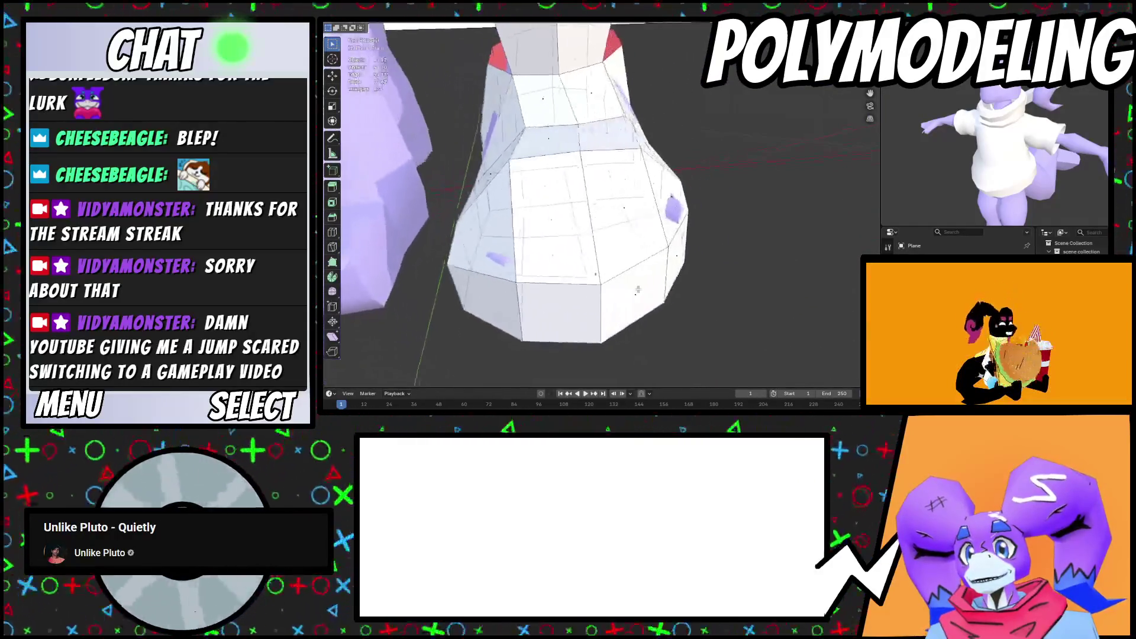
scroll(614, 236, "up", 3)
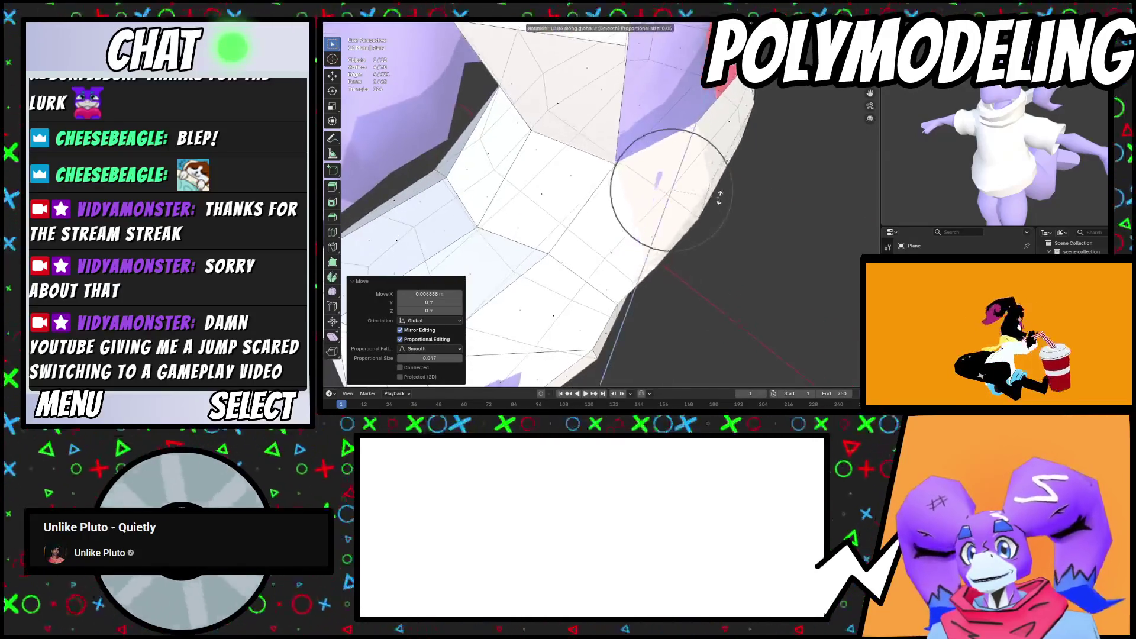
mouse_move(720, 202)
middle_mouse_down()
mouse_move(799, 221)
mouse_move(723, 118)
middle_mouse_up()
mouse_move(696, 171)
middle_mouse_down()
mouse_move(661, 200)
mouse_move(645, 168)
middle_mouse_up()
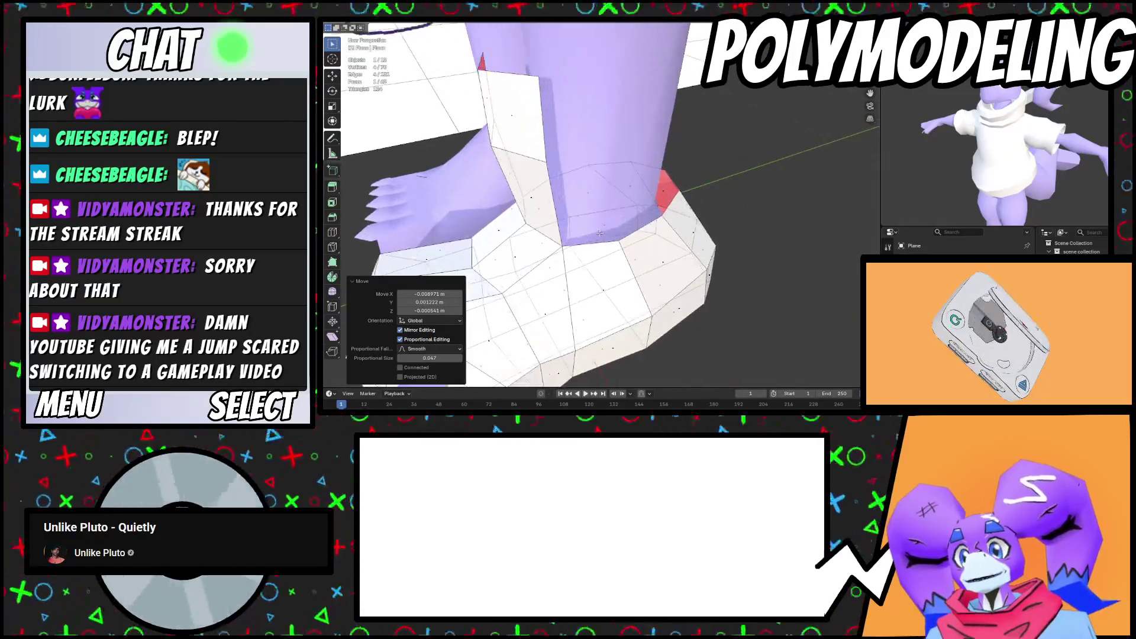
left_click(593, 247, "alt")
middle_click_drag(594, 248, 558, 195)
left_click_drag(550, 158, 552, 160)
middle_click_drag(551, 160, 688, 190)
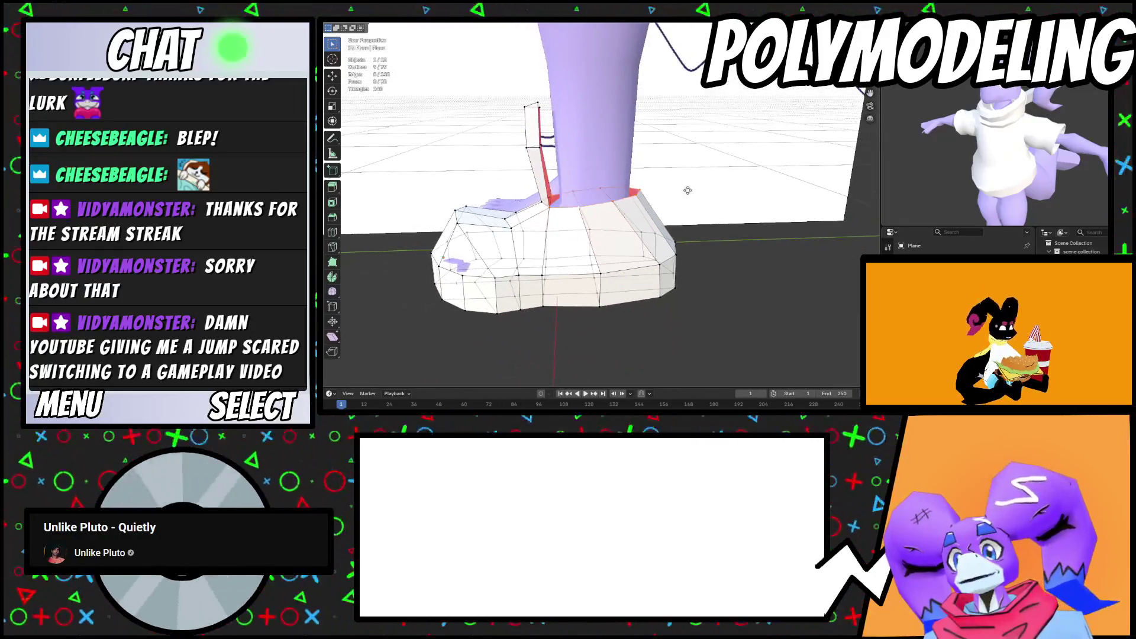
Extrude the ankle rim into a collar widened to 1.492, adjust it, and return to Object Mode
left_click(689, 133)
key("s")
mouse_move(689, 133)
middle_mouse_down()
mouse_move(769, 170)
mouse_move(759, 188)
mouse_move(759, 178)
middle_mouse_up()
left_click(790, 166)
key("g")
left_click(754, 174)
key("s")
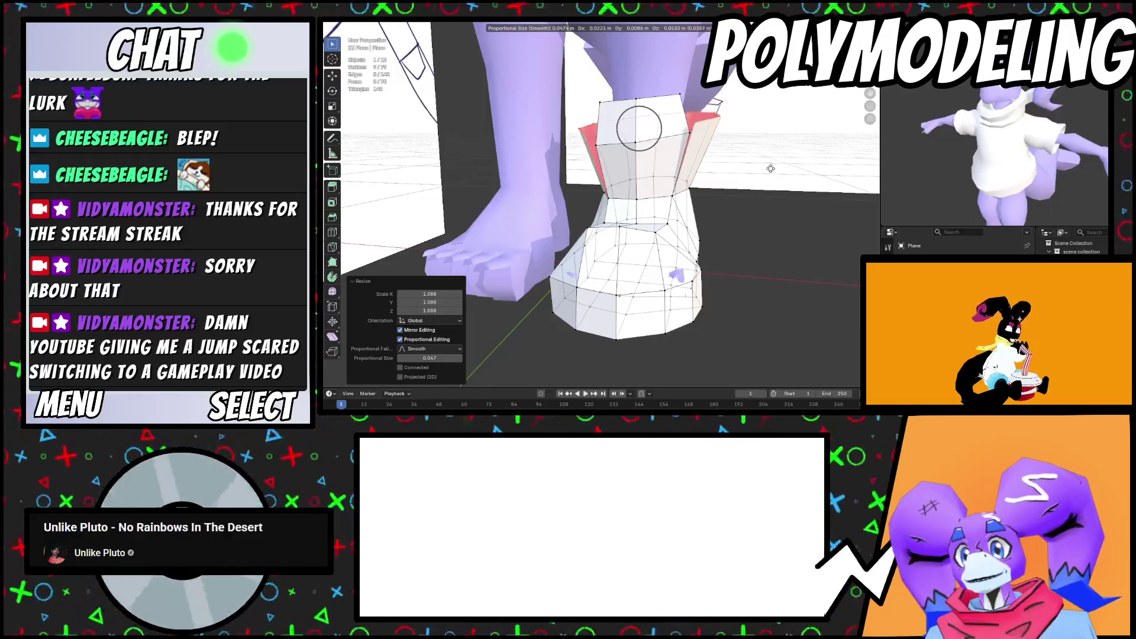
left_click(769, 164)
scroll(769, 164, "up", 5)
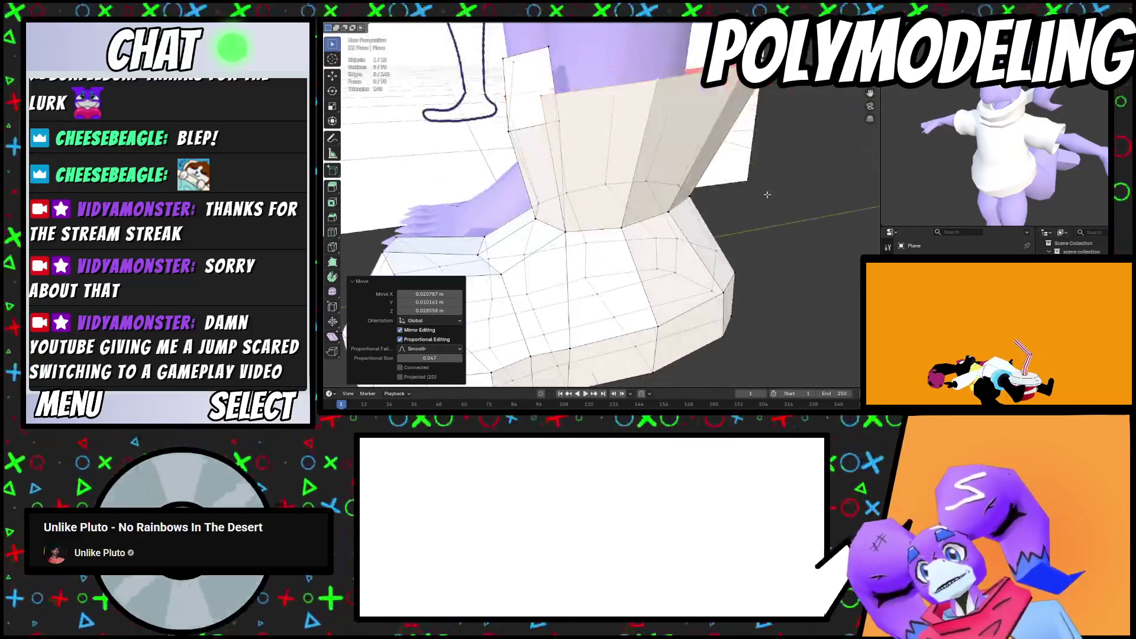
key("g")
key("Tab")
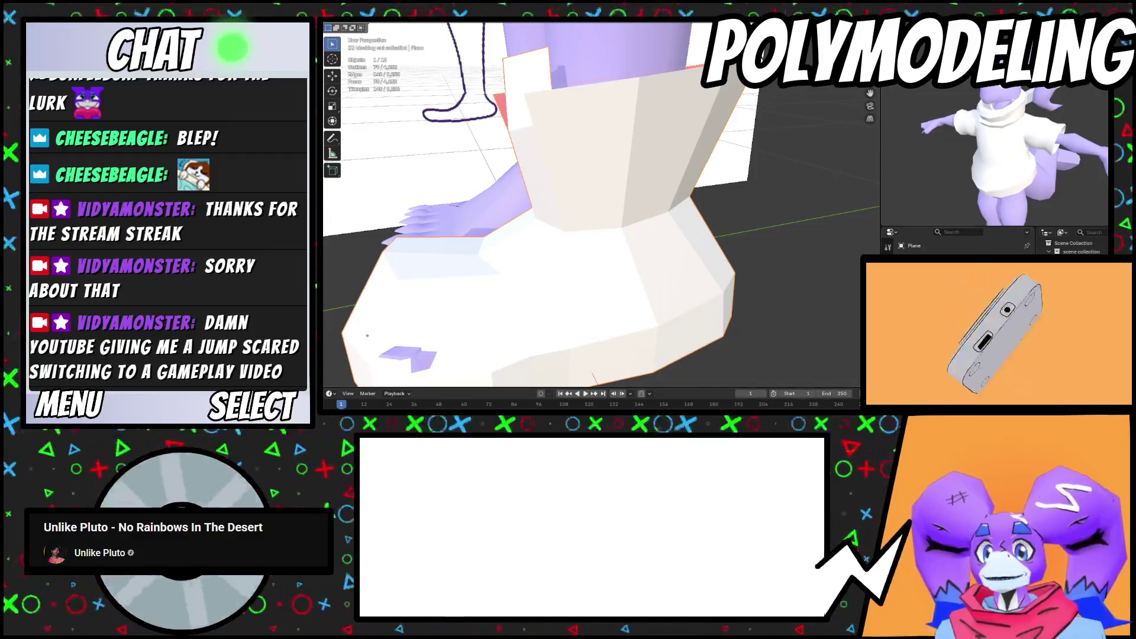
Add a Solidify modifier to give the shoe thickness
key("shift+a")
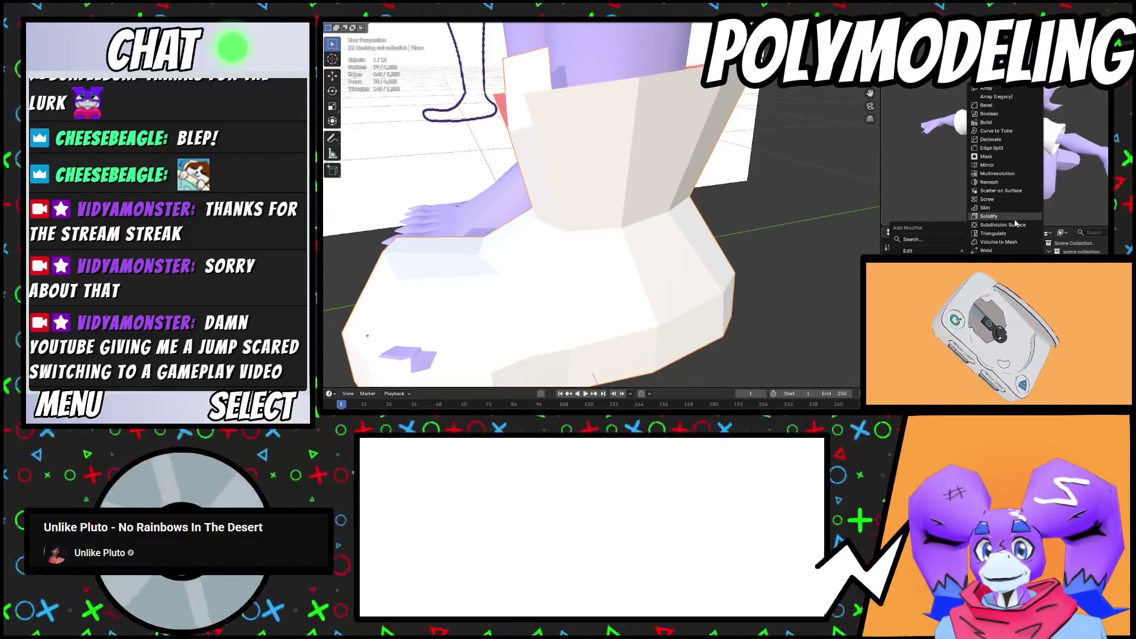
left_click(988, 216)
middle_click_drag(750, 177, 763, 260)
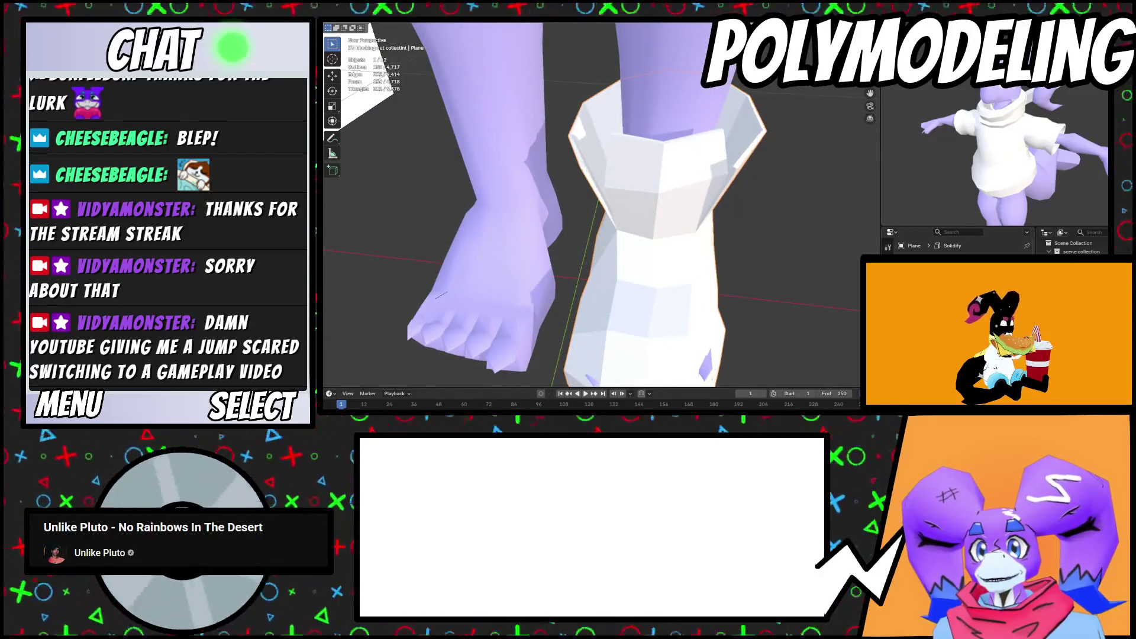
middle_click_drag(809, 223, 813, 243)
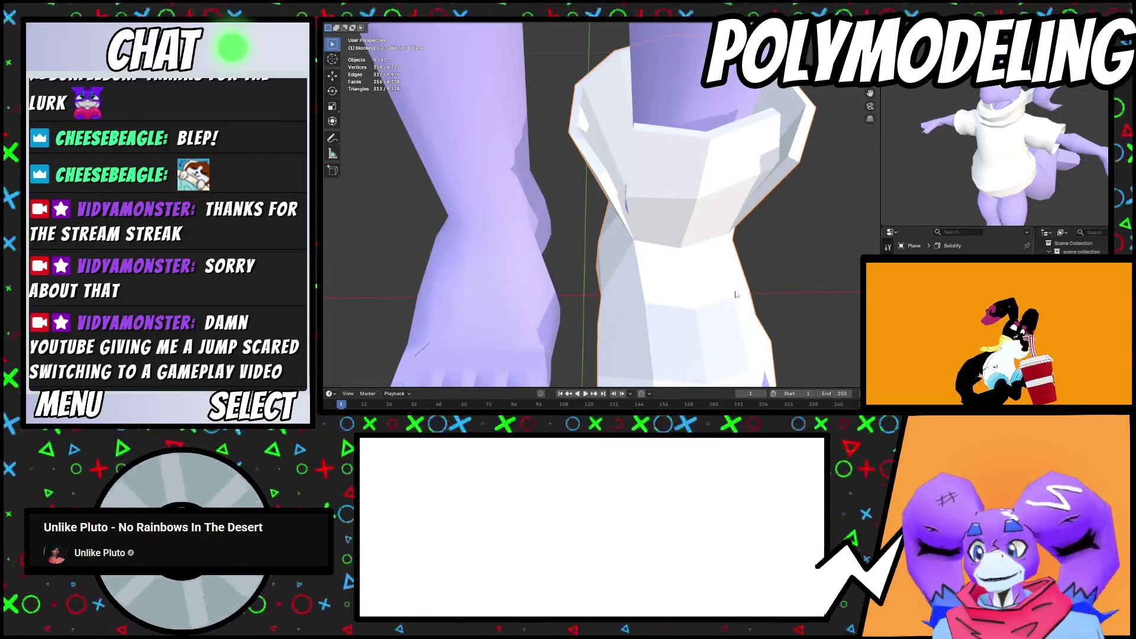
Apply Shade Auto Smooth to the shoe and return to Edit Mode
right_click(709, 313)
left_click(695, 269)
mouse_move(696, 269)
middle_mouse_down()
mouse_move(754, 184)
mouse_move(712, 218)
mouse_move(633, 143)
middle_mouse_up()
key("Tab")
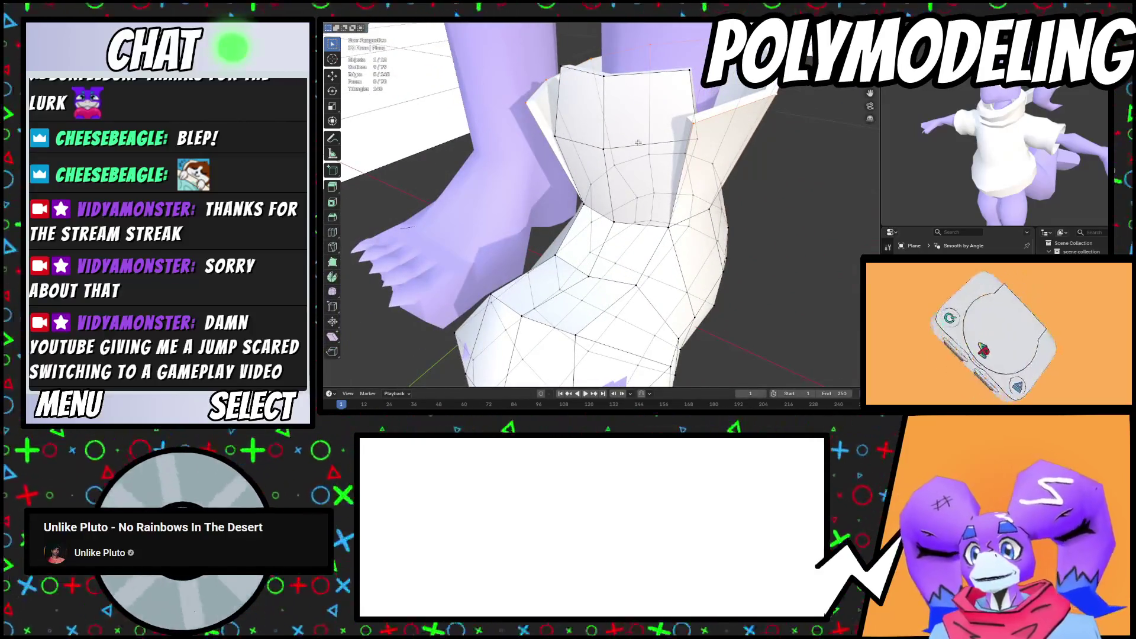
Move the shoe's collar loop along Y and tilt it 25.3° about X
left_click(638, 143, "alt")
middle_click_drag(635, 74, 627, 107)
key("g")
key("y")
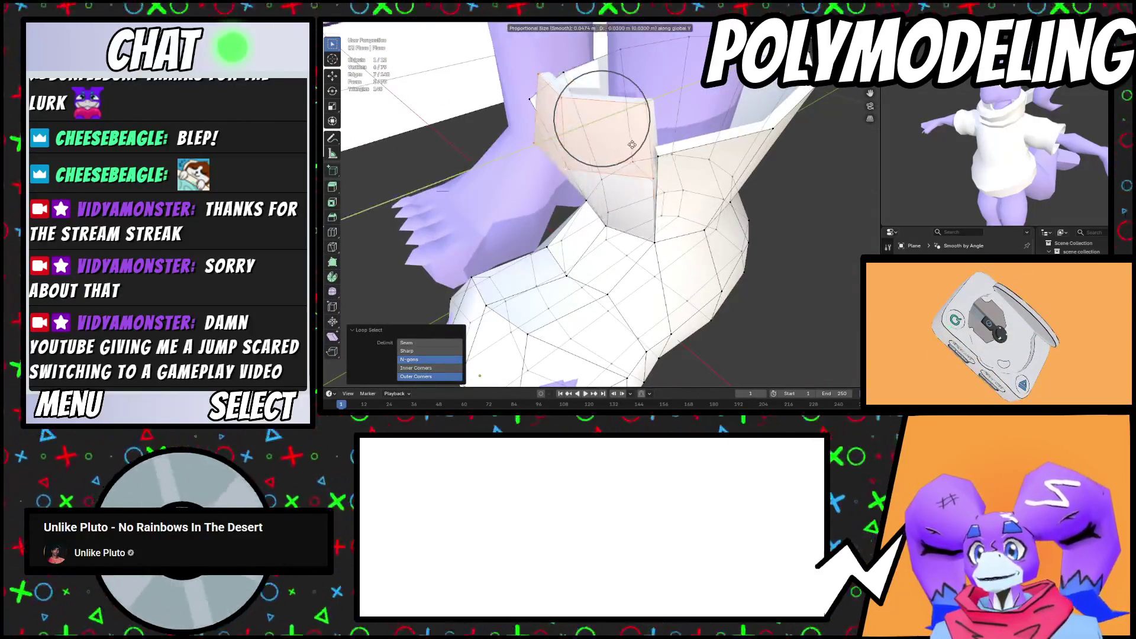
left_click(680, 142)
key("r")
key("x")
left_click(735, 173)
Rotate the collar faces about X again and reposition them
middle_click_drag(735, 173, 729, 121)
key("r")
key("x")
key("g")
left_click(669, 166)
mouse_move(669, 165)
middle_mouse_down()
mouse_move(651, 142)
mouse_move(706, 155)
mouse_move(657, 169)
mouse_move(609, 154)
mouse_move(633, 142)
mouse_move(723, 149)
mouse_move(694, 219)
middle_mouse_up()
Reshape the collar by moving single vertices with smooth proportional falloff
left_click(621, 114)
key("g")
left_click(708, 152)
key("g")
left_click(684, 176)
key("g")
left_click(603, 141)
scroll(724, 149, "down", 5)
Try scaling the whole shoe along Z, cancel it, and view leg and shoe from the side
key("a")
key("s")
key("z")
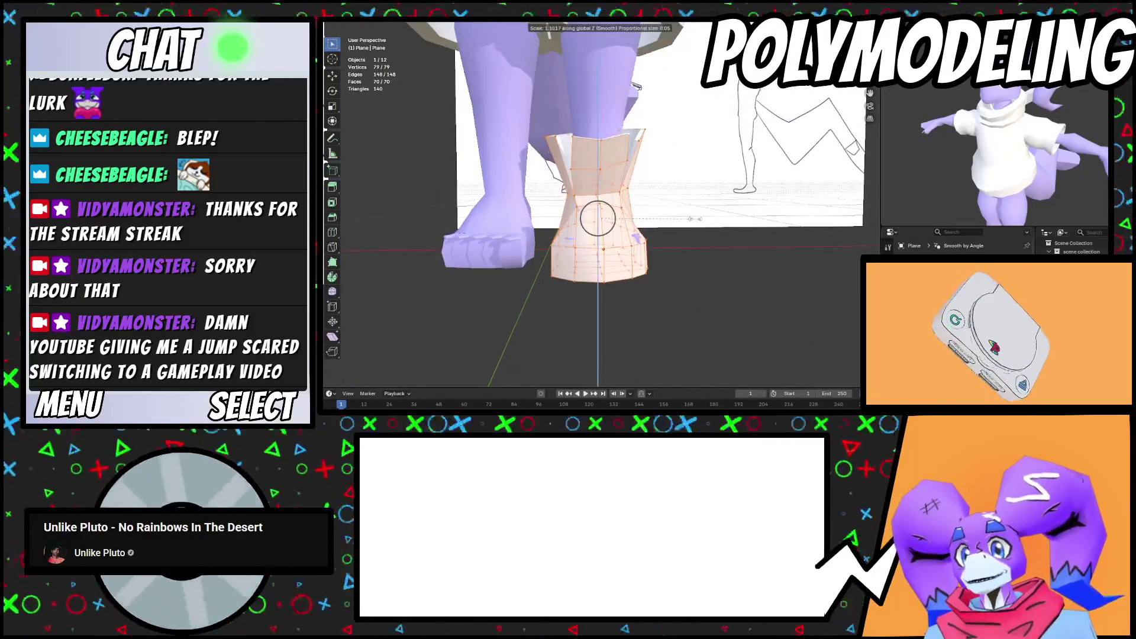
right_click(693, 219)
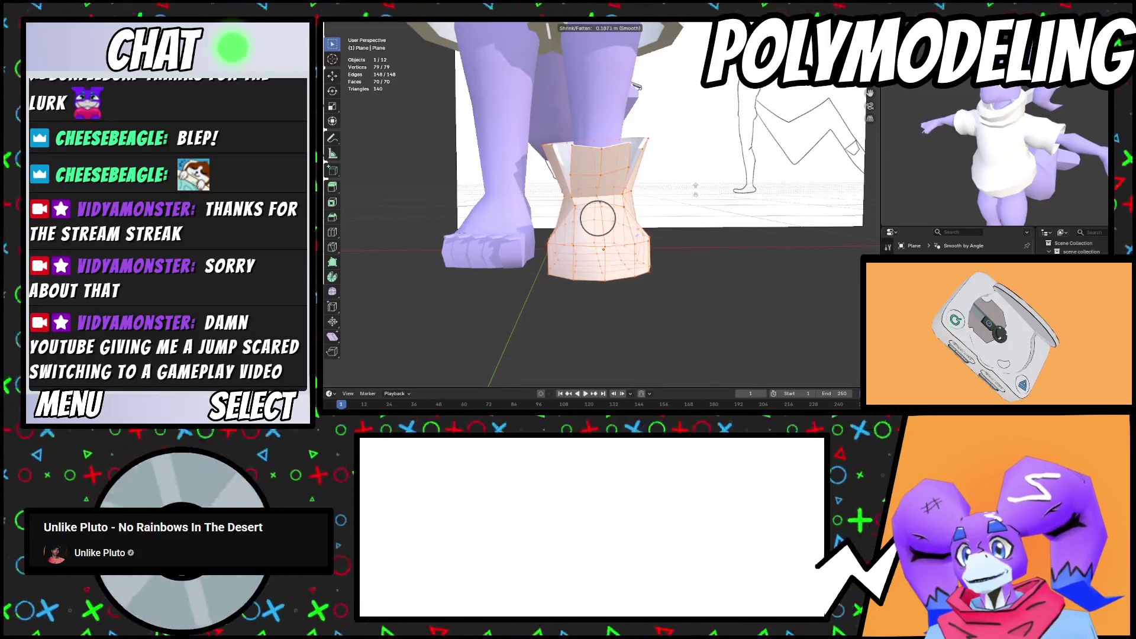
scroll(691, 256, "up", 6)
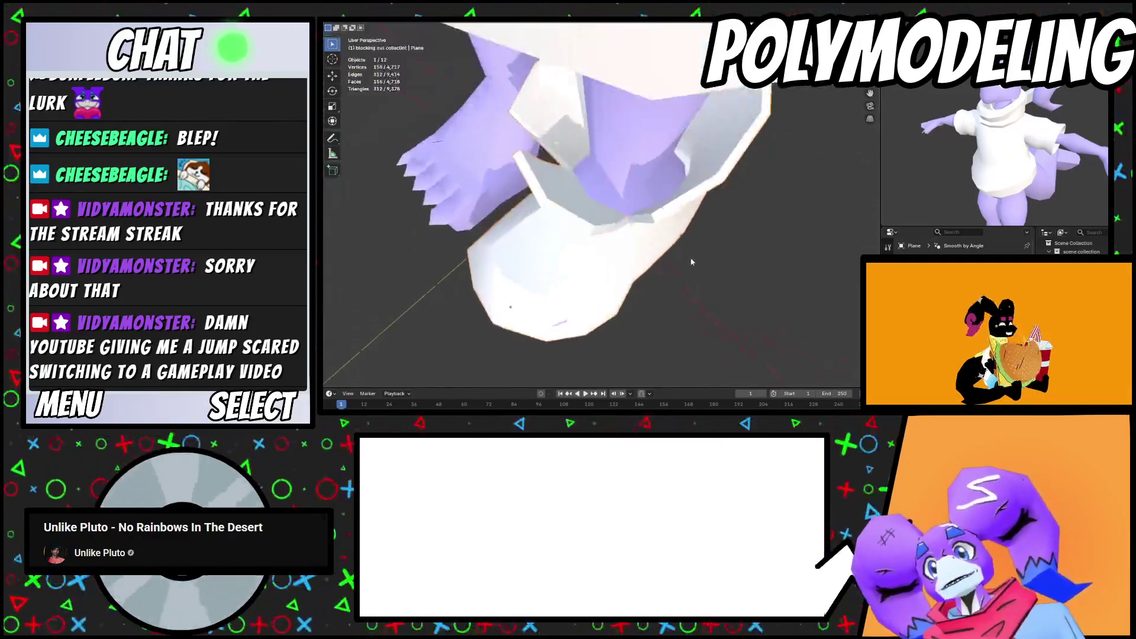
mouse_move(676, 220)
middle_mouse_down()
mouse_move(601, 223)
mouse_move(530, 181)
mouse_move(453, 198)
mouse_move(756, 199)
mouse_move(774, 224)
mouse_move(709, 218)
mouse_move(752, 203)
mouse_move(765, 183)
mouse_move(684, 230)
mouse_move(678, 254)
mouse_move(714, 280)
mouse_move(606, 303)
middle_mouse_up()
Vertex-slide a shoe vertex, then delete a side face and undo the deletion
key("Tab")
middle_click_drag(615, 317, 651, 337)
key("shift+v")
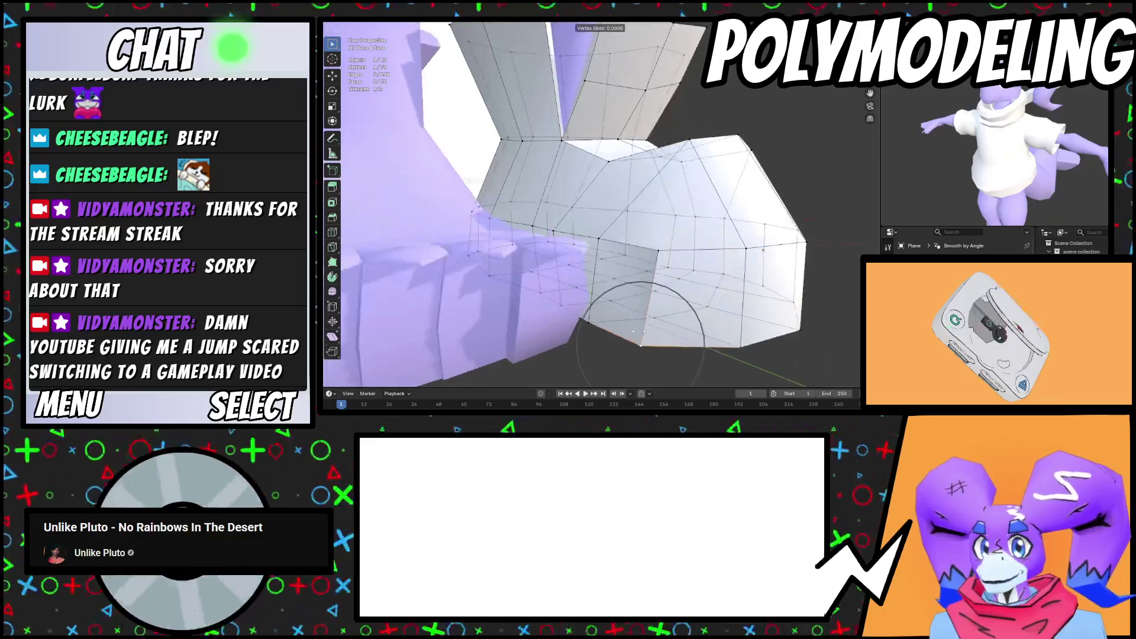
left_click(653, 339)
left_click(636, 294)
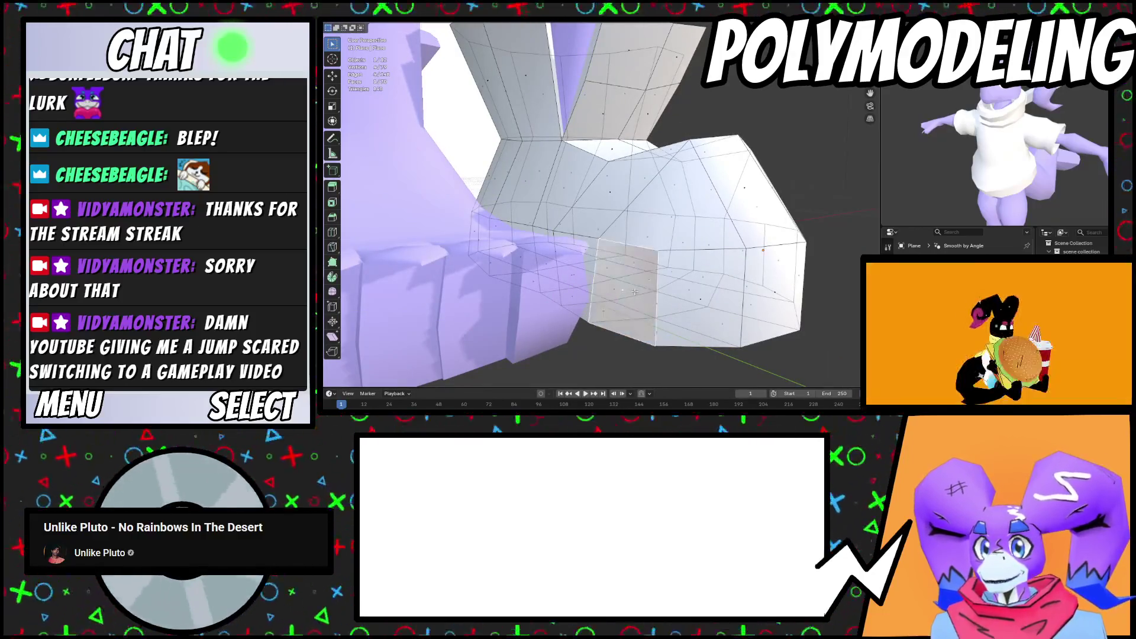
key("x")
left_click(636, 295)
mouse_move(642, 290)
middle_mouse_down()
mouse_move(566, 249)
mouse_move(601, 205)
mouse_move(647, 175)
mouse_move(666, 189)
middle_mouse_up()
key("ctrl+z")
key("ctrl+z")
Smooth-move a toe vertex, slide another from below, and return to Object Mode
key("g")
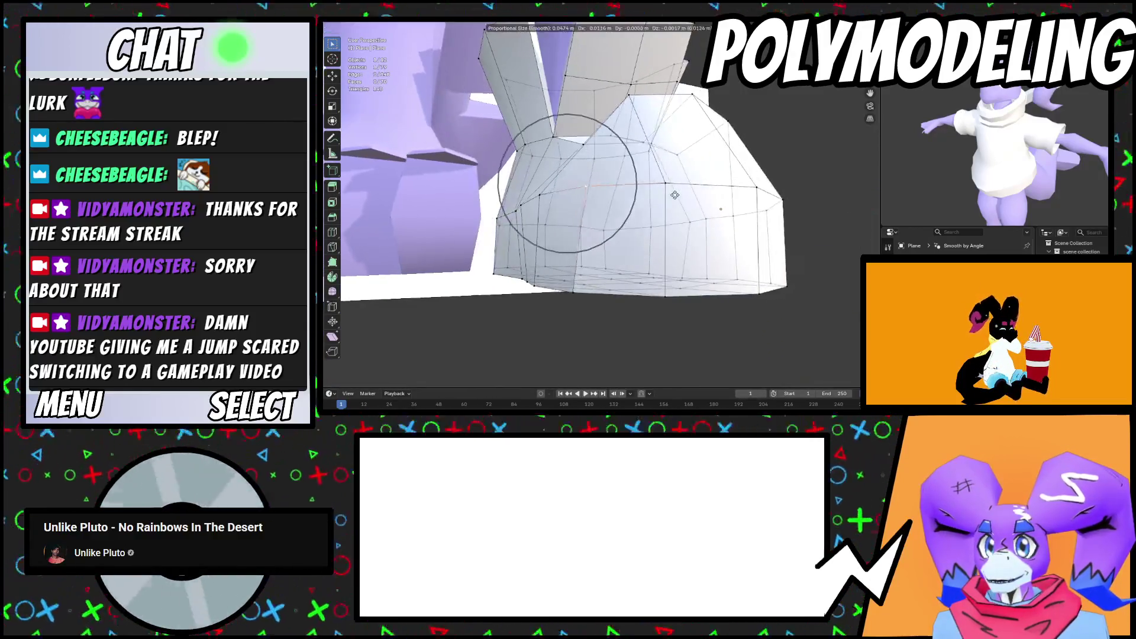
left_click(665, 195)
key("Tab")
mouse_move(663, 302)
middle_mouse_down()
mouse_move(719, 210)
mouse_move(704, 230)
middle_mouse_up()
key("Tab")
mouse_move(668, 273)
middle_mouse_down()
mouse_move(702, 268)
mouse_move(725, 308)
mouse_move(733, 292)
mouse_move(659, 274)
mouse_move(707, 172)
mouse_move(801, 241)
mouse_move(784, 279)
mouse_move(712, 244)
middle_mouse_up()
left_click(717, 262)
key("Tab")
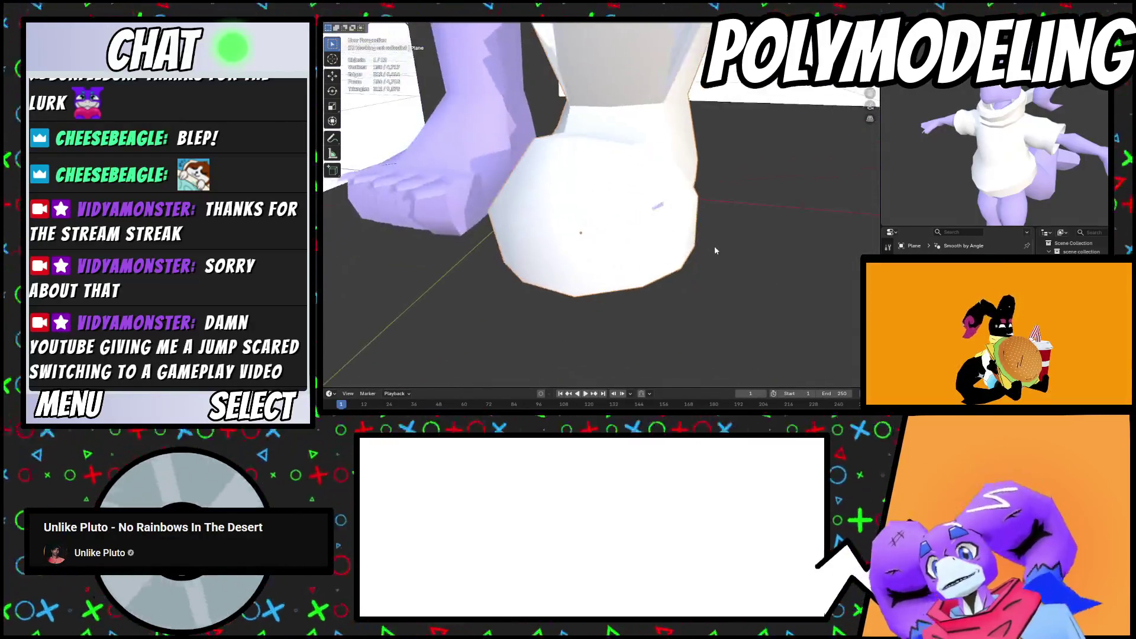
Extrude the two base edge loops and widen the new rim to 1.072 along X
key("Tab")
left_click(678, 204, "alt")
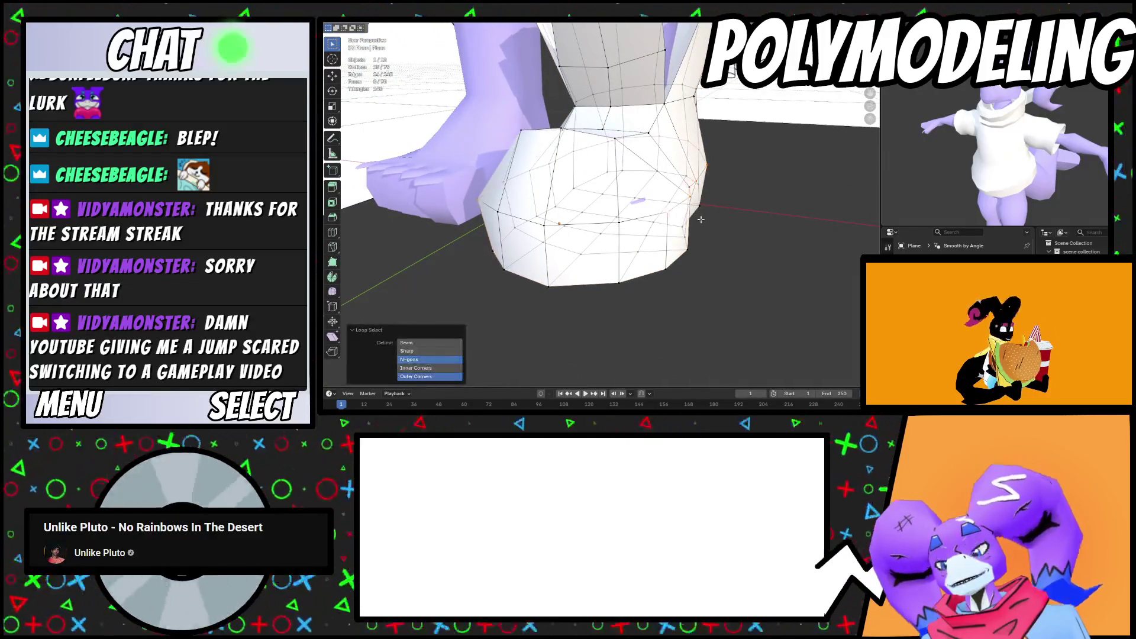
left_click(671, 240, "alt+shift")
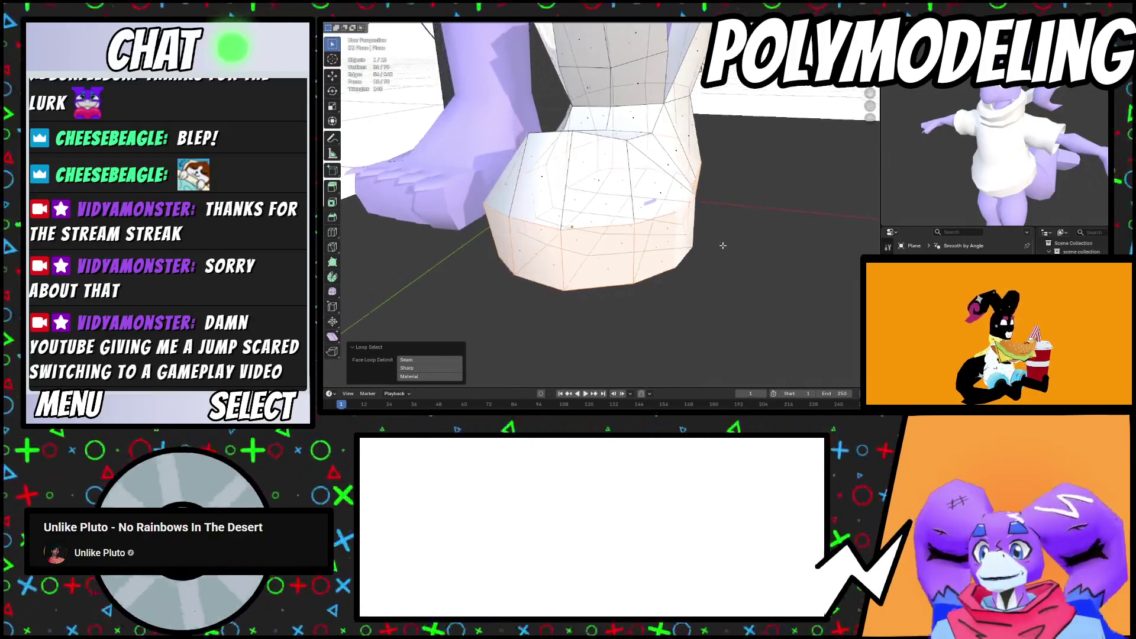
middle_click_drag(672, 240, 699, 248)
key("e")
key("x")
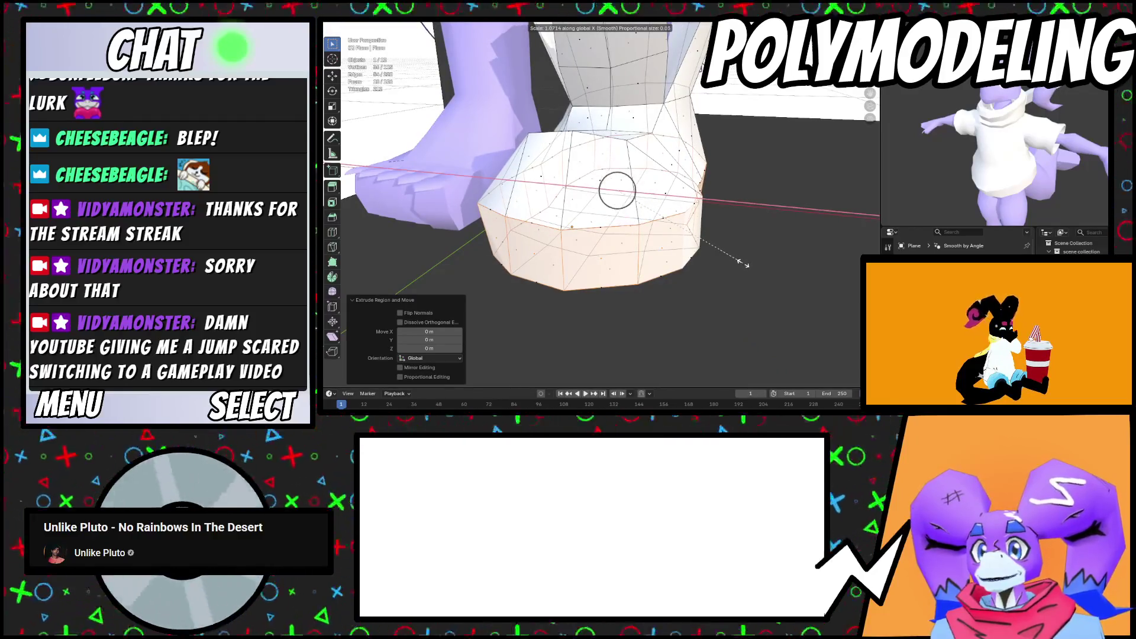
key("Escape")
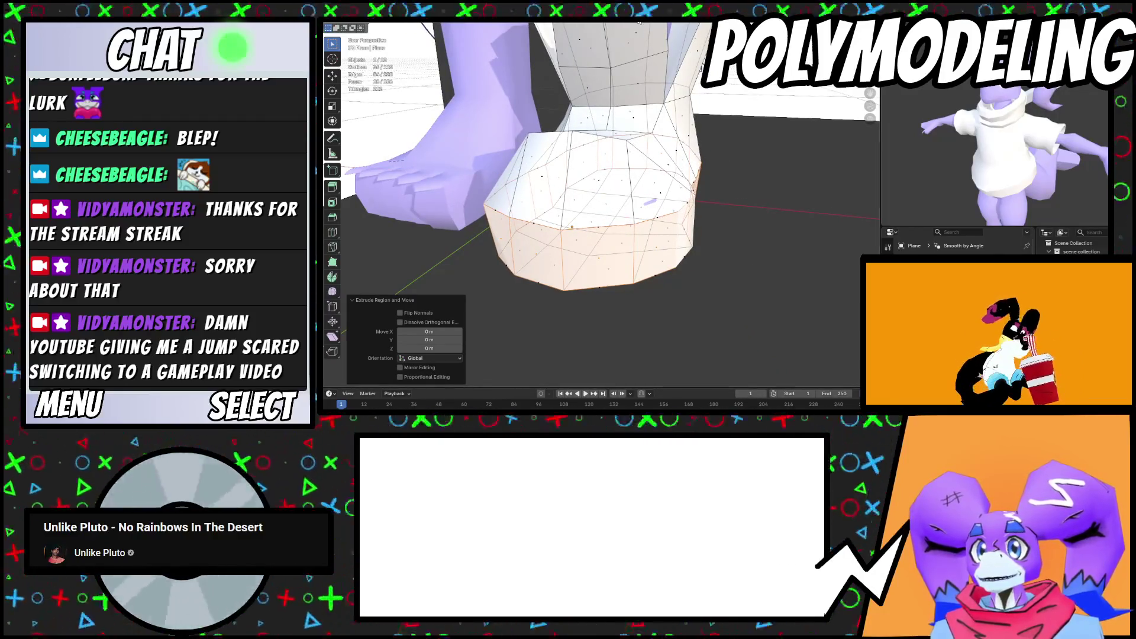
key("s")
key("x")
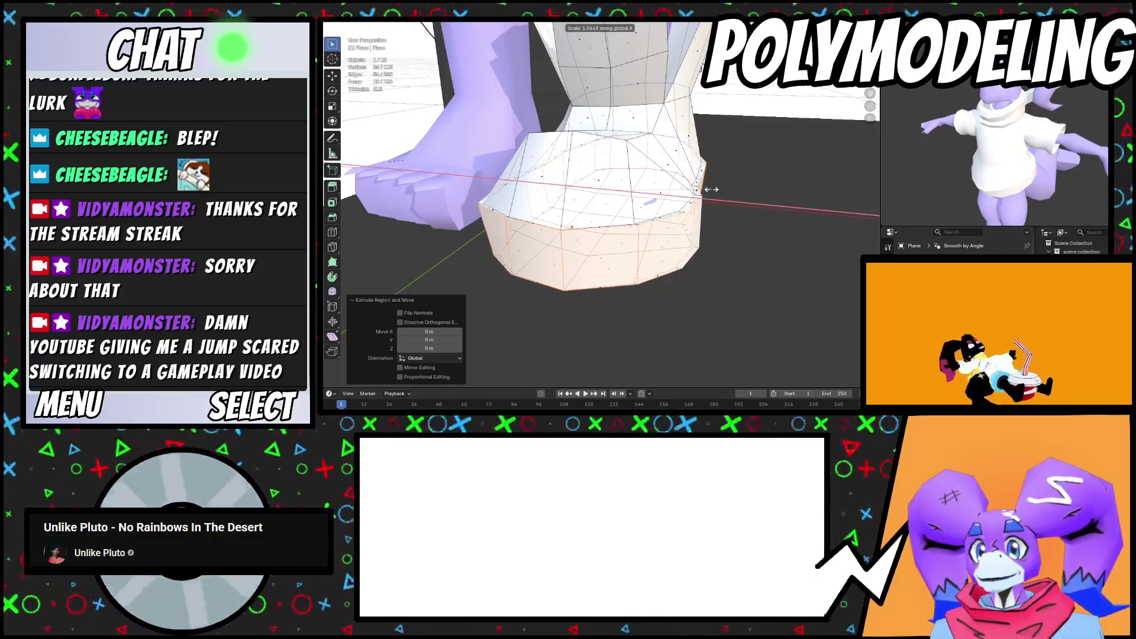
left_click(710, 189)
Lengthen the rim by scaling it along Y and check it in Object Mode
mouse_move(710, 189)
middle_mouse_down()
mouse_move(776, 213)
mouse_move(728, 240)
mouse_move(780, 270)
mouse_move(696, 260)
mouse_move(722, 208)
mouse_move(634, 235)
mouse_move(697, 239)
mouse_move(598, 216)
mouse_move(695, 143)
middle_mouse_up()
key("s")
key("y")
left_click(734, 238)
key("Tab")
scroll(697, 259, "down", 5)
Extrude the selected bottom faces outward and scale them along X
key("Tab")
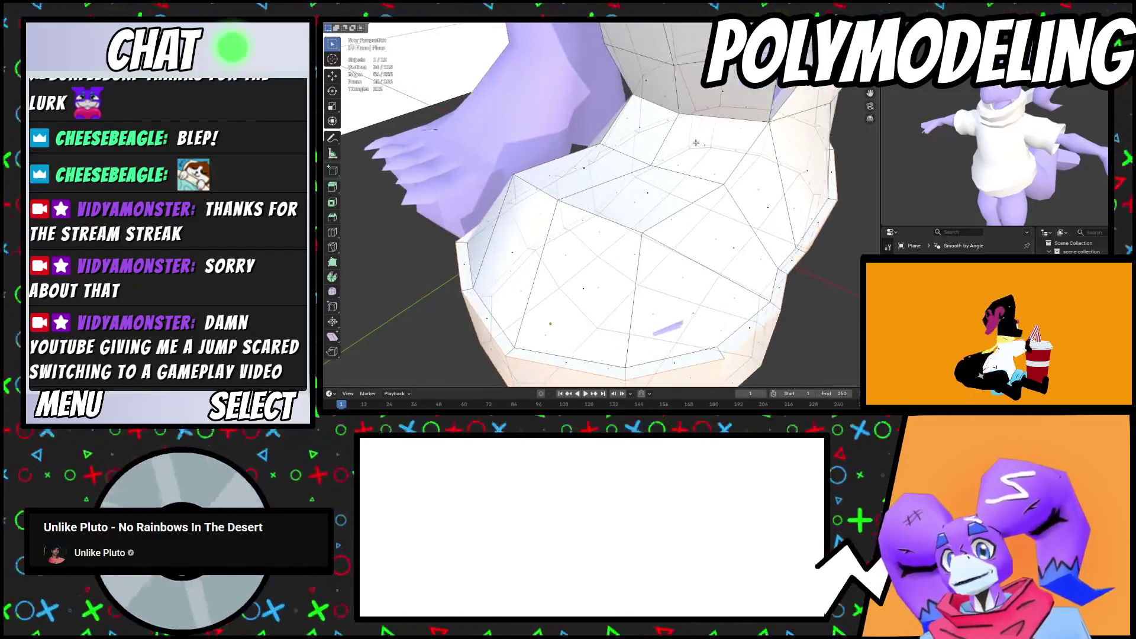
mouse_move(635, 138)
middle_mouse_down()
mouse_move(618, 213)
mouse_move(639, 189)
mouse_move(734, 172)
mouse_move(611, 168)
mouse_move(644, 186)
mouse_move(595, 163)
mouse_move(607, 162)
middle_mouse_up()
key("e")
left_click(666, 180)
key("s")
key("x")
left_click(763, 172)
key("Tab")
scroll(763, 172, "up", 5)
scroll(612, 168, "down", 4)
Slide a sole edge loop along the base of the shoe
key("Tab")
left_click(587, 156)
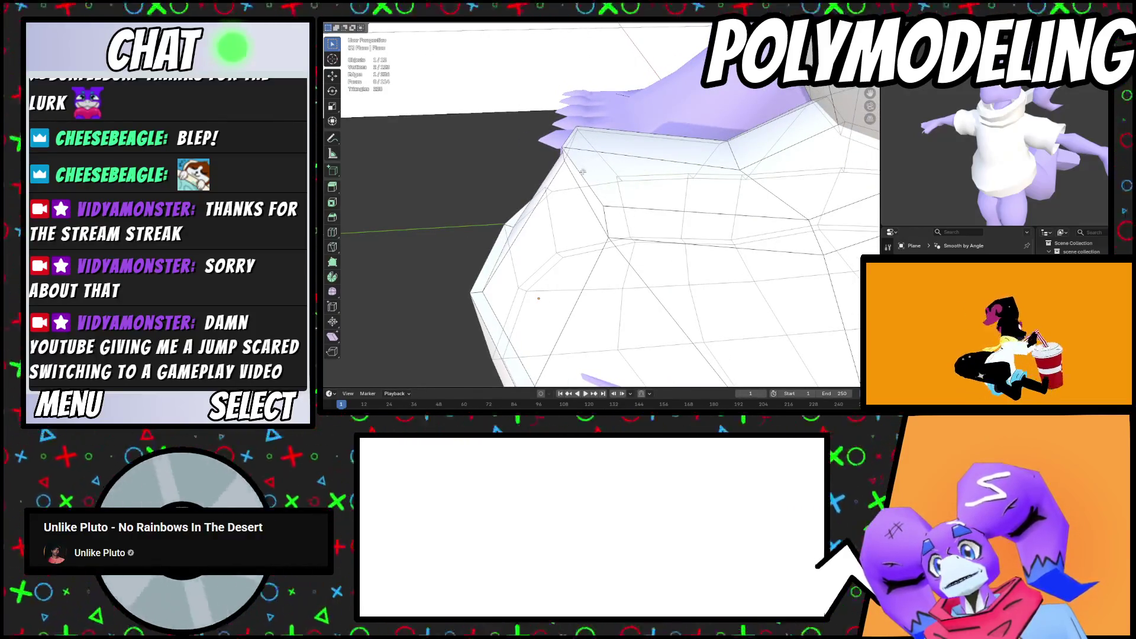
key("g")
key("g")
mouse_move(633, 179)
middle_mouse_down()
mouse_move(660, 186)
mouse_move(660, 204)
mouse_move(698, 192)
mouse_move(655, 165)
mouse_move(759, 193)
middle_mouse_up()
key("g")
key("g")
left_click(698, 181)
key("g")
key("Escape")
Switch to face select and extrude the base faces, scaling and raising them
scroll(662, 164, "down", 5)
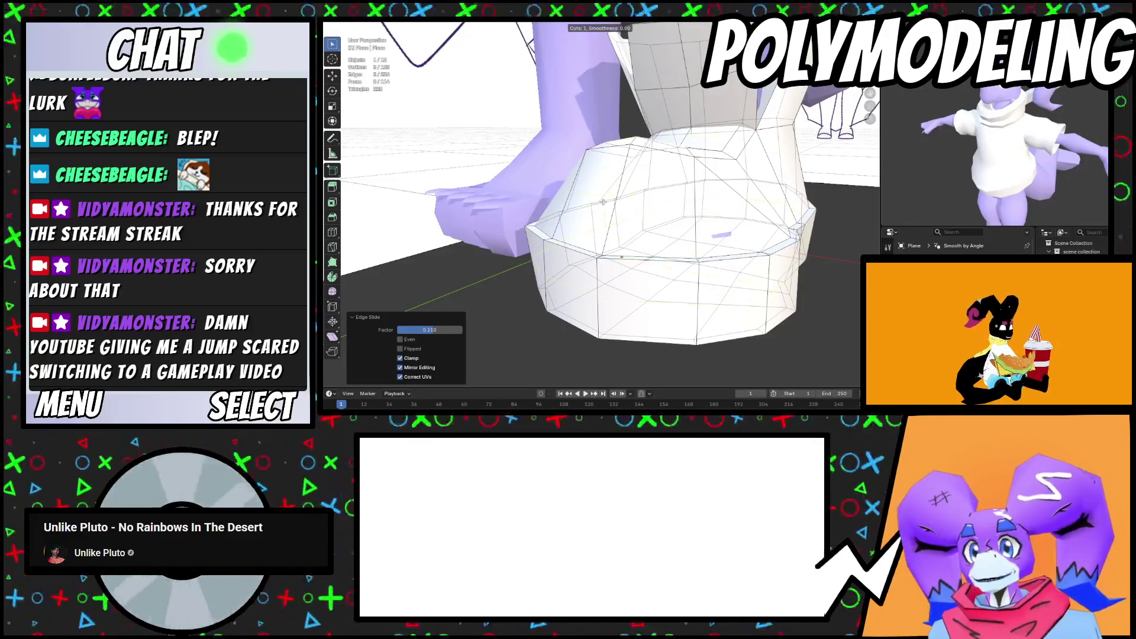
middle_click_drag(574, 186, 608, 194)
mouse_move(682, 205)
middle_mouse_down()
mouse_move(729, 250)
mouse_move(667, 240)
middle_mouse_up()
key("3")
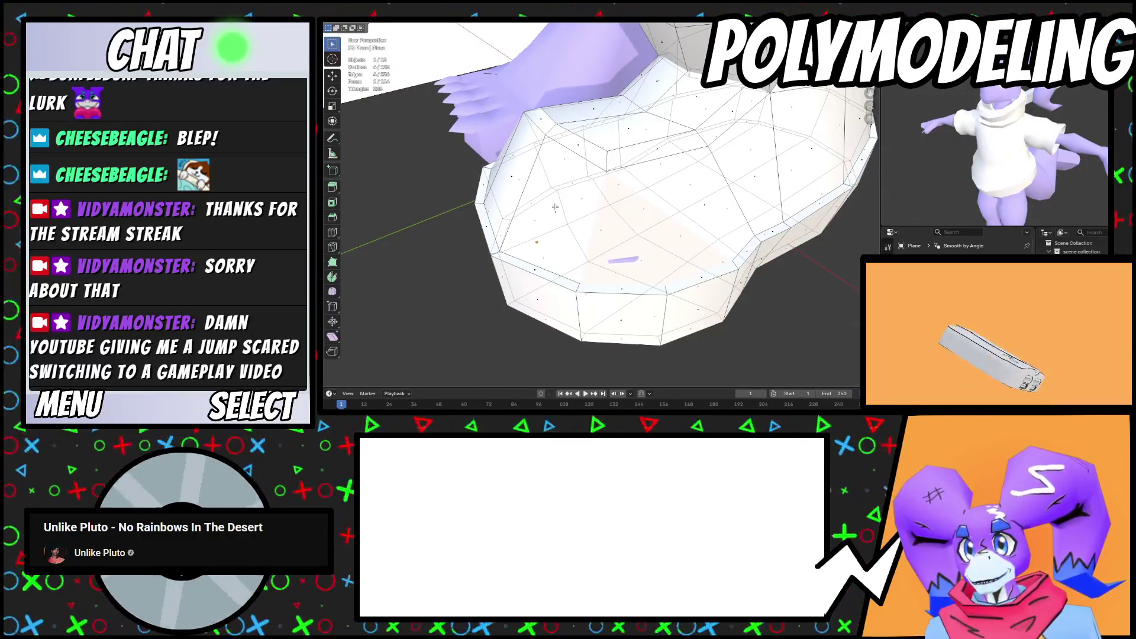
mouse_move(555, 207)
middle_mouse_down()
mouse_move(527, 212)
mouse_move(607, 216)
middle_mouse_up()
mouse_move(571, 305)
middle_mouse_down()
mouse_move(691, 207)
mouse_move(763, 201)
middle_mouse_up()
mouse_move(549, 237)
middle_mouse_down()
mouse_move(678, 274)
mouse_move(674, 248)
mouse_move(657, 261)
mouse_move(748, 270)
mouse_move(640, 244)
mouse_move(743, 256)
mouse_move(768, 235)
middle_mouse_up()
key("e")
left_click(679, 245)
left_click(656, 261)
key("s")
Inspect the shoe, then reopen its mesh and view the underside
key("Tab")
scroll(748, 266, "up", 5)
key("Tab")
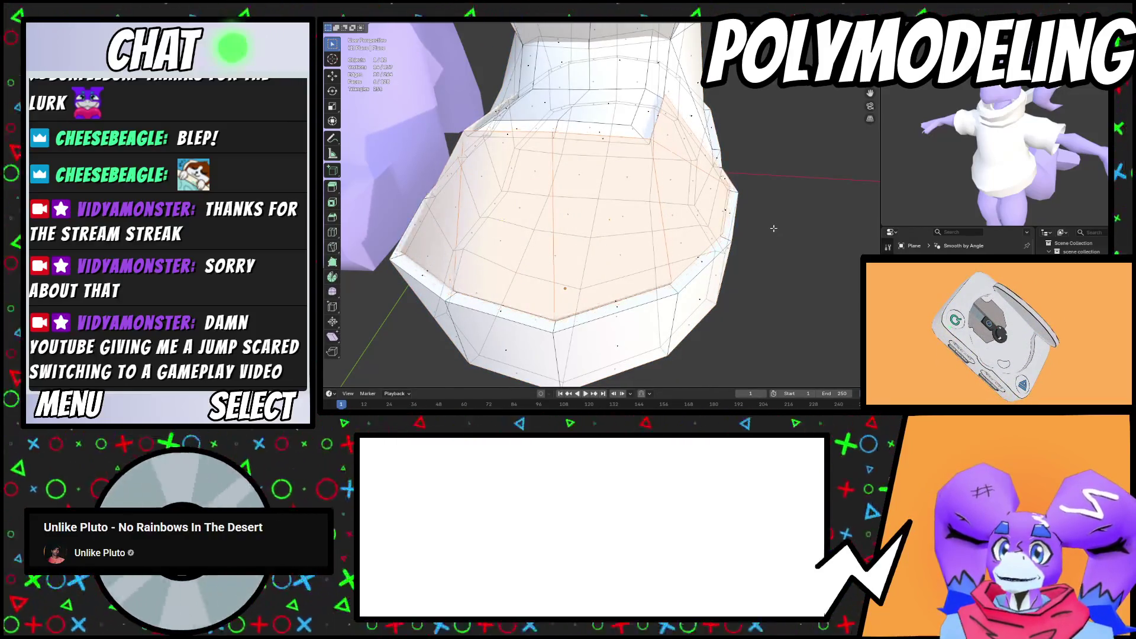
mouse_move(774, 228)
middle_mouse_down()
mouse_move(713, 229)
mouse_move(670, 193)
mouse_move(542, 220)
middle_mouse_up()
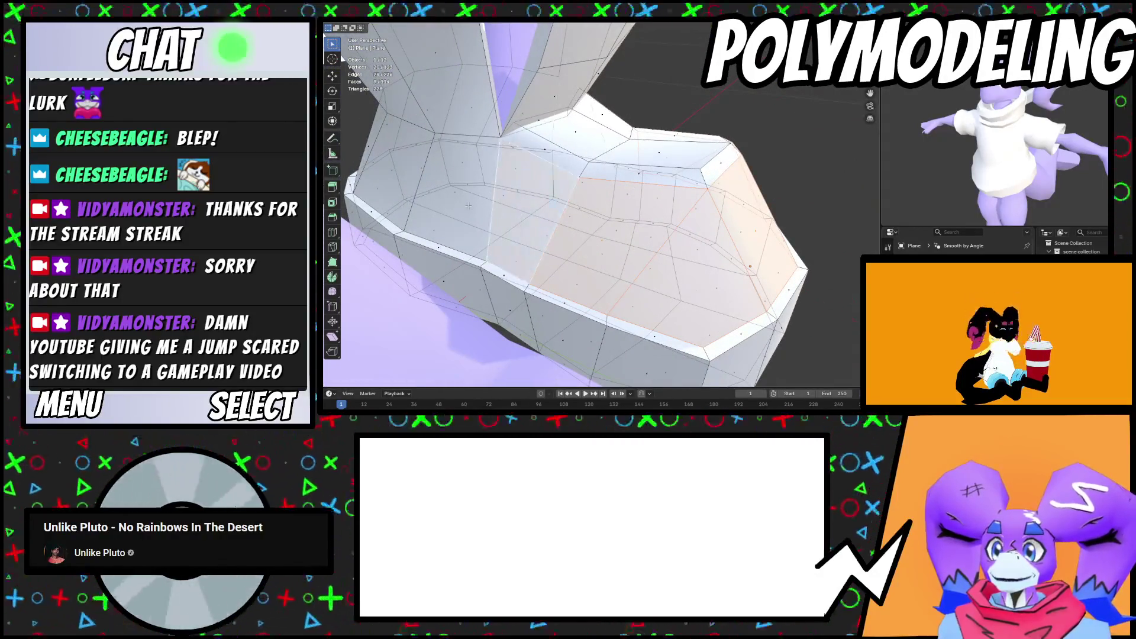
Extrude the rim faces in place and pull them slightly inward with Alt+S
middle_click_drag(459, 196, 737, 284)
key("e")
right_click(737, 284)
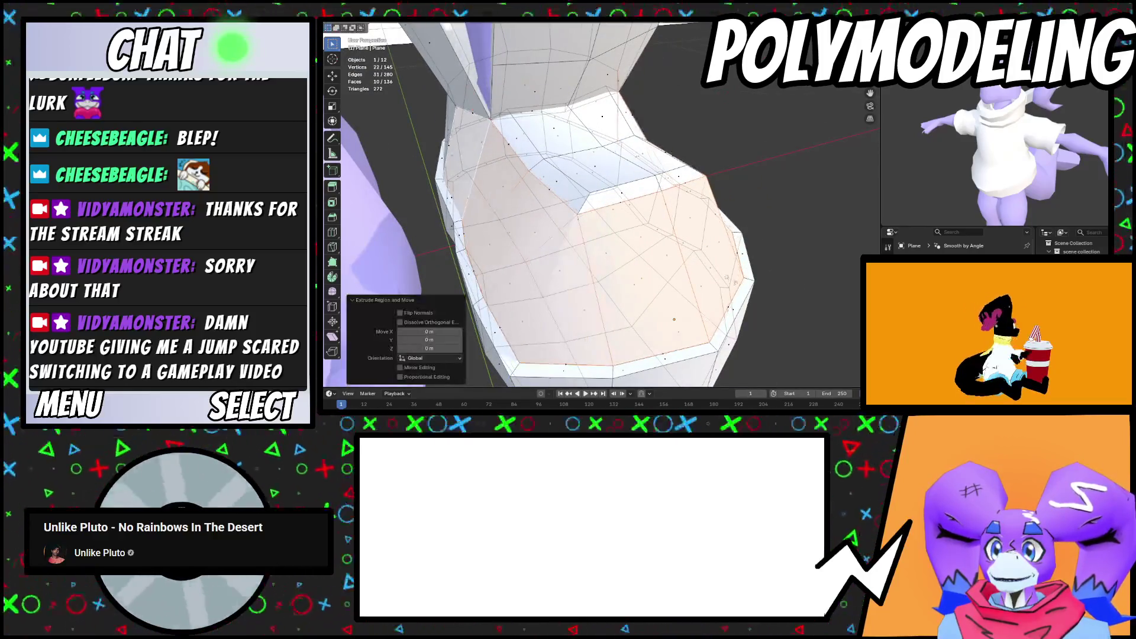
key("s")
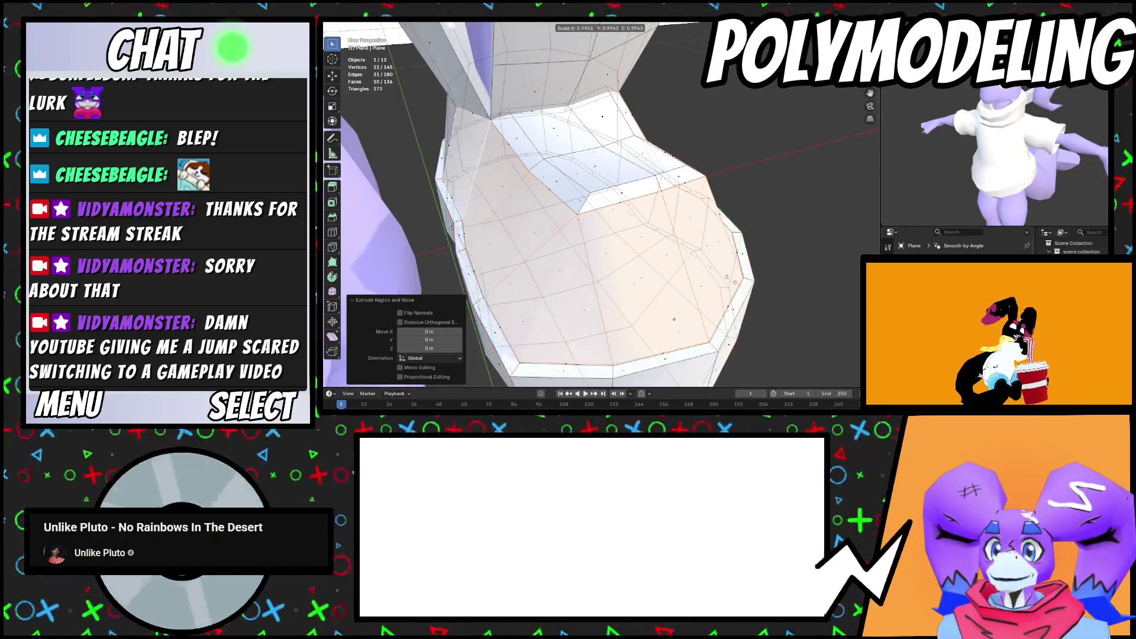
key("alt+s")
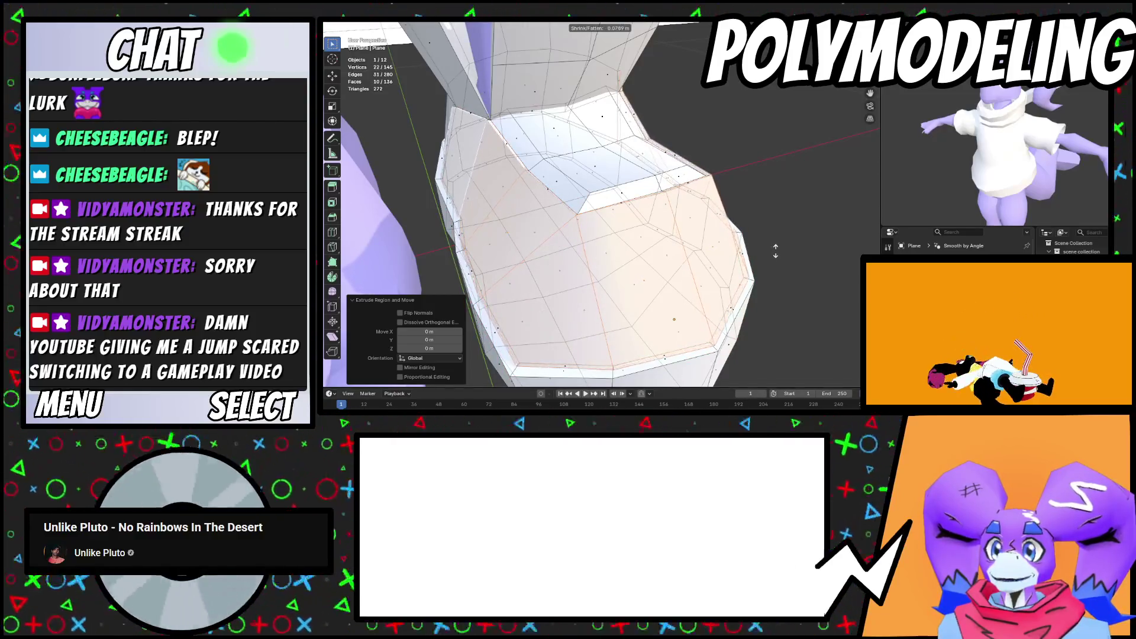
key("Tab")
mouse_move(769, 233)
middle_mouse_down()
mouse_move(772, 283)
mouse_move(726, 292)
mouse_move(684, 259)
mouse_move(715, 286)
mouse_move(714, 264)
middle_mouse_up()
Select a band of faces around the sole rim
key("Tab")
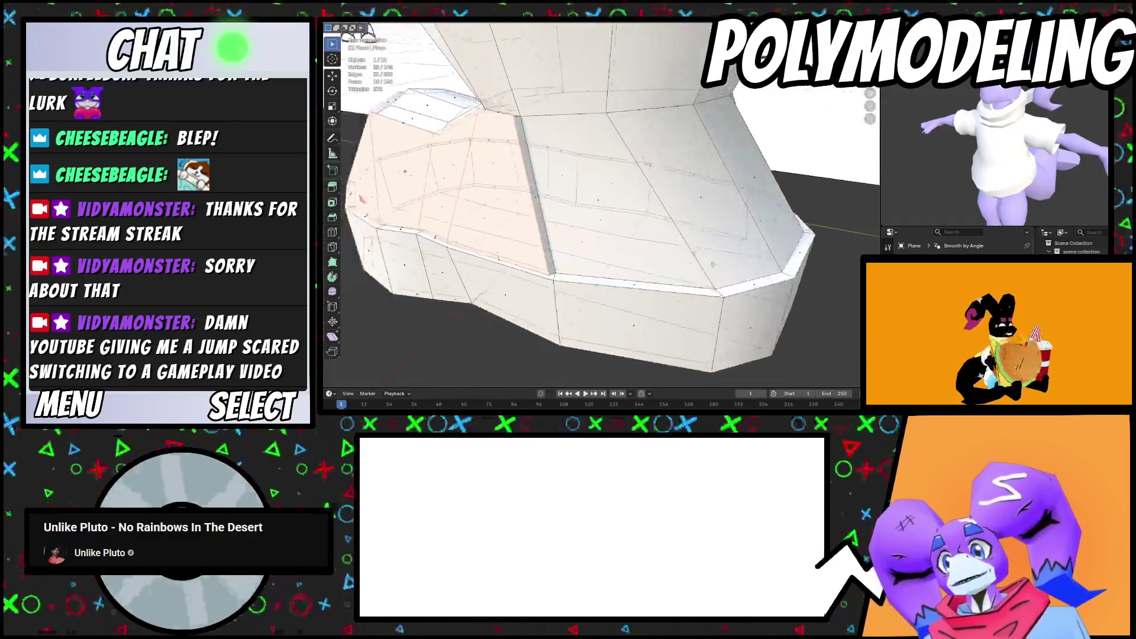
left_click(591, 198)
mouse_move(591, 198)
middle_mouse_down()
mouse_move(664, 229)
mouse_move(565, 210)
mouse_move(618, 208)
middle_mouse_up()
left_click(636, 226, "shift")
left_click(612, 220, "shift")
left_click(564, 209, "shift")
left_click(618, 208, "shift")
mouse_move(706, 194)
middle_mouse_down()
mouse_move(716, 213)
mouse_move(651, 240)
middle_mouse_up()
middle_click_drag(607, 204, 559, 243)
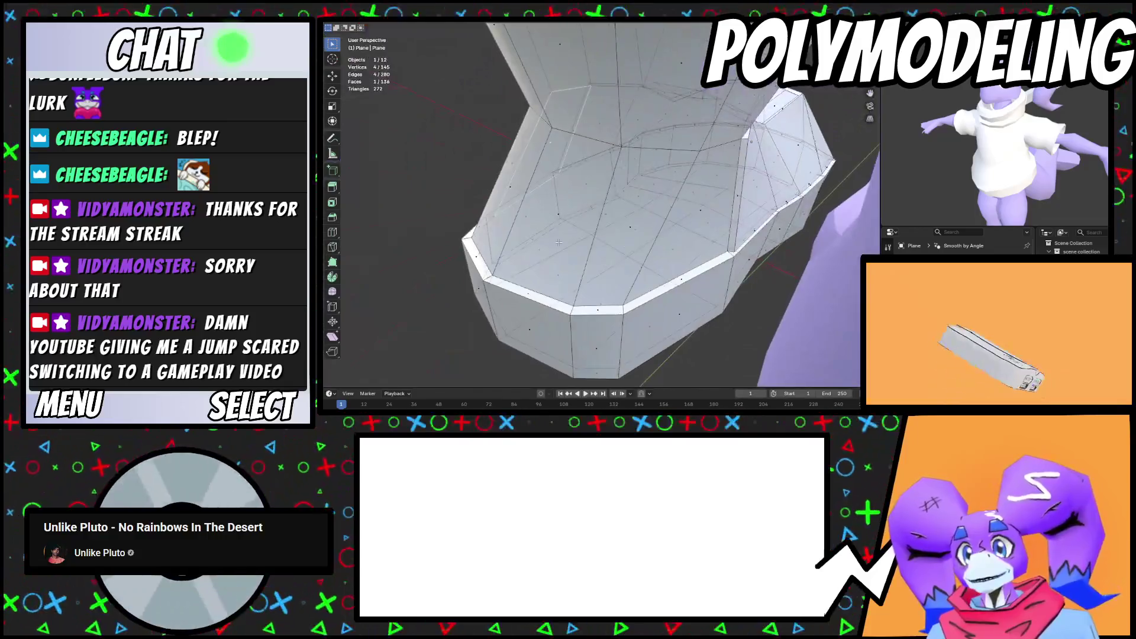
left_click(695, 225, "shift")
middle_click_drag(695, 225, 732, 255)
Extrude the selected rim faces in place and widen the sole to 1.042 along X
right_click(727, 257)
key("s")
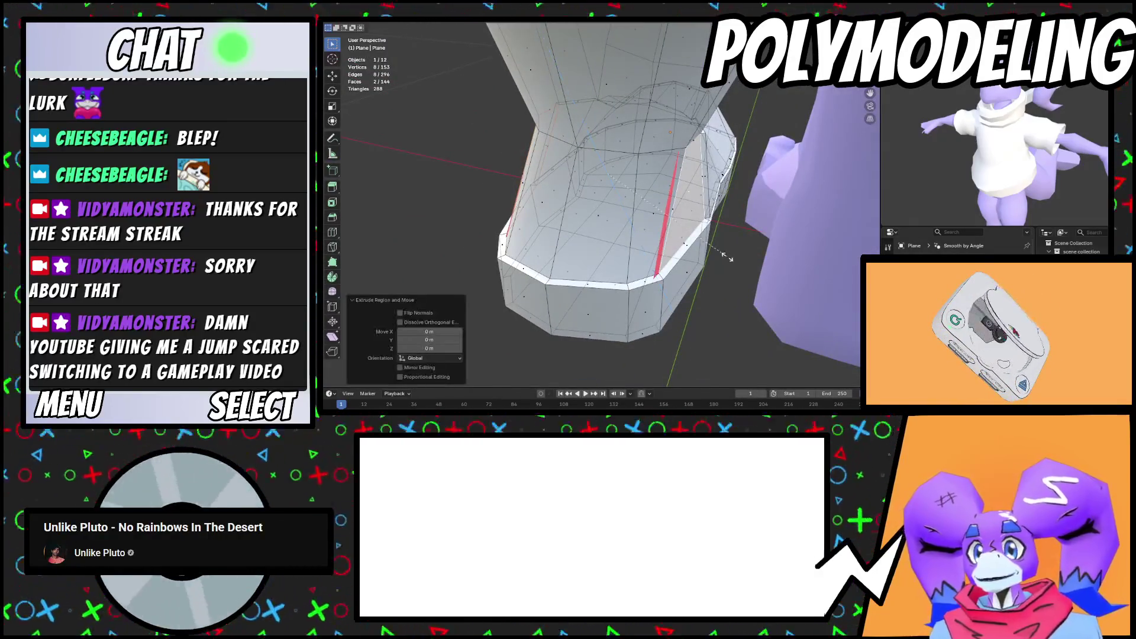
left_click(736, 258)
key("Tab")
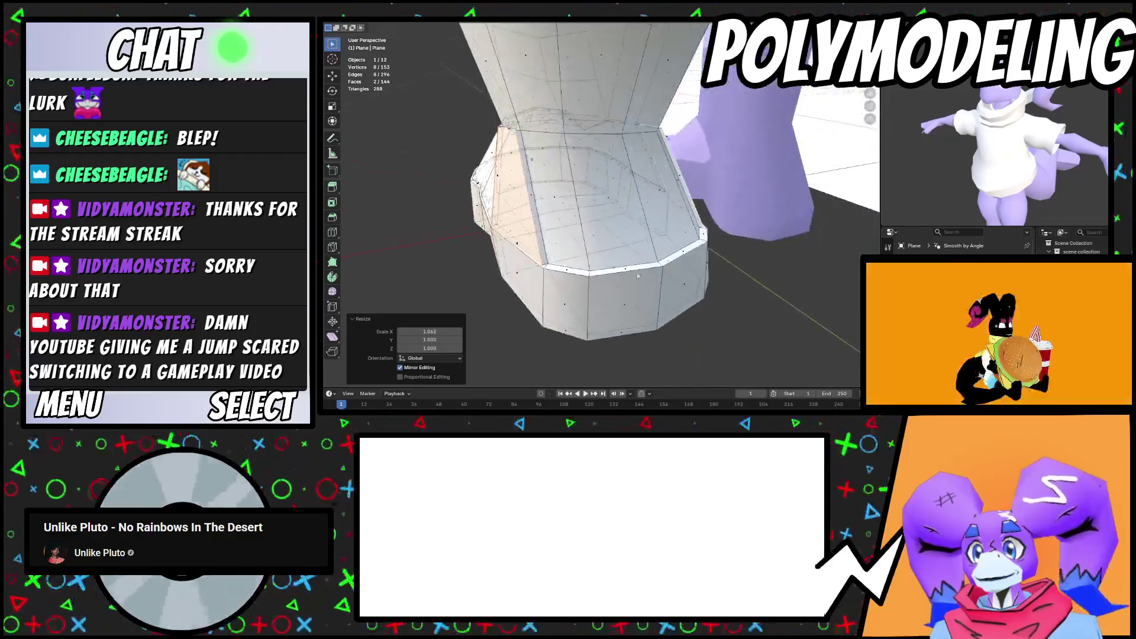
scroll(652, 264, "up", 5)
Select four faces above the rim, extrude them and raise them along Z
key("Tab")
middle_click_drag(634, 199, 631, 265)
left_click(621, 224, "shift")
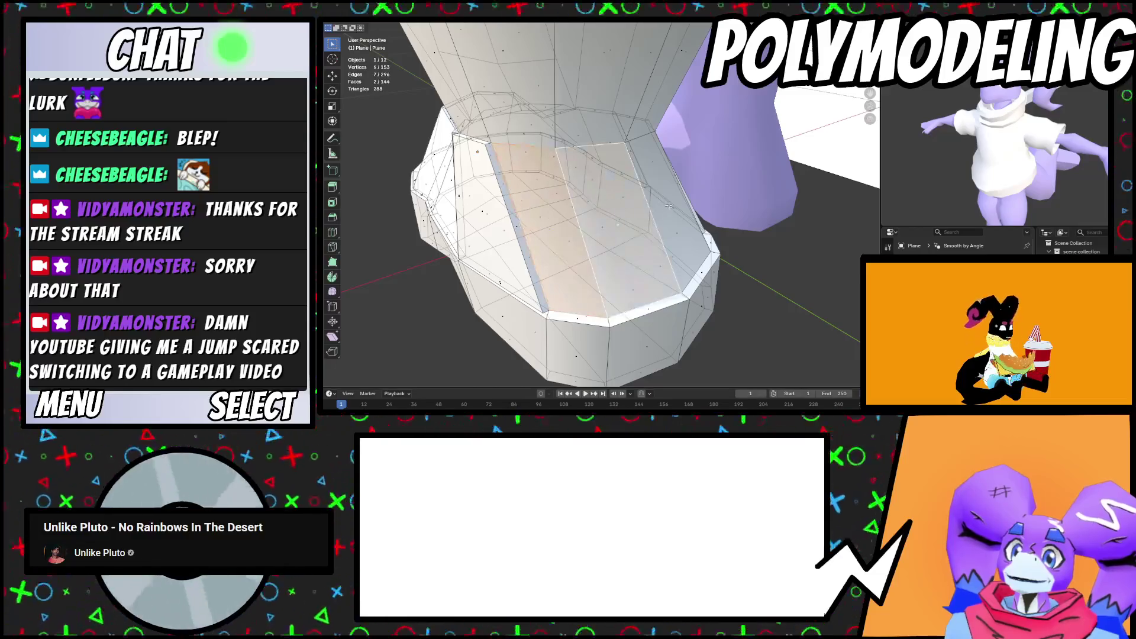
left_click(626, 221, "shift")
mouse_move(626, 222)
middle_mouse_down()
mouse_move(652, 221)
mouse_move(670, 257)
mouse_move(640, 260)
middle_mouse_up()
left_click(653, 223, "shift")
key("e")
key("y")
key("z")
left_click(652, 226)
Shrink those faces slightly and lift them about 0.006 m along Z
key("s")
left_click(666, 259)
key("g")
key("y")
key("g")
key("z")
left_click(642, 258)
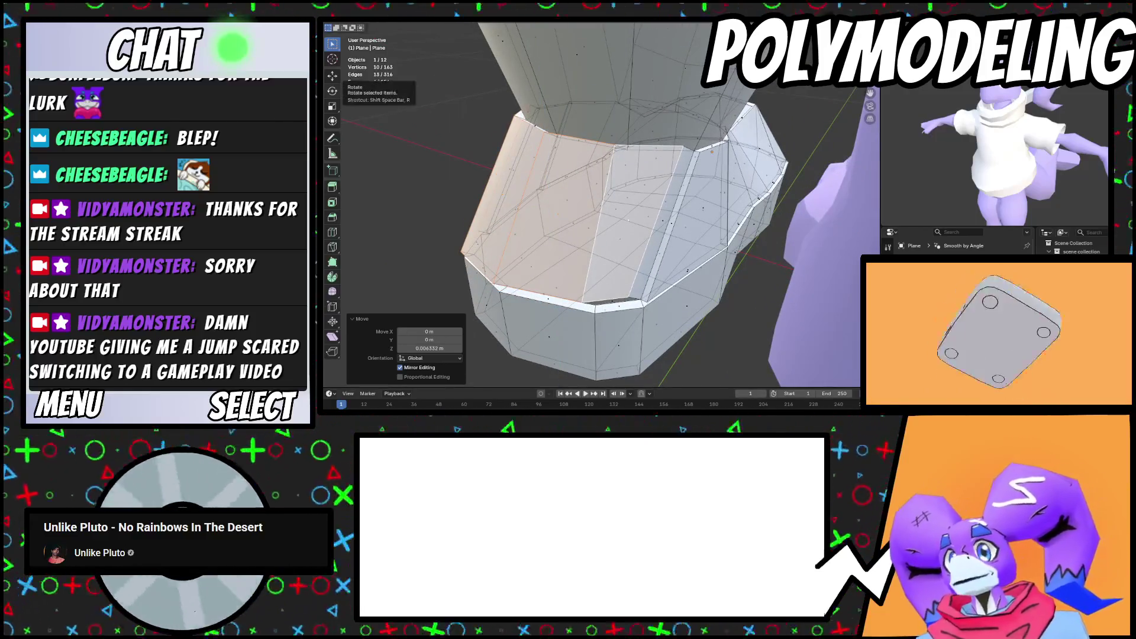
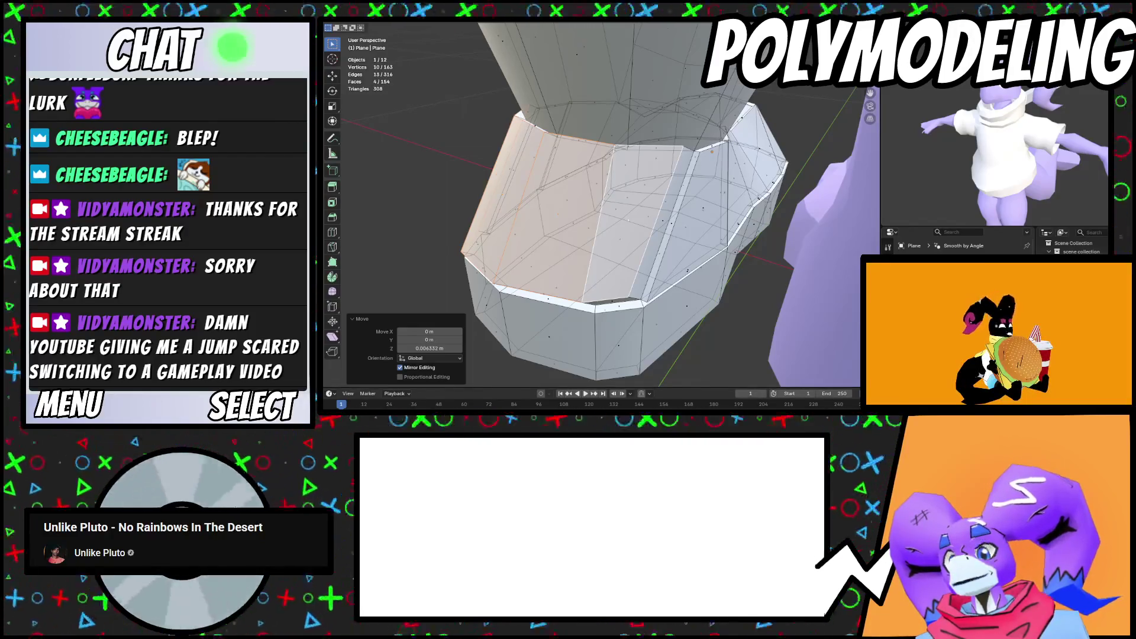
Narrow the selected shoe faces slightly along X and check the shape
middle_click_drag(650, 260, 689, 222)
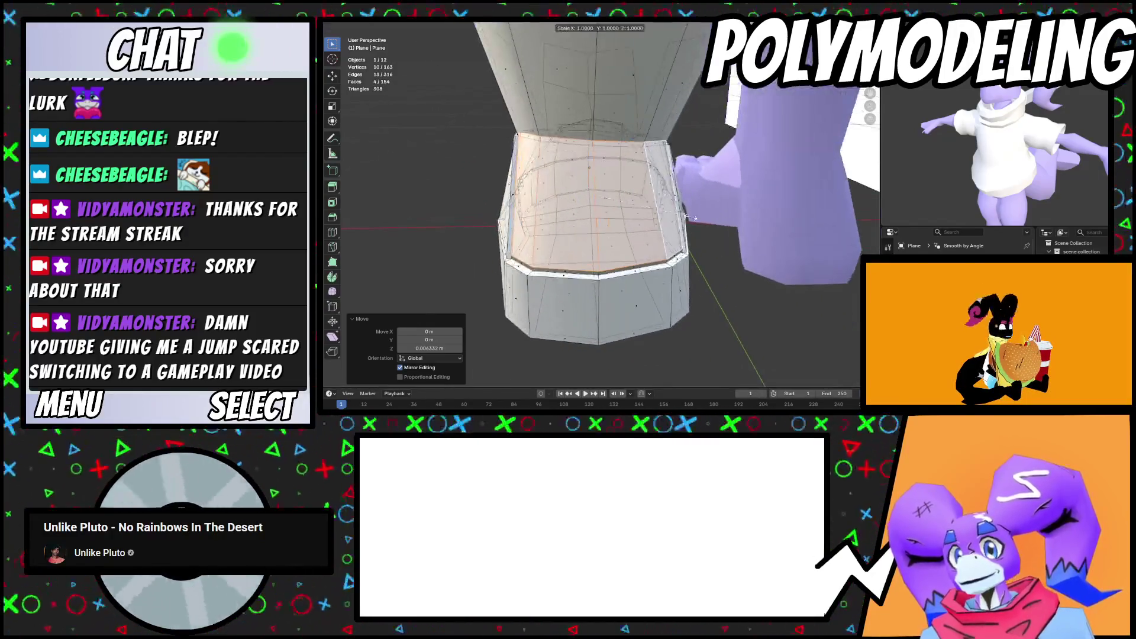
key("s")
key("x")
left_click(692, 220)
scroll(680, 228, "up", 5)
key("Tab")
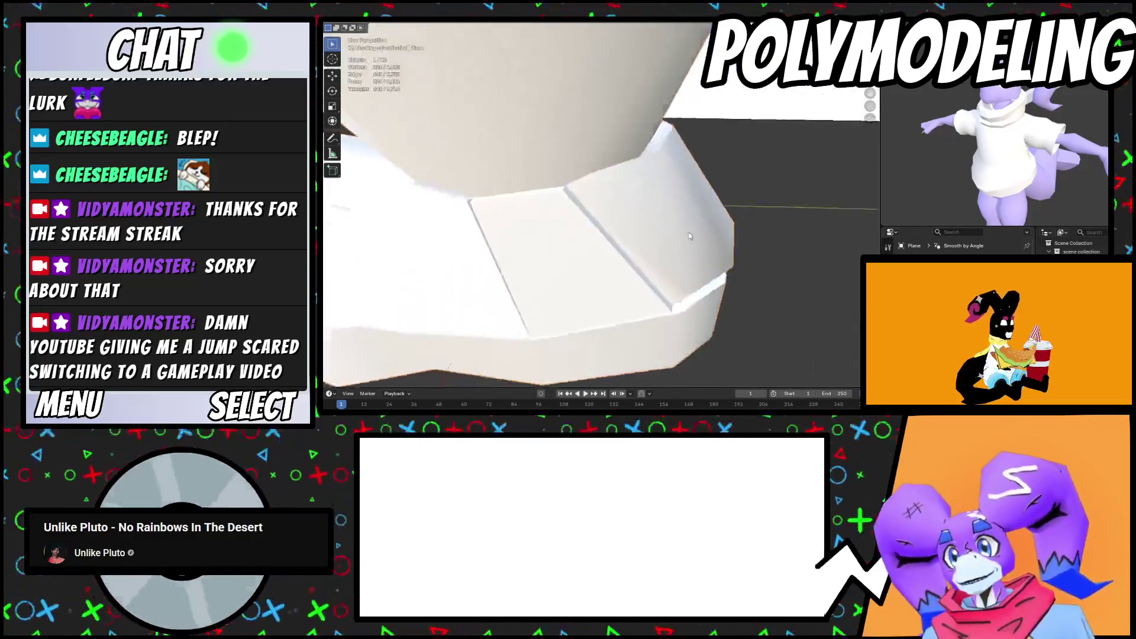
scroll(677, 232, "down", 6)
mouse_move(692, 228)
middle_mouse_down()
mouse_move(710, 216)
mouse_move(604, 261)
middle_mouse_up()
scroll(604, 262, "up", 6)
scroll(744, 245, "down", 4)
middle_click_drag(744, 245, 681, 254)
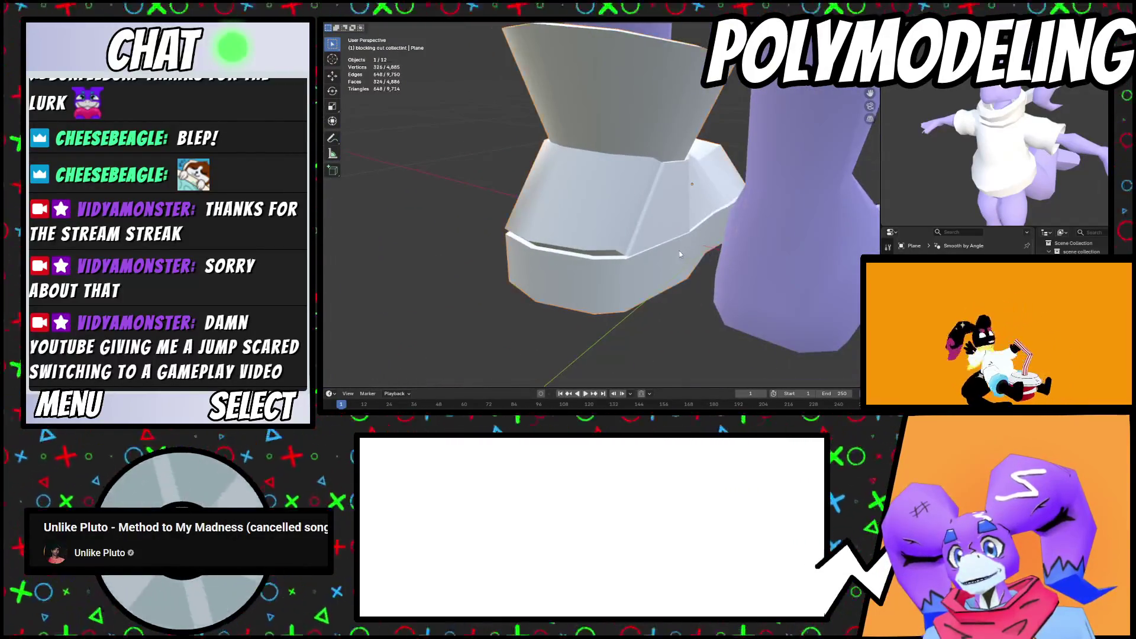
Dissolve one unneeded edge loop from the shoe with Ctrl+X
key("Tab")
left_click(650, 242, "alt")
key("ctrl+x")
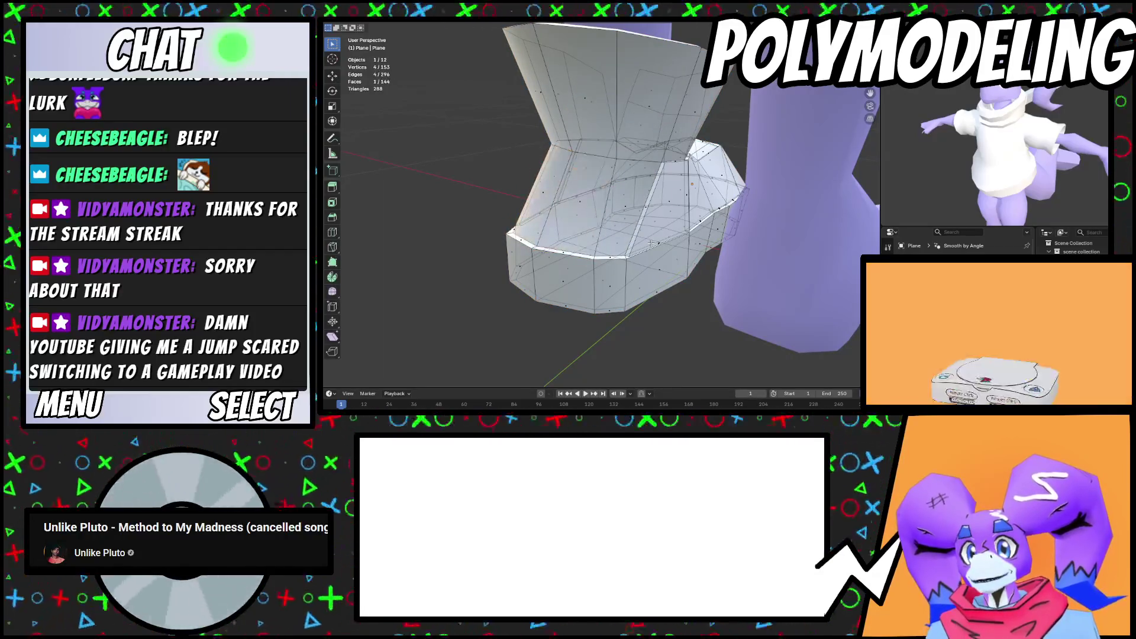
left_click(651, 239, "alt")
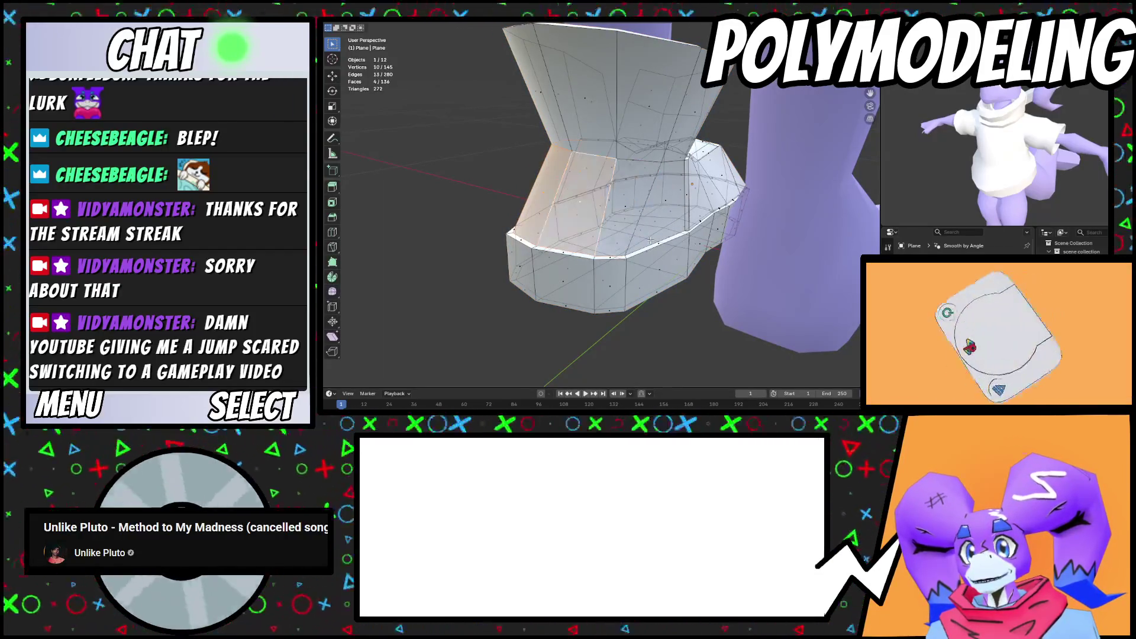
key("Tab")
key("Tab")
Select the sole faces, extrude them in place and thicken the rim
mouse_move(651, 243)
middle_mouse_down()
mouse_move(575, 235)
mouse_move(587, 191)
middle_mouse_up()
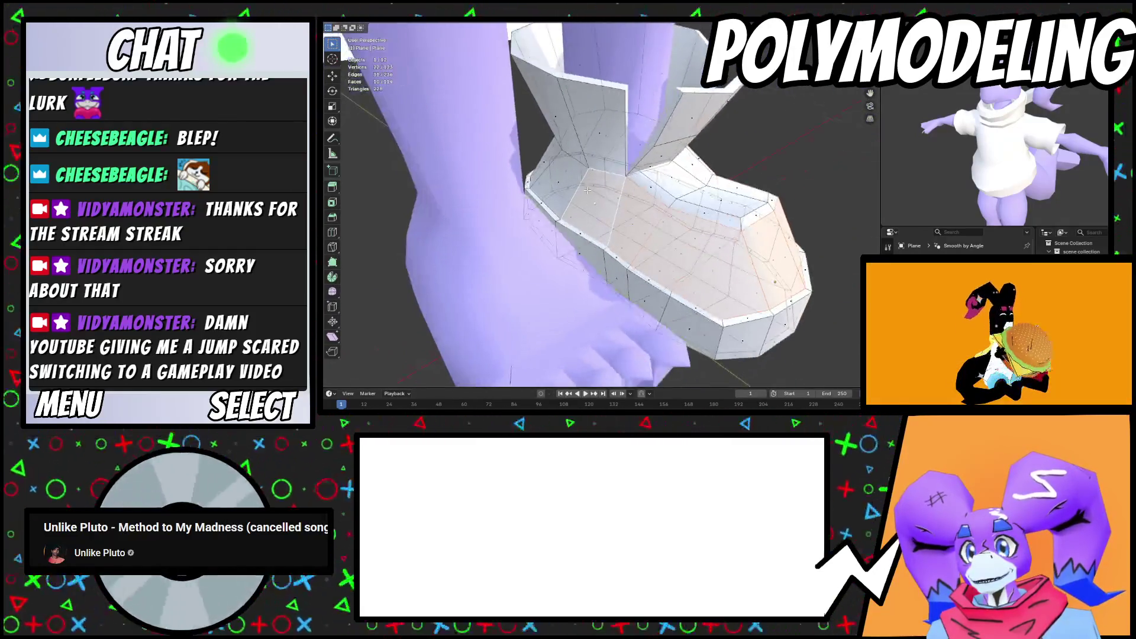
left_click(595, 203, "shift")
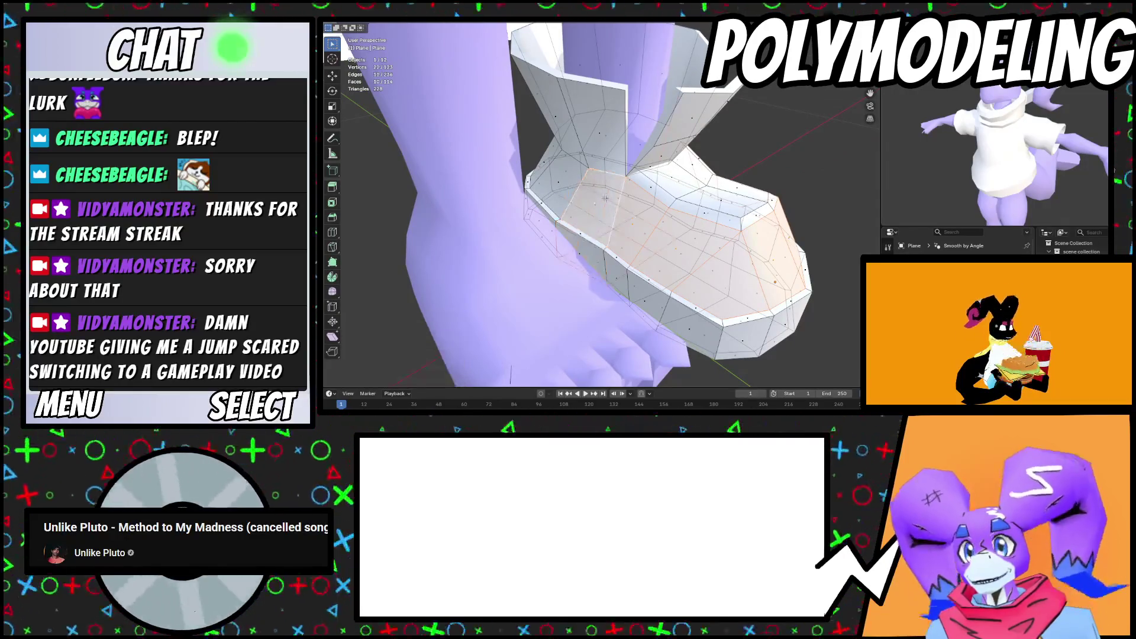
middle_click_drag(604, 213, 577, 217)
middle_click_drag(640, 235, 621, 219)
key("e")
key("Escape")
key("s")
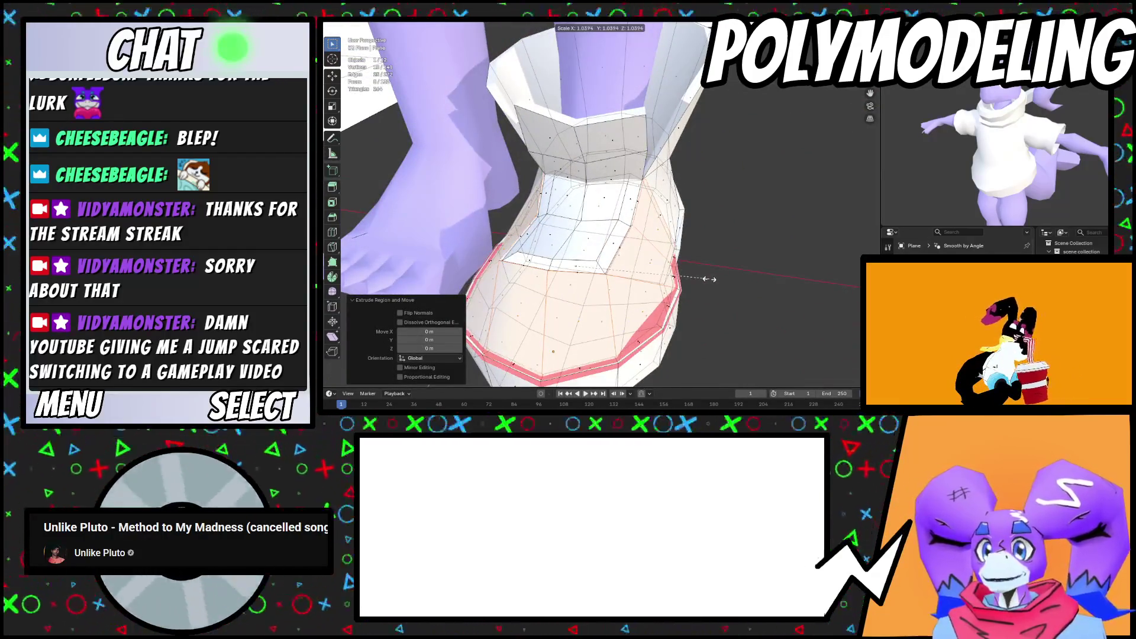
key("Escape")
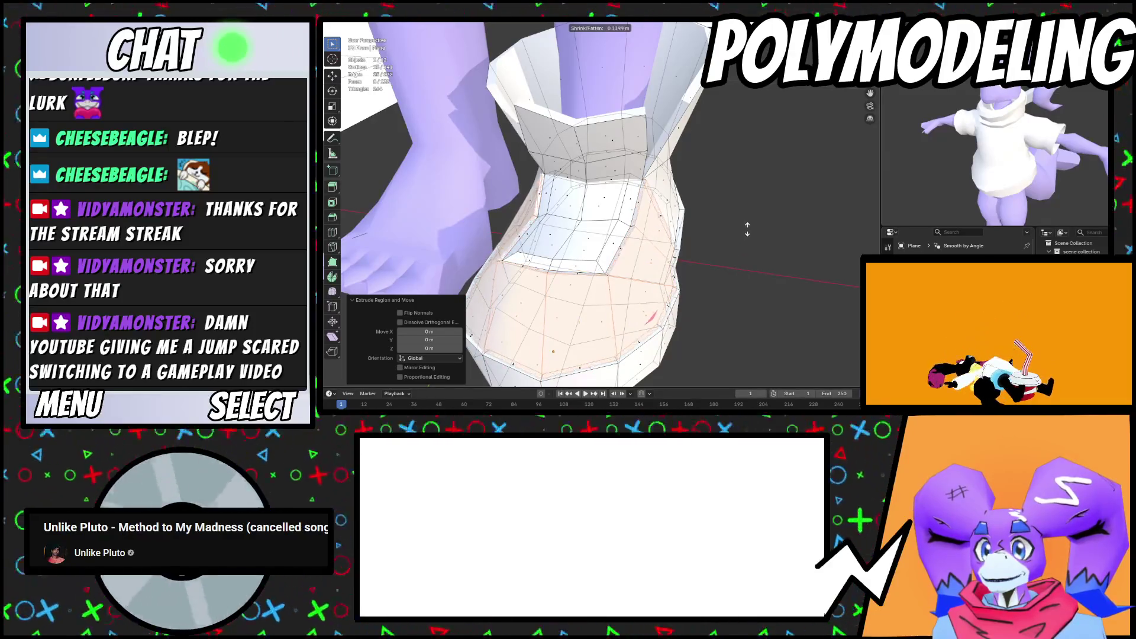
key("Escape")
middle_click_drag(747, 223, 734, 289)
Shrink the sole rim slightly and nudge it down along Z
key("g")
key("z")
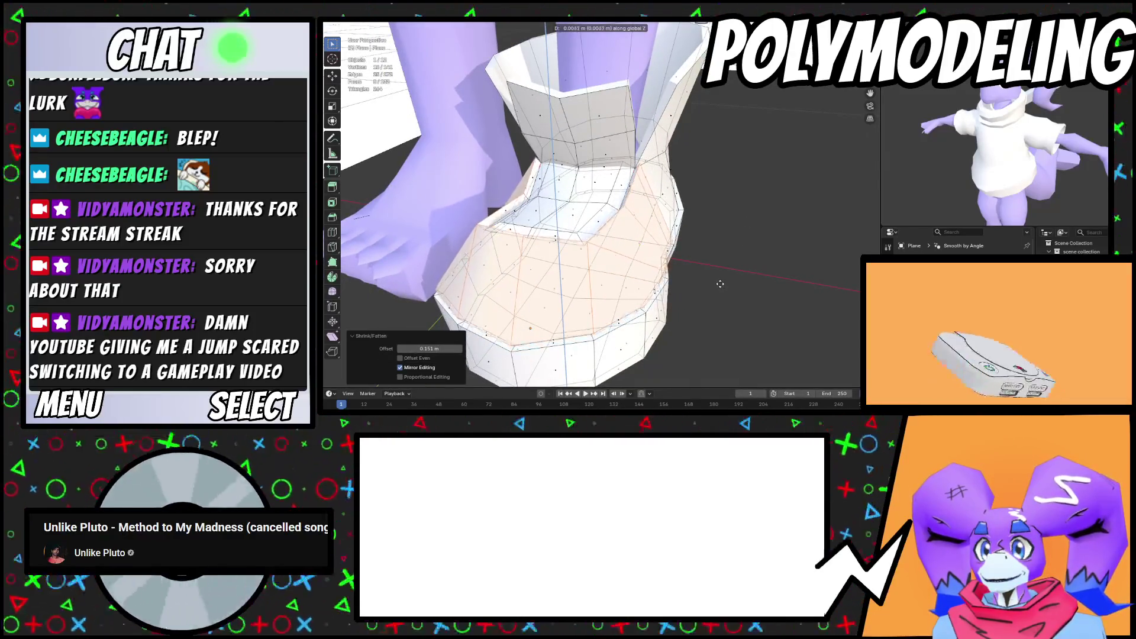
left_click(734, 290)
key("s")
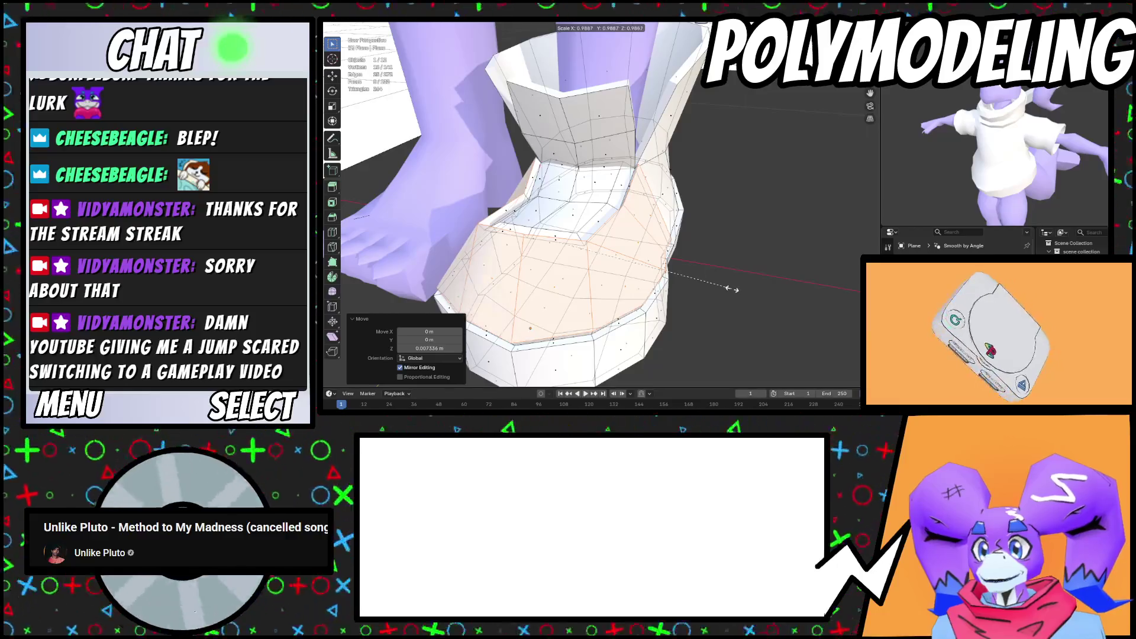
key("g")
key("z")
mouse_move(724, 287)
middle_mouse_down()
mouse_move(739, 277)
mouse_move(698, 243)
mouse_move(696, 204)
mouse_move(671, 239)
middle_mouse_up()
scroll(681, 233, "up", 3)
key("alt+a")
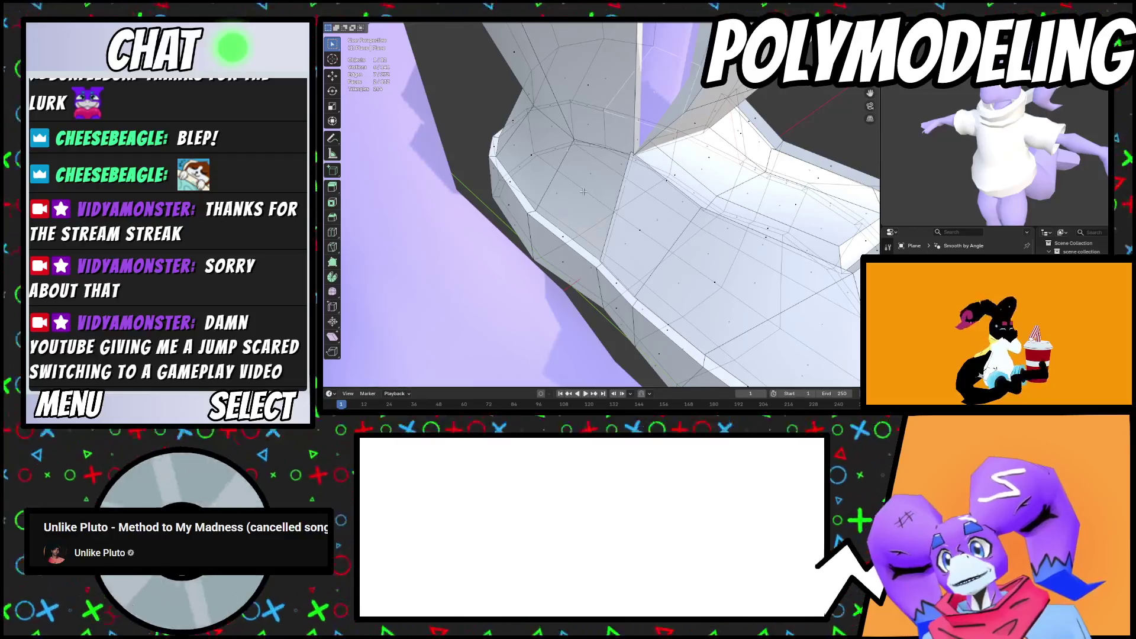
Widen the upper along X and extrude a new band scaled sideways
mouse_move(531, 157)
middle_mouse_down()
mouse_move(660, 224)
mouse_move(667, 254)
mouse_move(556, 267)
mouse_move(662, 273)
mouse_move(676, 207)
mouse_move(738, 226)
middle_mouse_up()
key("s")
key("x")
key("e")
left_click(664, 273)
key("s")
key("x")
key("Tab")
scroll(696, 248, "up", 8)
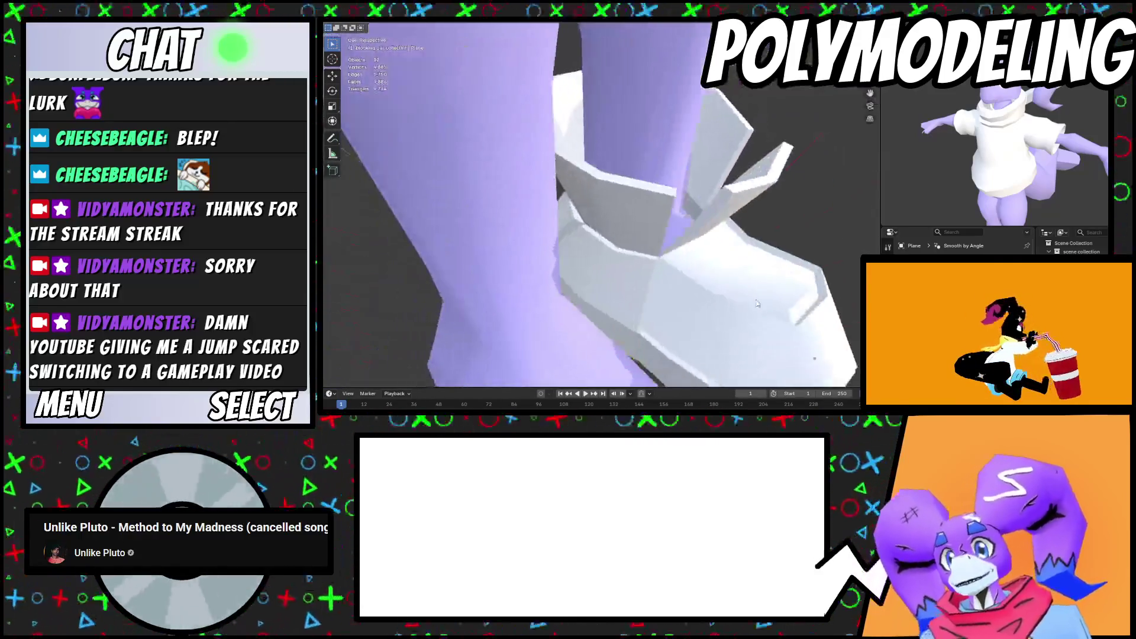
mouse_move(665, 222)
middle_mouse_down()
mouse_move(595, 239)
mouse_move(603, 231)
mouse_move(531, 203)
mouse_move(784, 239)
middle_mouse_up()
Add a centred edge loop across the shoe with Ctrl+R
key("Tab")
key("ctrl+r")
left_click(587, 249)
key("Tab")
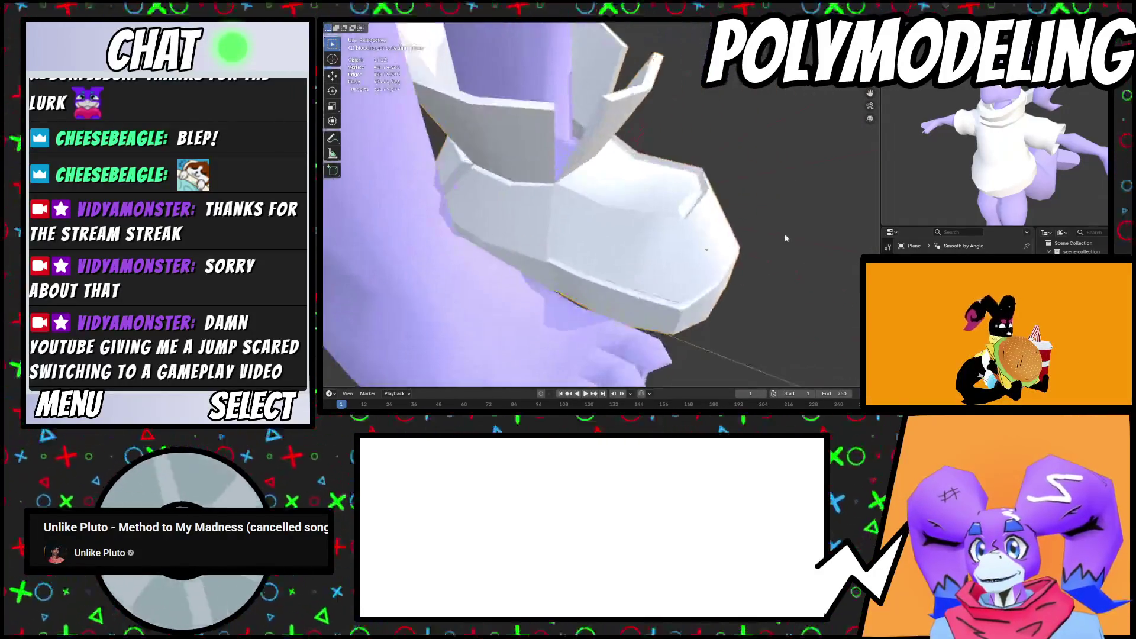
mouse_move(746, 185)
middle_mouse_down()
mouse_move(726, 218)
mouse_move(628, 233)
mouse_move(654, 244)
mouse_move(743, 211)
mouse_move(753, 191)
middle_mouse_up()
scroll(698, 224, "down", 3)
scroll(752, 190, "up", 5)
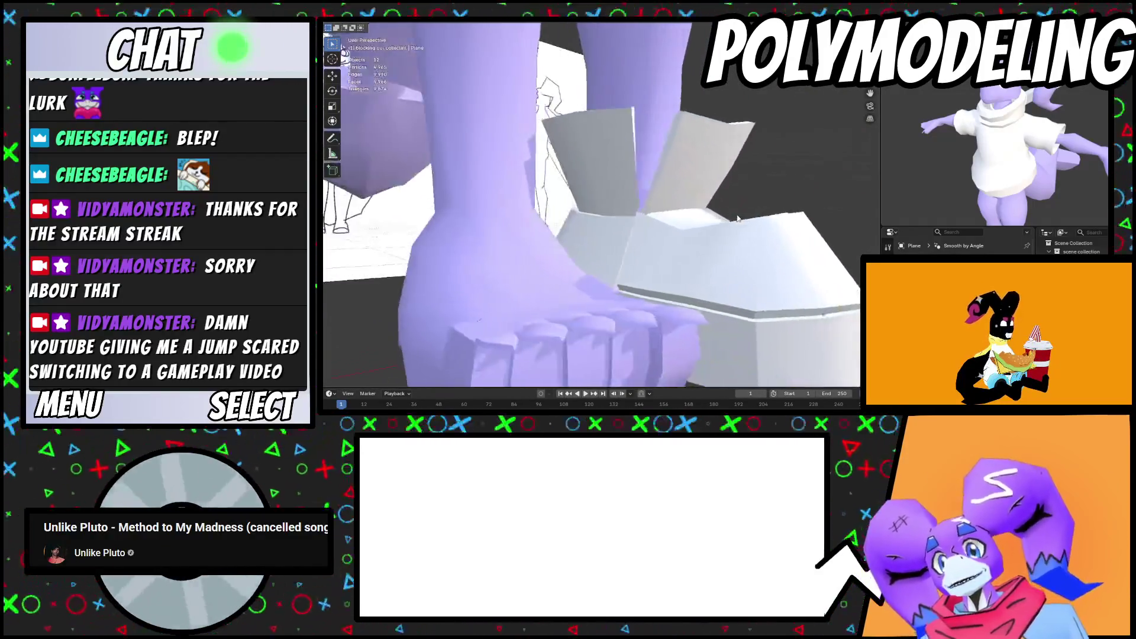
mouse_move(695, 217)
middle_mouse_down()
mouse_move(677, 97)
mouse_move(670, 189)
middle_mouse_up()
Rescale the selected boot section from a side view and inspect it
key("Tab")
mouse_move(679, 232)
middle_mouse_down()
mouse_move(682, 220)
mouse_move(749, 247)
mouse_move(736, 240)
mouse_move(712, 255)
mouse_move(633, 240)
mouse_move(652, 194)
mouse_move(702, 212)
mouse_move(590, 213)
mouse_move(605, 215)
middle_mouse_up()
key("s")
left_click(750, 249)
key("Tab")
scroll(692, 251, "down", 5)
scroll(633, 241, "up", 3)
scroll(676, 212, "up", 4)
key("Tab")
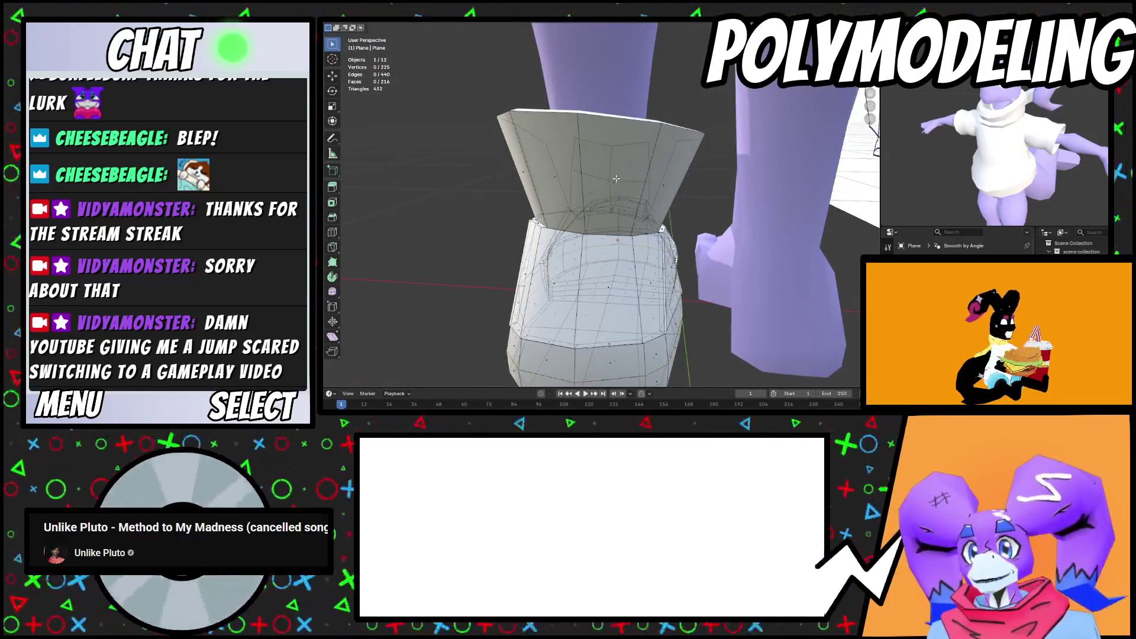
Select cuff faces, undoing an accidental extrusion
left_click(616, 179)
left_click(562, 172, "shift")
middle_click_drag(562, 172, 546, 190)
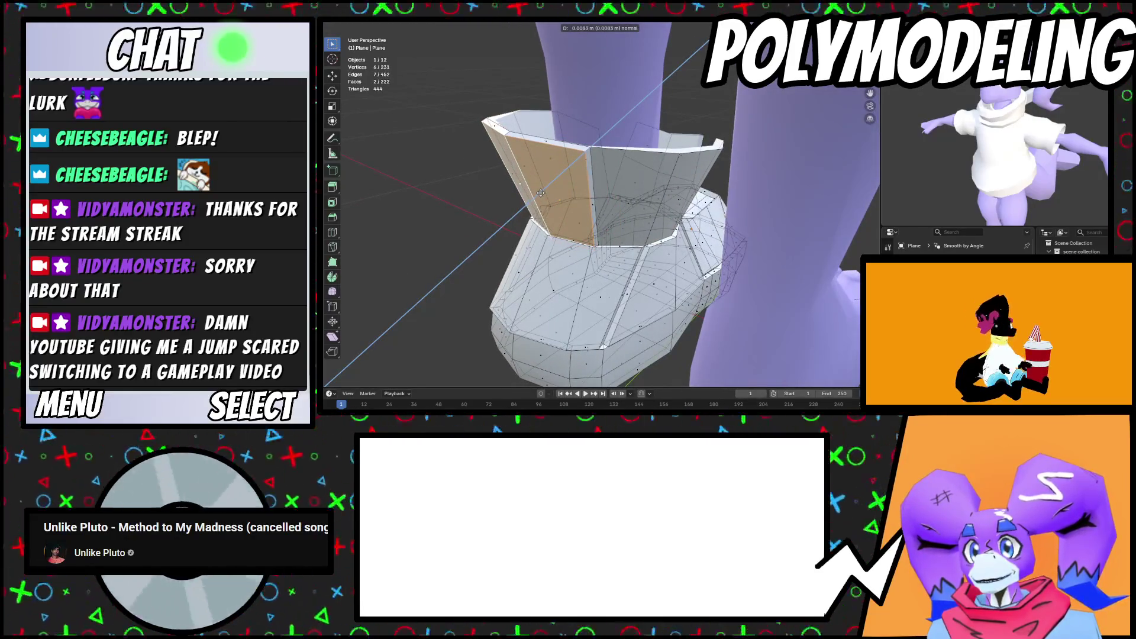
right_click(540, 193)
mouse_move(540, 193)
middle_mouse_down()
mouse_move(549, 210)
mouse_move(582, 174)
middle_mouse_up()
key("ctrl+z")
left_click(554, 164)
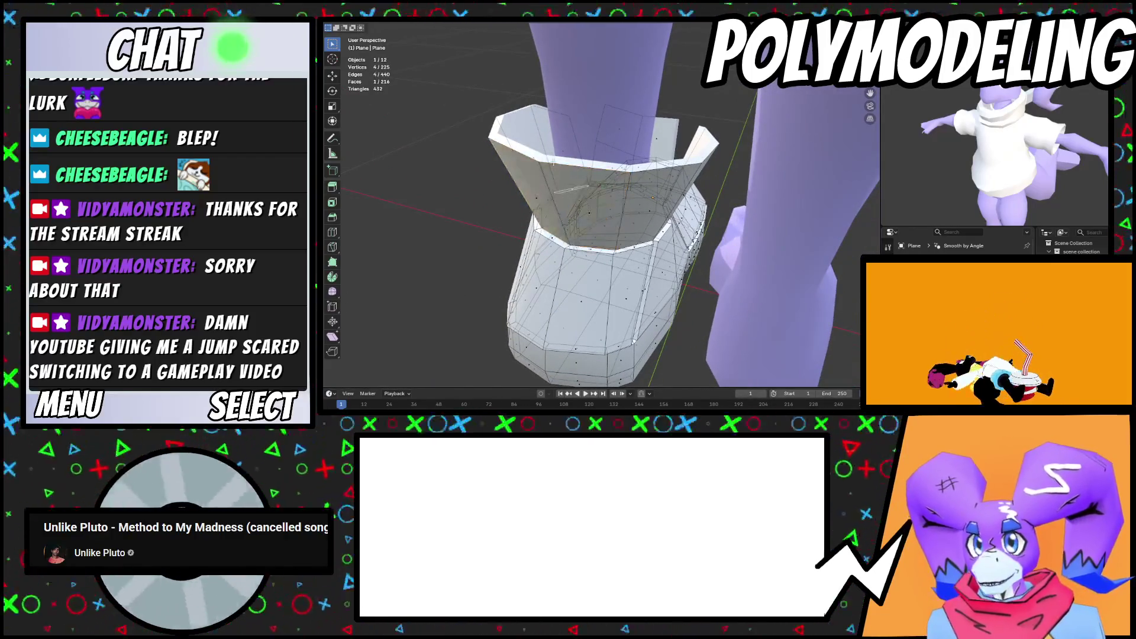
middle_click_drag(573, 171, 544, 153)
Extrude the cuff's top edge into a flap, shrink its tip and shift it along Y
left_click(540, 152)
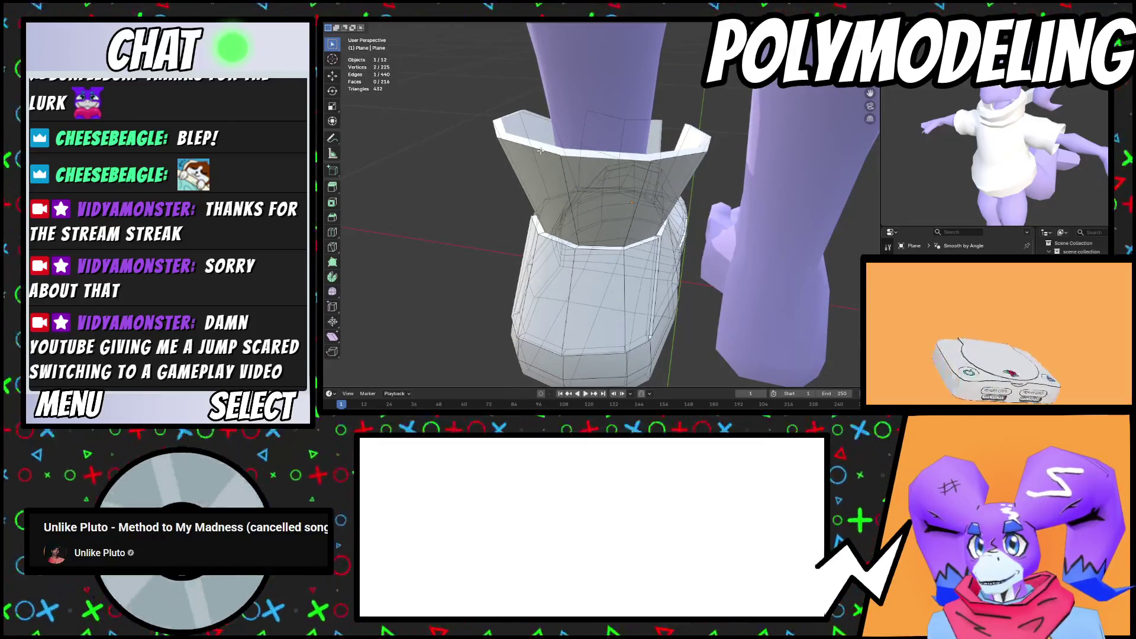
key("e")
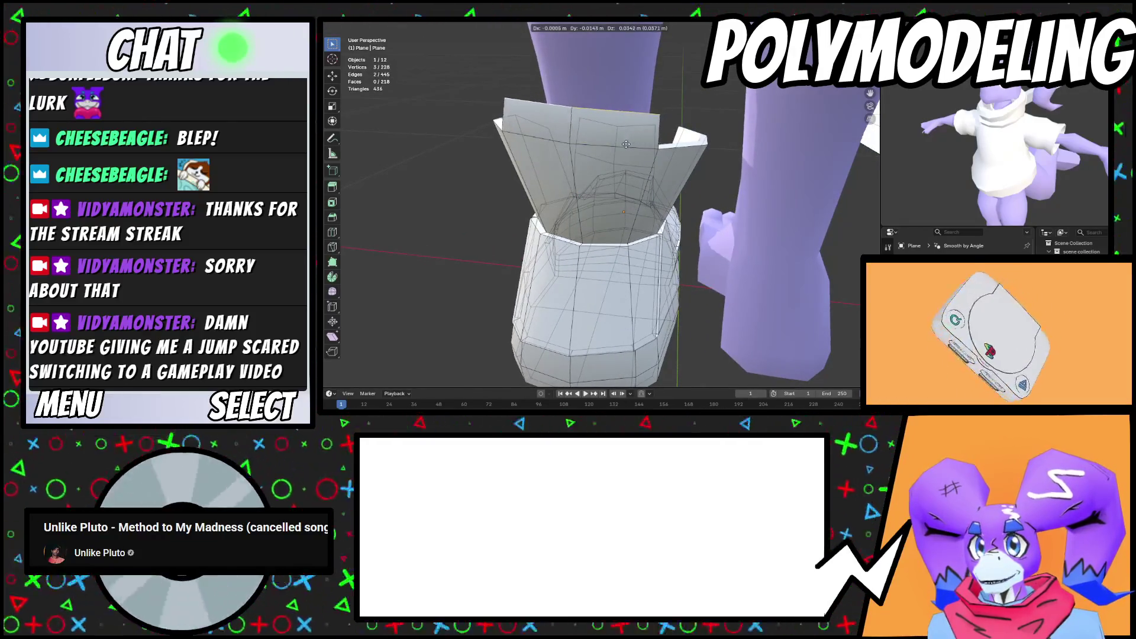
left_click(626, 145)
key("s")
left_click(660, 149)
middle_click_drag(661, 149, 586, 183)
key("g")
key("y")
left_click(586, 183, "shift")
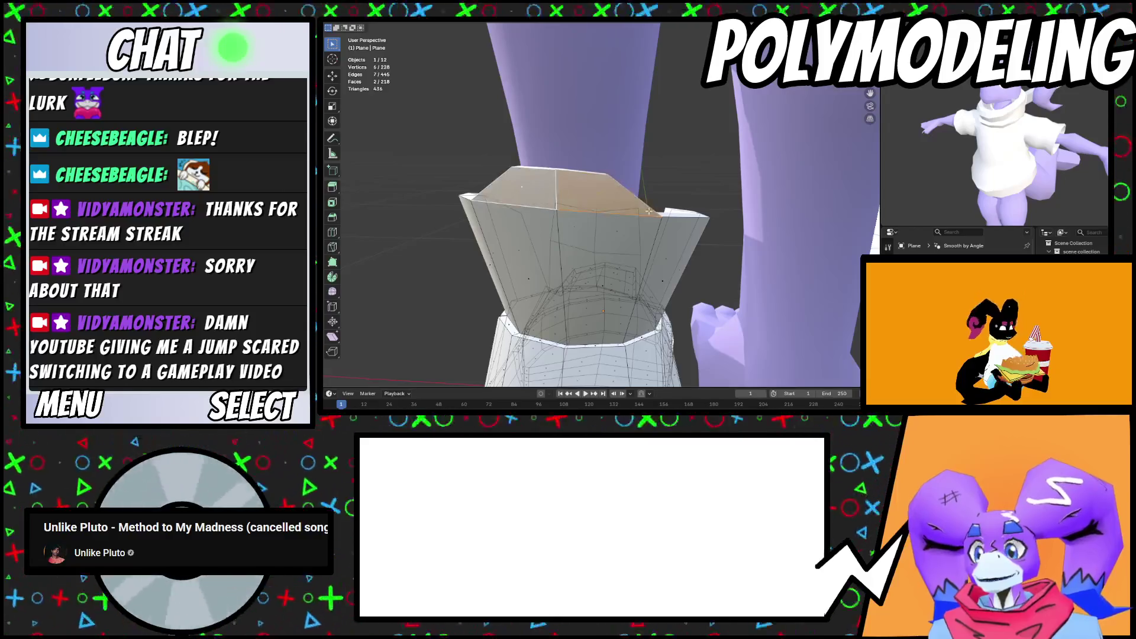
Extrude the flap face in place, scale it and move it along Y
key("e")
right_click(648, 211)
key("s")
mouse_move(655, 221)
middle_mouse_down()
mouse_move(595, 242)
mouse_move(657, 219)
middle_mouse_up()
key("g")
key("y")
key("e")
Flatten the flap with LoopTools Flatten and scale it to zero width on X
key("ctrl+f")
mouse_move(690, 216)
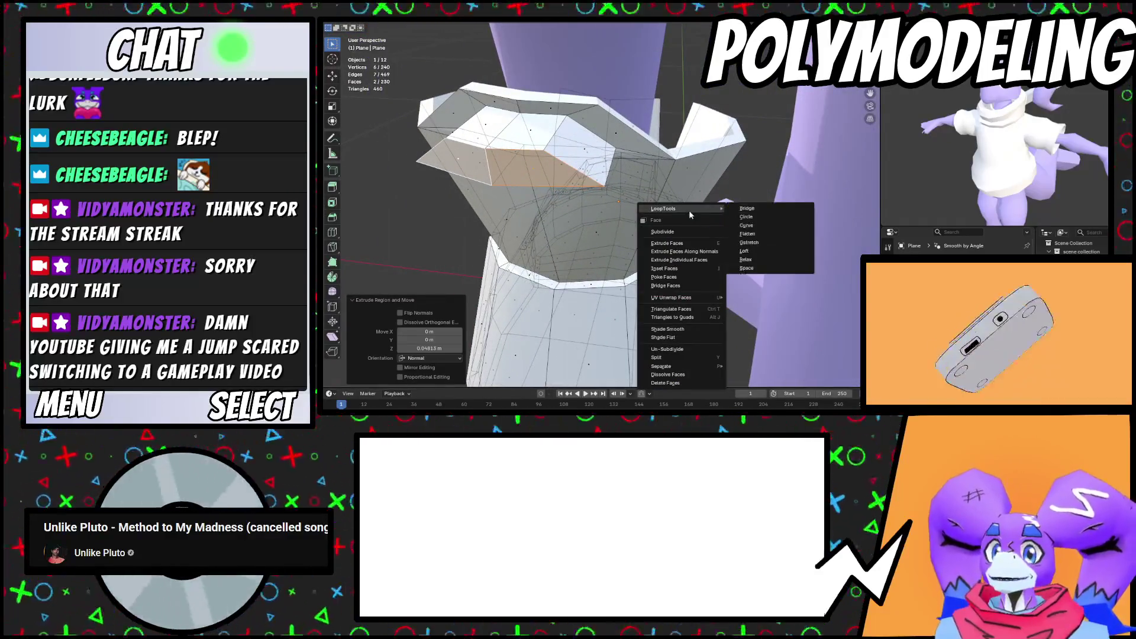
left_click(750, 236)
middle_click_drag(750, 236, 697, 224)
left_click(680, 210)
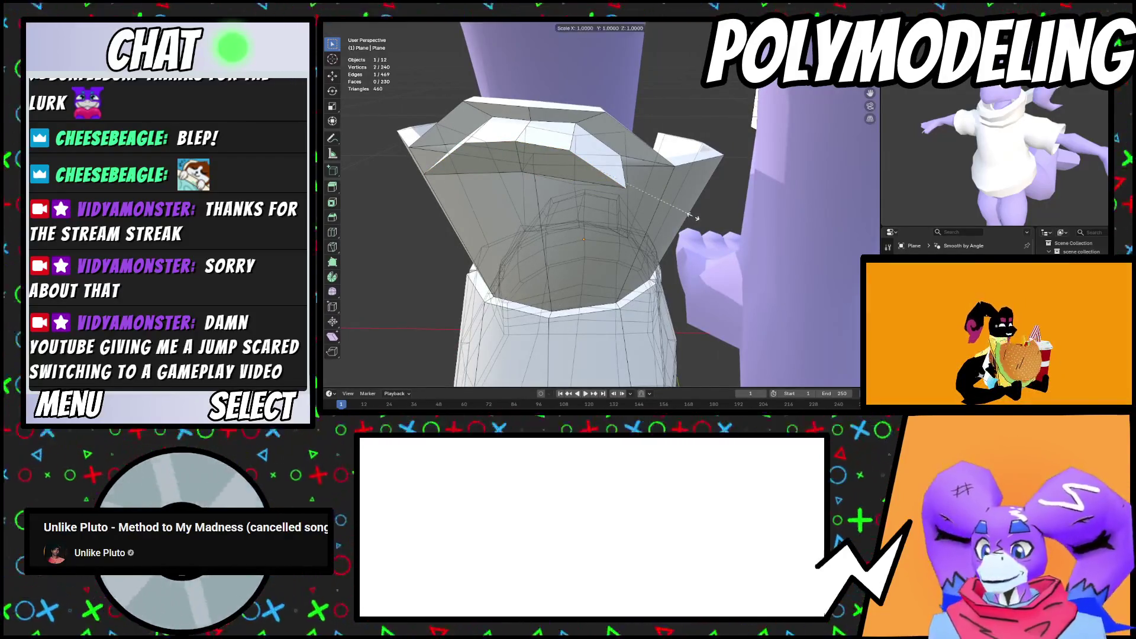
key("0")
key("Return")
key("s")
key("x")
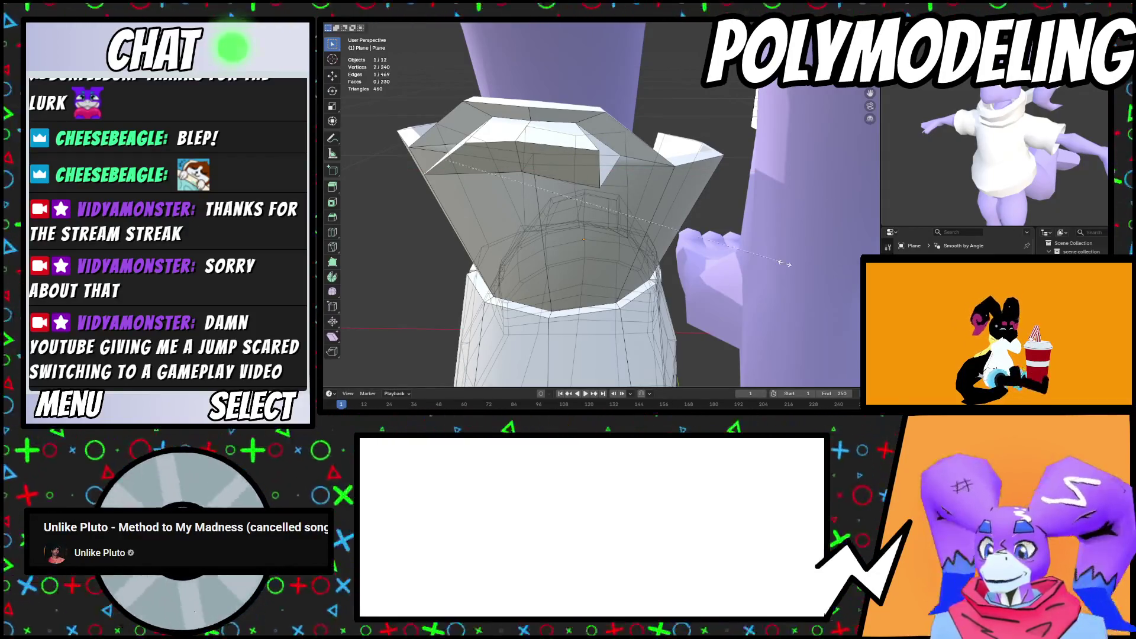
key("Return")
Deselect everything and add a centred horizontal loop cut through the cuff
mouse_move(785, 264)
middle_mouse_down()
mouse_move(593, 203)
mouse_move(749, 234)
middle_mouse_up()
key("alt+a")
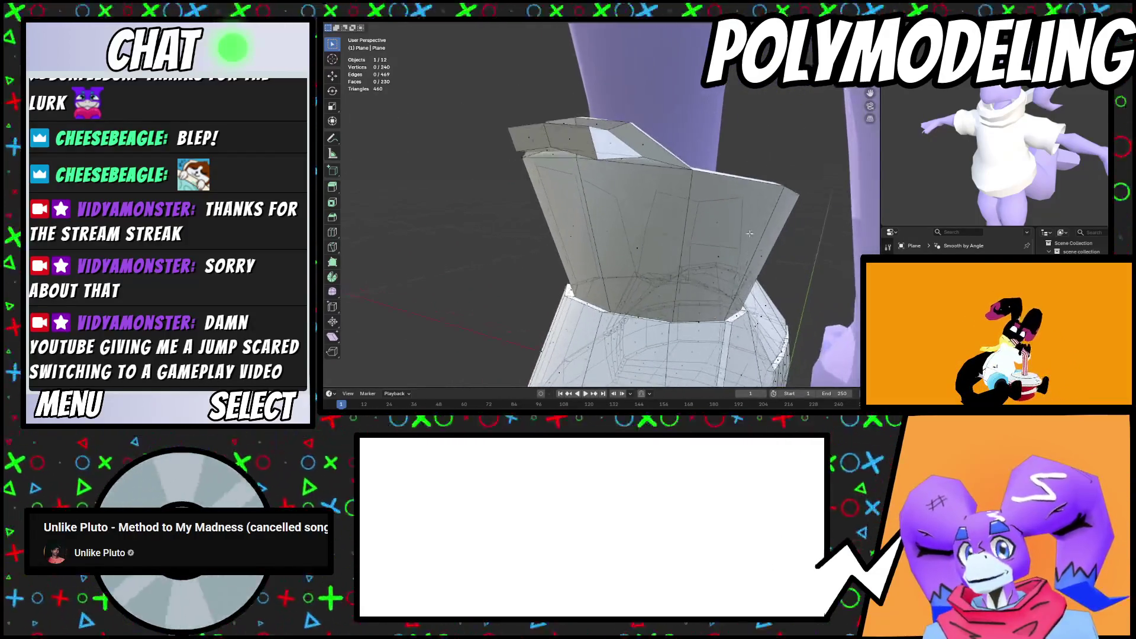
left_click(761, 232)
right_click(761, 233)
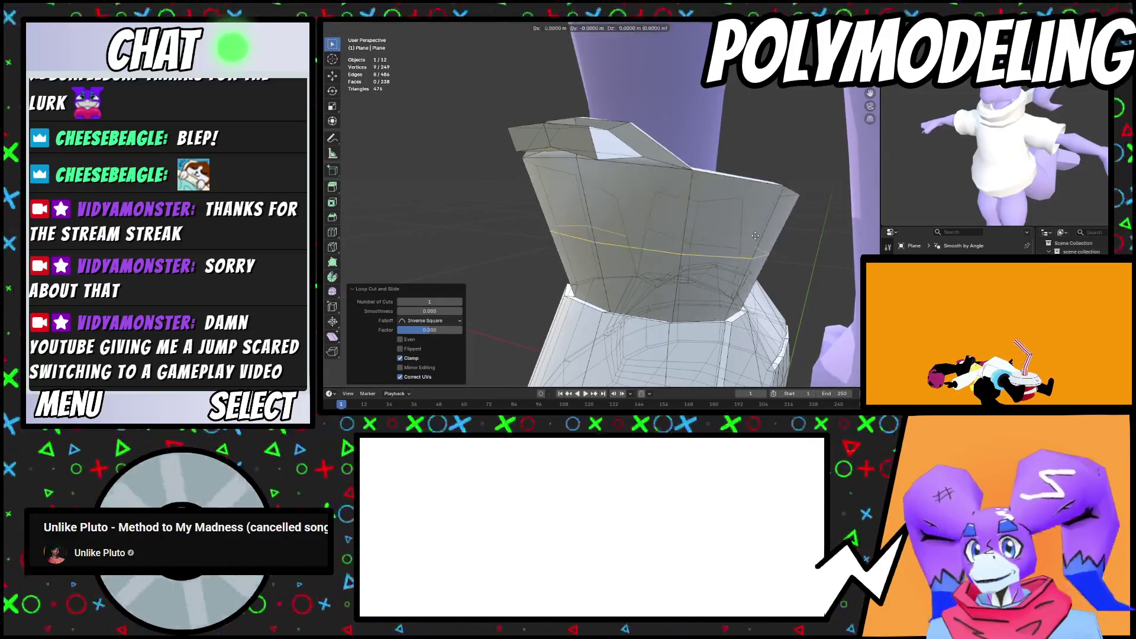
Extrude the two selected cuff faces and tilt them about X to start the pull-tab
left_click(755, 213)
key("alt+a")
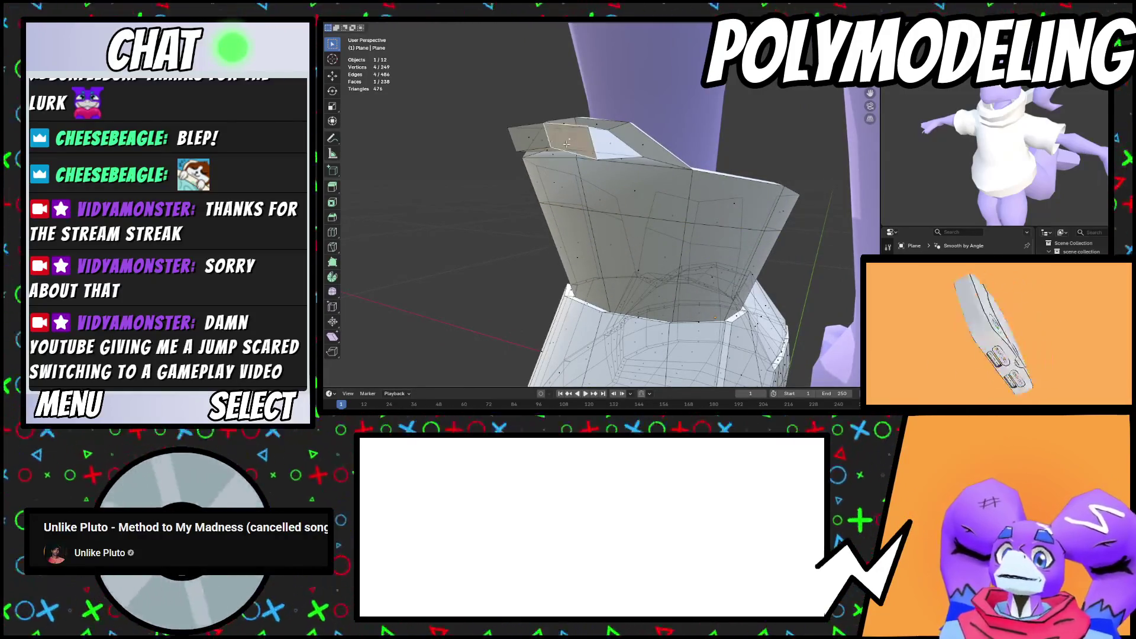
scroll(530, 133, "up", 3)
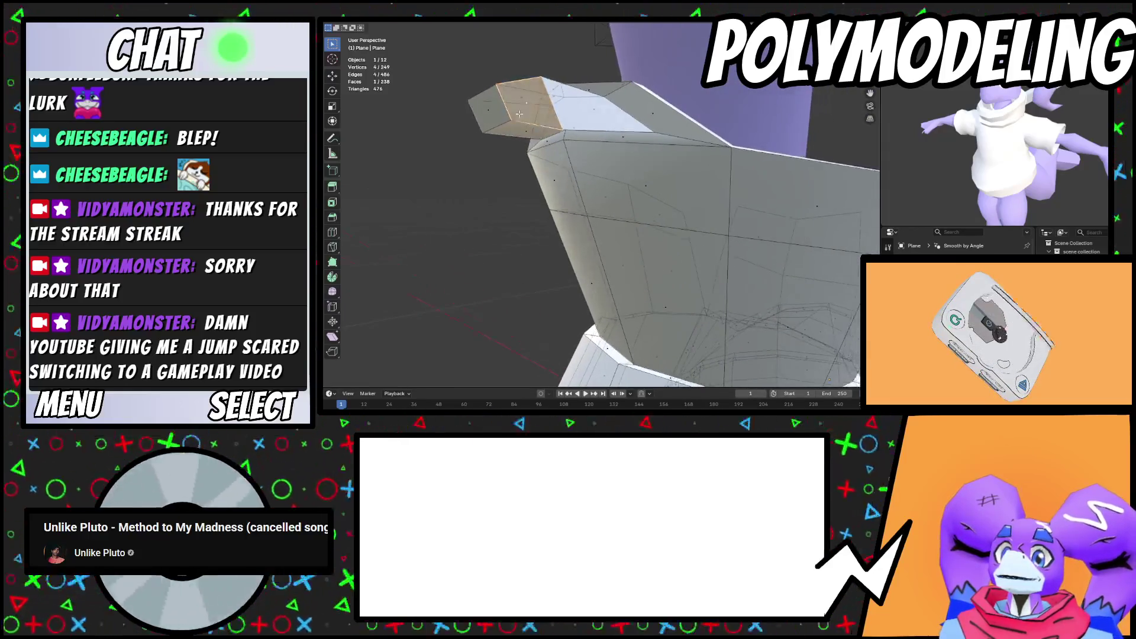
key("e")
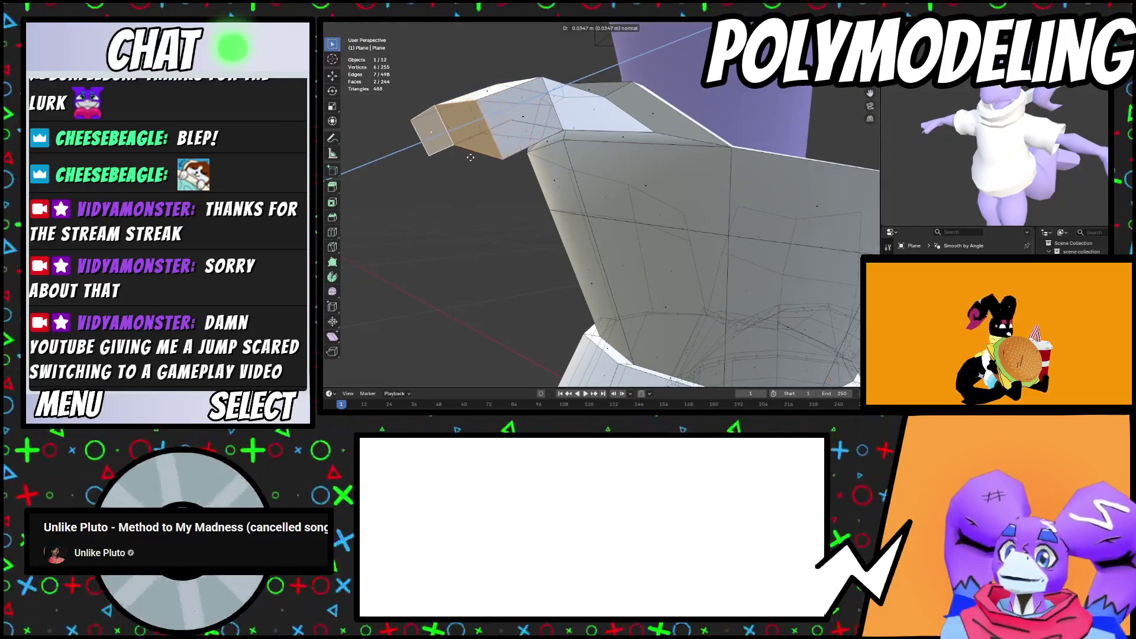
left_click(615, 158)
key("r")
key("x")
left_click(617, 114)
Extrude a second tab segment and reposition it along the Z and Y axes
key("g")
key("z")
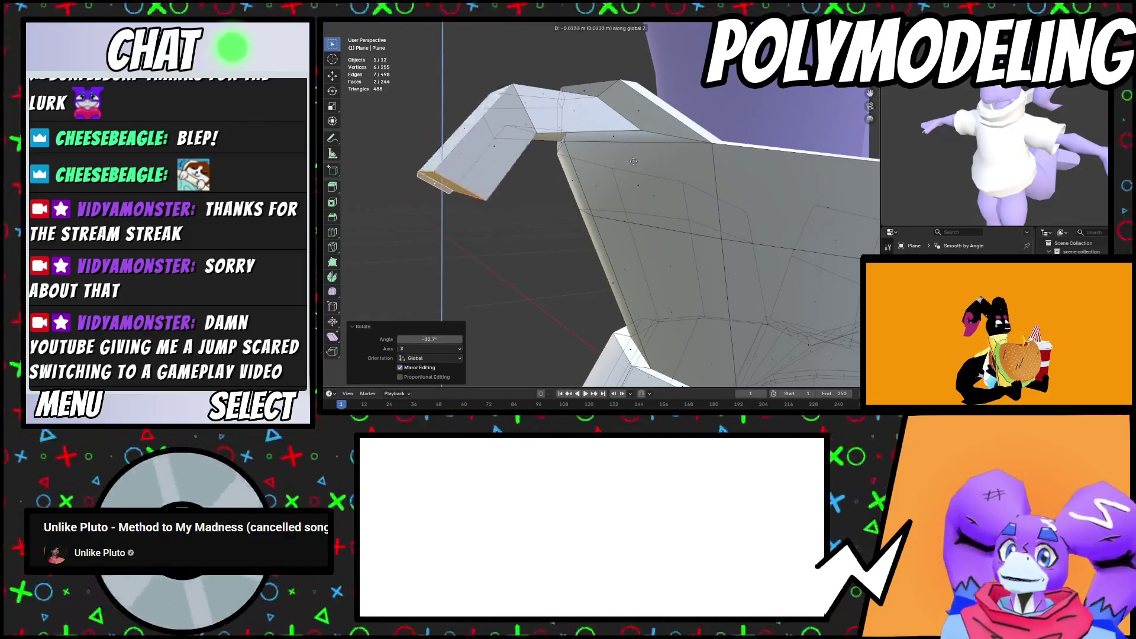
key("g")
key("y")
key("e")
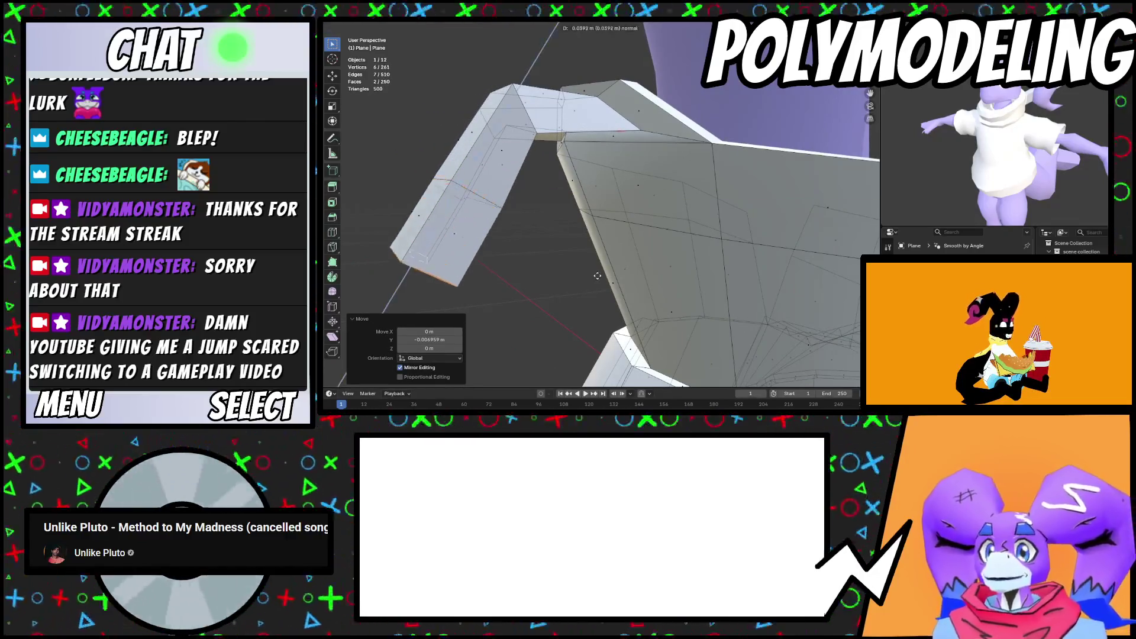
left_click(606, 135)
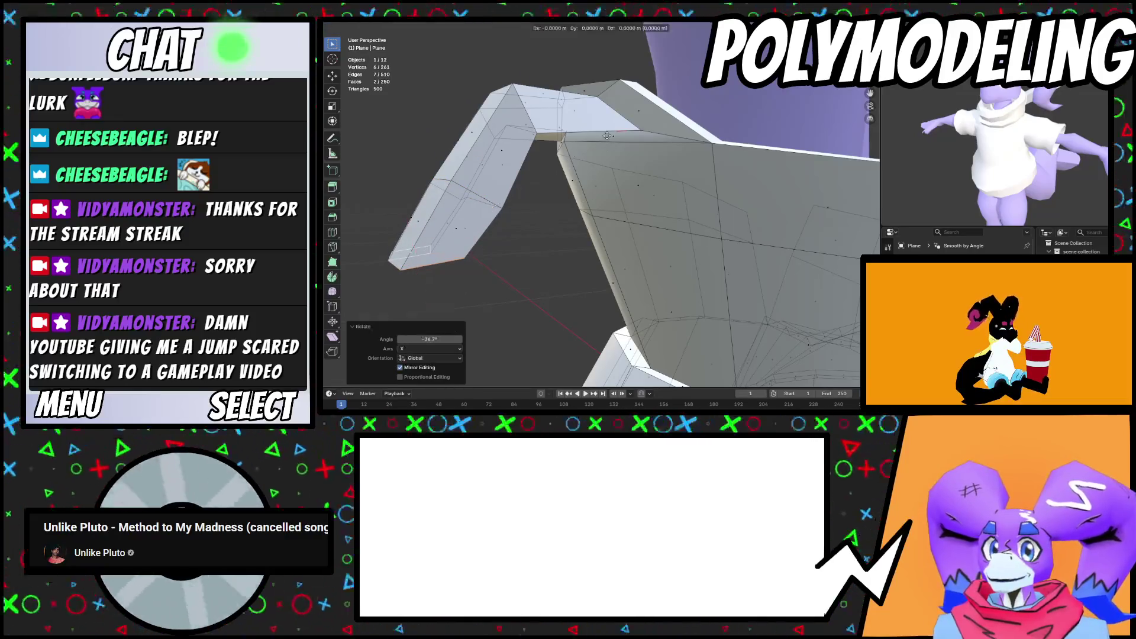
key("g")
key("y")
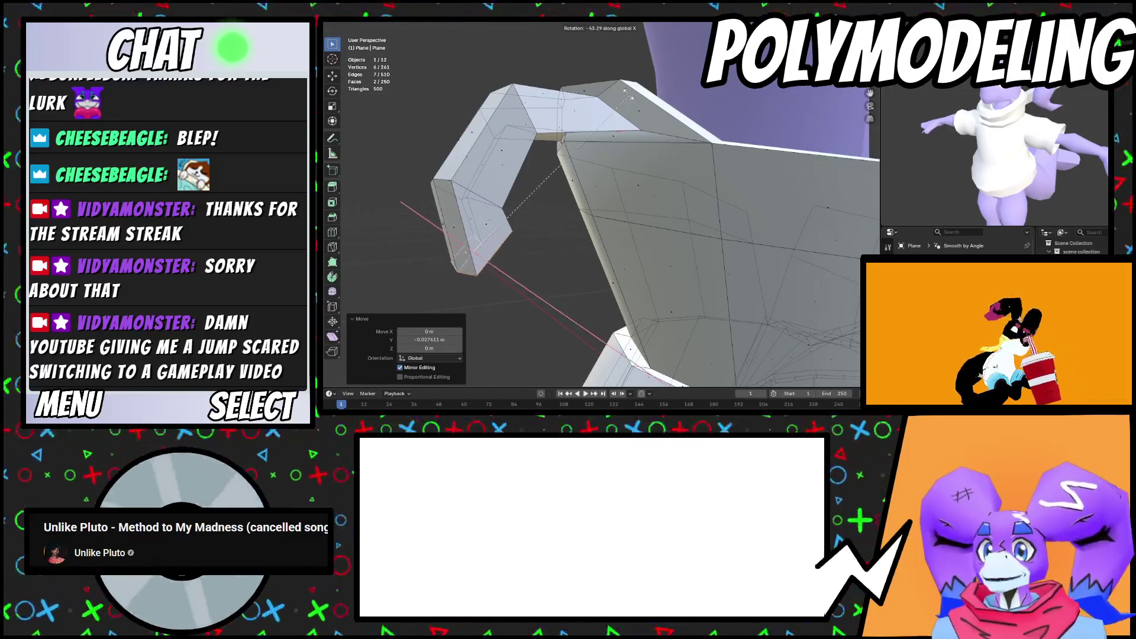
Try bridging the tab end to the boot faces, then undo the attempt
left_click(624, 198, "shift")
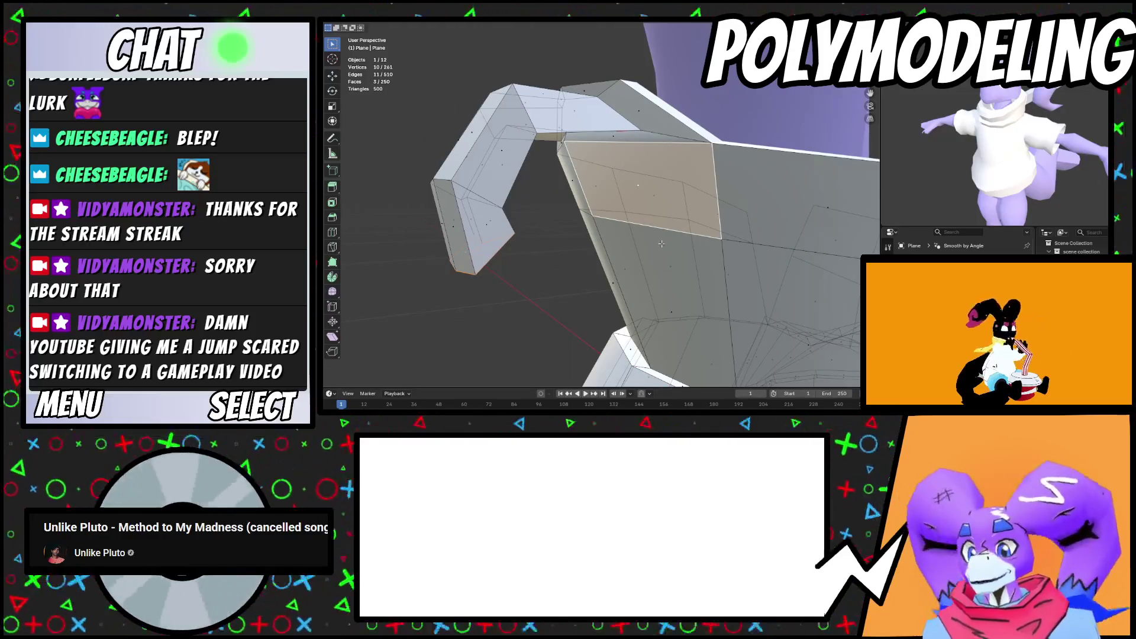
right_click(673, 224)
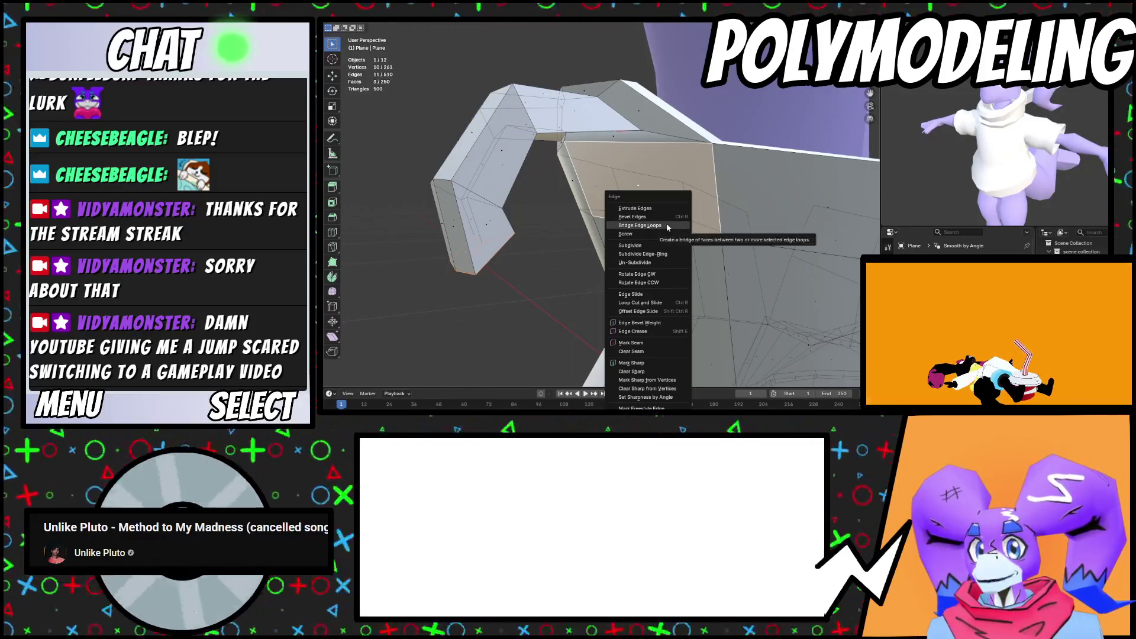
left_click(667, 223)
key("ctrl+z")
middle_click_drag(667, 224, 579, 214)
left_click(580, 213, "shift")
right_click(671, 229)
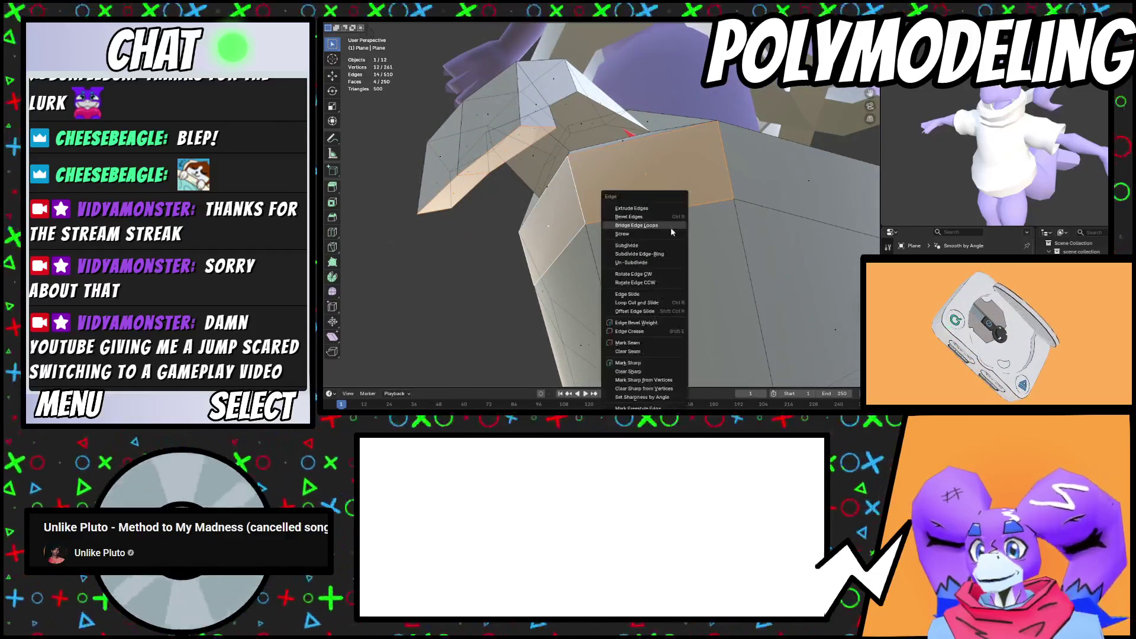
left_click(664, 217)
middle_click_drag(664, 220, 653, 232)
key("ctrl+z")
key("ctrl+z")
key("ctrl+z")
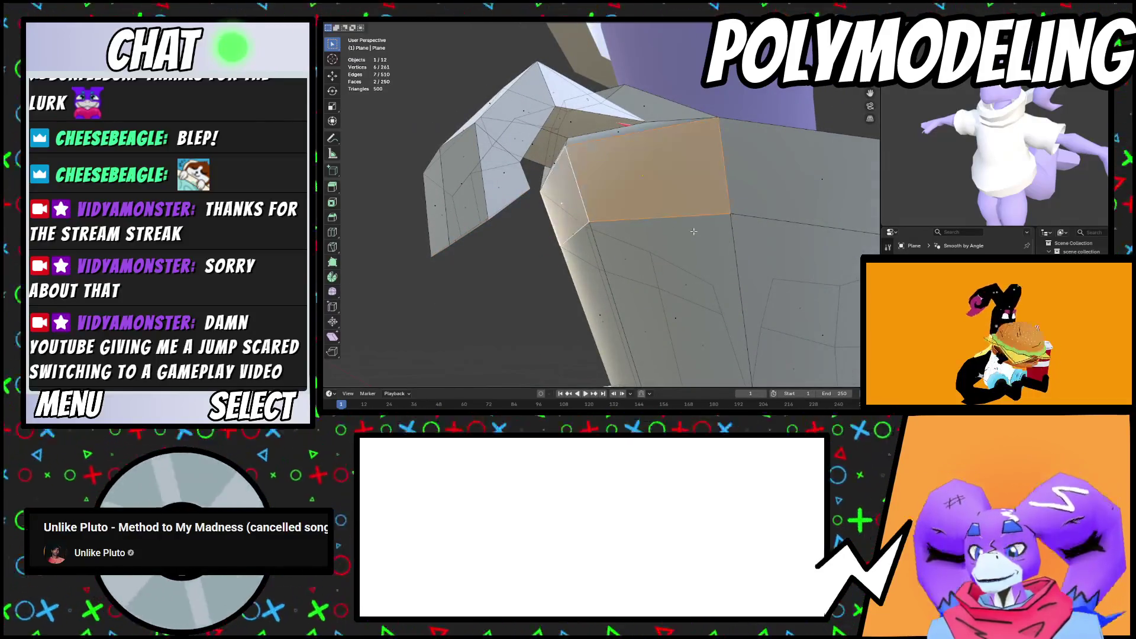
Extrude the two boot faces, shrink them, and shift them along Y and Z
key("e")
key("Escape")
key("s")
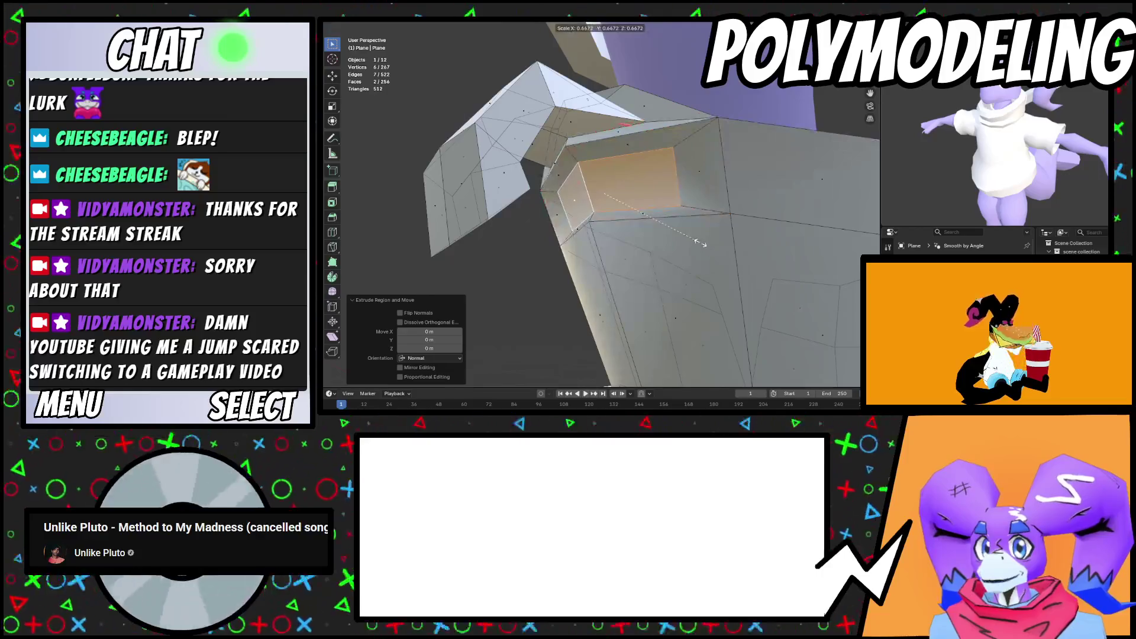
mouse_move(708, 243)
middle_mouse_down()
mouse_move(701, 237)
mouse_move(740, 224)
mouse_move(687, 263)
mouse_move(635, 222)
mouse_move(548, 235)
middle_mouse_up()
key("g")
key("y")
left_click(728, 230)
key("s")
left_click(740, 223)
key("g")
key("y")
key("g")
key("z")
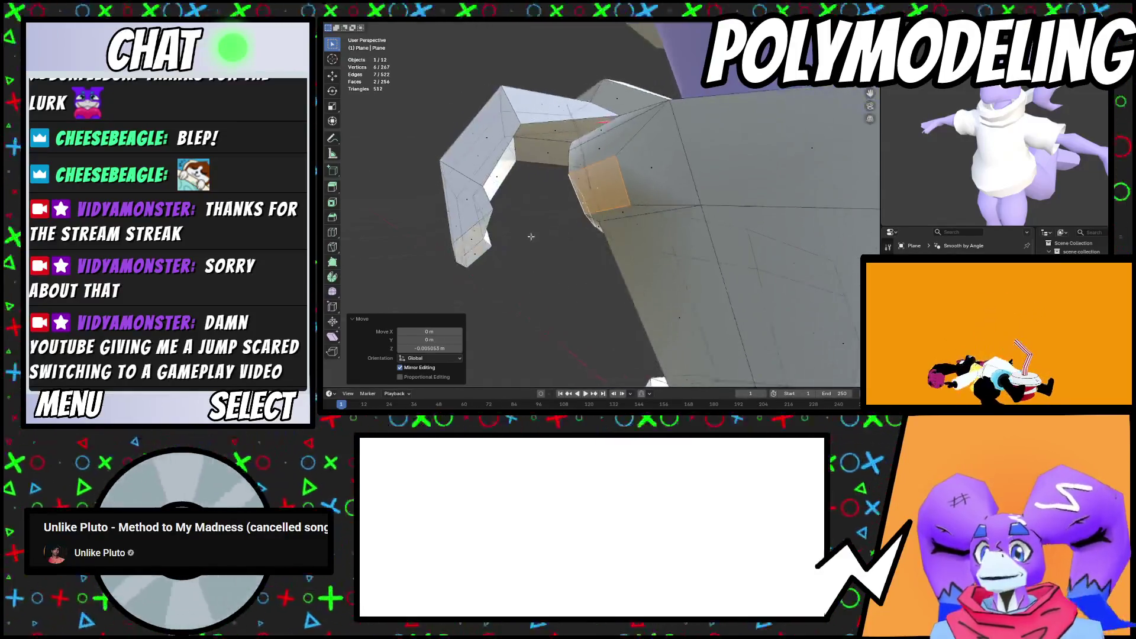
Join the tab faces to the boot faces with Bridge Edge Loops, closing the loop
left_click(468, 241, "shift")
left_click(484, 258, "shift")
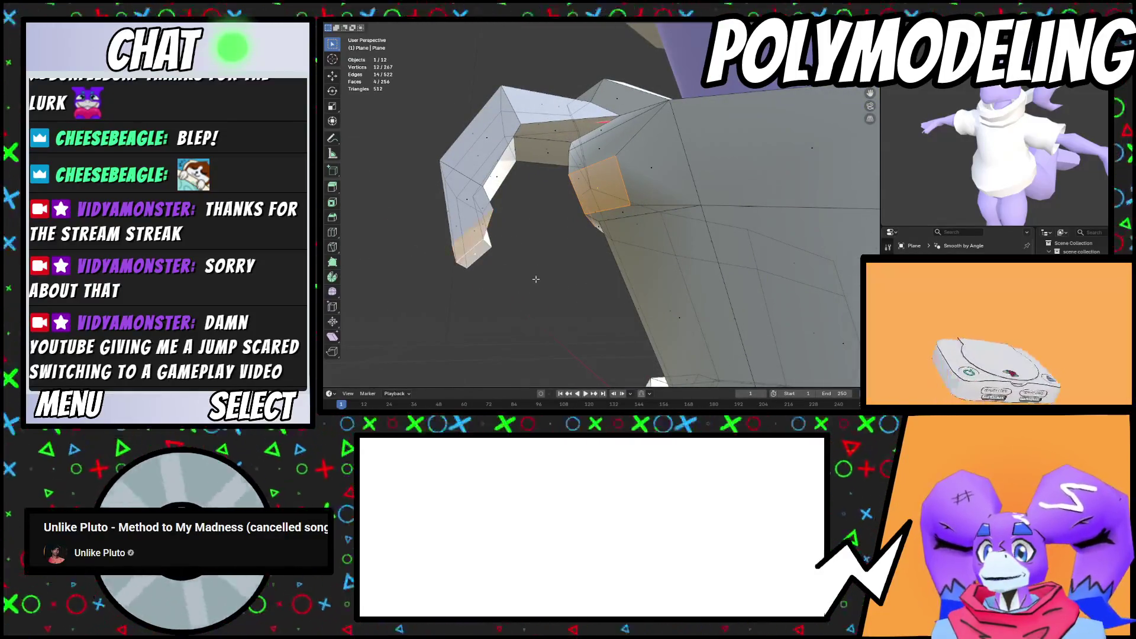
key("ctrl+e")
left_click(558, 225)
middle_click_drag(557, 226, 575, 234)
Extrude the tab's edge loop and narrow two loops around the opening along X
left_click(555, 206, "alt")
key("e")
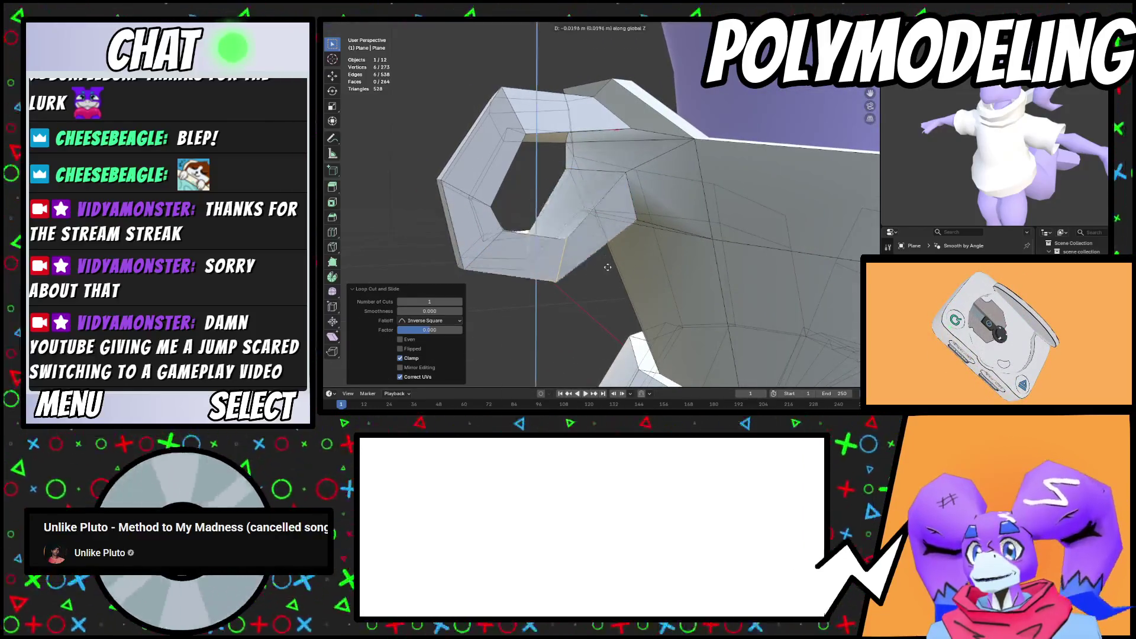
left_click(635, 289)
middle_click_drag(635, 290, 692, 321)
key("s")
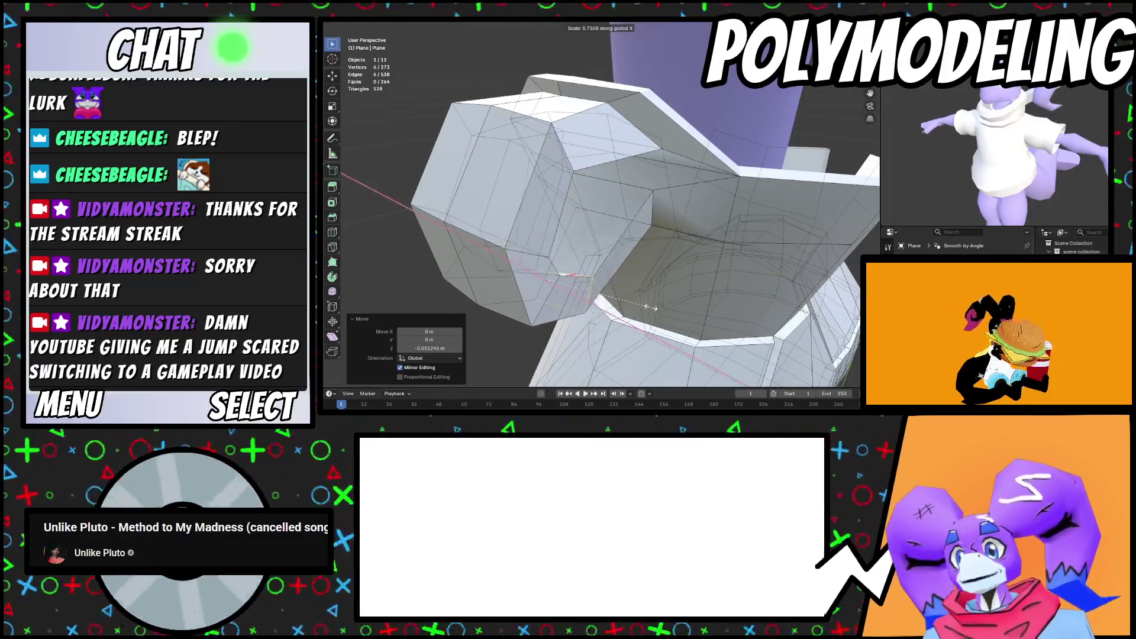
middle_click_drag(625, 294, 645, 314)
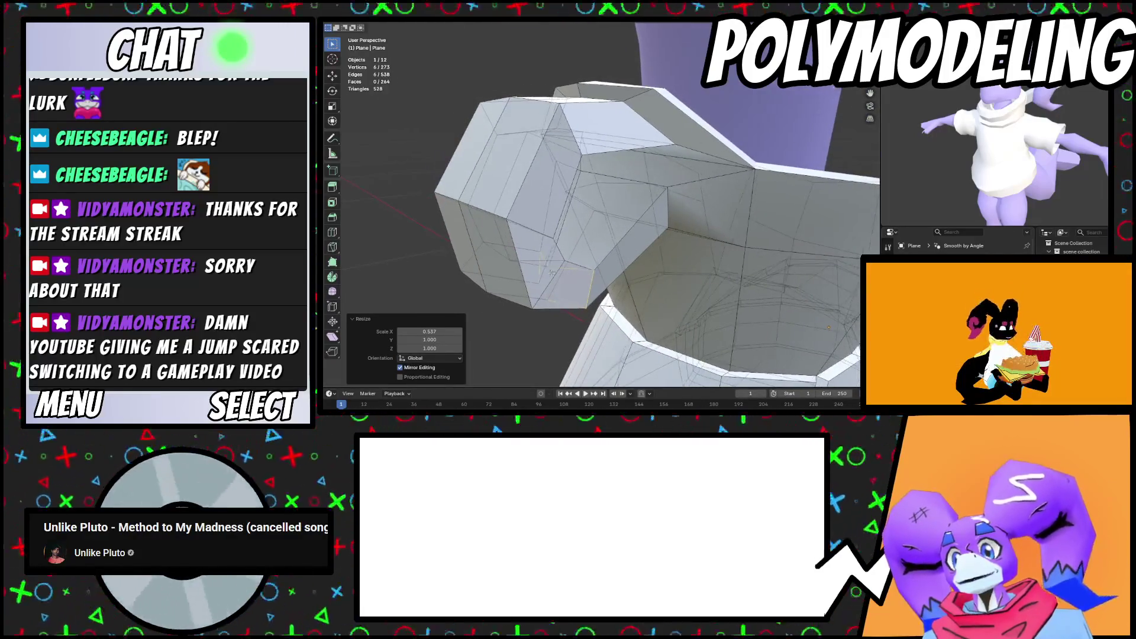
left_click(645, 314, "alt")
key("s")
key("x")
left_click(613, 306)
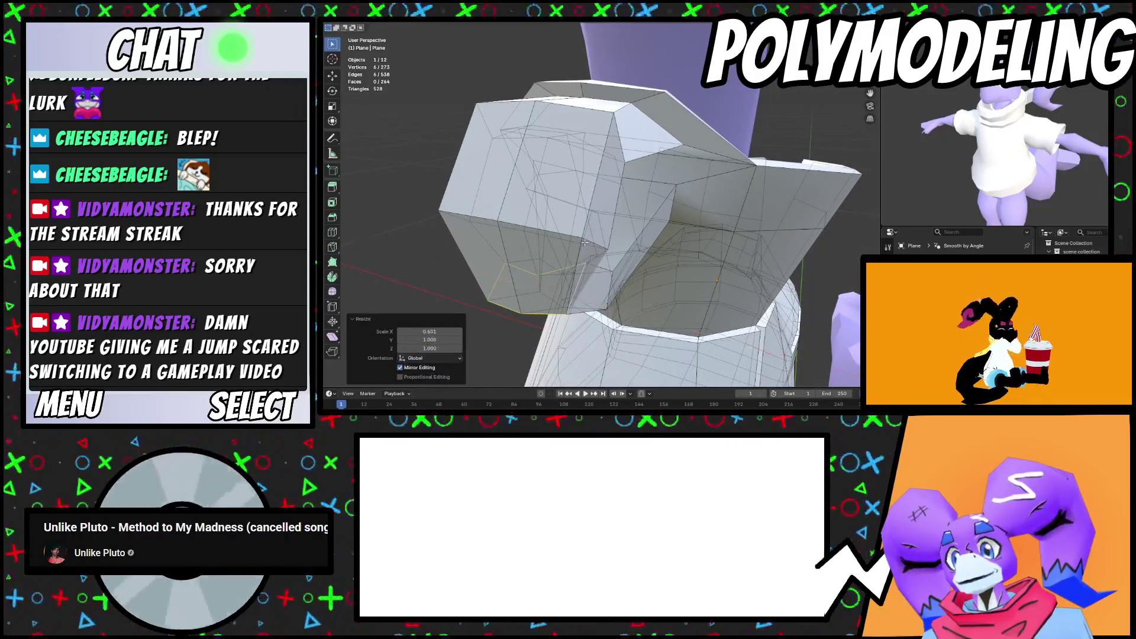
left_click(706, 281, "alt")
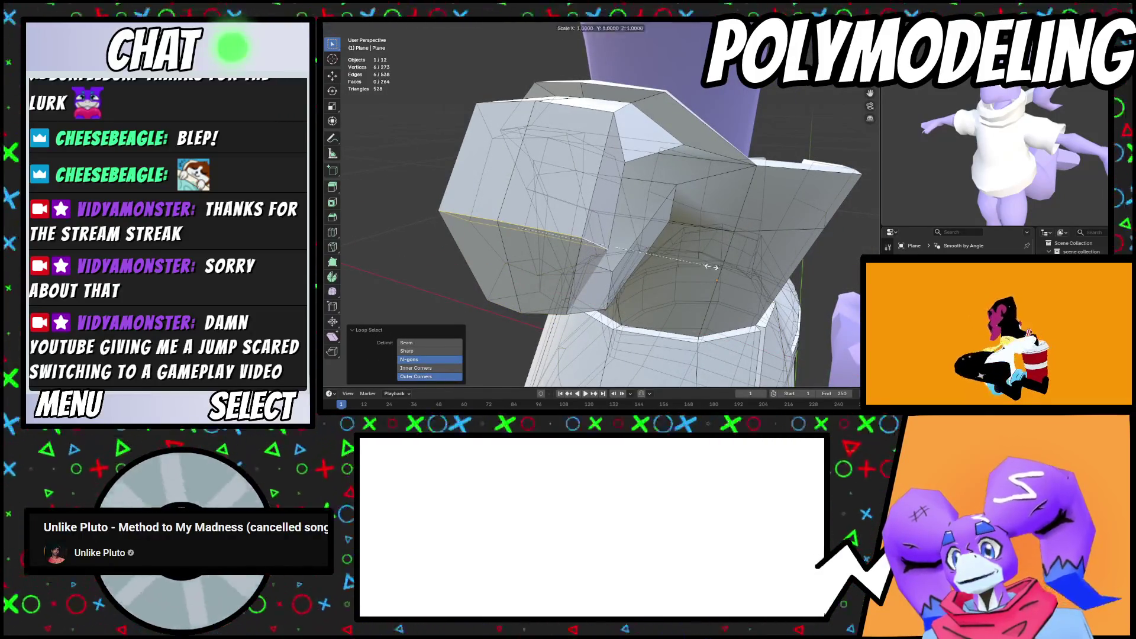
key("x")
left_click(628, 252)
mouse_move(627, 252)
middle_mouse_down()
mouse_move(603, 277)
mouse_move(642, 290)
mouse_move(609, 269)
mouse_move(521, 260)
mouse_move(610, 268)
mouse_move(625, 258)
mouse_move(604, 184)
mouse_move(722, 216)
middle_mouse_up()
Raise a tab loop along Z, then narrow and slide the loop around the hole
left_click(569, 276, "alt")
key("g")
key("z")
left_click(660, 274)
left_click(510, 257, "alt")
left_click(610, 268, "alt")
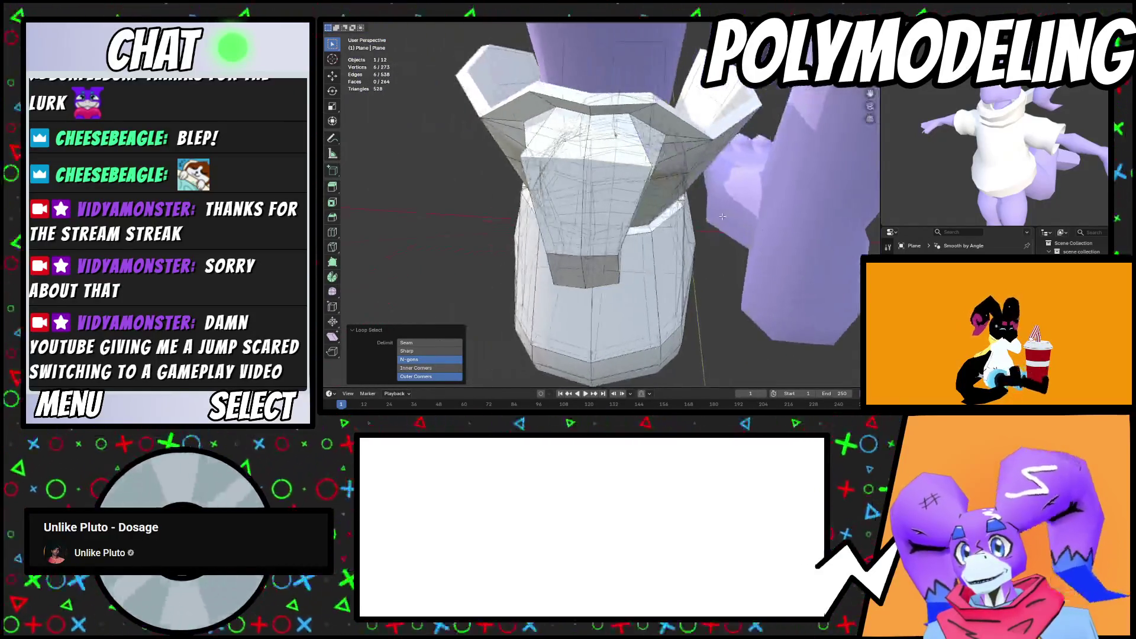
left_click(619, 189)
middle_click_drag(619, 189, 734, 227)
key("g")
key("g")
left_click(662, 196)
Scale the remaining tab loops narrower along the X axis
key("s")
key("x")
mouse_move(656, 192)
middle_mouse_down()
mouse_move(684, 250)
mouse_move(714, 260)
mouse_move(604, 231)
middle_mouse_up()
left_click(686, 251, "alt")
key("s")
key("g")
key("g")
key("g")
key("x")
key("s")
key("x")
left_click(659, 250)
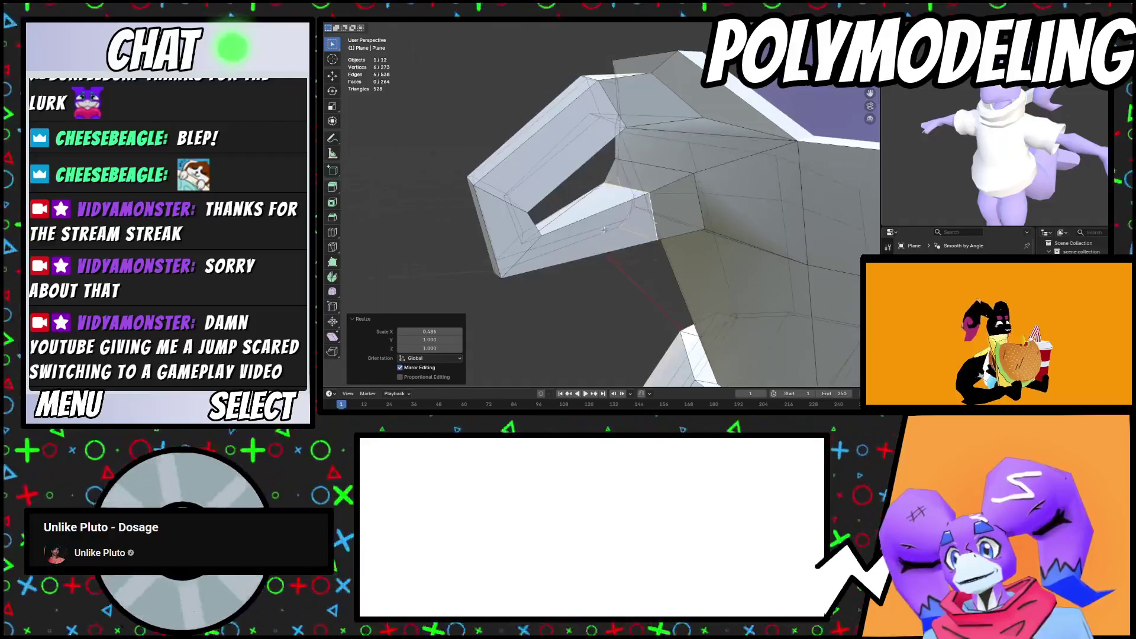
Add a centred loop cut across the tab and lower it along Z
left_click(599, 216)
right_click(599, 217)
key("g")
key("z")
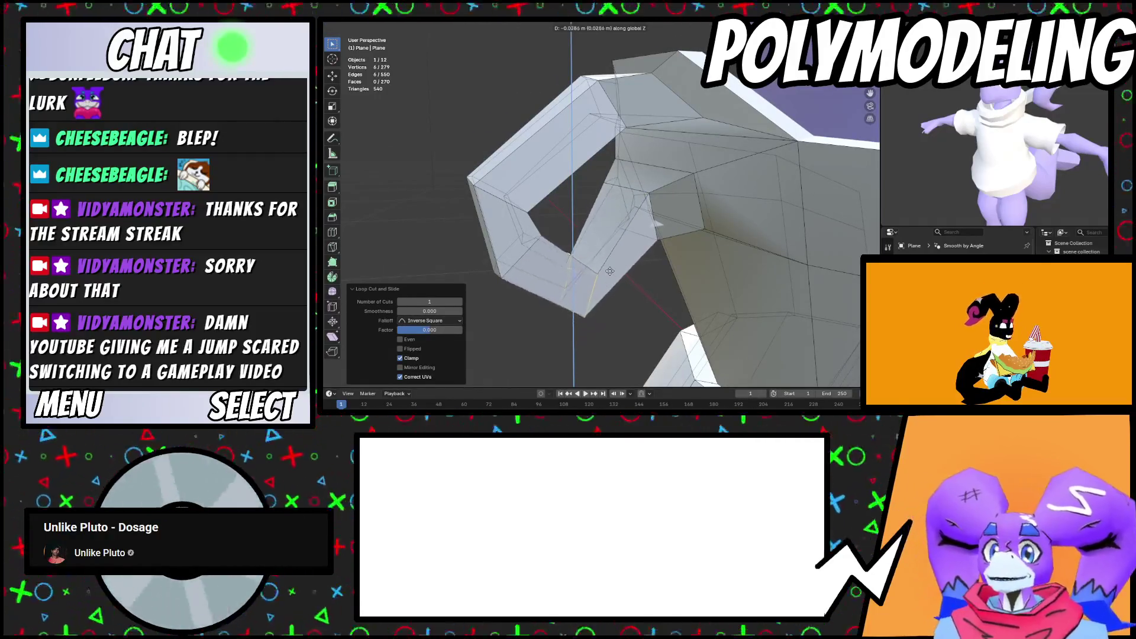
left_click(609, 253)
key("r")
key("x")
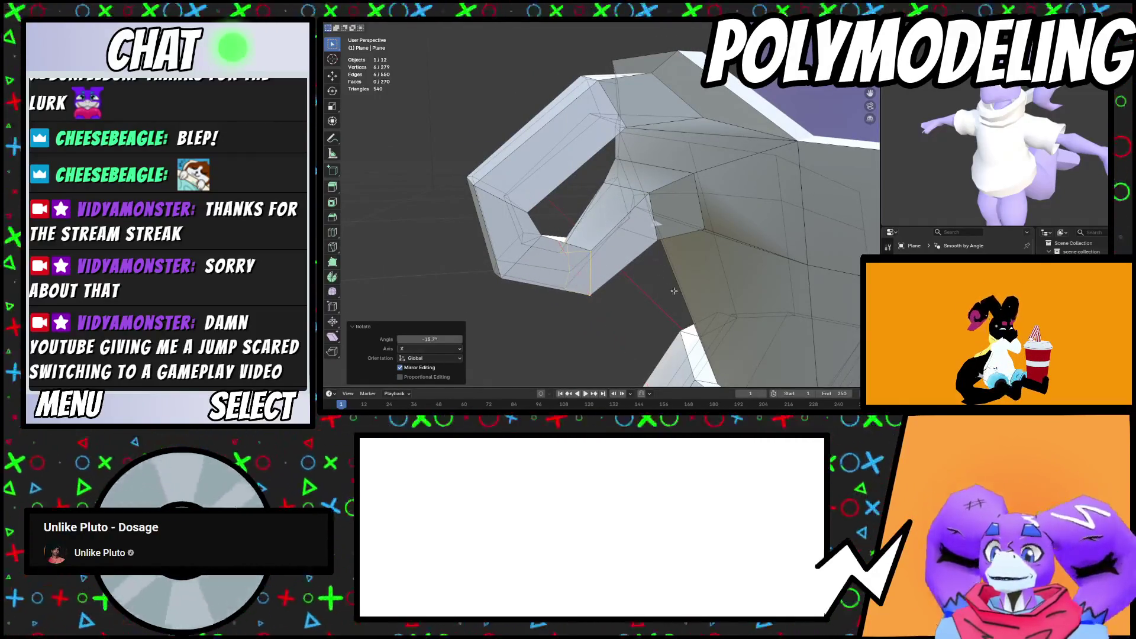
right_click(668, 288)
middle_click_drag(668, 288, 569, 254)
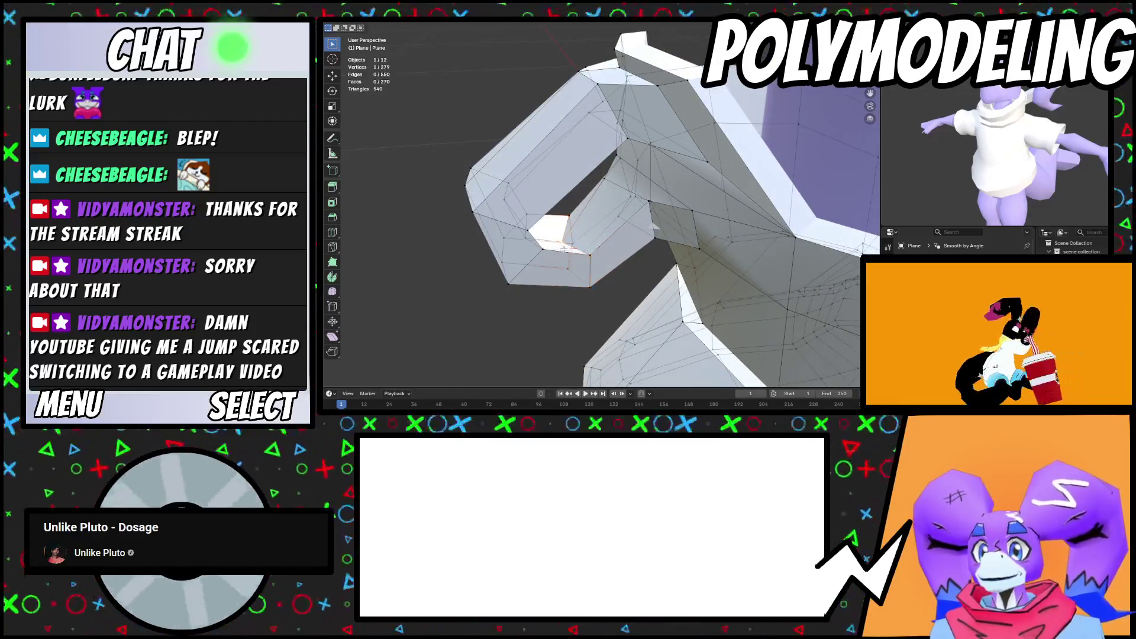
left_click(582, 231)
Raise the handle vertex along Z, then return to Object Mode
key("Tab")
mouse_move(651, 289)
middle_mouse_down()
mouse_move(584, 205)
mouse_move(657, 167)
mouse_move(655, 193)
mouse_move(617, 227)
mouse_move(694, 148)
mouse_move(651, 225)
middle_mouse_up()
key("Tab")
key("g")
key("z")
left_click(662, 177)
left_click(633, 252)
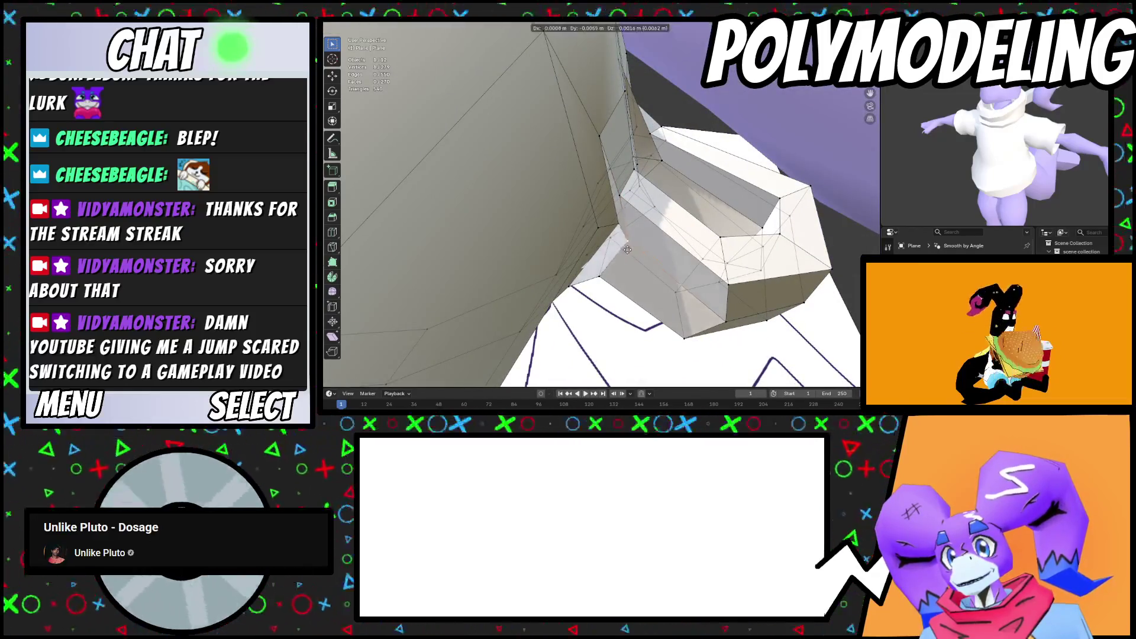
mouse_move(628, 295)
middle_mouse_down()
mouse_move(606, 263)
mouse_move(770, 299)
mouse_move(603, 219)
mouse_move(636, 224)
middle_mouse_up()
key("Tab")
Apply Shade Auto Smooth to the boot so edges stay crisp at 45°
right_click(646, 236)
left_click(646, 235)
mouse_move(681, 279)
middle_mouse_down()
mouse_move(582, 227)
mouse_move(668, 230)
mouse_move(610, 226)
mouse_move(685, 218)
mouse_move(659, 186)
mouse_move(636, 291)
mouse_move(655, 270)
middle_mouse_up()
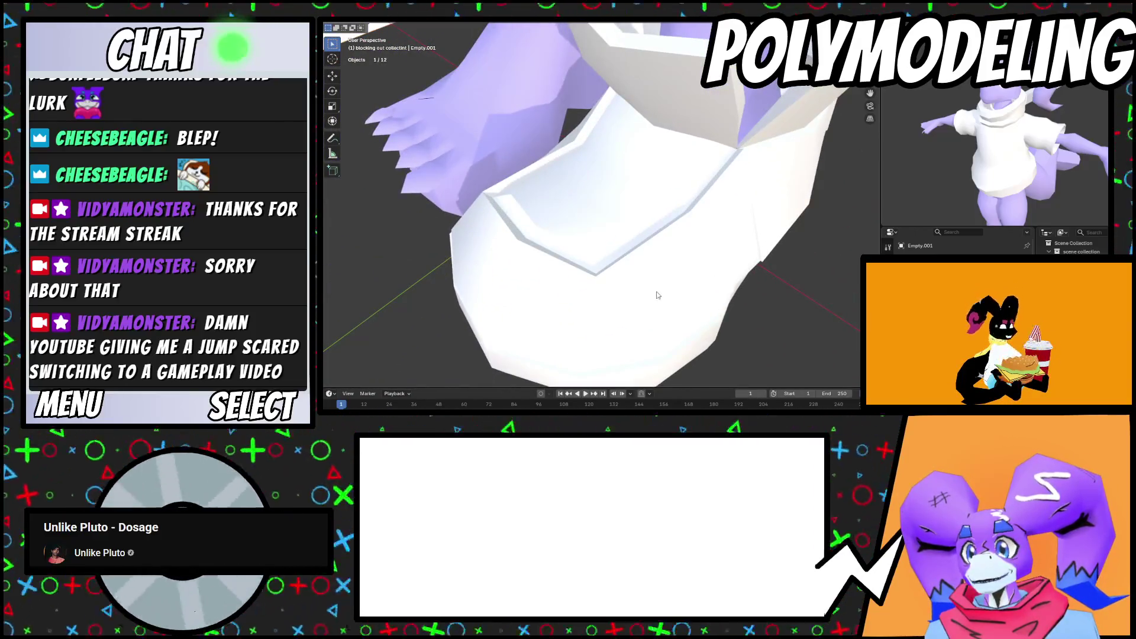
Add a new mesh plane and shrink it, viewing the feet from a low angle
key("shift+a")
mouse_move(473, 26)
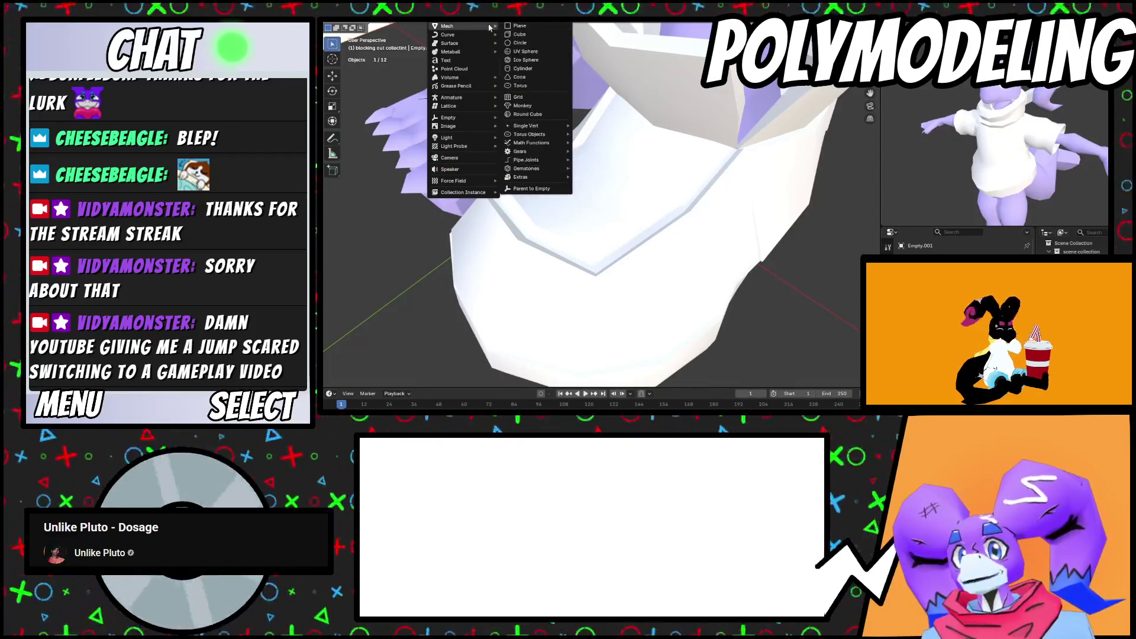
left_click(520, 26)
mouse_move(592, 177)
middle_mouse_down()
mouse_move(639, 148)
mouse_move(665, 167)
middle_mouse_up()
mouse_move(718, 225)
middle_mouse_down()
mouse_move(663, 233)
mouse_move(685, 196)
middle_mouse_up()
key("s")
left_click(657, 235)
Lower the plane toward the feet along Z and rescale it smaller
key("g")
key("z")
key("Escape")
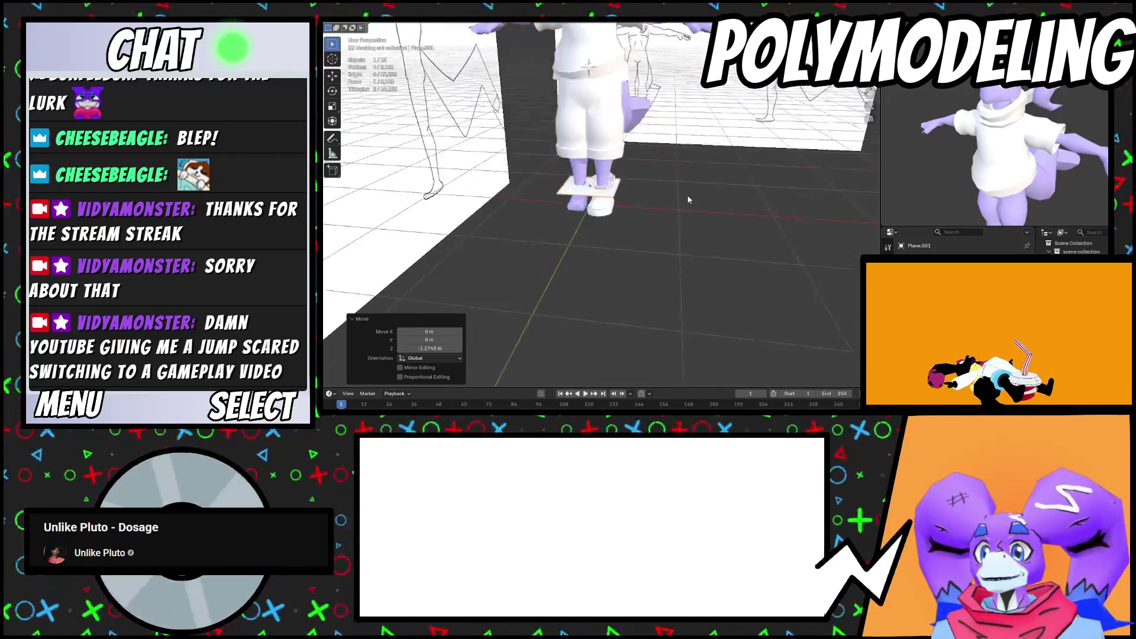
scroll(680, 201, "up", 4)
key("s")
left_click(617, 203)
mouse_move(617, 203)
middle_mouse_down()
mouse_move(586, 207)
mouse_move(594, 219)
mouse_move(703, 198)
middle_mouse_up()
key("s")
left_click(603, 226)
Shrink the plane further to fit the boot
left_click(703, 199)
scroll(703, 199, "up", 6)
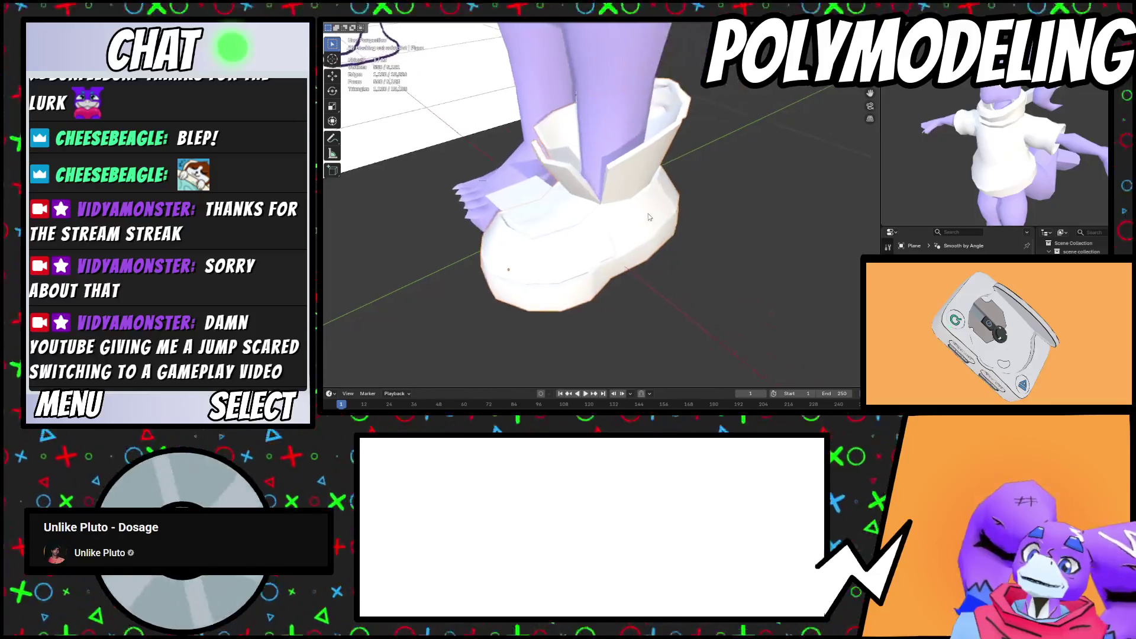
key("s")
left_click(719, 246)
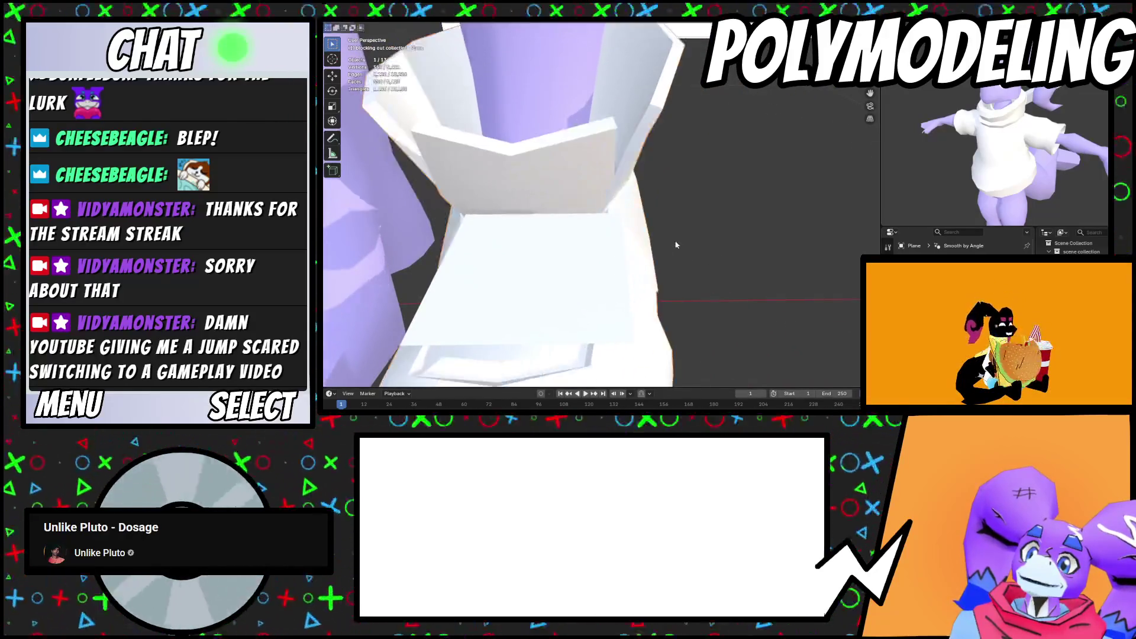
scroll(633, 260, "down", 4)
mouse_move(558, 246)
middle_mouse_down()
mouse_move(568, 231)
mouse_move(577, 278)
mouse_move(650, 267)
mouse_move(713, 221)
middle_mouse_up()
key("s")
left_click(586, 196)
Tilt, rotate and slightly shrink the plane, placing it at the boot opening
key("g")
left_click(677, 257)
mouse_move(678, 257)
middle_mouse_down()
mouse_move(739, 190)
mouse_move(689, 234)
mouse_move(725, 240)
mouse_move(715, 256)
mouse_move(727, 255)
middle_mouse_up()
key("r")
left_click(726, 238)
key("g")
left_click(717, 260)
key("s")
left_click(724, 257)
key("g")
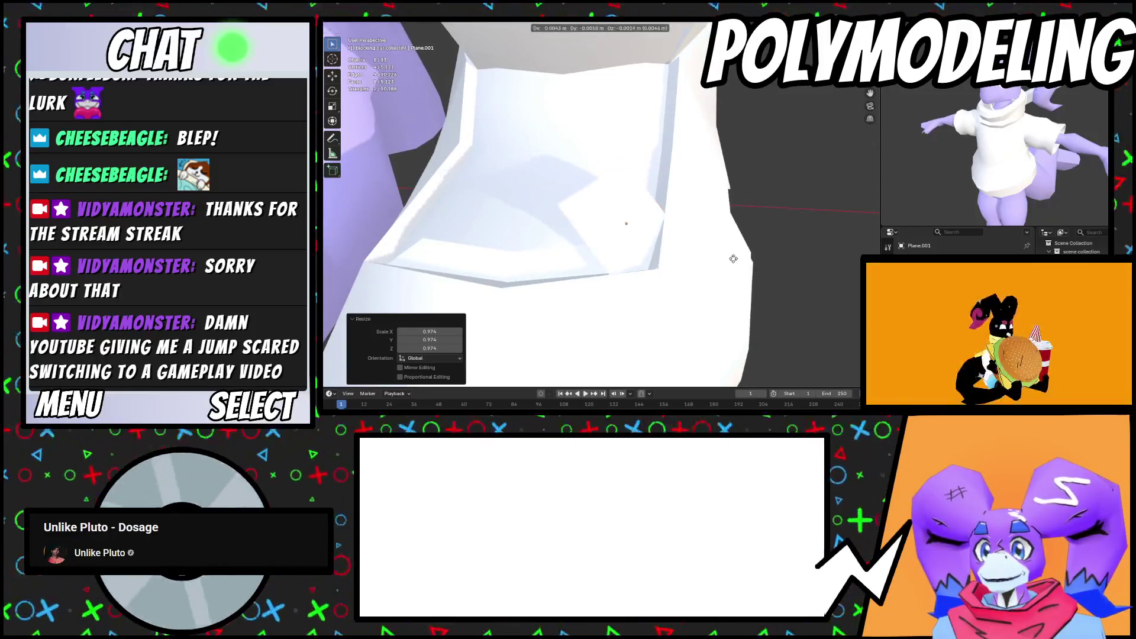
In Edit Mode, extrude the plane's top edge into a new face, angled and repositioned
key("Tab")
mouse_move(601, 178)
middle_mouse_down()
mouse_move(571, 216)
mouse_move(662, 204)
mouse_move(662, 219)
mouse_move(639, 224)
mouse_move(628, 226)
mouse_move(690, 187)
mouse_move(607, 233)
mouse_move(707, 257)
mouse_move(740, 220)
middle_mouse_up()
left_click(585, 195)
key("e")
left_click(568, 213)
key("r")
left_click(696, 203)
key("g")
left_click(656, 222)
Move and rotate the new face into place as a flap
key("g")
left_click(663, 213)
key("s")
key("r")
left_click(731, 245)
key("g")
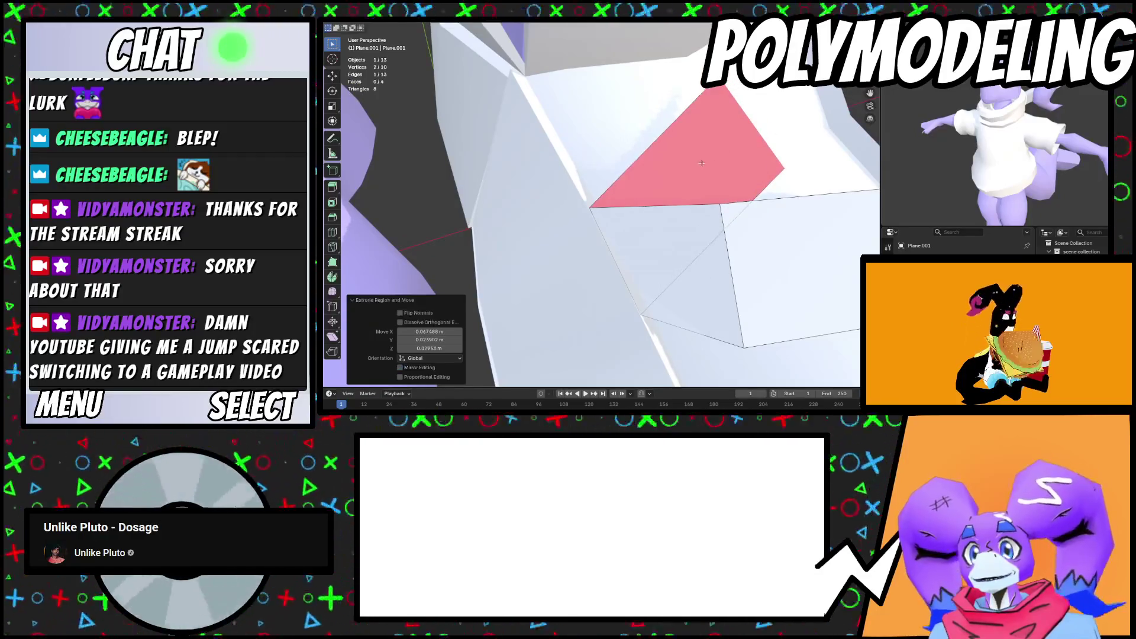
Recalculate the flap's normals outward to fix its flipped face
right_click(780, 157)
key("Escape")
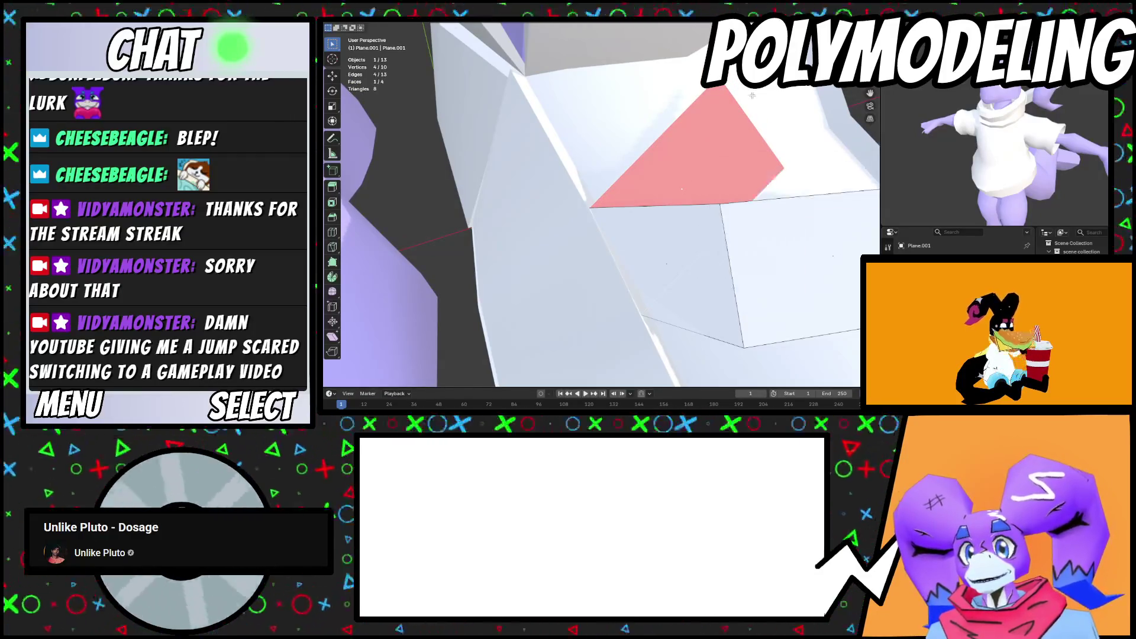
key("alt+n")
left_click(762, 142)
Nudge the selected flap vertices and extrude the edge into new geometry
middle_click_drag(761, 142, 625, 167)
key("g")
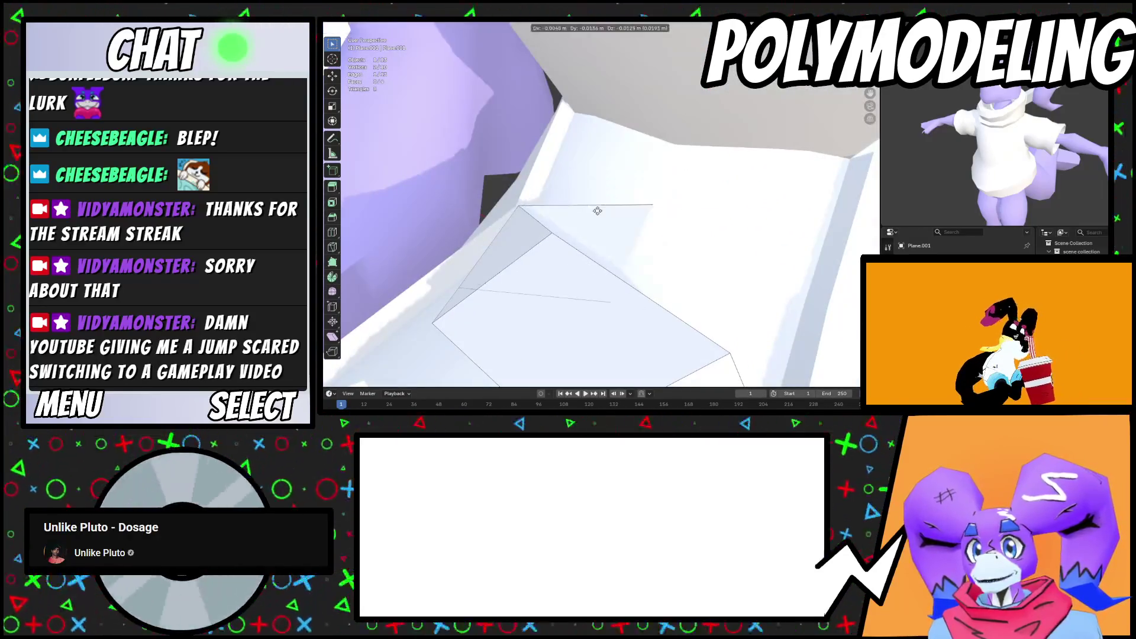
left_click(596, 204)
middle_click_drag(596, 204, 667, 192)
key("e")
left_click(812, 200)
middle_click_drag(812, 200, 715, 167)
left_click(748, 210)
left_click(776, 201)
mouse_move(776, 202)
middle_mouse_down()
mouse_move(775, 217)
mouse_move(740, 189)
middle_mouse_up()
Tilt the new flap face, then rotate it back slightly
key("r")
left_click(775, 220)
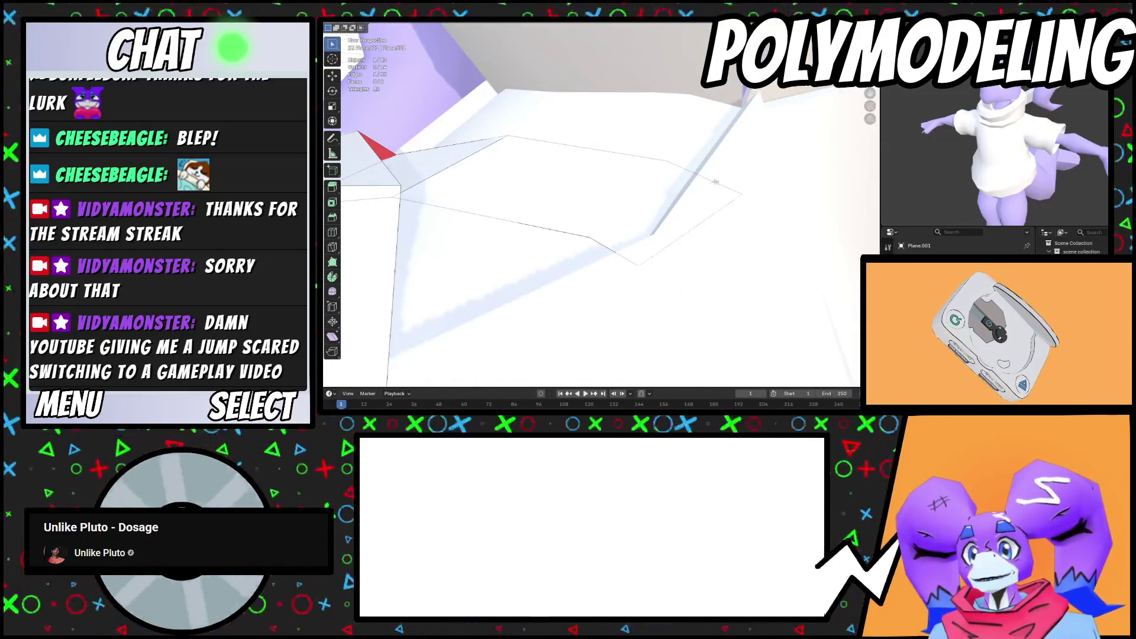
key("r")
left_click(710, 168)
left_click(686, 142)
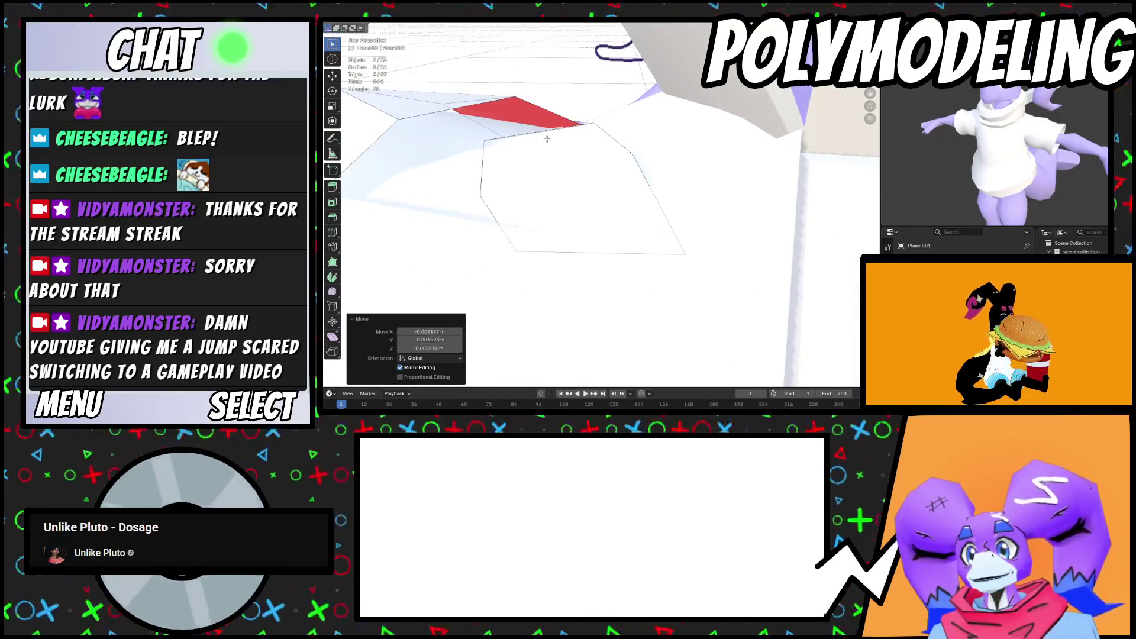
Reposition flap vertices and tilt them by about 7.05°
key("ctrl+r")
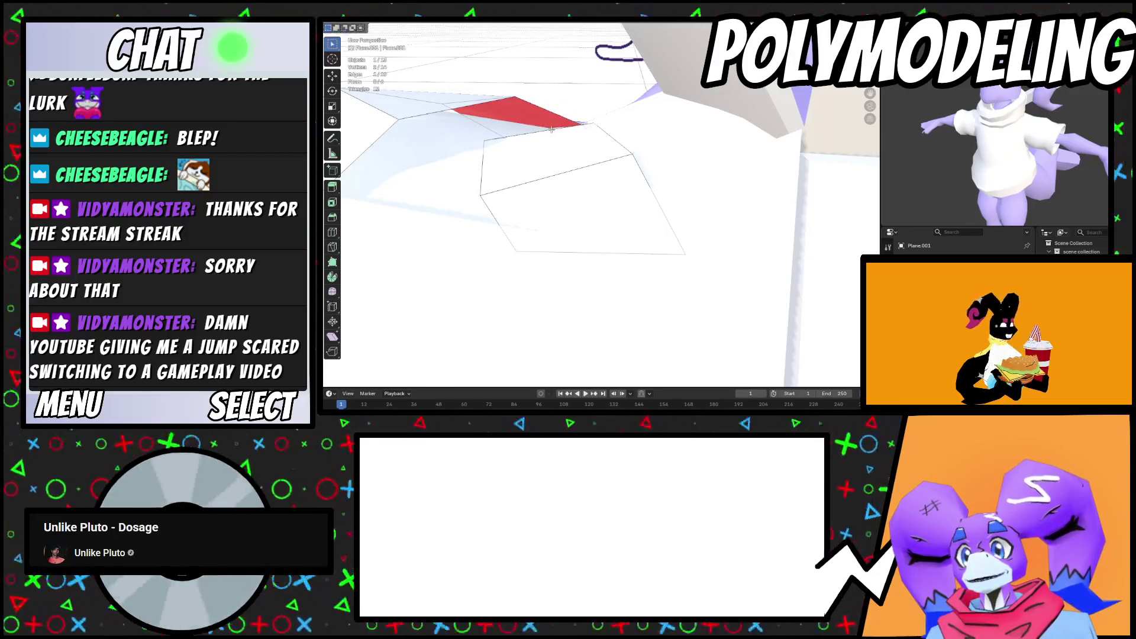
key("g")
left_click(558, 145)
mouse_move(558, 144)
middle_mouse_down()
mouse_move(680, 188)
mouse_move(740, 249)
mouse_move(789, 267)
mouse_move(703, 231)
middle_mouse_up()
left_click(740, 249)
left_click(782, 268)
left_click(783, 266)
Move a vertex to reshape the left quad, rotate -5.85°, then exit Edit Mode
key("g")
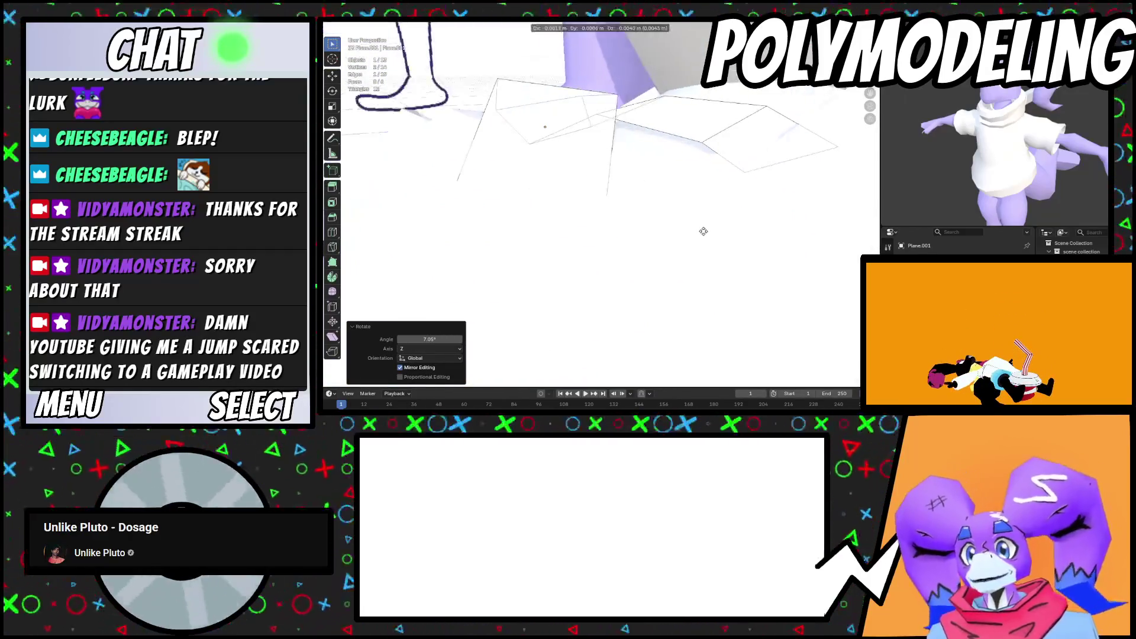
key("g")
left_click(559, 124)
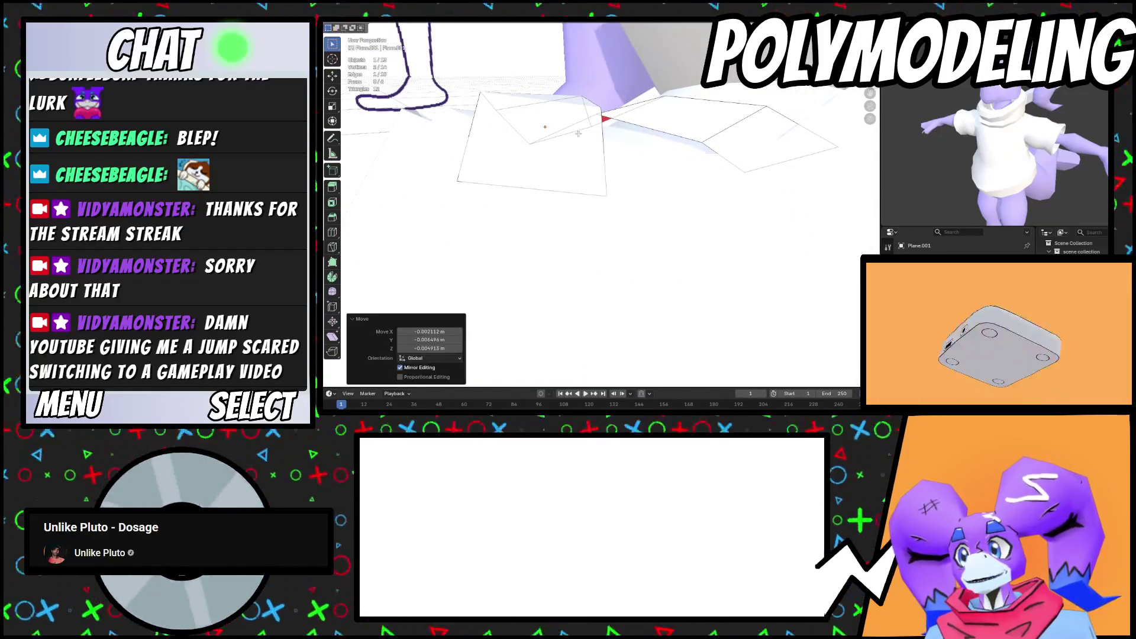
left_click(631, 150)
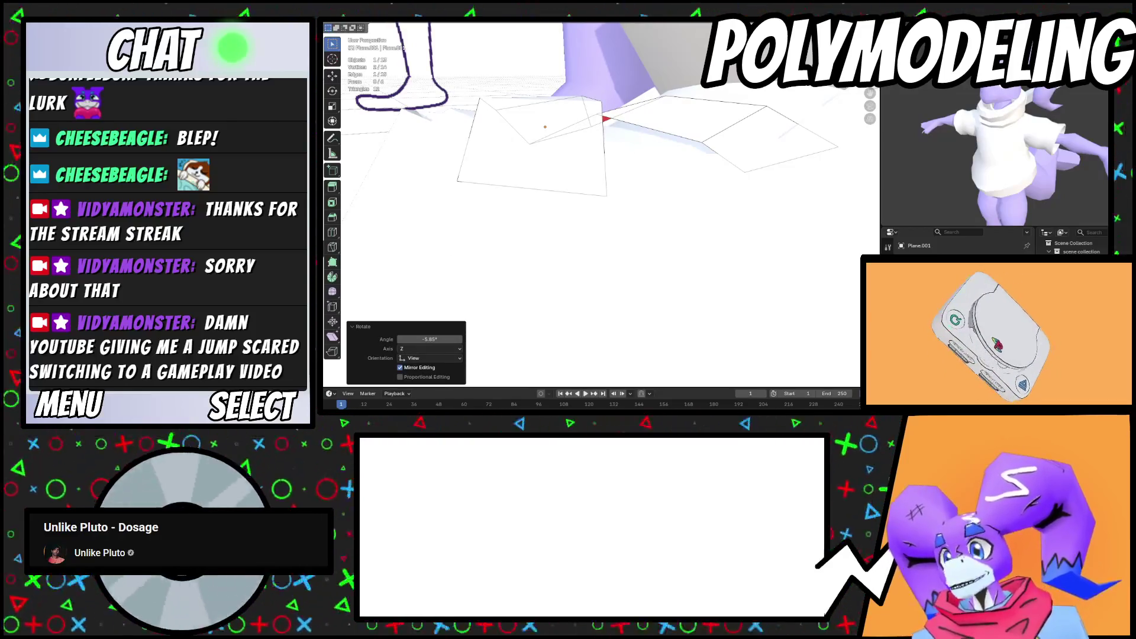
mouse_move(651, 195)
middle_mouse_down()
mouse_move(630, 178)
mouse_move(658, 200)
mouse_move(610, 204)
mouse_move(606, 195)
mouse_move(657, 162)
mouse_move(661, 203)
middle_mouse_up()
key("Tab")
Apply Shade Auto Smooth to the flap piece
right_click(686, 152)
left_click(687, 151)
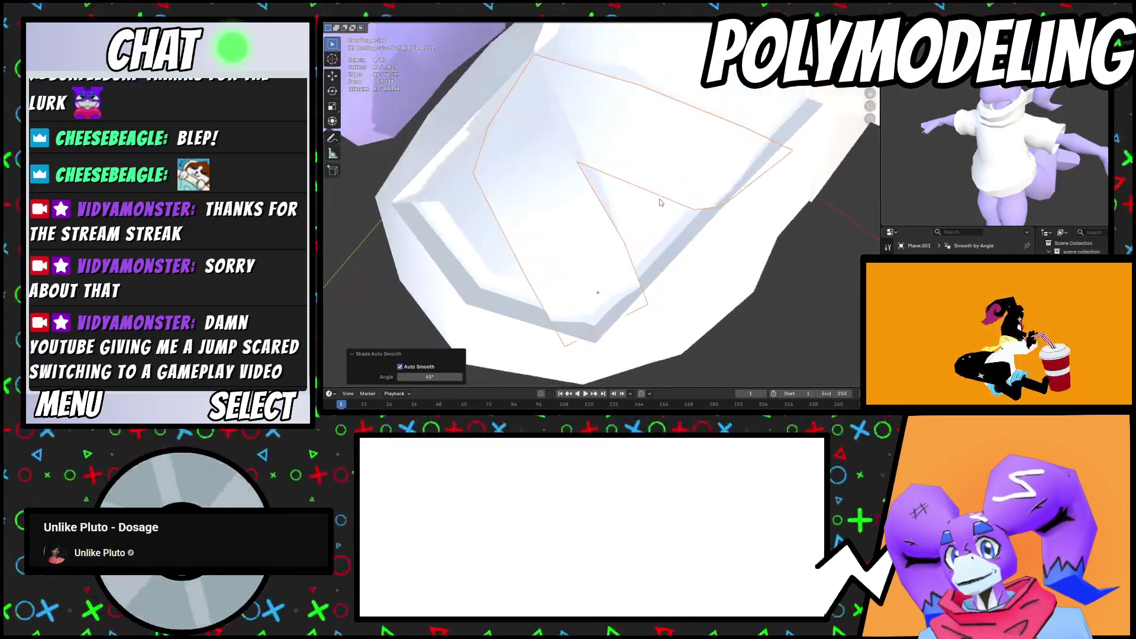
scroll(661, 202, "up", 3)
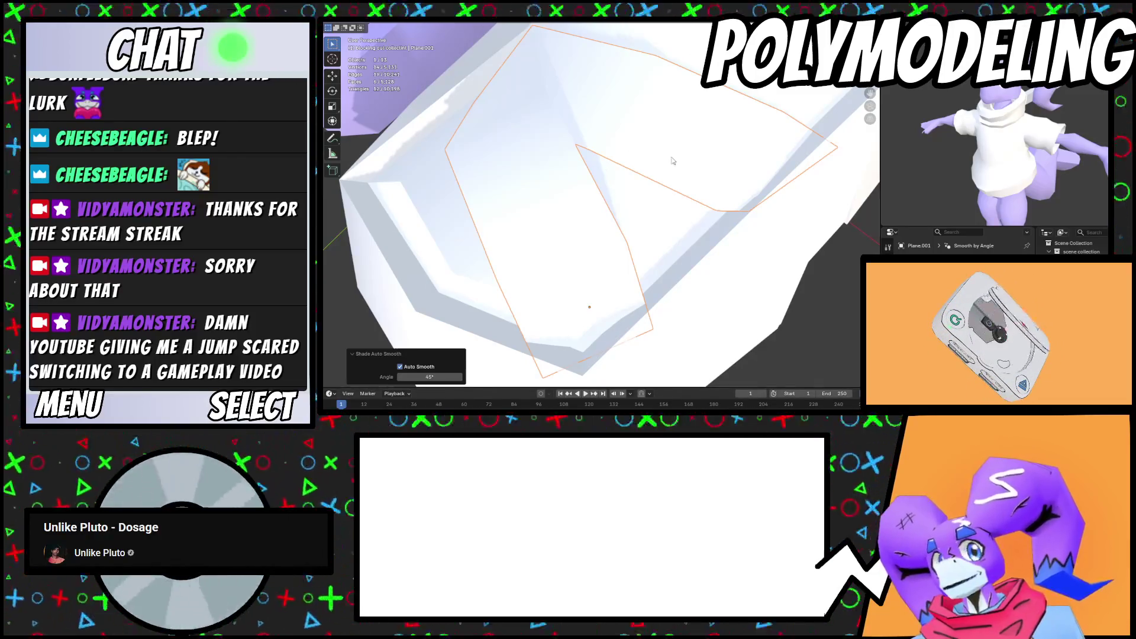
scroll(662, 163, "down", 3)
mouse_move(648, 166)
middle_mouse_down()
mouse_move(628, 140)
mouse_move(689, 172)
mouse_move(676, 123)
mouse_move(690, 180)
mouse_move(675, 168)
mouse_move(698, 147)
mouse_move(515, 112)
middle_mouse_up()
In Edit Mode, extrude the selected edge into a new face and place it
key("Tab")
key("e")
left_click(646, 158)
key("e")
left_click(713, 142)
left_click(635, 108)
middle_click_drag(635, 108, 727, 133)
Move the red face, extrude its edge further and nudge the new block
key("g")
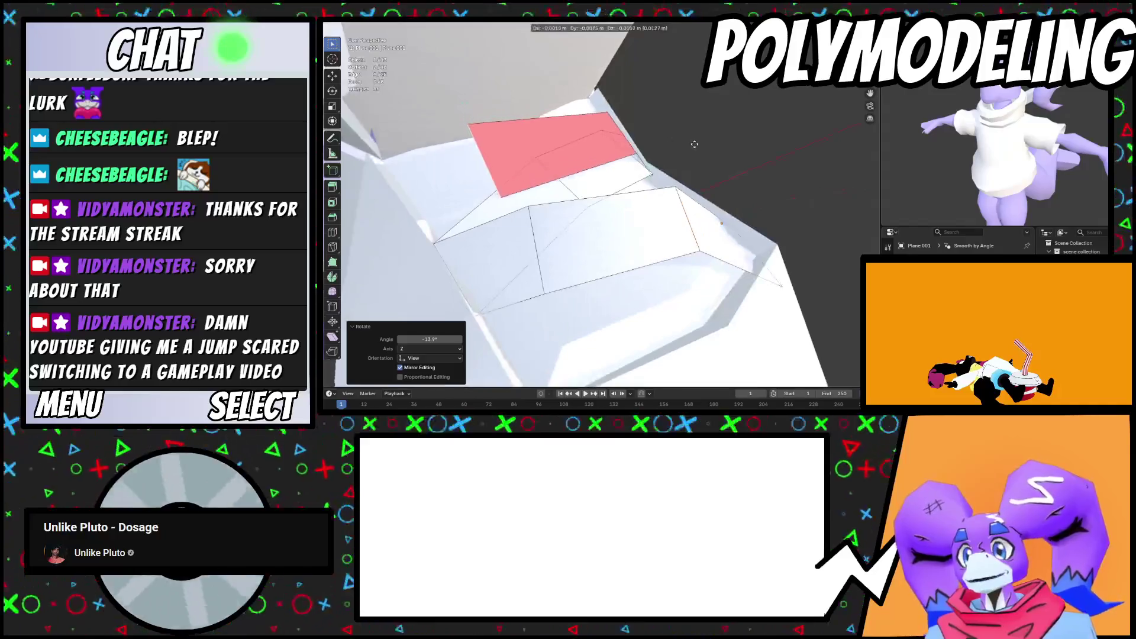
mouse_move(585, 152)
middle_mouse_down()
mouse_move(614, 180)
mouse_move(541, 209)
mouse_move(631, 228)
middle_mouse_up()
key("e")
left_click(591, 177)
key("g")
left_click(553, 208)
left_click(639, 212)
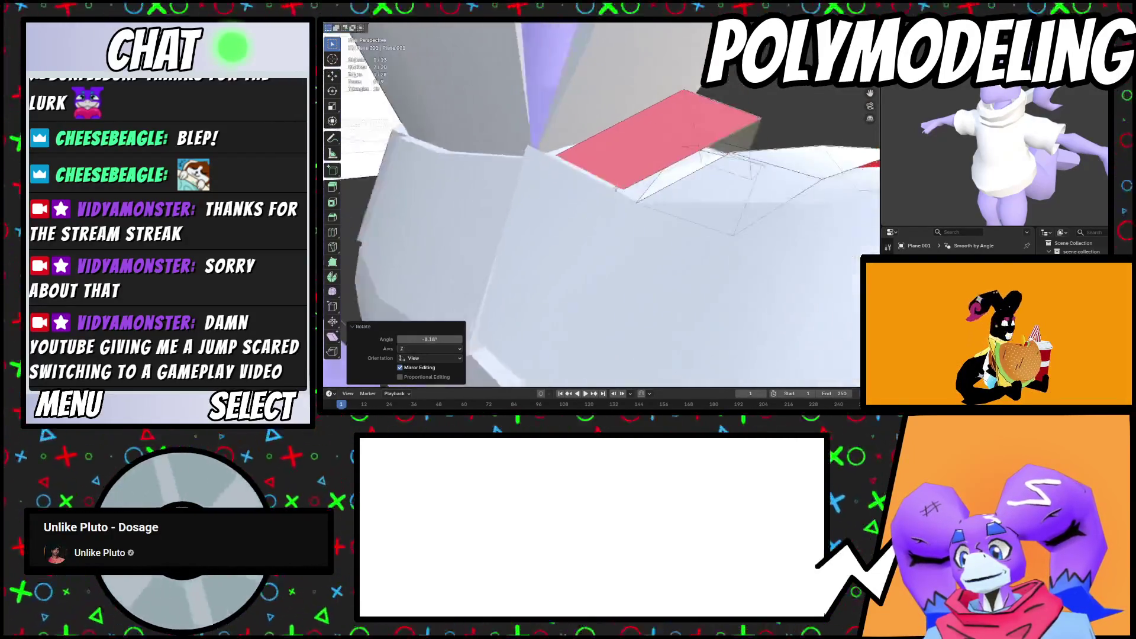
scroll(651, 196, "up", 5)
scroll(682, 169, "down", 5)
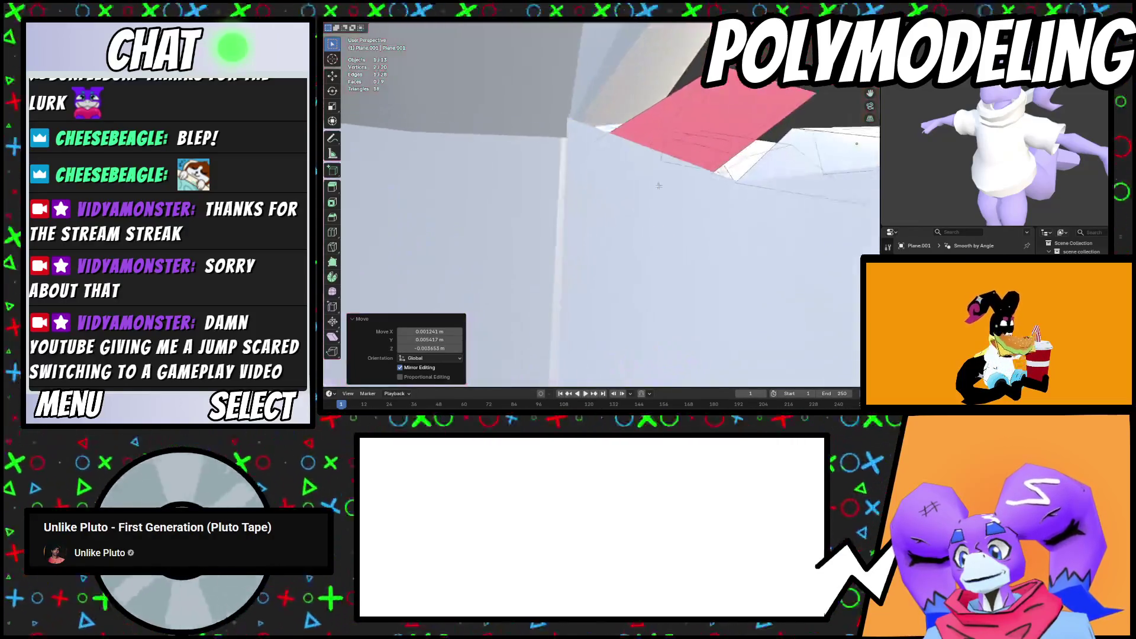
Move and rotate the red faces, then bring up the normals options to flip them
key("g")
mouse_move(605, 211)
middle_mouse_down()
mouse_move(602, 190)
mouse_move(709, 212)
middle_mouse_up()
key("r")
scroll(600, 192, "down", 2)
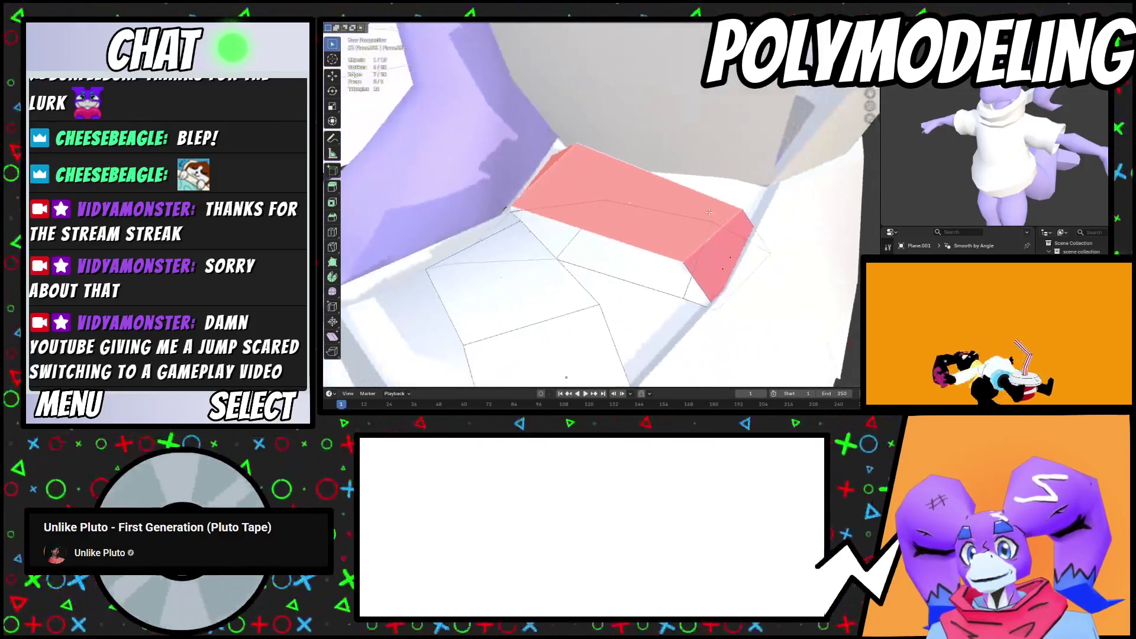
right_click(757, 245)
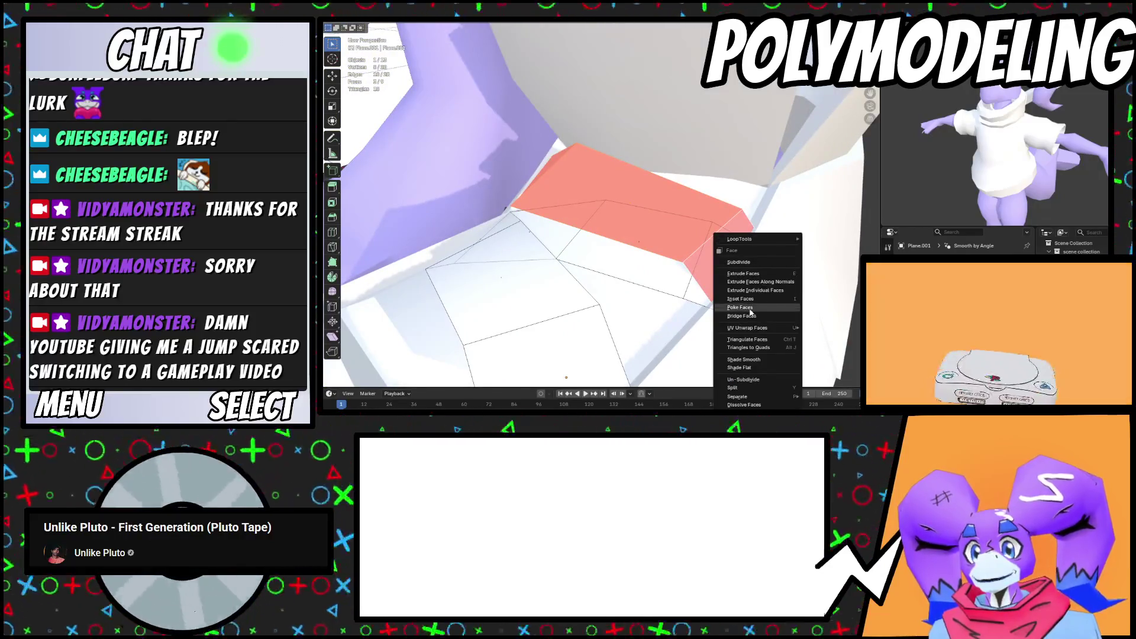
mouse_move(758, 240)
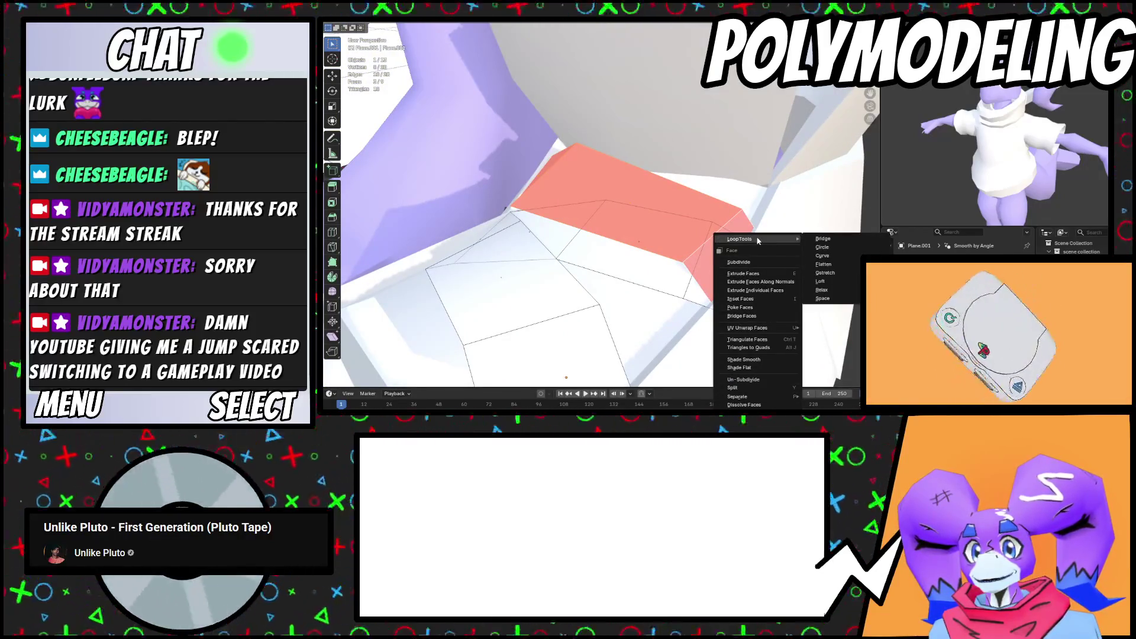
key("Escape")
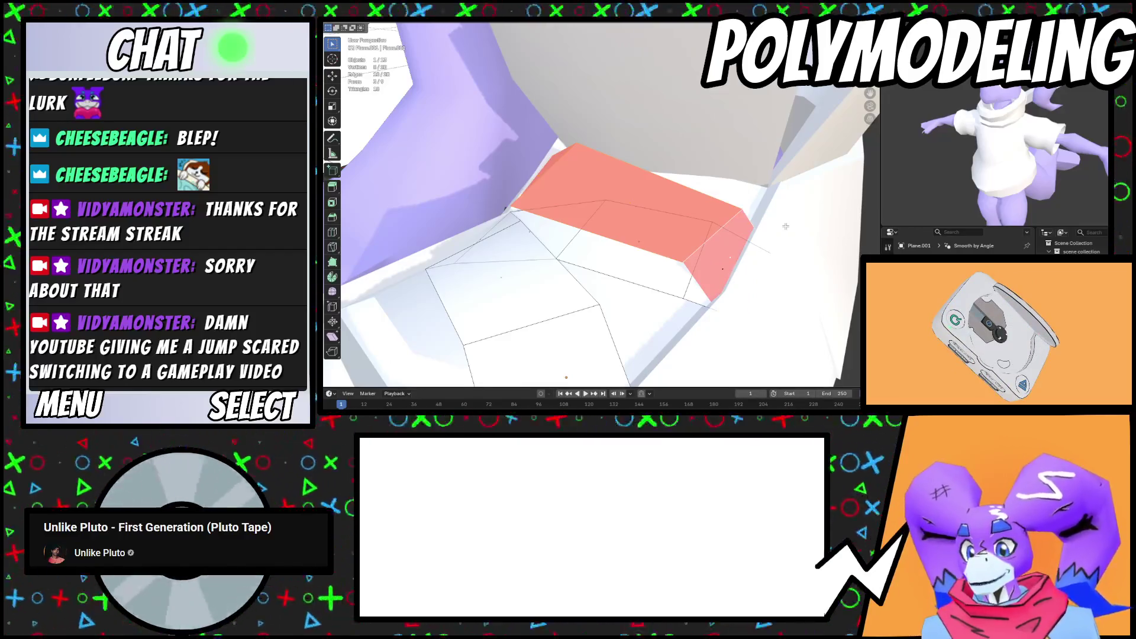
key("alt+n")
Flip the red faces' normals outward and extrude a first flap from the top edge
left_click(786, 229)
mouse_move(786, 229)
middle_mouse_down()
mouse_move(632, 228)
mouse_move(594, 202)
mouse_move(548, 287)
mouse_move(574, 243)
mouse_move(568, 191)
middle_mouse_up()
key("e")
left_click(554, 255)
key("g")
key("g")
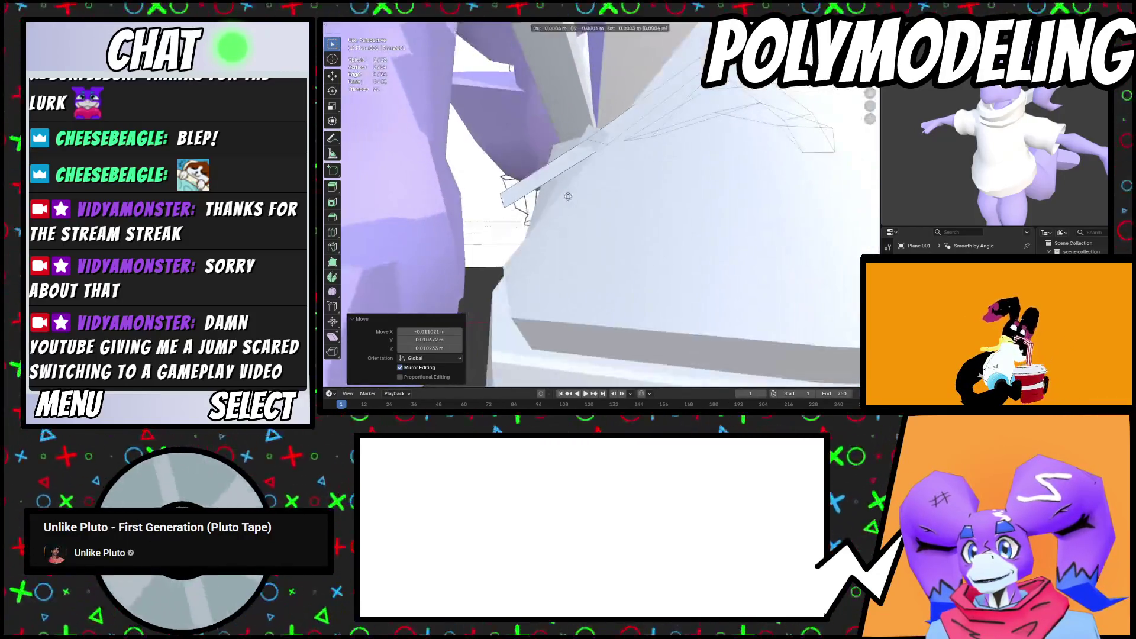
left_click(553, 333)
Extrude a second flap and position it over the boot's top
key("e")
mouse_move(553, 333)
middle_mouse_down()
mouse_move(609, 264)
mouse_move(692, 201)
mouse_move(562, 202)
mouse_move(576, 207)
middle_mouse_up()
left_click(617, 261)
scroll(691, 201, "up", 3)
mouse_move(528, 244)
middle_mouse_down()
mouse_move(685, 217)
mouse_move(686, 233)
middle_mouse_up()
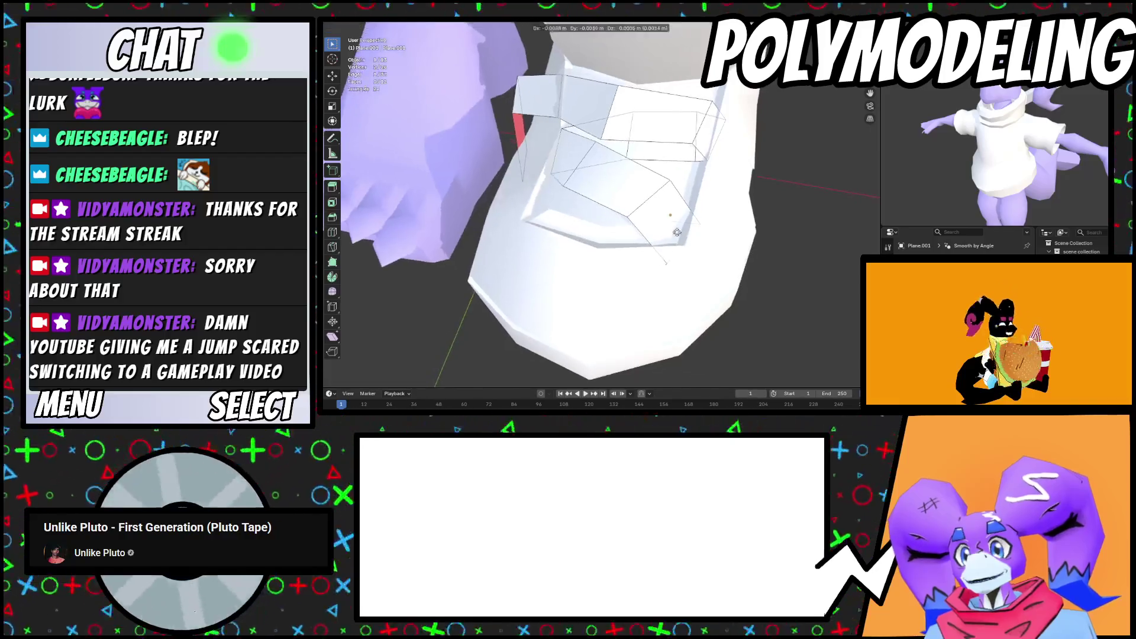
left_click(615, 209)
mouse_move(614, 210)
middle_mouse_down()
mouse_move(623, 132)
mouse_move(627, 175)
middle_mouse_up()
Reposition the new flap and flip its normals outward with Alt+N
key("g")
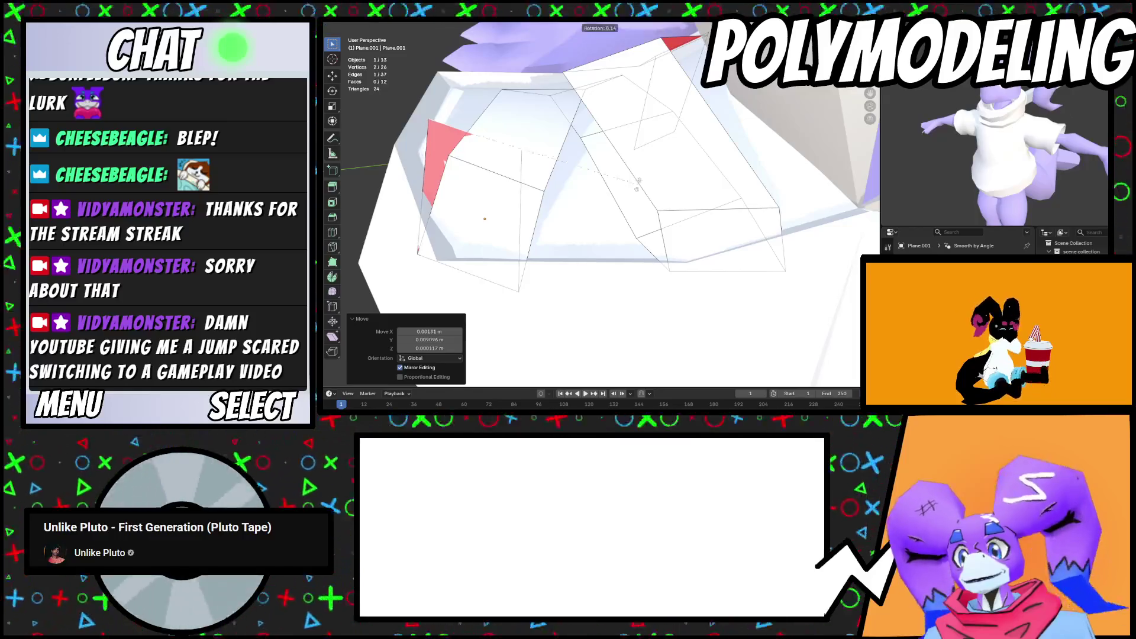
left_click(632, 146)
mouse_move(631, 147)
middle_mouse_down()
mouse_move(630, 202)
mouse_move(648, 188)
middle_mouse_up()
key("alt+n")
left_click(630, 204)
mouse_move(562, 136)
middle_mouse_down()
mouse_move(550, 183)
mouse_move(583, 171)
middle_mouse_up()
Extrude and move another layered flap into place on the shoe
key("g")
left_click(562, 164)
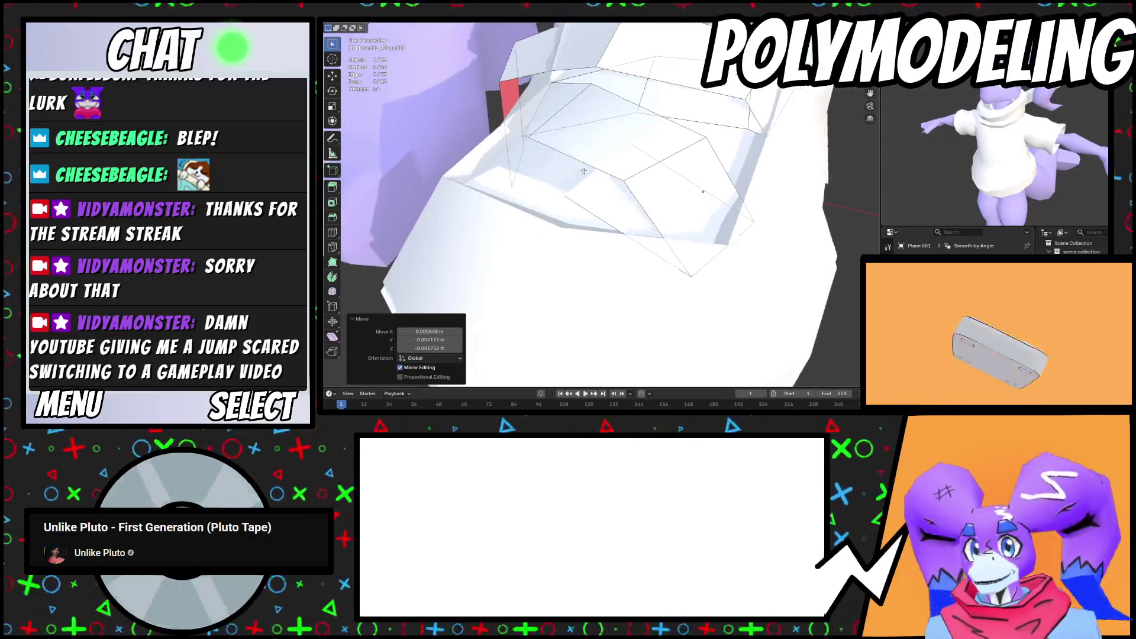
left_click(473, 135)
middle_click_drag(474, 134, 659, 163)
left_click(656, 207)
middle_click_drag(657, 207, 651, 136)
Rotate the flap and nudge it slightly so it sits against the boot
key("r")
mouse_move(472, 254)
middle_mouse_down()
mouse_move(612, 218)
mouse_move(597, 218)
mouse_move(600, 195)
mouse_move(557, 262)
mouse_move(593, 259)
mouse_move(545, 278)
mouse_move(675, 234)
mouse_move(639, 243)
mouse_move(668, 222)
mouse_move(617, 244)
mouse_move(585, 275)
middle_mouse_up()
key("g")
left_click(562, 224)
left_click(596, 226)
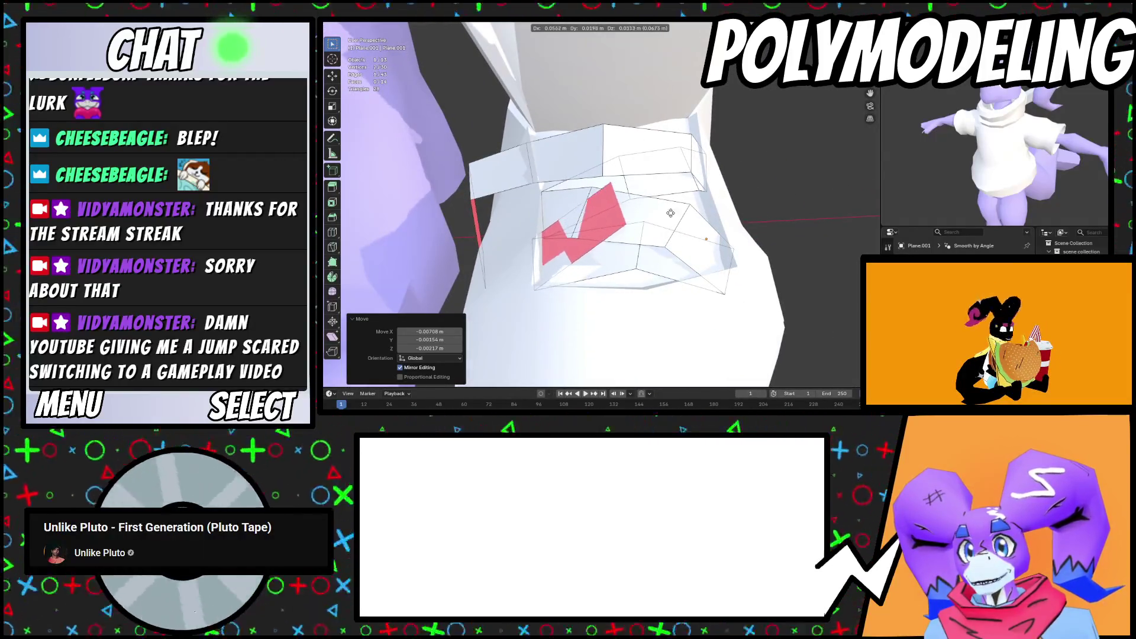
Deselect everything and shift vertices on the boot's collar toward a laced shape
mouse_move(673, 215)
middle_mouse_down()
mouse_move(620, 217)
mouse_move(677, 229)
middle_mouse_up()
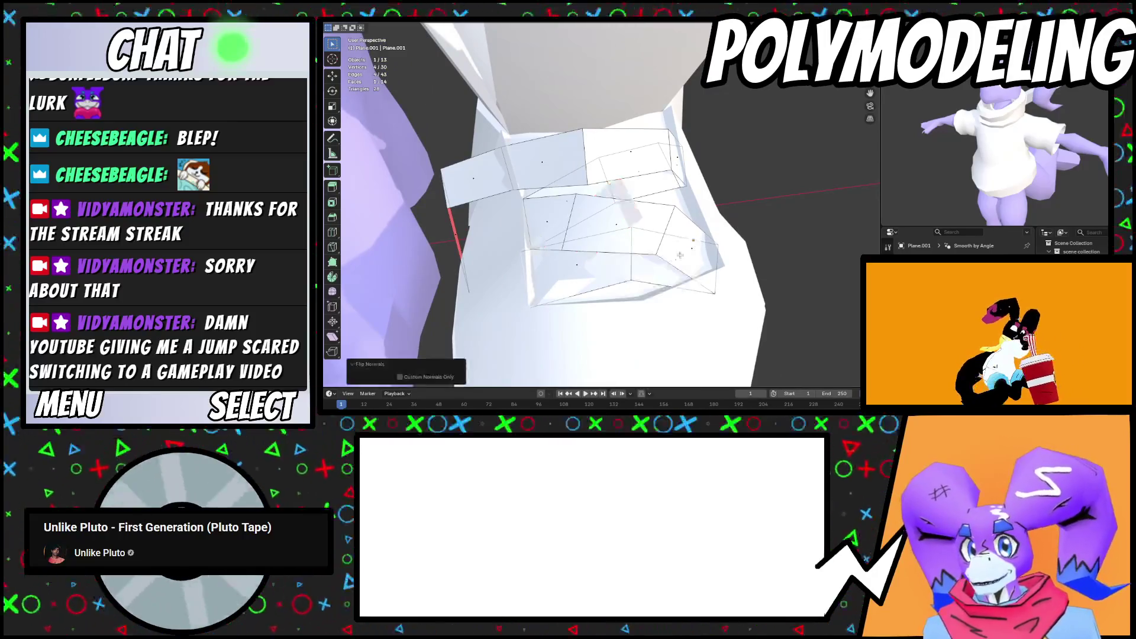
scroll(681, 255, "up", 3)
key("alt+a")
middle_click_drag(623, 225, 614, 222)
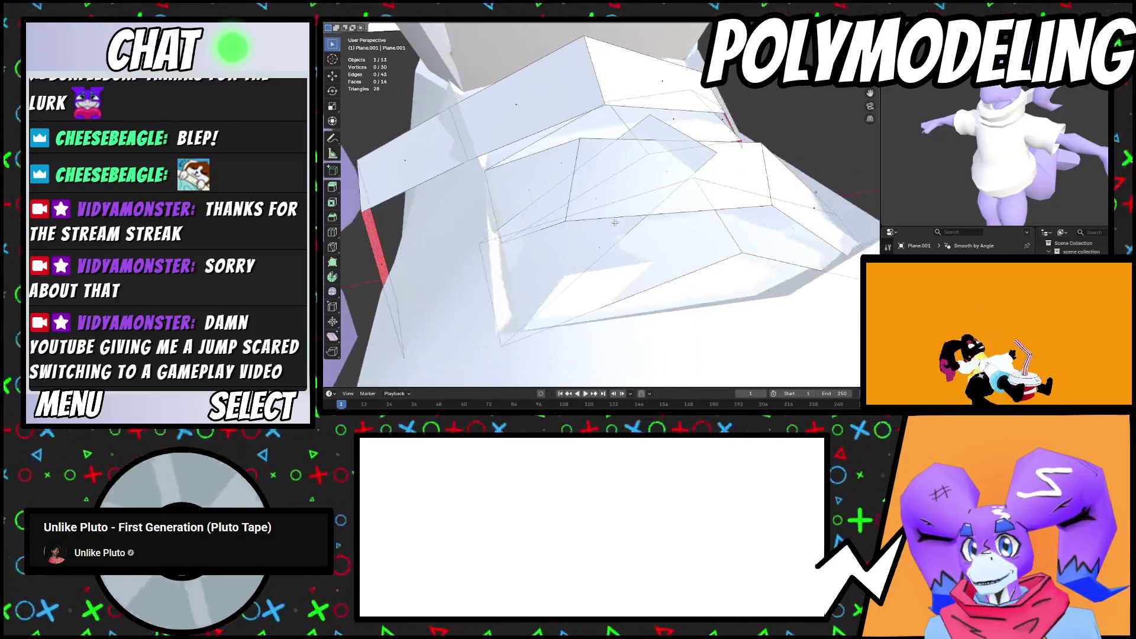
left_click(559, 185)
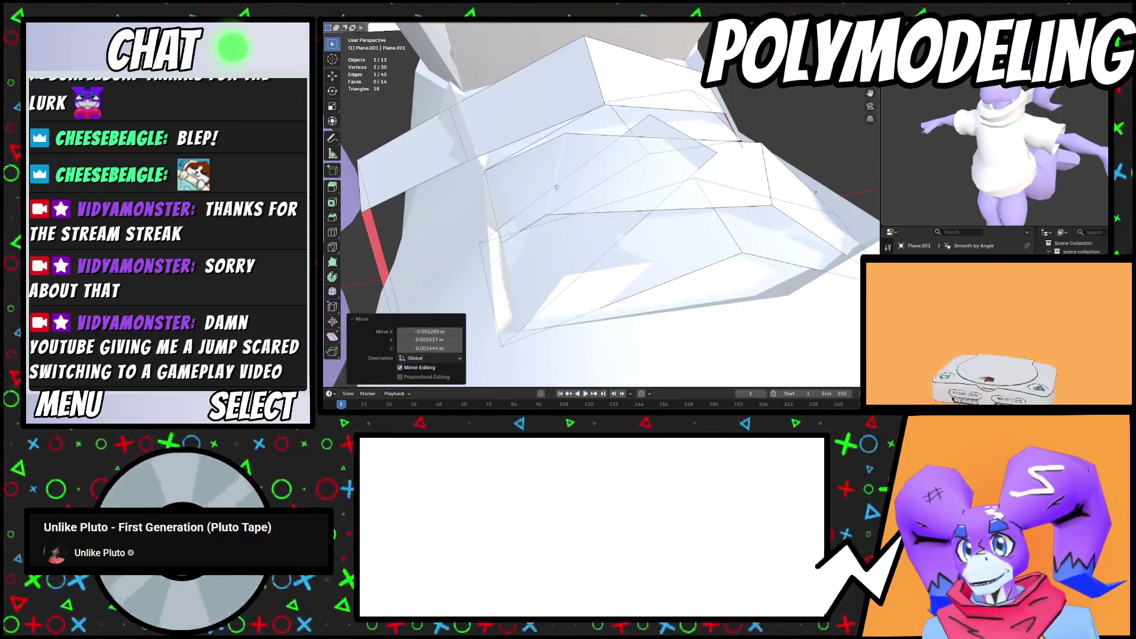
key("g")
left_click(505, 213)
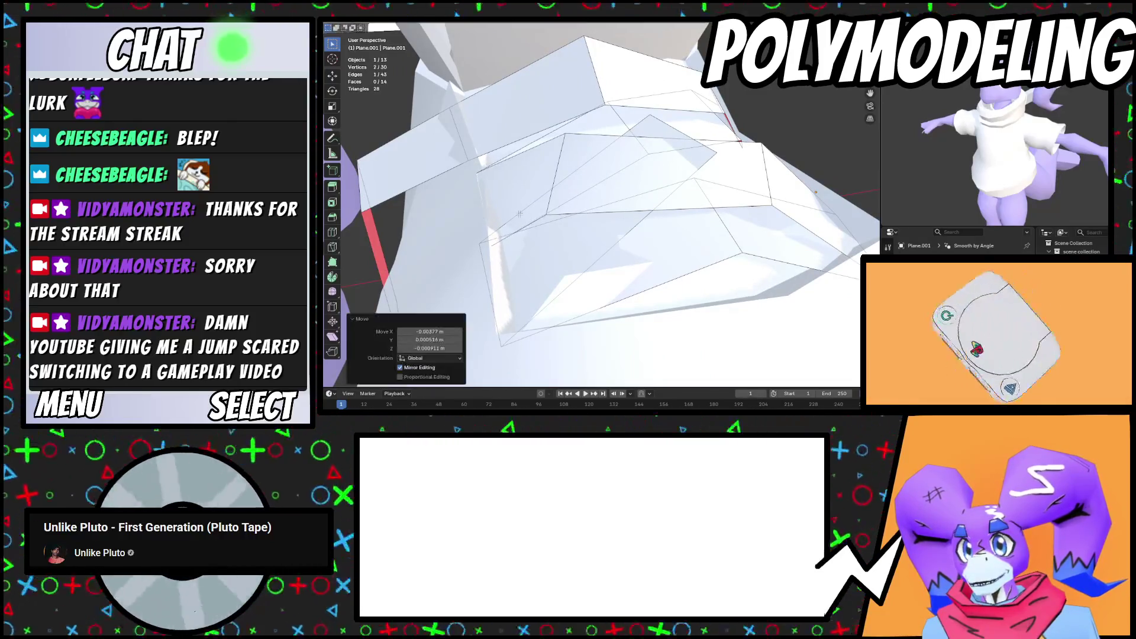
Move individual flap vertices several times to flatten the laced panel
mouse_move(604, 243)
middle_mouse_down()
mouse_move(656, 221)
mouse_move(627, 207)
middle_mouse_up()
left_click(615, 241)
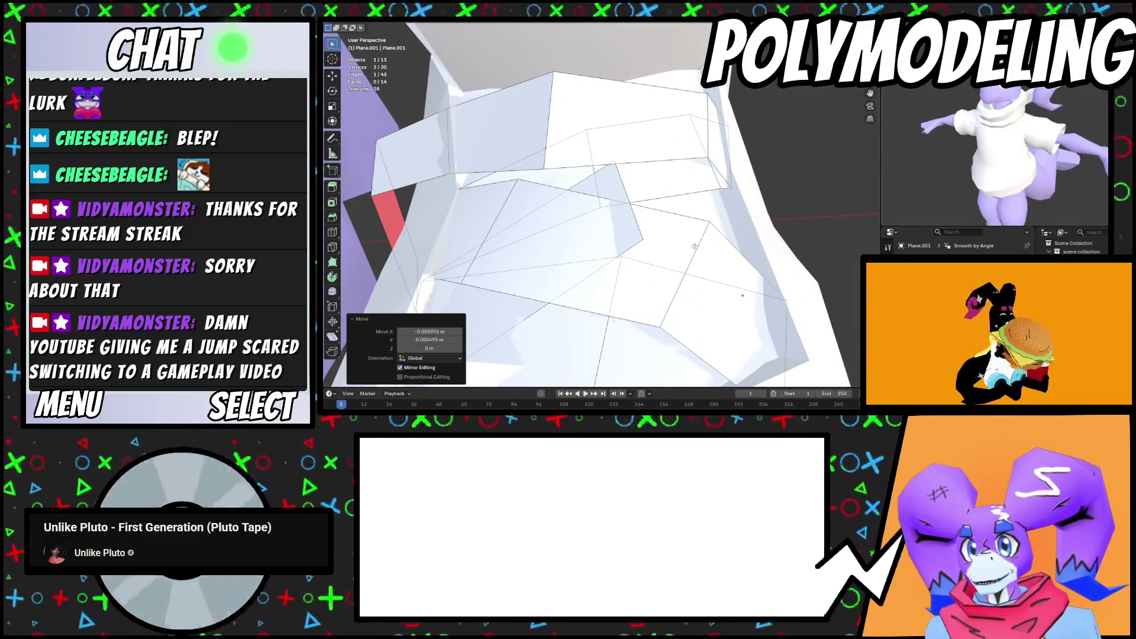
key("g")
mouse_move(691, 246)
middle_mouse_down()
mouse_move(609, 243)
mouse_move(608, 203)
mouse_move(591, 189)
mouse_move(666, 255)
middle_mouse_up()
left_click(564, 201)
key("g")
left_click(631, 242)
Extrude a further edge from the flap and move it into position
key("g")
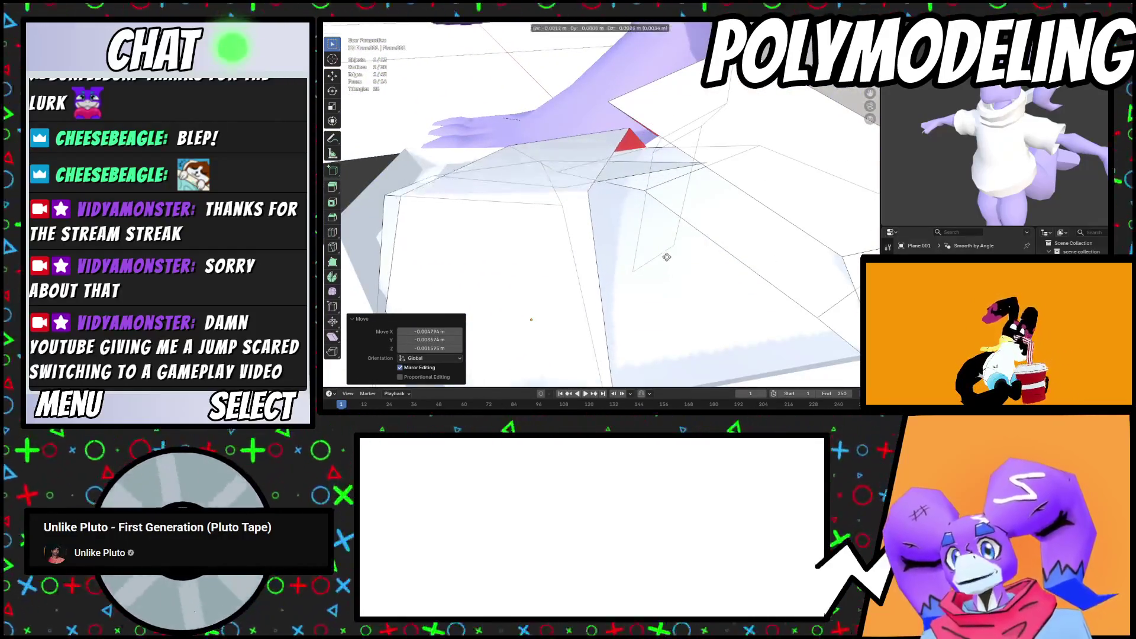
mouse_move(630, 178)
middle_mouse_down()
mouse_move(710, 237)
mouse_move(699, 261)
mouse_move(673, 265)
mouse_move(676, 286)
mouse_move(701, 232)
mouse_move(721, 223)
mouse_move(601, 218)
mouse_move(644, 215)
middle_mouse_up()
key("e")
left_click(727, 246)
key("g")
left_click(681, 273)
Rotate the new edge -12.9° around Z, then select and slide the flap's edge loop
key("r")
key("z")
left_click(677, 269)
left_click(672, 291)
key("g")
left_click(663, 214, "alt")
scroll(663, 214, "up", 3)
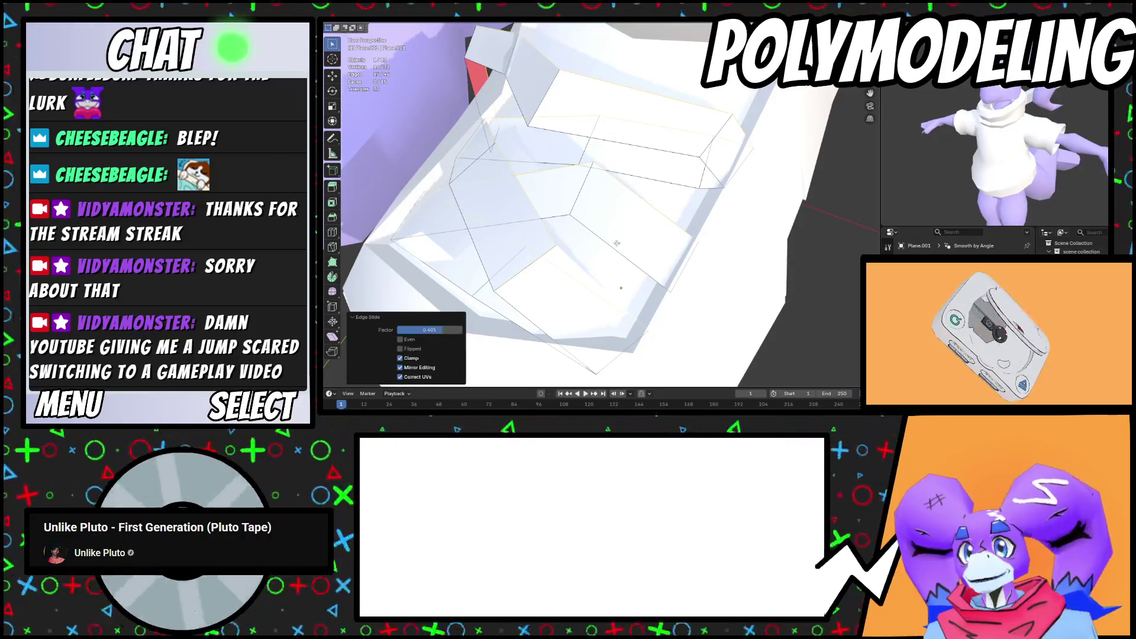
Check the boot in object mode, then extrude a new face from the flap edge
key("Tab")
mouse_move(616, 243)
middle_mouse_down()
mouse_move(623, 215)
mouse_move(603, 243)
mouse_move(638, 328)
middle_mouse_up()
key("Tab")
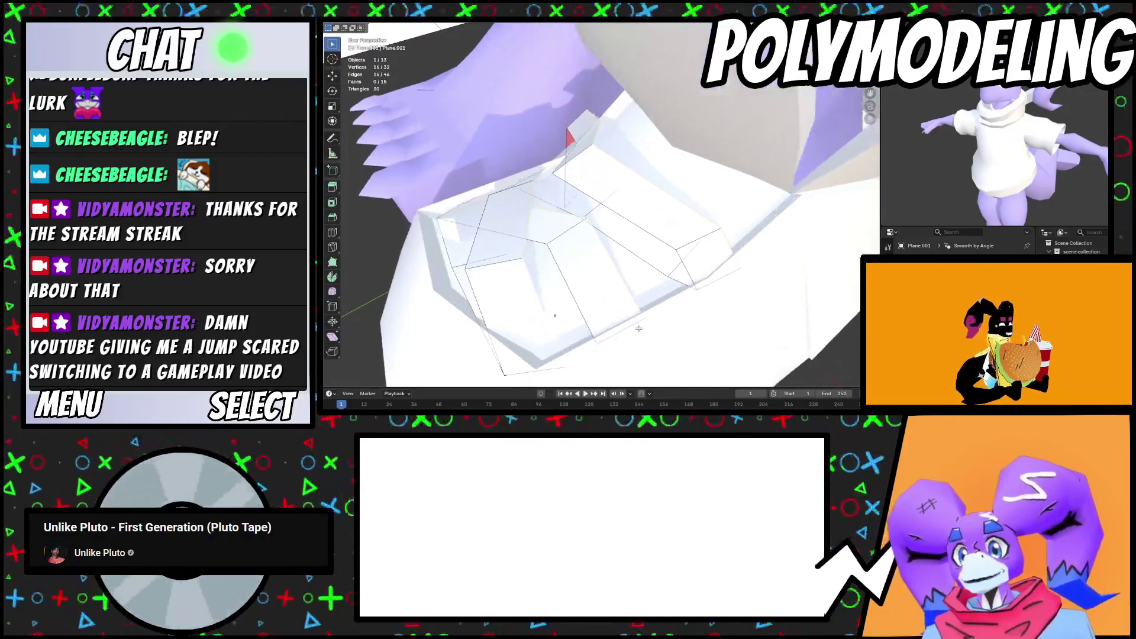
key("e")
left_click(598, 249)
Move and rotate the new face onto the boot's top
mouse_move(598, 249)
middle_mouse_down()
mouse_move(562, 201)
mouse_move(726, 226)
mouse_move(701, 222)
mouse_move(627, 159)
mouse_move(706, 168)
middle_mouse_up()
key("g")
left_click(627, 160)
left_click(596, 221)
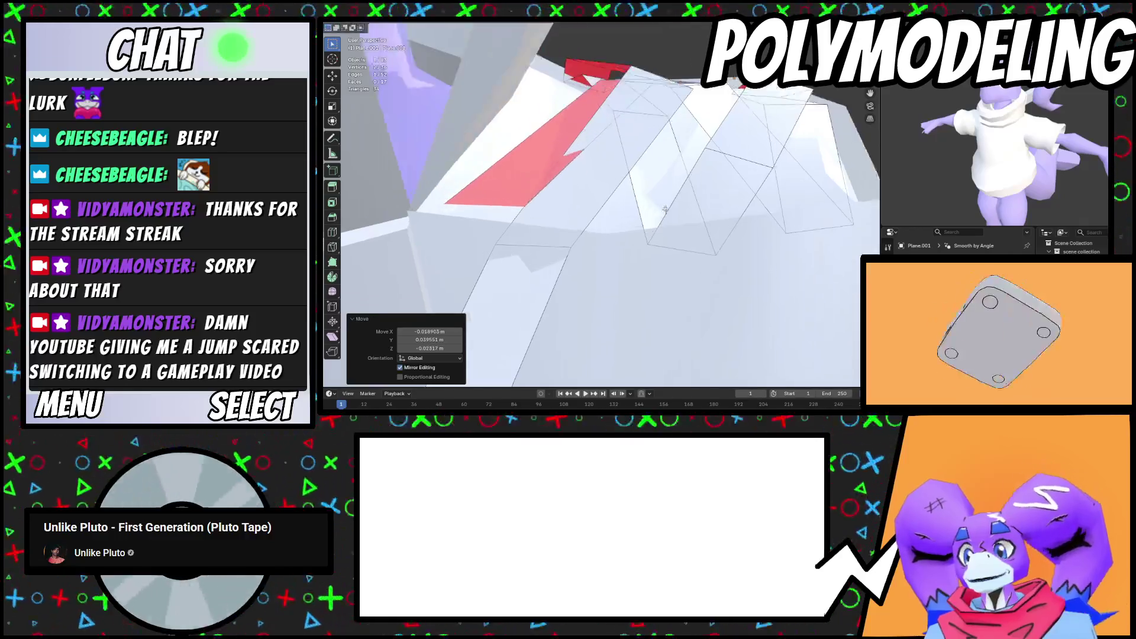
key("r")
middle_click_drag(654, 224, 577, 248)
Tilt the selected vertices slightly and nudge them into position
key("g")
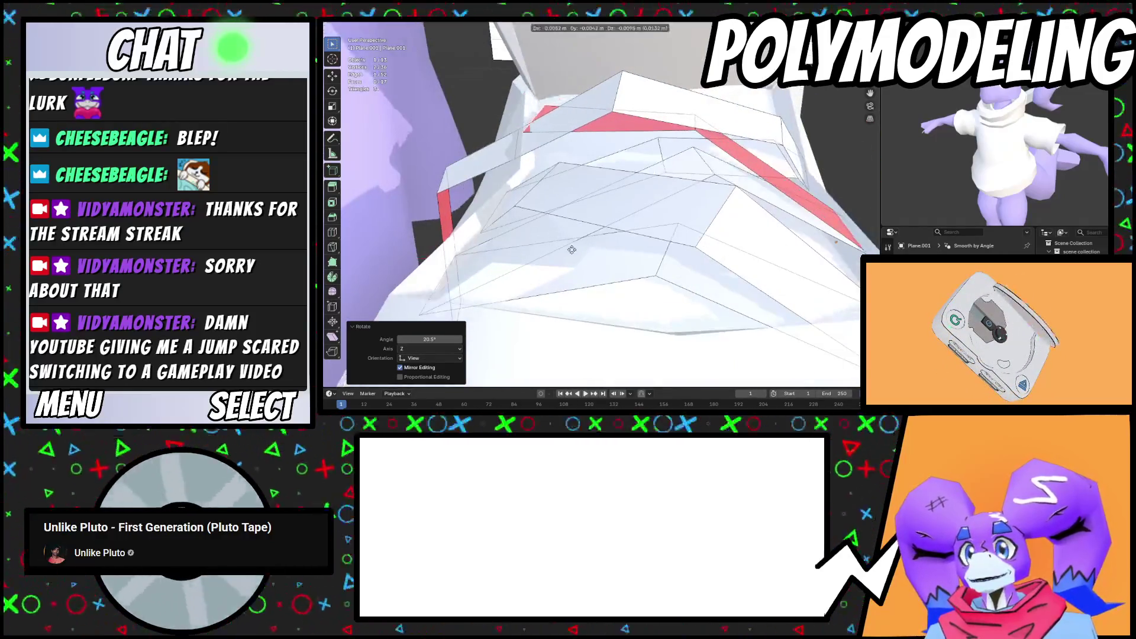
mouse_move(586, 173)
middle_mouse_down()
mouse_move(653, 278)
mouse_move(700, 266)
mouse_move(701, 283)
mouse_move(616, 221)
mouse_move(687, 212)
middle_mouse_up()
key("Escape")
key("r")
left_click(587, 200)
key("g")
left_click(681, 253)
Move a single vertex to a new spot on the lace flap
middle_click_drag(681, 253, 681, 238)
key("g")
middle_click_drag(532, 177, 494, 193)
key("g")
middle_click_drag(567, 161, 505, 145)
left_click(540, 211)
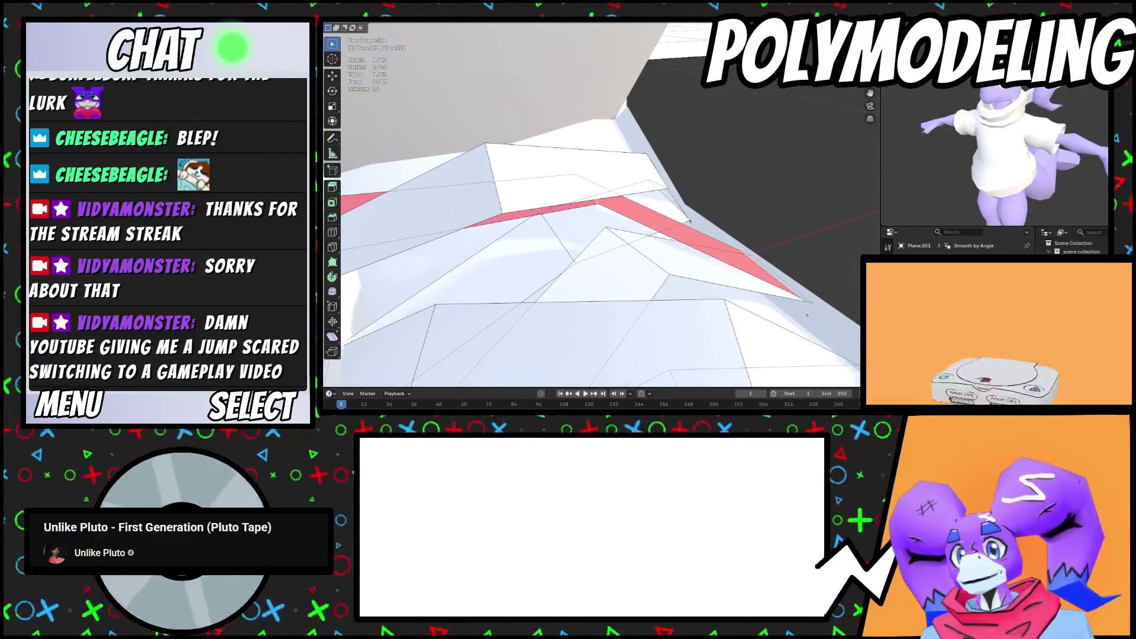
Add an edge loop cut and slide it into place along the flap
left_click(513, 179)
middle_click_drag(512, 179, 599, 228)
key("g")
left_click(664, 259)
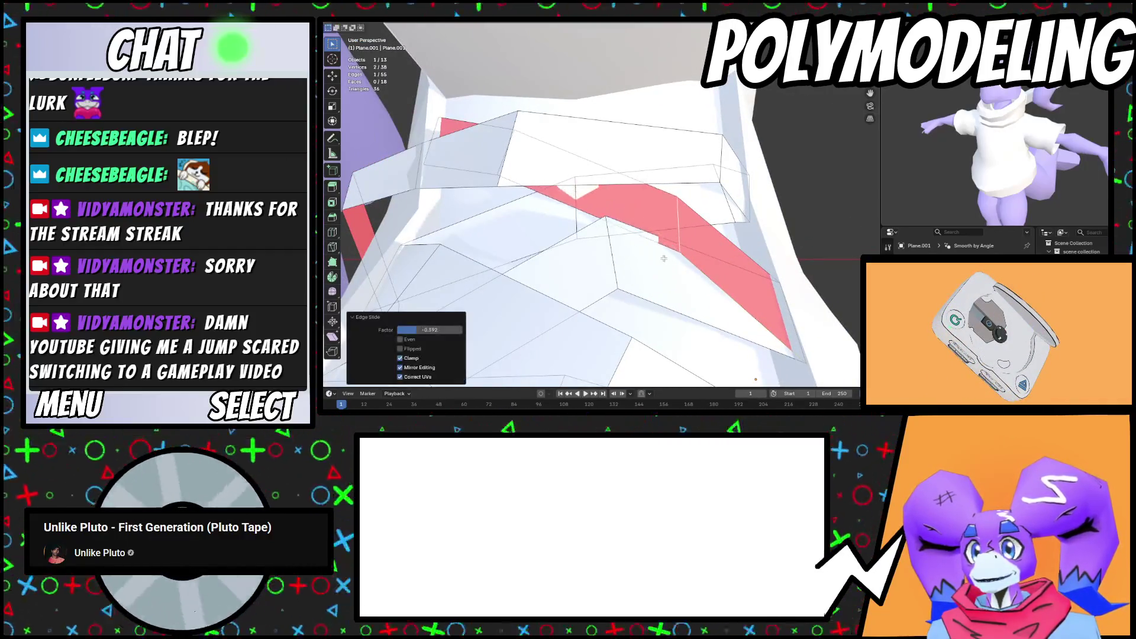
middle_click_drag(504, 155, 625, 146)
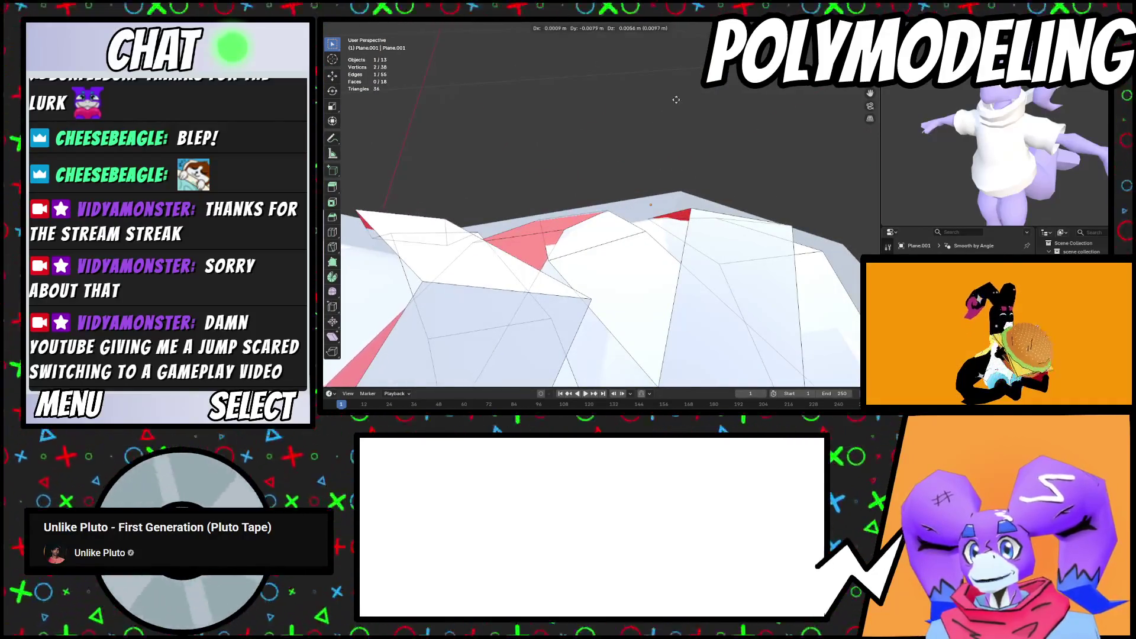
Rotate and move the selected vertices to tuck the panel against the shoe
key("r")
left_click(675, 102)
mouse_move(675, 102)
middle_mouse_down()
mouse_move(651, 187)
mouse_move(686, 243)
mouse_move(583, 186)
mouse_move(636, 209)
middle_mouse_up()
key("g")
left_click(668, 244)
Select the two red lace flap faces for a normals flip
key("g")
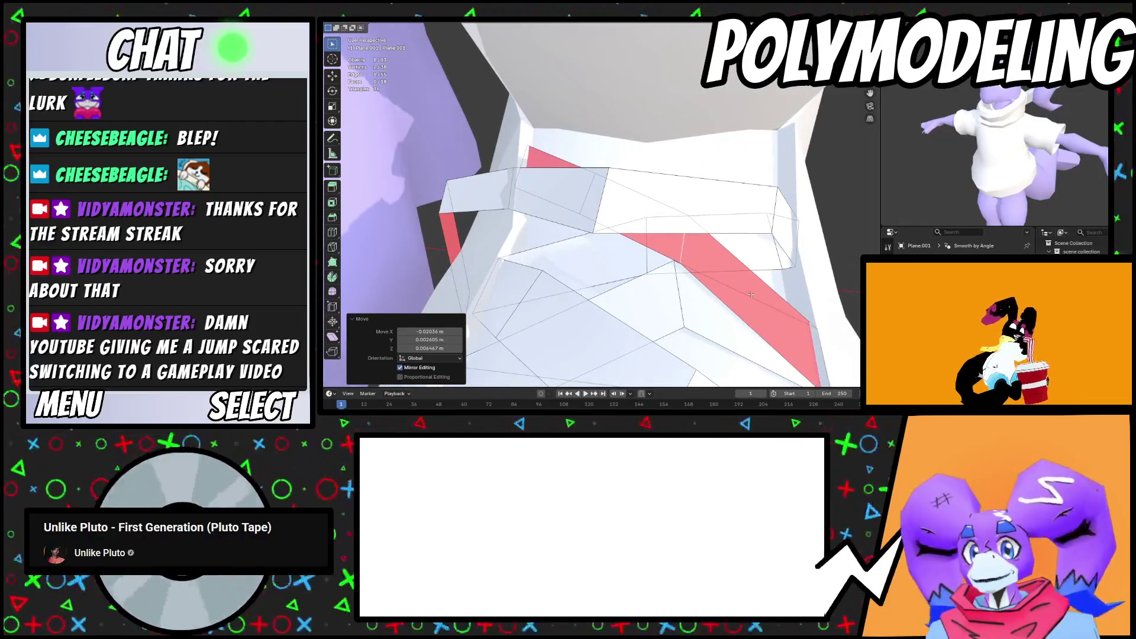
left_click(750, 295, "shift")
left_click(629, 209, "shift")
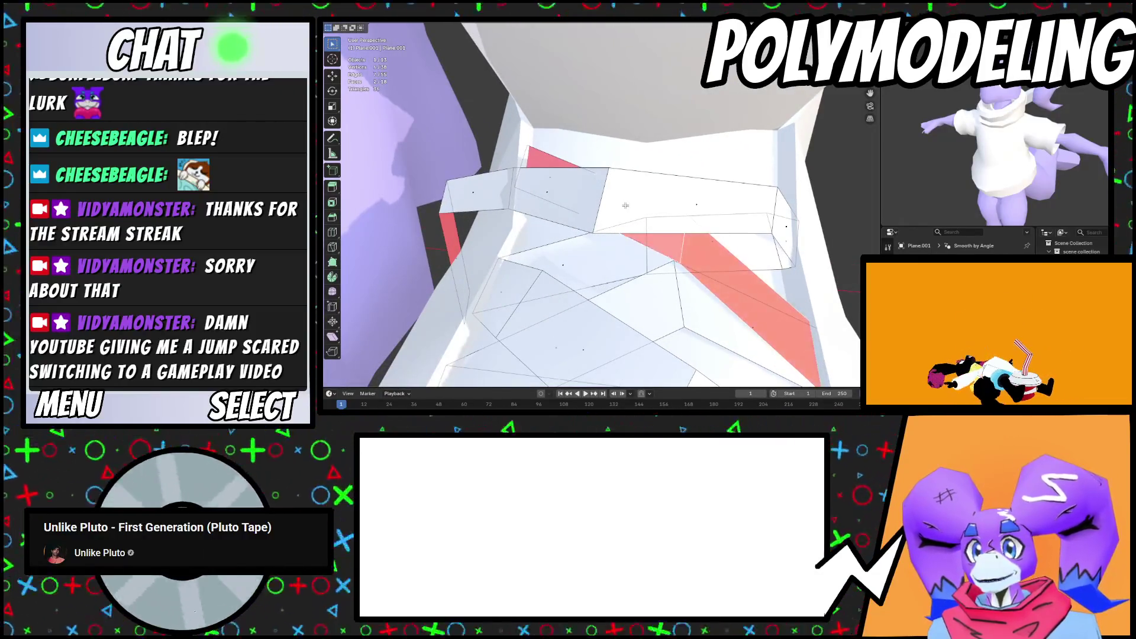
key("alt+n")
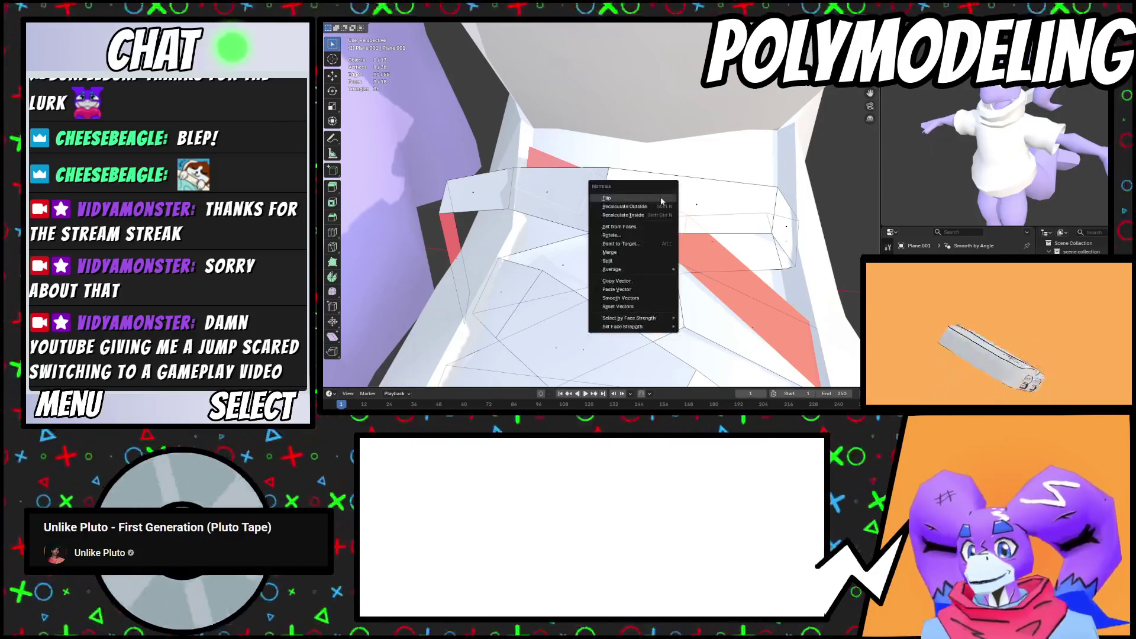
Flip the selected flap faces outward and extrude an edge of the lace strip
left_click(661, 201)
left_click(526, 158)
key("e")
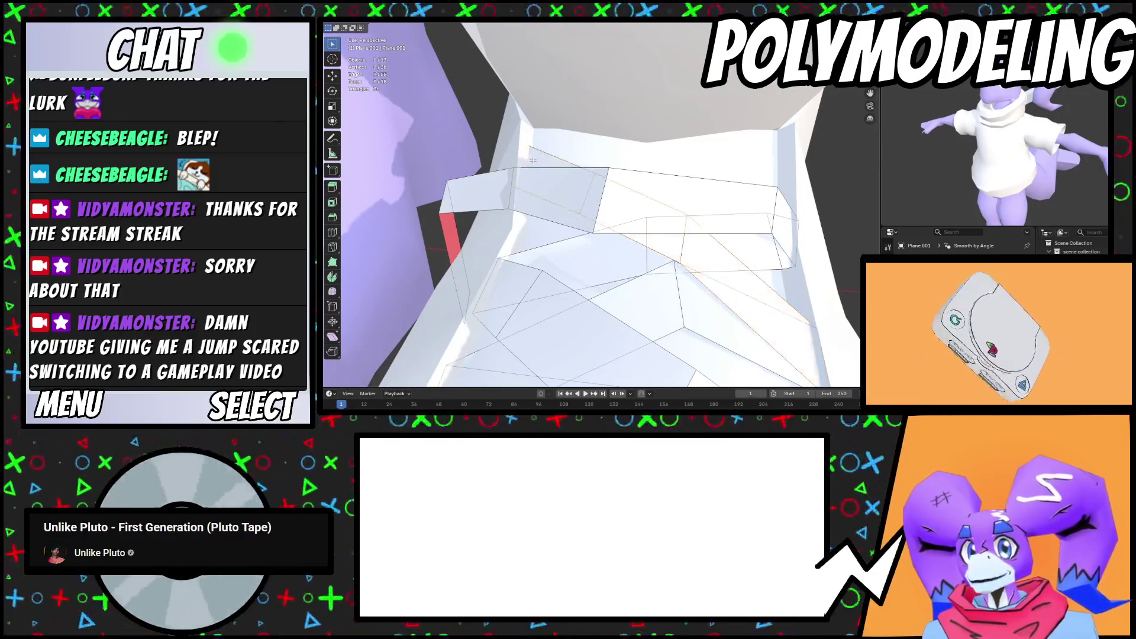
middle_click_drag(525, 158, 548, 161)
left_click(682, 145)
Move the strip edge and extrude another segment to lengthen the lace
middle_click_drag(682, 145, 600, 158)
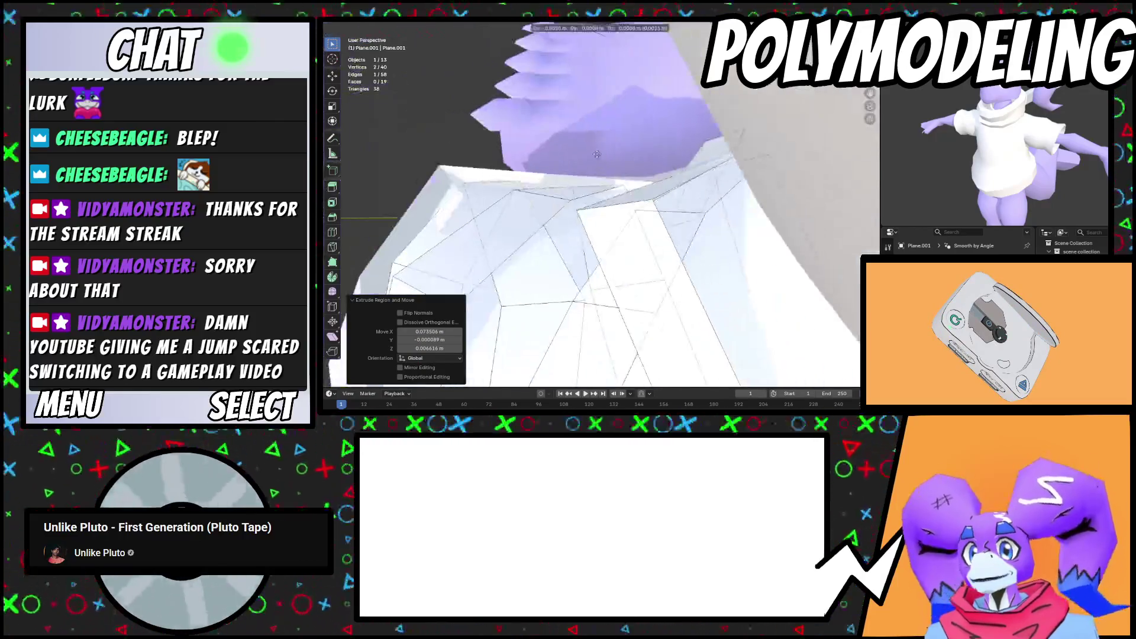
key("g")
left_click(509, 80)
middle_click_drag(509, 80, 367, 133)
key("e")
left_click(350, 139)
Extend the lace with further extruded segments placed across the boot front
mouse_move(801, 154)
middle_mouse_down()
mouse_move(633, 148)
mouse_move(601, 202)
mouse_move(589, 156)
middle_mouse_up()
key("g")
left_click(681, 151)
key("e")
left_click(615, 171)
key("g")
left_click(628, 213)
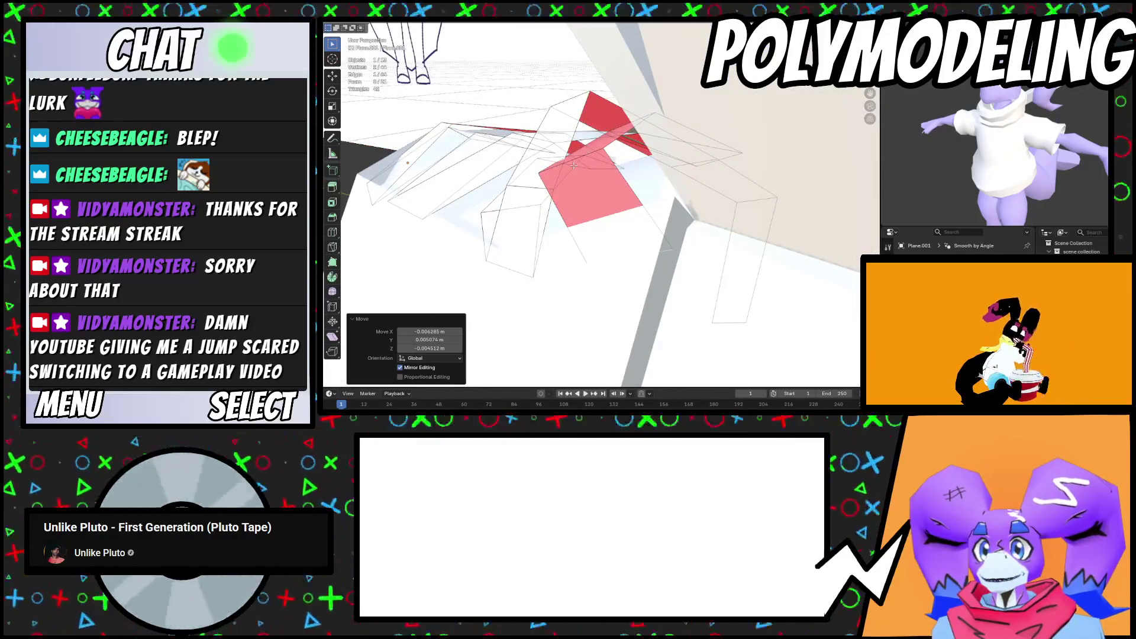
Extrude and position the strip's end, then select the lace-end faces
key("e")
mouse_move(616, 194)
middle_mouse_down()
mouse_move(584, 233)
mouse_move(789, 315)
mouse_move(739, 284)
mouse_move(734, 297)
mouse_move(675, 295)
middle_mouse_up()
left_click(605, 202)
left_click(571, 226)
key("e")
left_click(698, 252)
Extrude the lace end into segments hanging down the boot's side
key("e")
left_click(725, 295)
key("g")
left_click(686, 293)
key("g")
left_click(601, 278)
middle_click_drag(601, 278, 784, 227)
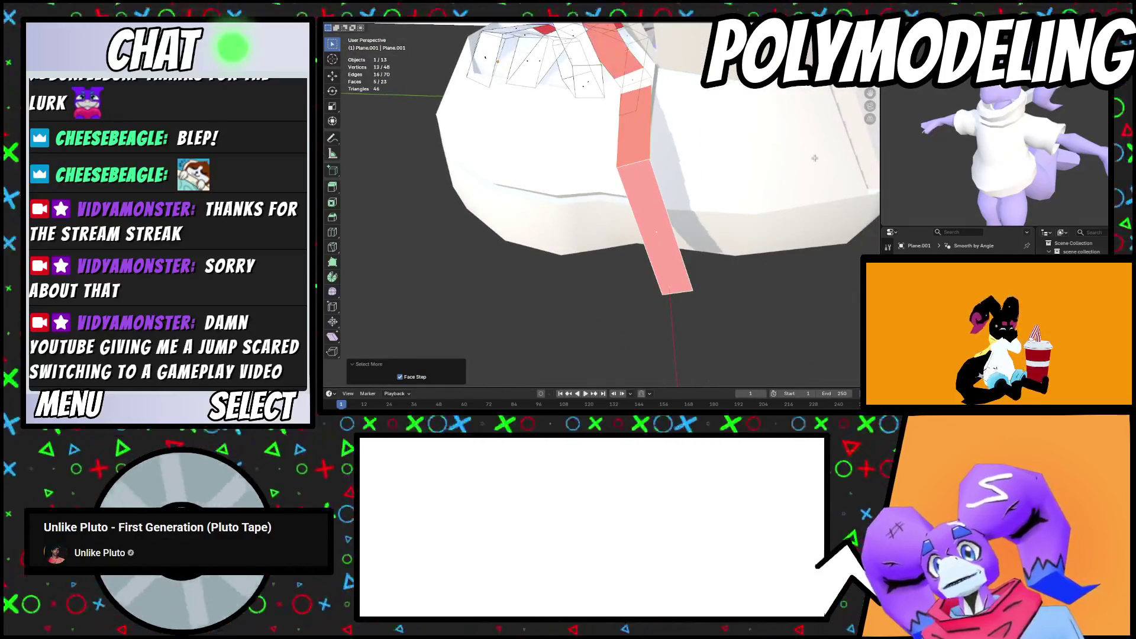
Flip the hanging strip's faces outward and clear the selection
middle_click_drag(811, 158, 642, 130)
right_click(643, 130)
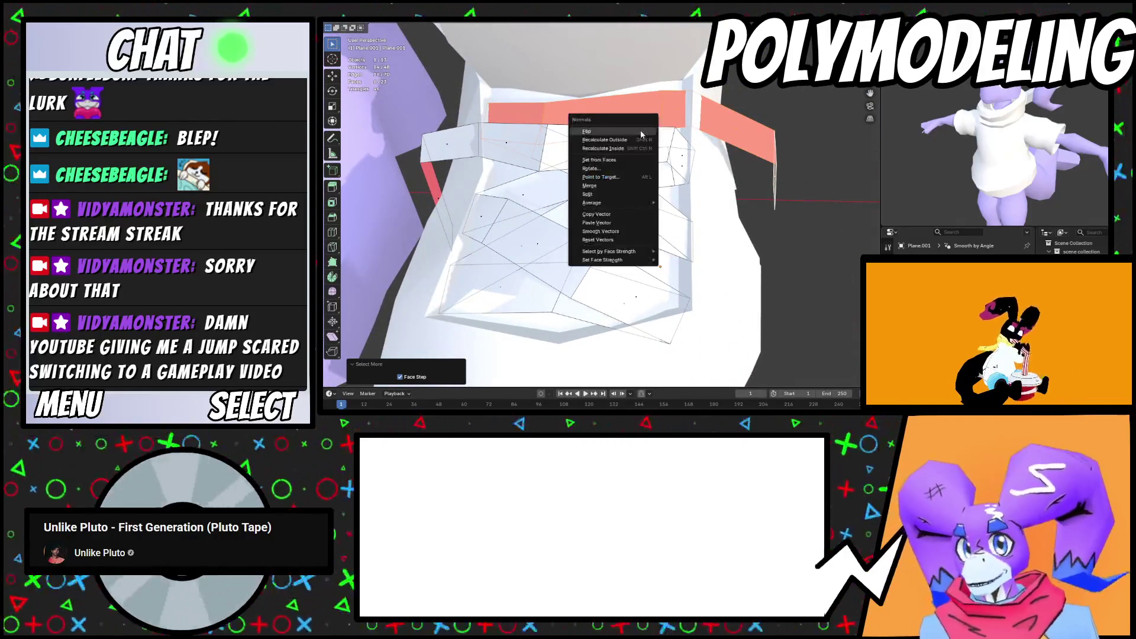
left_click(610, 237)
left_click(712, 193)
Review the whole boot in object mode from a low front view, then resume editing
key("Tab")
middle_click_drag(712, 194, 701, 260)
scroll(701, 260, "down", 3)
scroll(700, 268, "up", 2)
scroll(692, 250, "up", 2)
scroll(692, 250, "up", 5)
mouse_move(692, 250)
middle_mouse_down()
mouse_move(637, 207)
mouse_move(707, 220)
middle_mouse_up()
key("Tab")
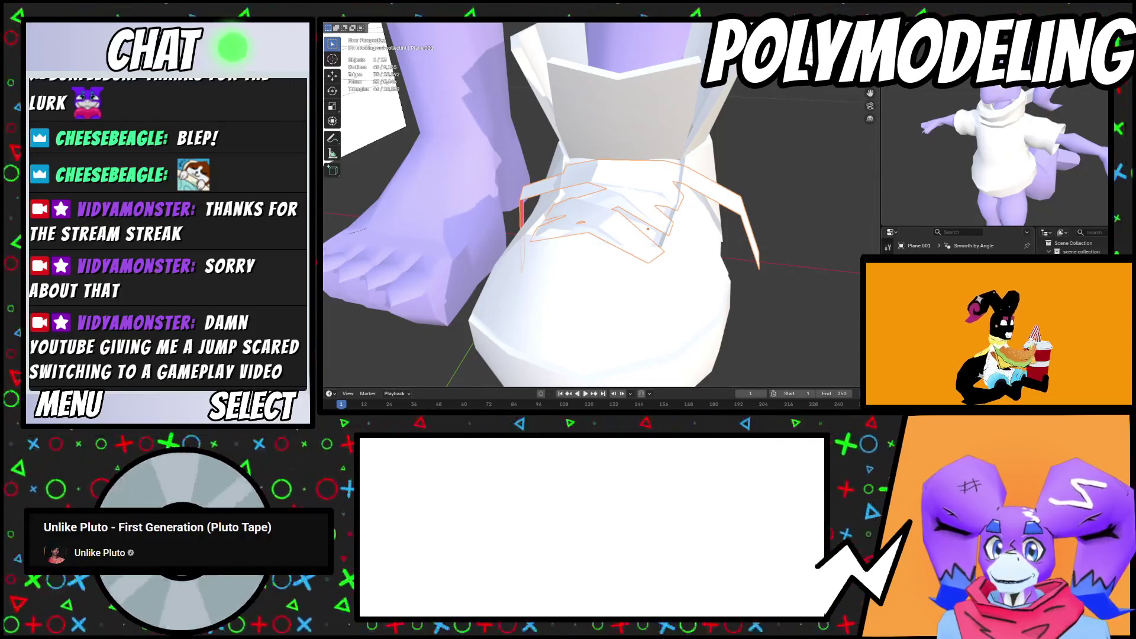
Add a Solidify modifier to the laces, then cut a new edge loop into the boot and shift it into place
left_click(923, 260)
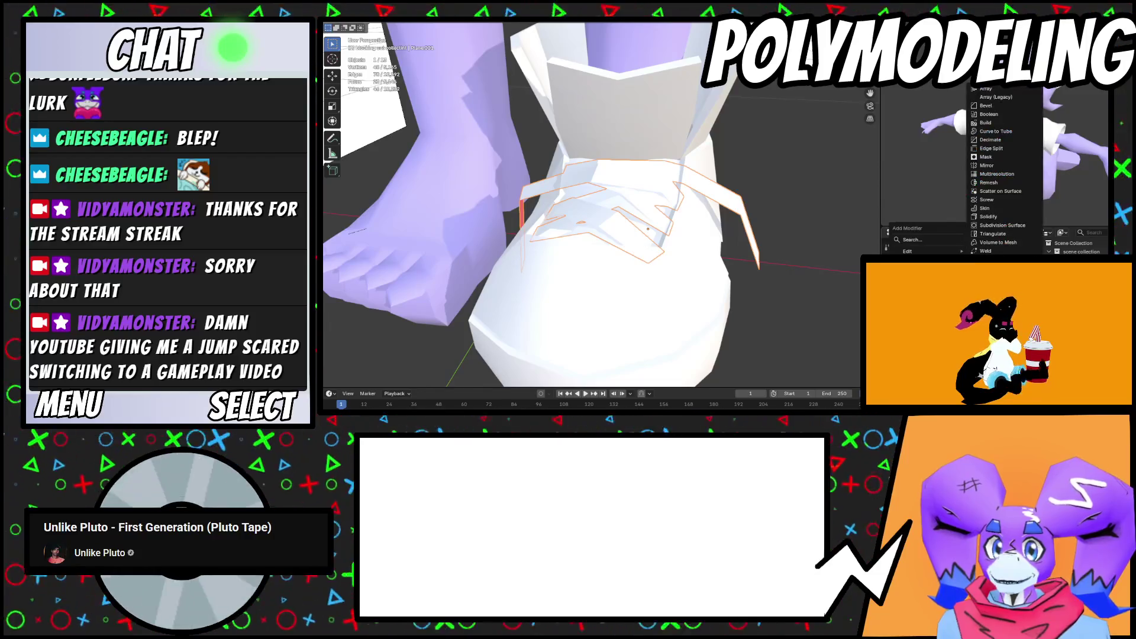
left_click(1004, 218)
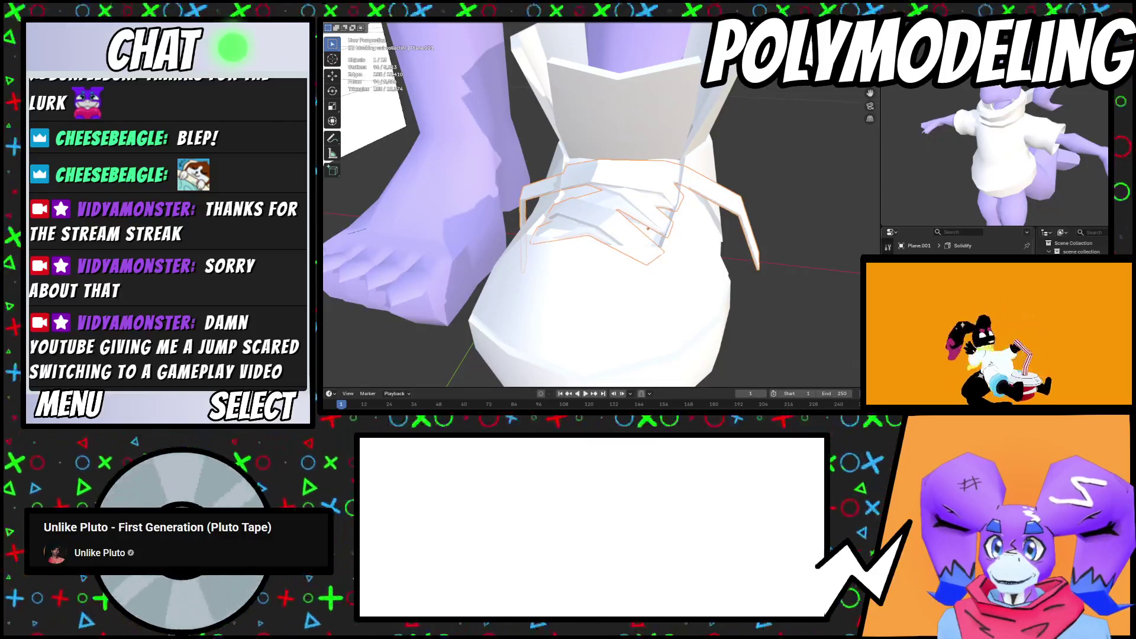
key("Tab")
left_click(614, 177)
mouse_move(614, 176)
middle_mouse_down()
mouse_move(642, 213)
mouse_move(583, 223)
middle_mouse_up()
key("g")
left_click(646, 222)
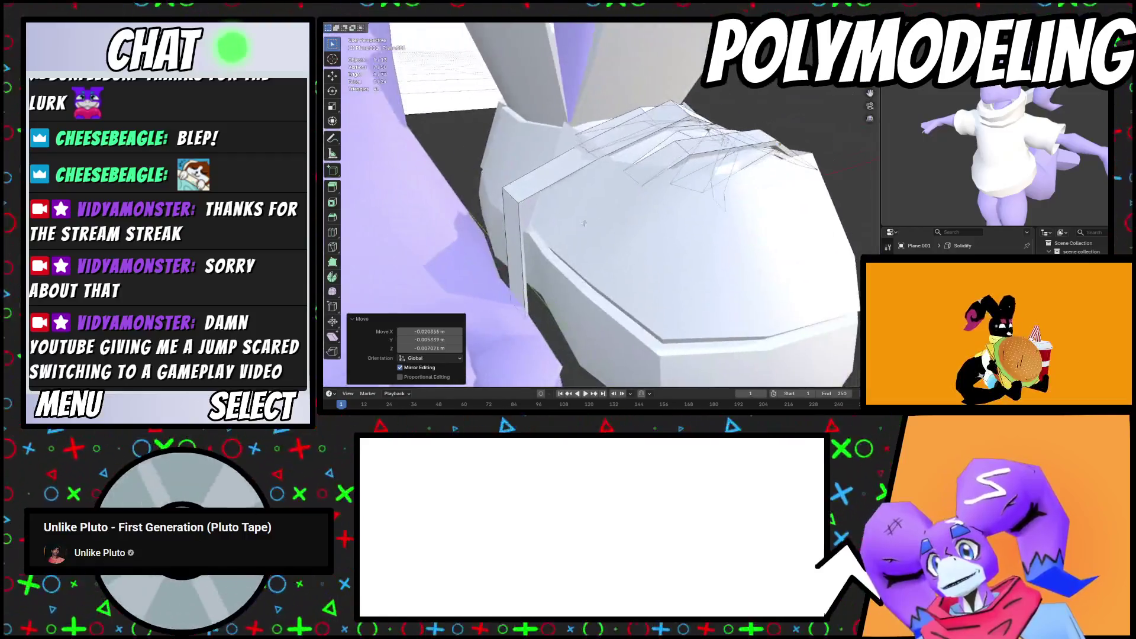
left_click(520, 249)
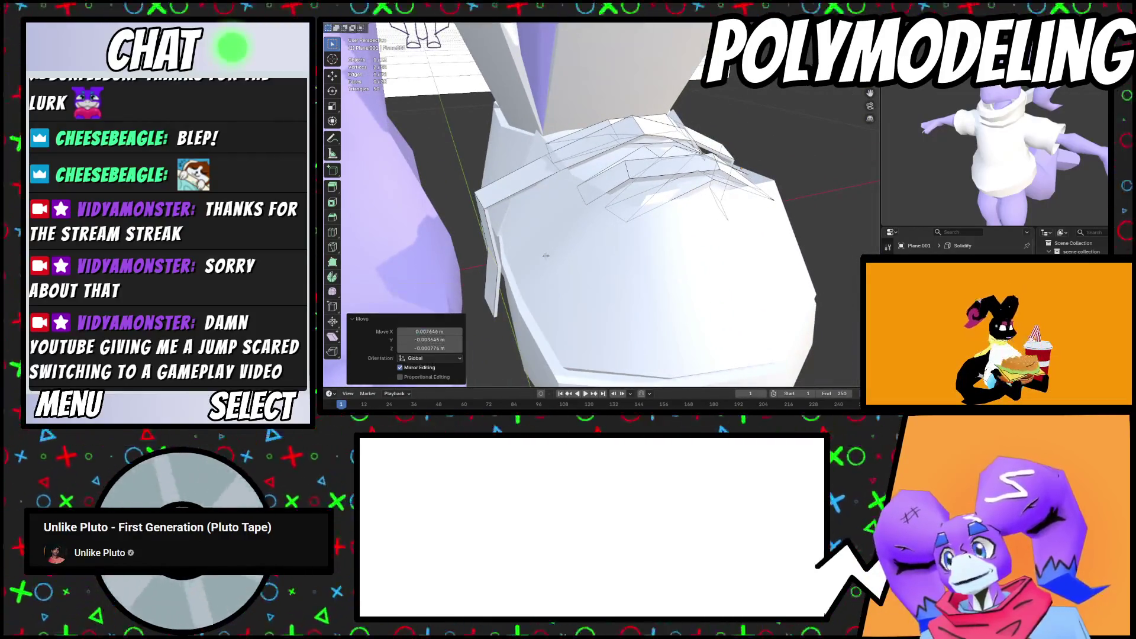
scroll(576, 217, "down", 5)
key("Tab")
Orbit around the shoe and down the leg to inspect the boot's new loop
scroll(575, 217, "up", 3)
mouse_move(575, 216)
middle_mouse_down()
mouse_move(754, 243)
mouse_move(616, 211)
mouse_move(695, 266)
mouse_move(687, 222)
mouse_move(659, 215)
middle_mouse_up()
scroll(753, 242, "down", 4)
scroll(689, 251, "up", 3)
mouse_move(647, 138)
middle_mouse_down()
mouse_move(669, 193)
mouse_move(717, 213)
mouse_move(687, 195)
mouse_move(656, 278)
mouse_move(658, 154)
mouse_move(641, 174)
mouse_move(576, 170)
mouse_move(745, 211)
middle_mouse_up()
Extrude the boot's top collar edges and scale the new cuff ring to about 0.83
key("Tab")
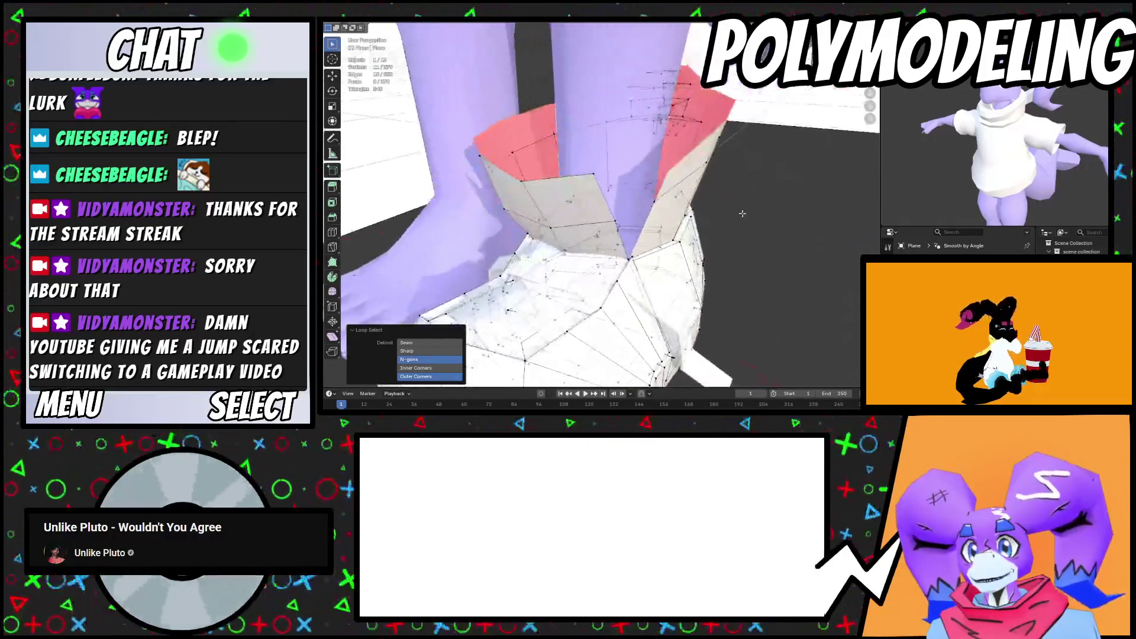
mouse_move(631, 259)
middle_mouse_down()
mouse_move(629, 240)
mouse_move(641, 251)
mouse_move(519, 190)
middle_mouse_up()
left_click(551, 190, "alt")
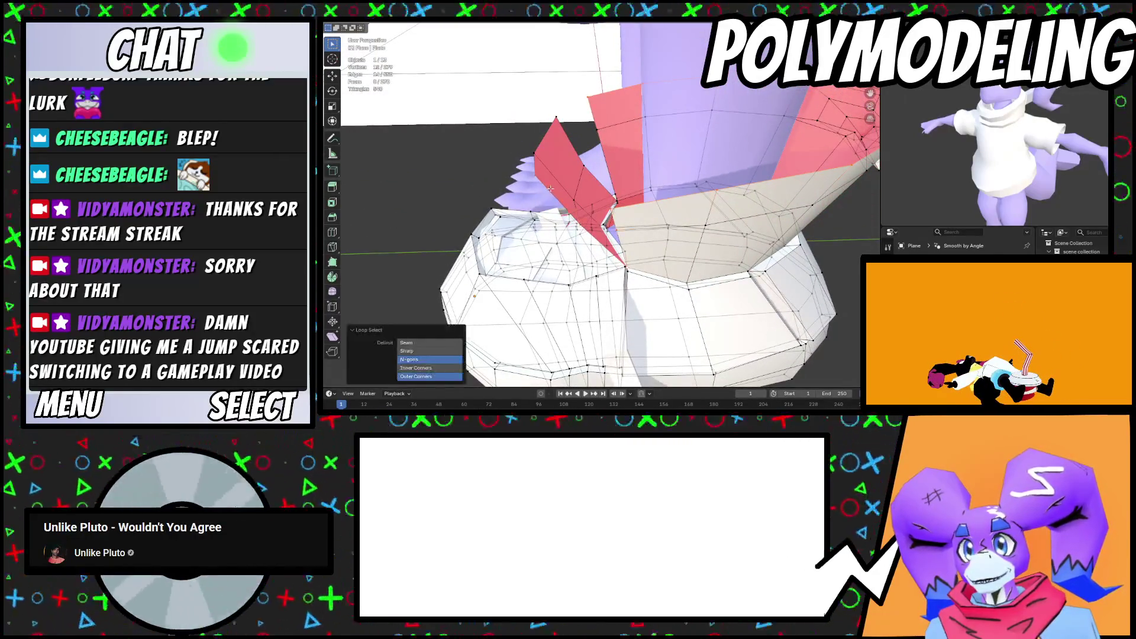
left_click(590, 135, "alt+shift")
middle_click_drag(599, 112, 735, 208)
key("e")
key("s")
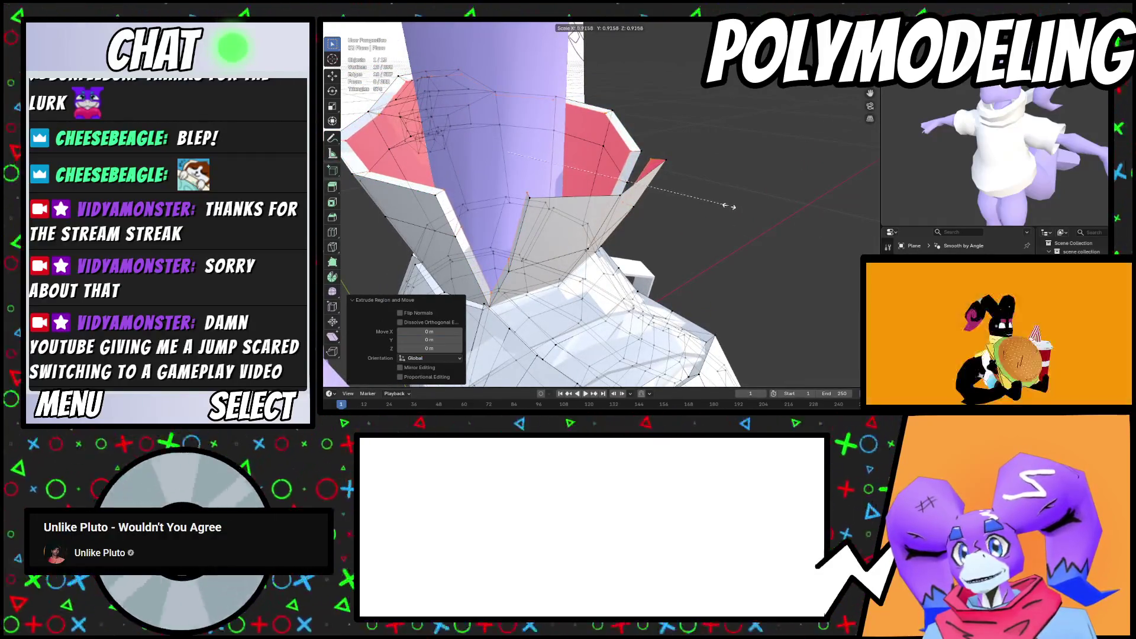
left_click(709, 194)
mouse_move(716, 199)
middle_mouse_down()
mouse_move(628, 236)
mouse_move(613, 210)
mouse_move(834, 253)
mouse_move(721, 195)
middle_mouse_up()
right_click(566, 205)
left_click(769, 248)
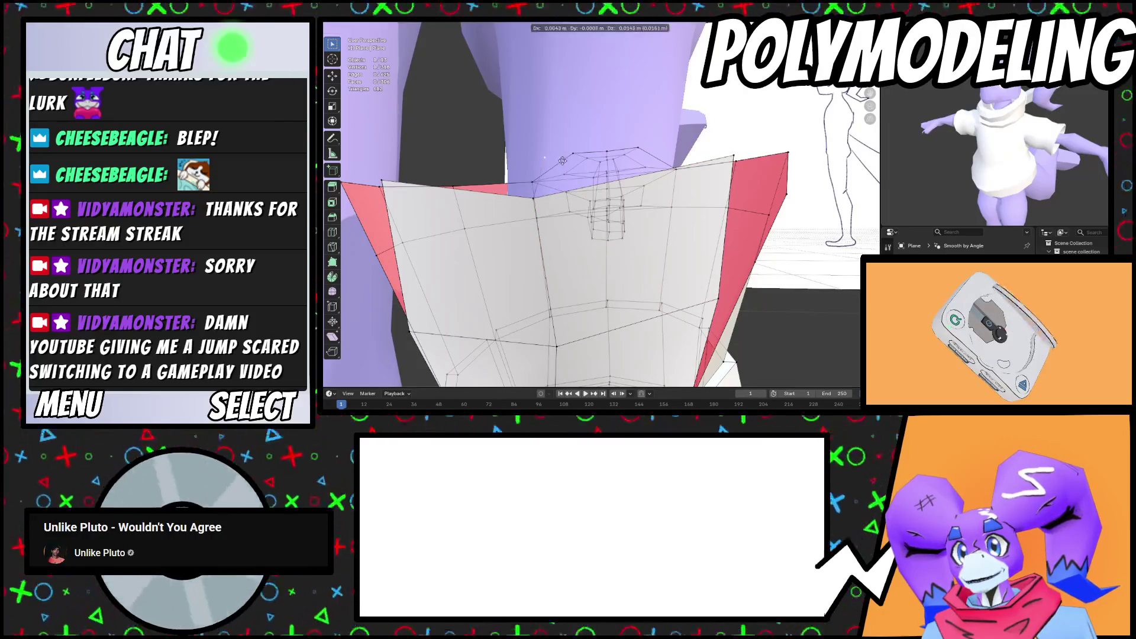
Confirm the vertex move and delete the stray selected vertex
left_click(554, 158)
key("x")
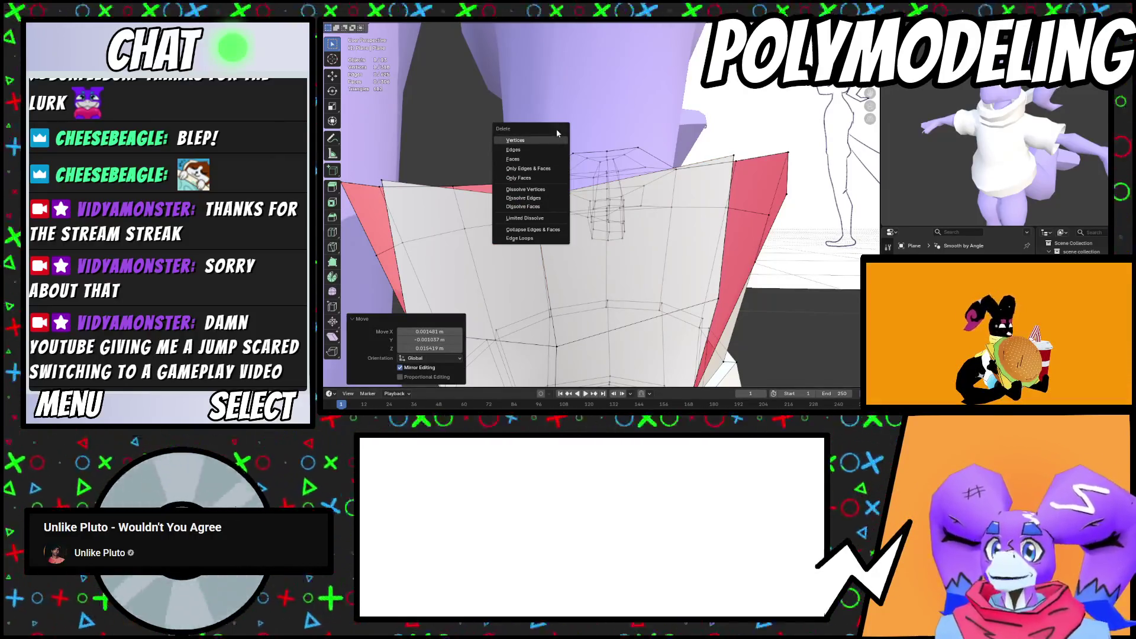
left_click(548, 143)
Select edge loops on the cuff and its red inner flaps, then try moving a cuff vertex
left_click(640, 186, "alt")
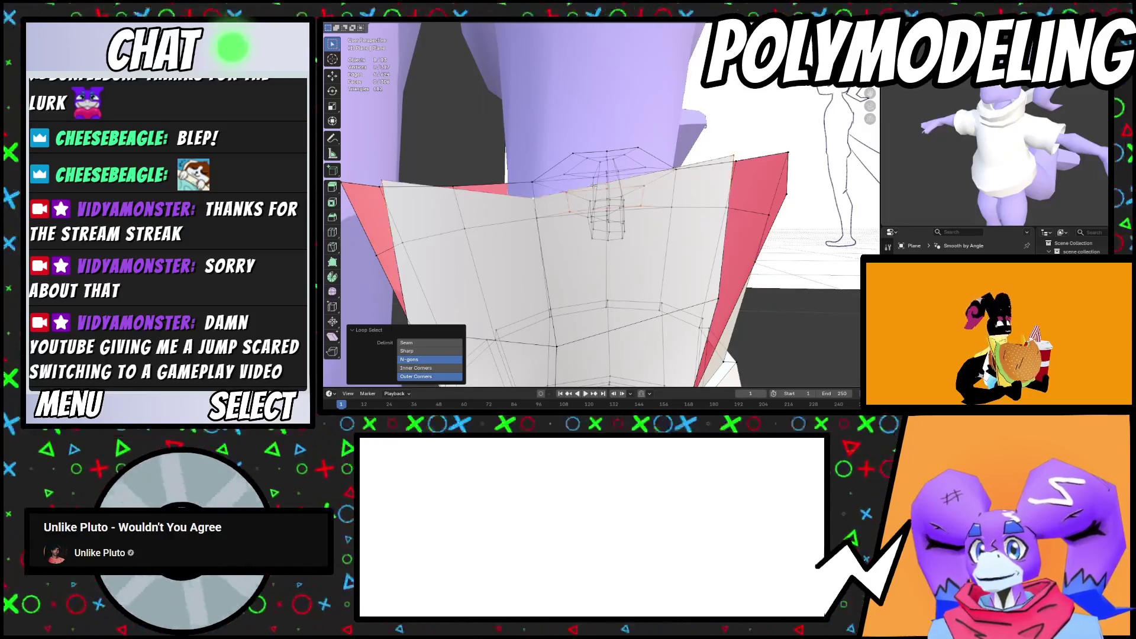
middle_click_drag(746, 225, 799, 191)
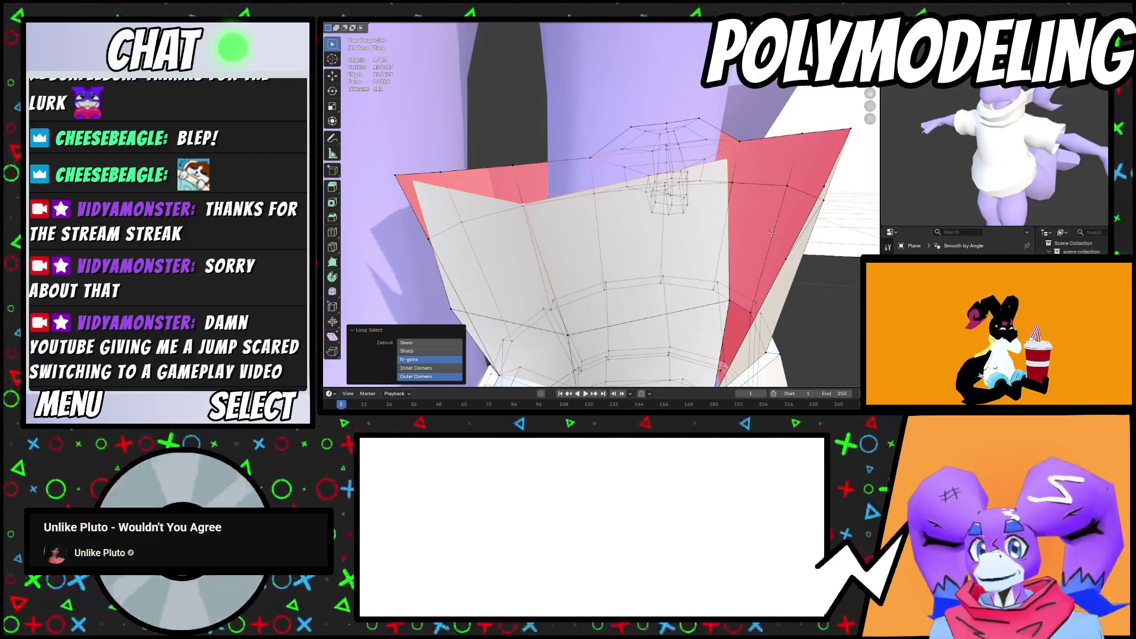
middle_click_drag(773, 288, 691, 245)
left_click(609, 218, "alt")
mouse_move(583, 209)
middle_mouse_down()
mouse_move(605, 244)
mouse_move(544, 206)
mouse_move(674, 275)
mouse_move(592, 196)
middle_mouse_up()
left_click(545, 207, "alt")
left_click(627, 260)
key("g")
right_click(683, 280)
right_click(662, 269)
key("Escape")
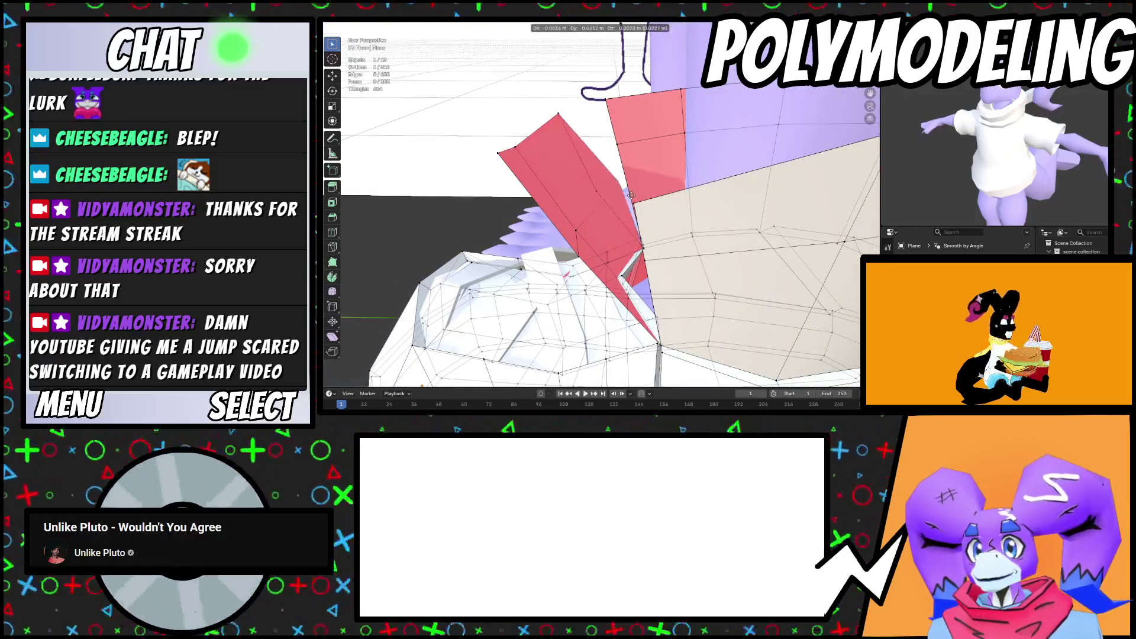
Reposition a vertex on the red flap, cancelling the unwanted moves
left_click(598, 191)
key("g")
right_click(618, 210)
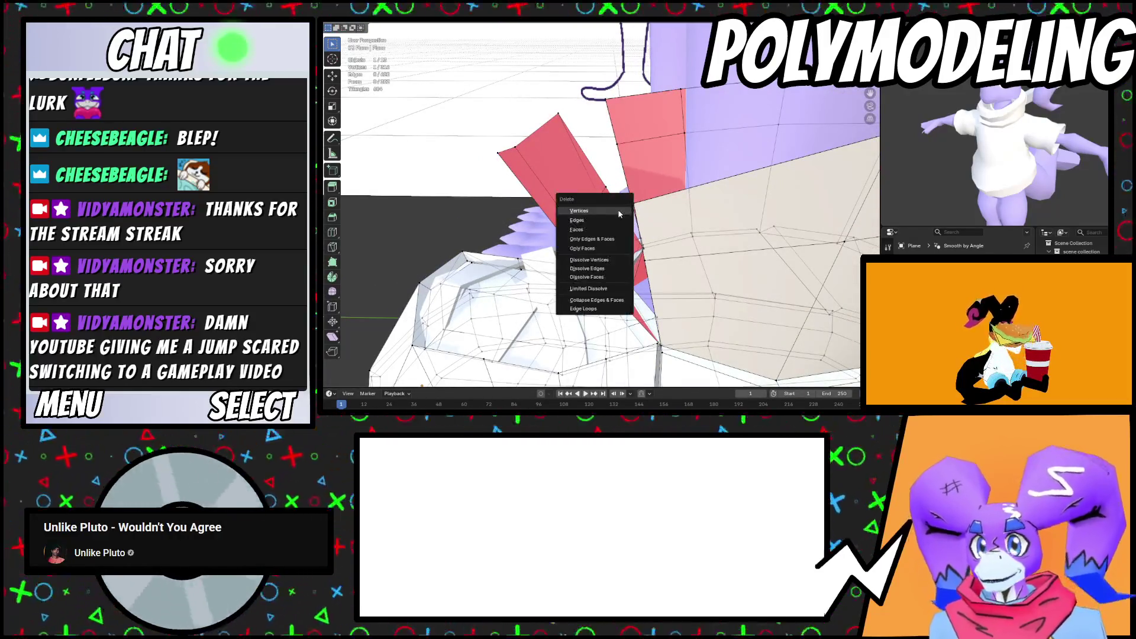
key("Escape")
middle_click_drag(606, 208, 578, 191)
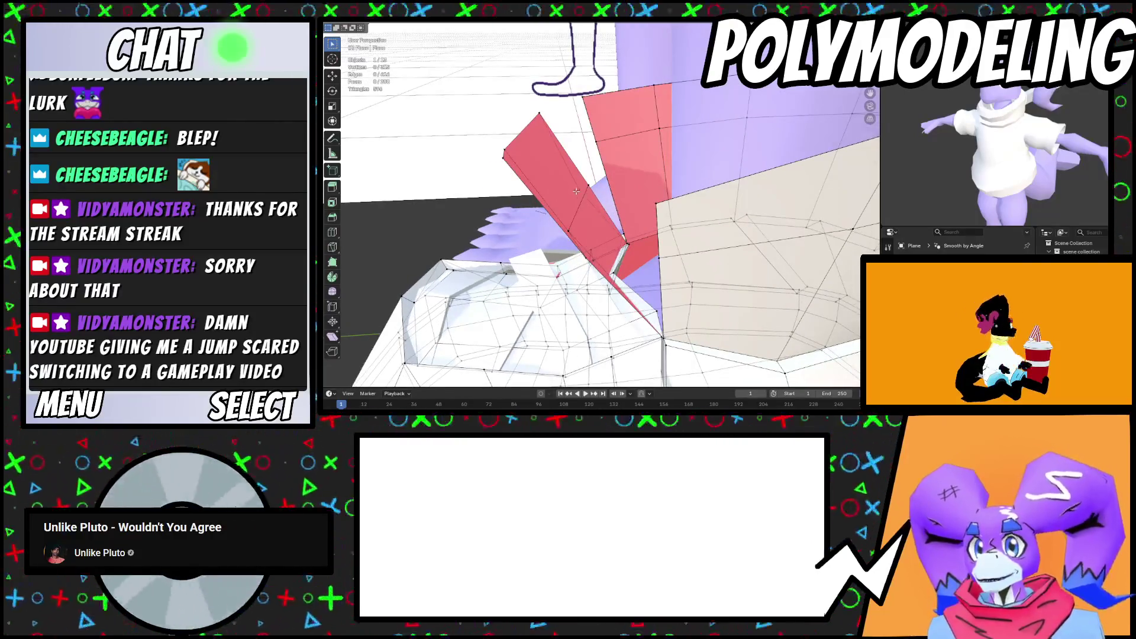
right_click(606, 204)
key("Escape")
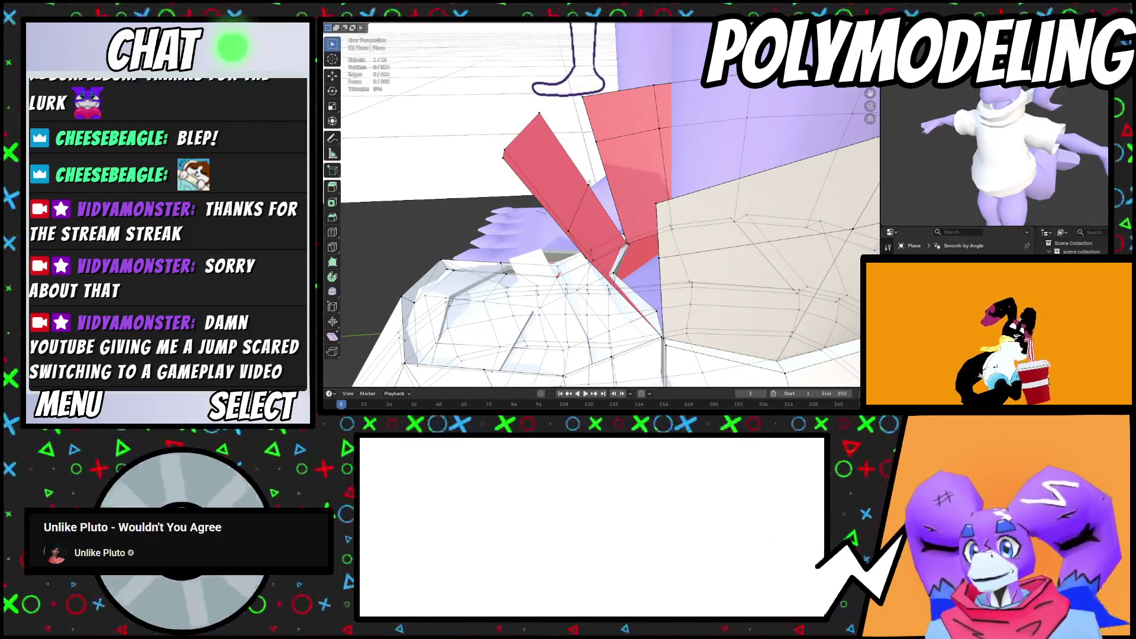
Move another cuff vertex to a new position on the flap
left_click(576, 163, "alt")
mouse_move(576, 163)
middle_mouse_down()
mouse_move(620, 177)
mouse_move(628, 188)
mouse_move(617, 194)
mouse_move(655, 240)
middle_mouse_up()
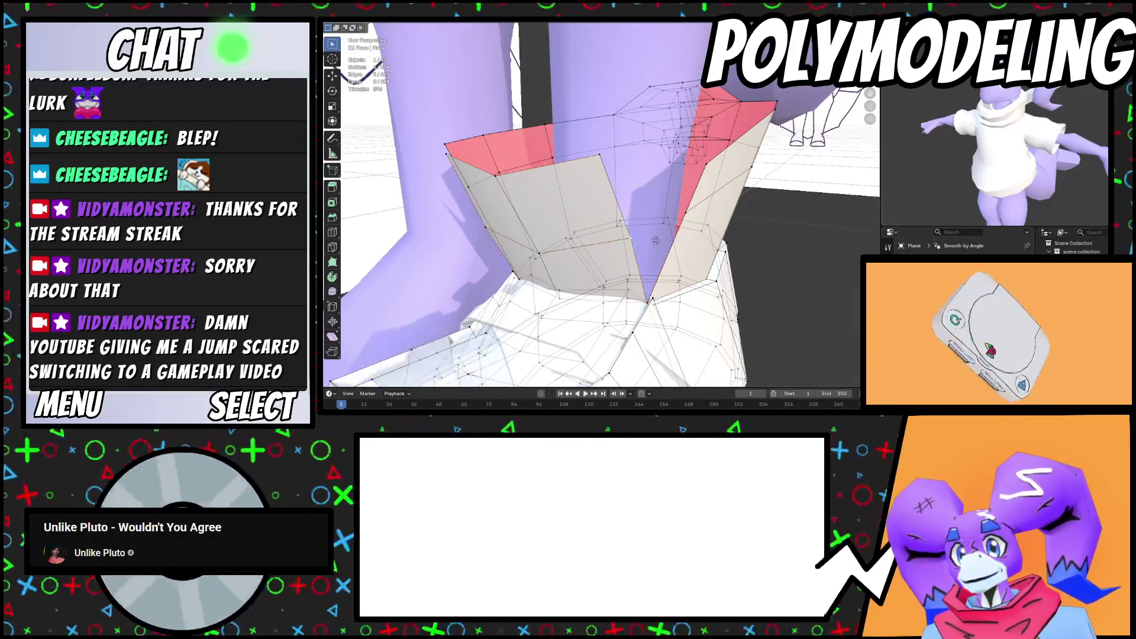
left_click(678, 235)
right_click(673, 236)
key("Escape")
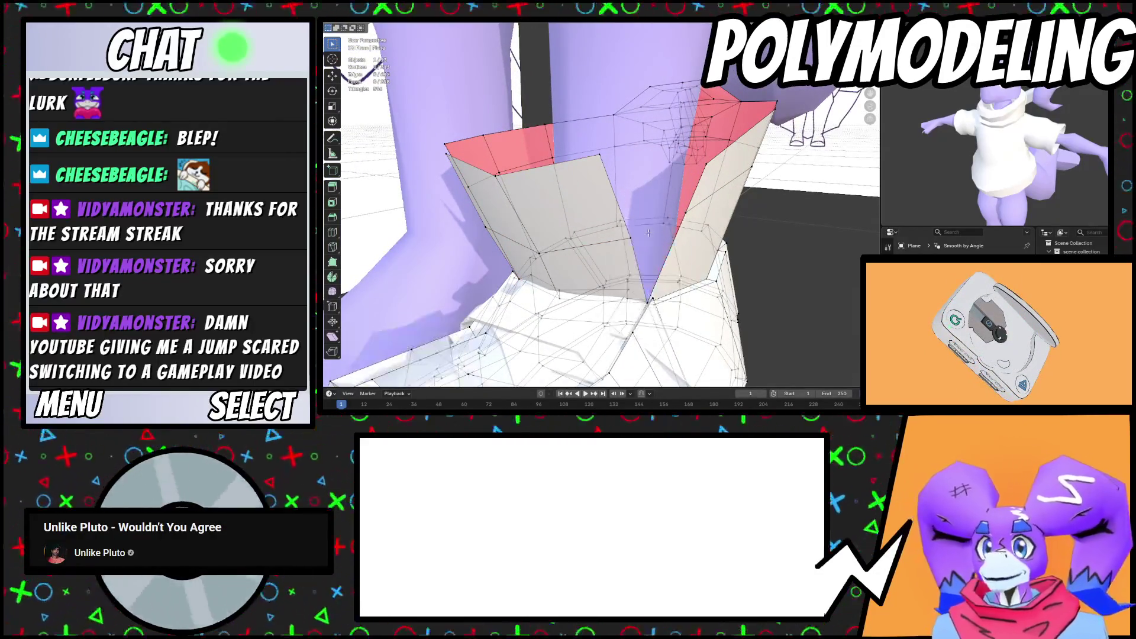
Select the entire boot mesh and open the Vertex context menu
left_click(619, 213, "alt")
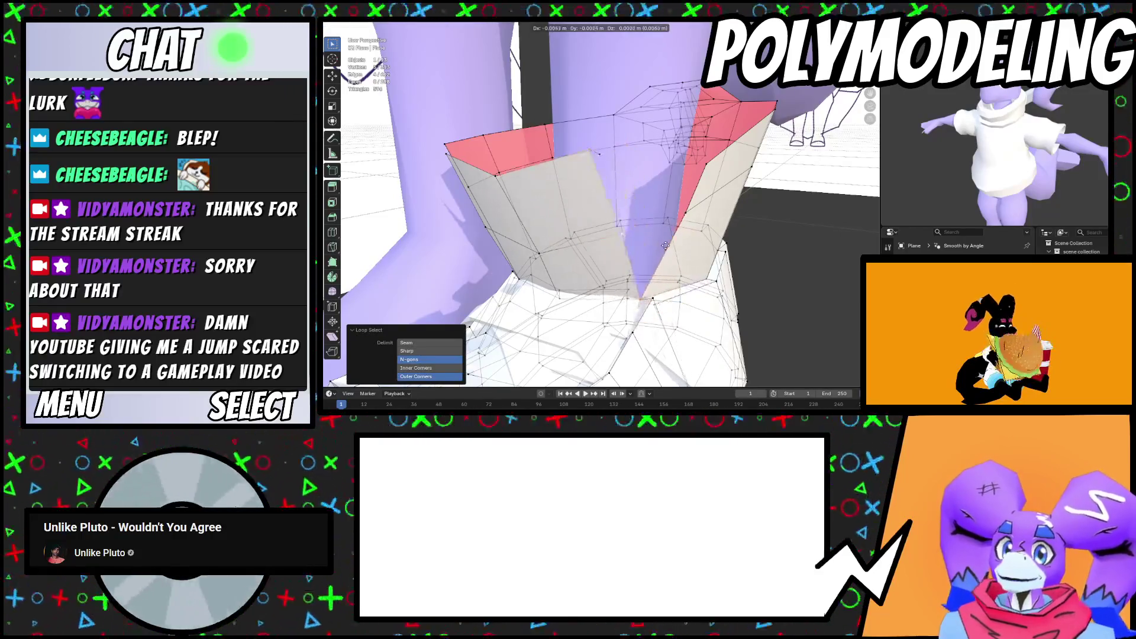
middle_click_drag(676, 271, 694, 264)
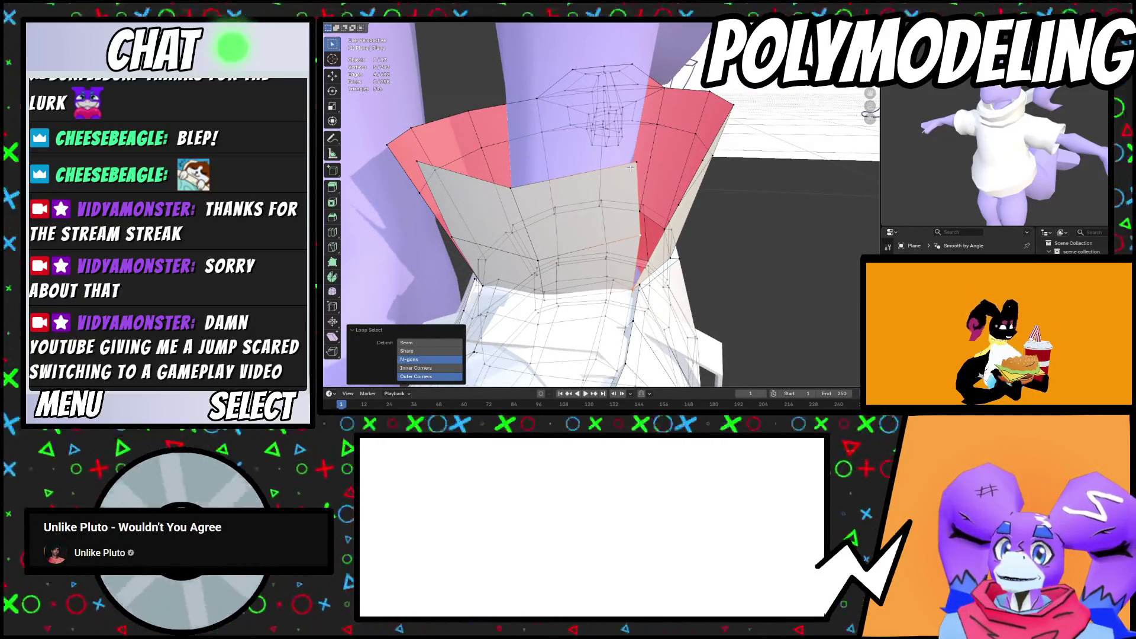
scroll(651, 207, "down", 5)
key("a")
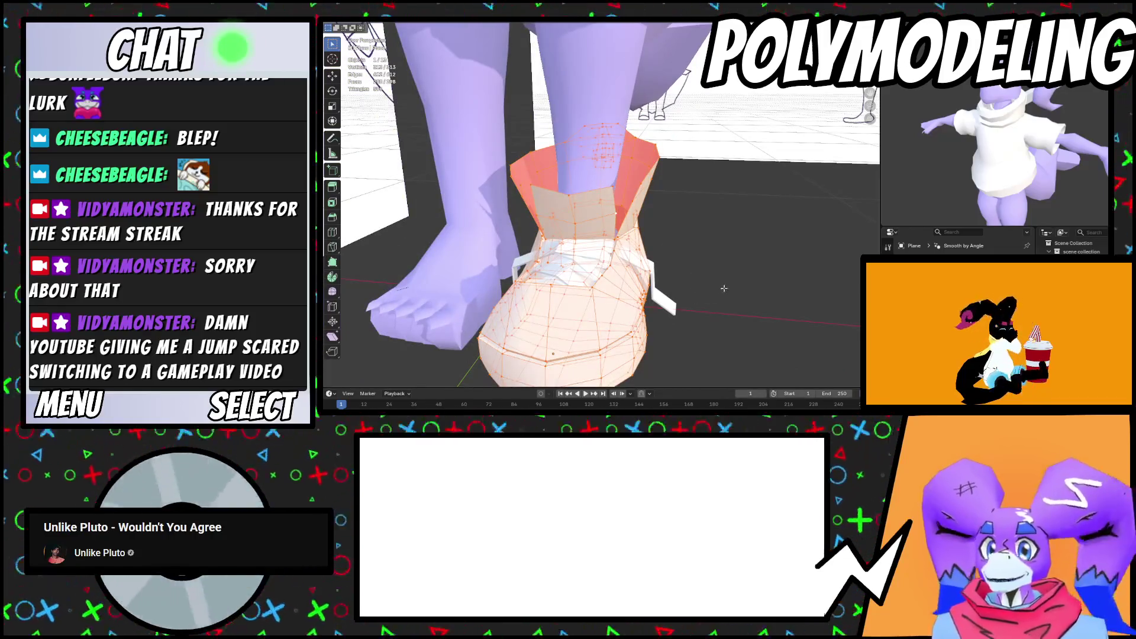
right_click(698, 352)
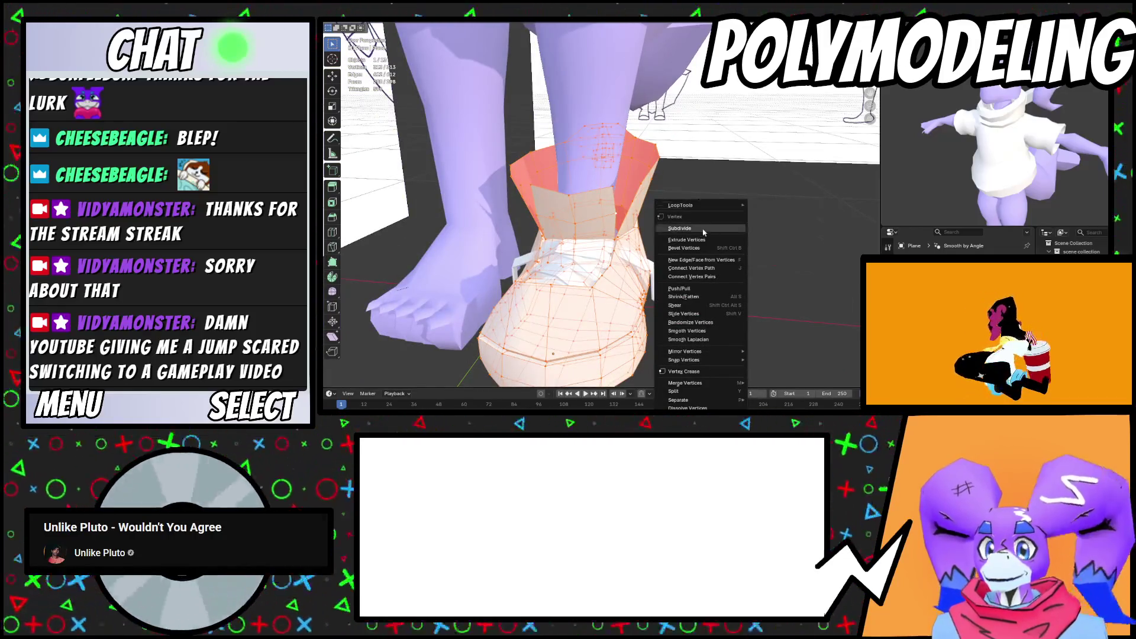
Merge the boot's overlapping vertices by distance
mouse_move(708, 384)
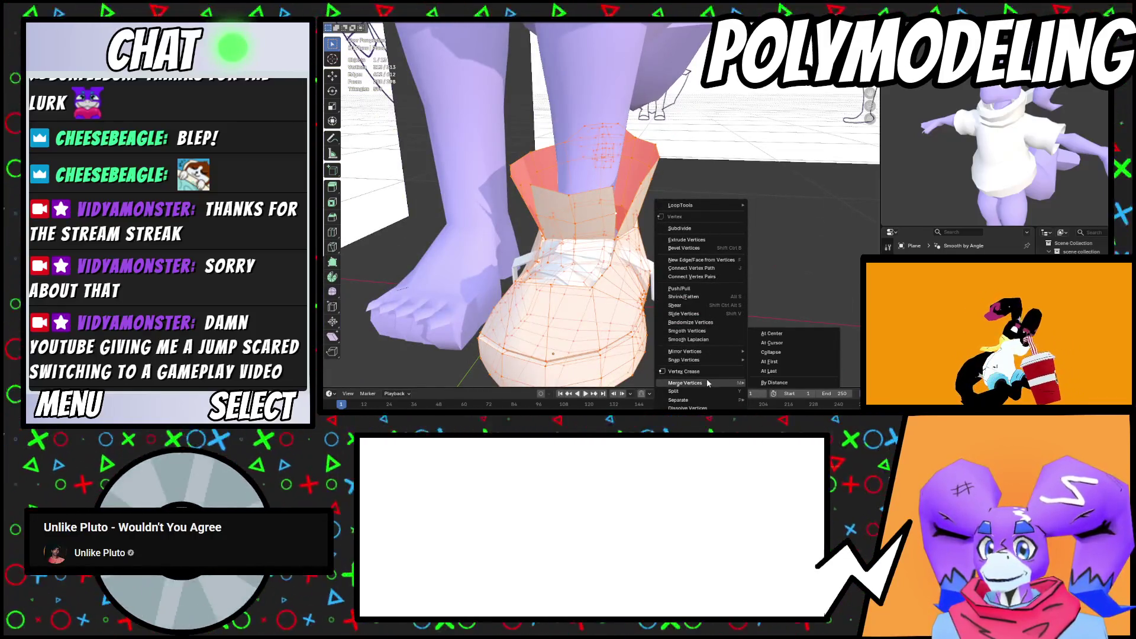
left_click(773, 383)
mouse_move(757, 319)
middle_mouse_down()
mouse_move(736, 300)
mouse_move(562, 241)
mouse_move(640, 192)
middle_mouse_up()
scroll(661, 274, "up", 4)
scroll(562, 241, "down", 2)
Extrude the cuff's top edge loop and scale the rim inward to 0.868
left_click(659, 147, "alt")
mouse_move(659, 147)
middle_mouse_down()
mouse_move(551, 178)
mouse_move(621, 192)
mouse_move(577, 167)
mouse_move(562, 172)
mouse_move(615, 237)
mouse_move(722, 237)
middle_mouse_up()
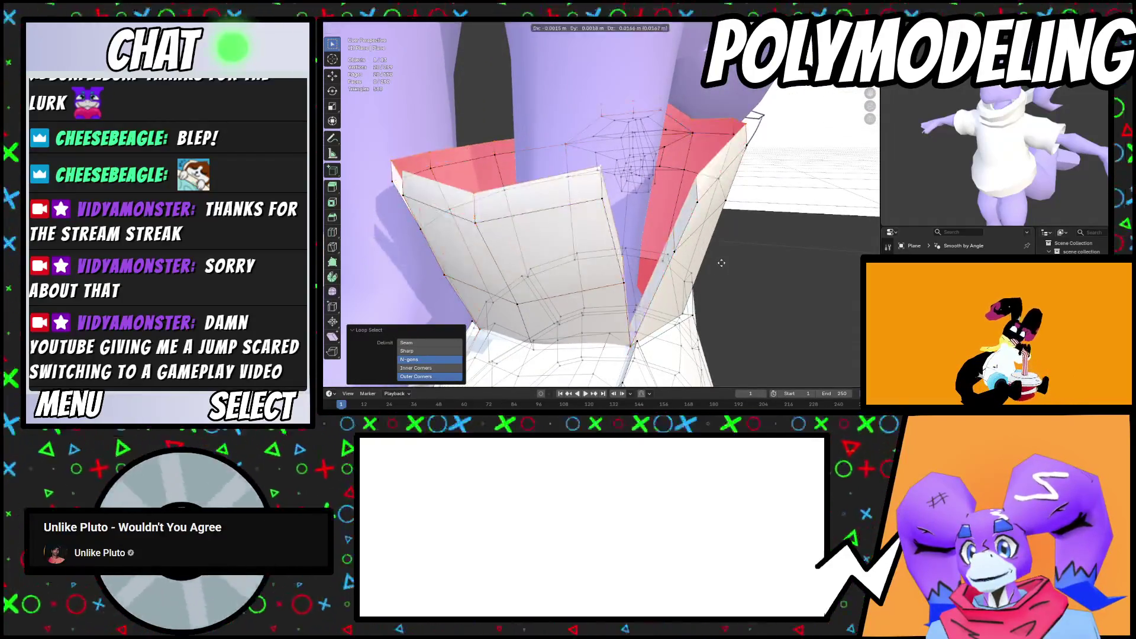
left_click(710, 263)
mouse_move(710, 263)
middle_mouse_down()
mouse_move(732, 291)
mouse_move(707, 236)
mouse_move(670, 240)
middle_mouse_up()
left_click(692, 277)
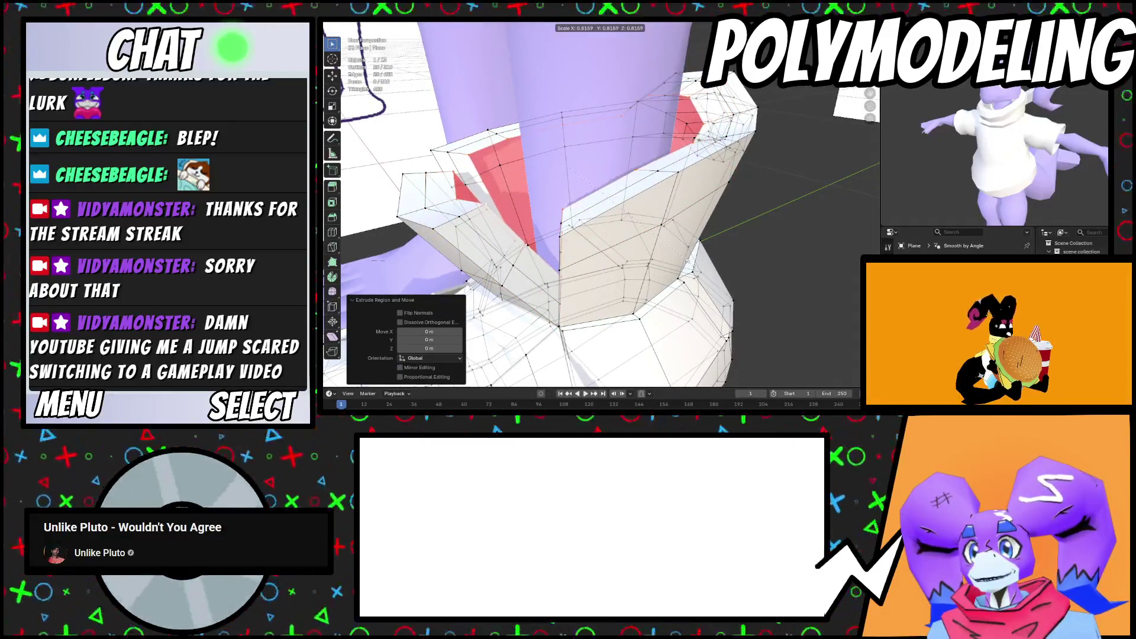
Move the rim loop down along Z and scale it inward into the boot shaft
key("g")
key("z")
middle_click_drag(690, 282, 751, 319)
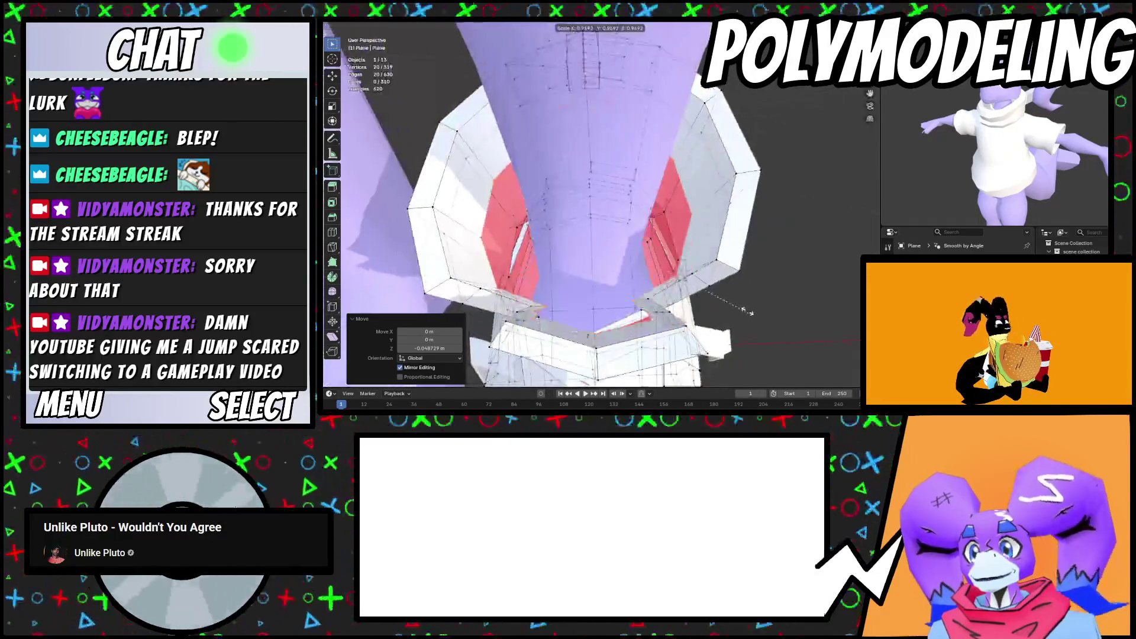
scroll(737, 302, "up", 3)
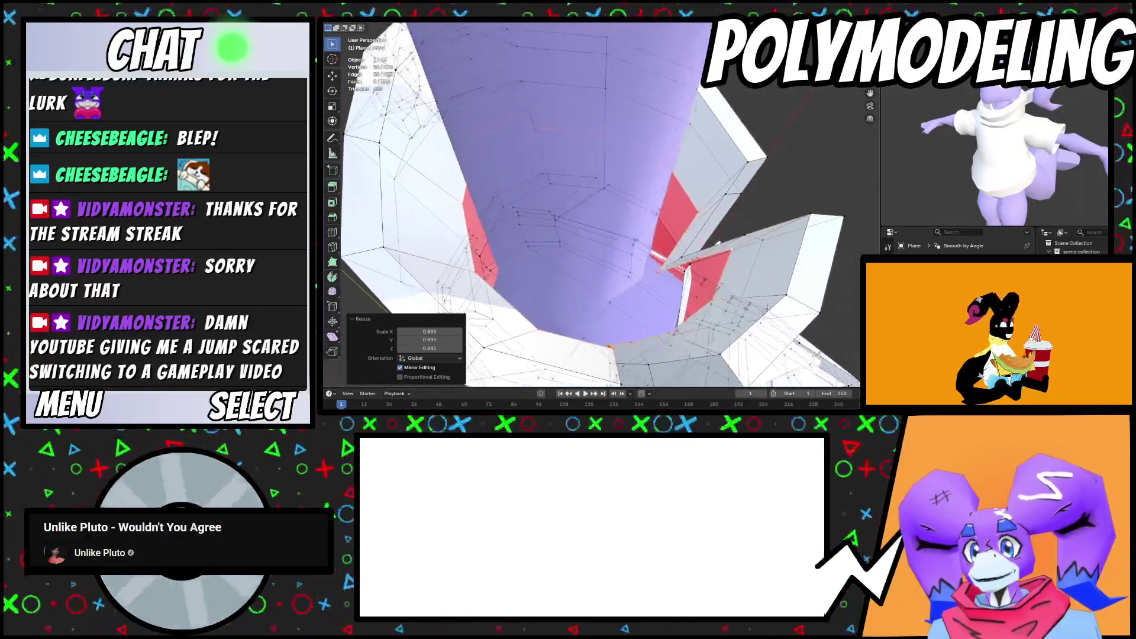
middle_click_drag(740, 304, 723, 322)
key("s")
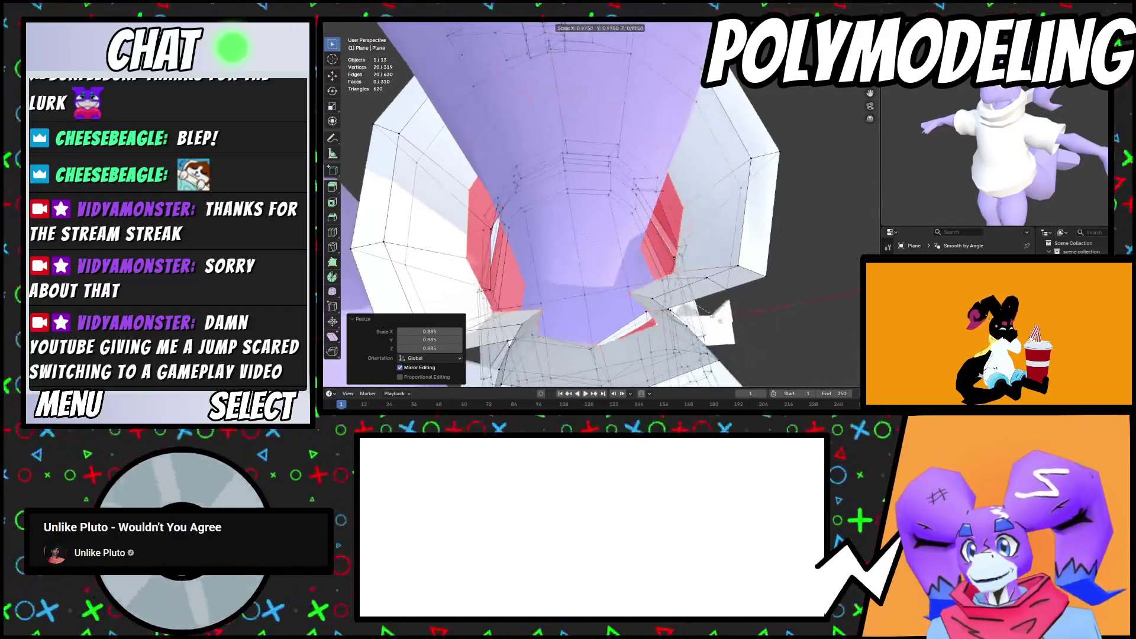
key("s")
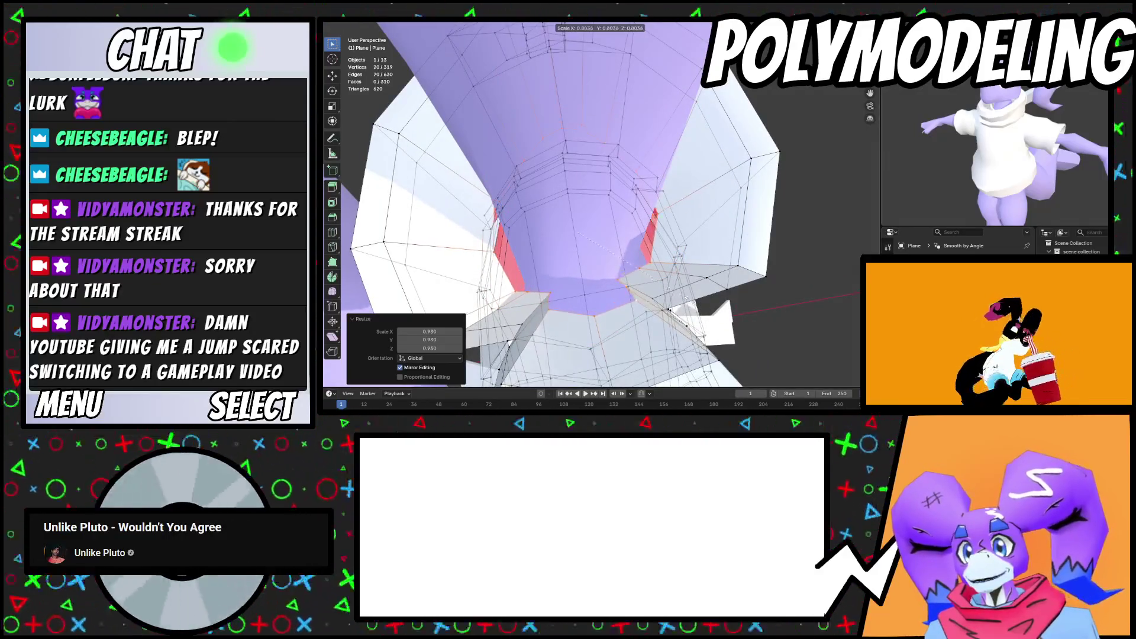
mouse_move(690, 302)
middle_mouse_down()
mouse_move(631, 288)
mouse_move(696, 270)
middle_mouse_up()
middle_click_drag(648, 300, 706, 320)
Add a loop cut and fill a face across a gap between the cuff flaps
left_click(705, 320)
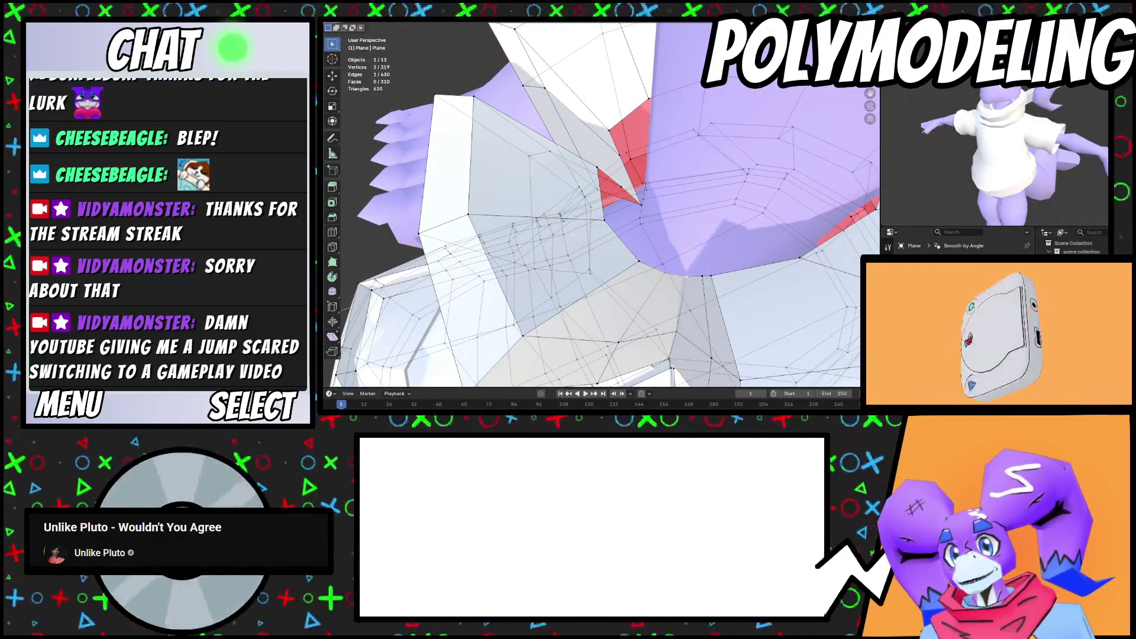
middle_click_drag(741, 262, 727, 249)
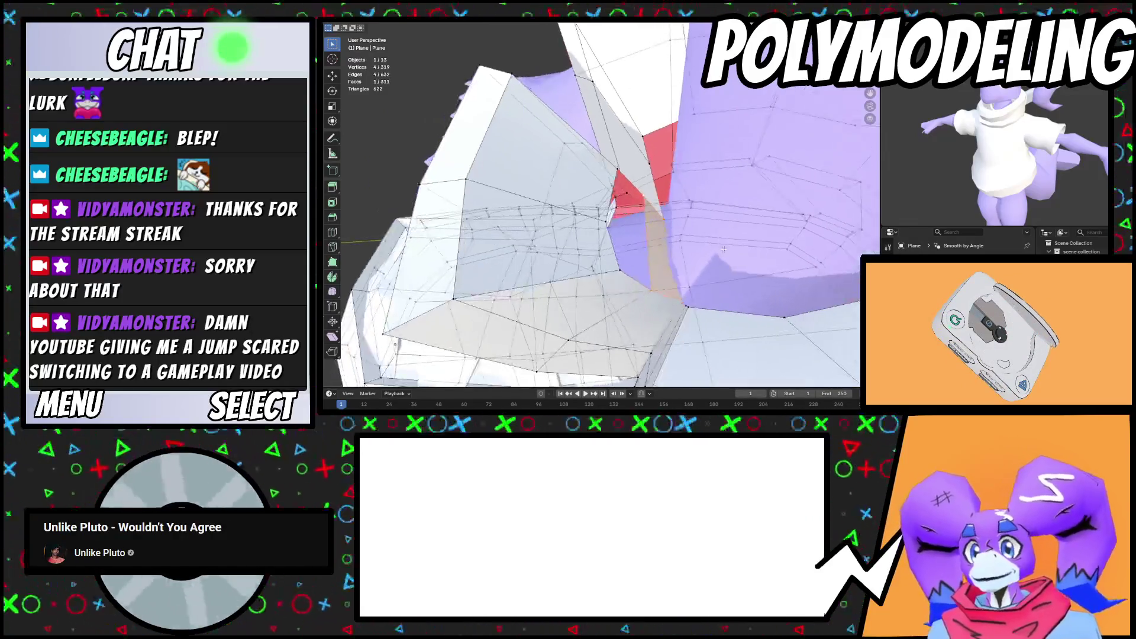
right_click(647, 243)
left_click(653, 231)
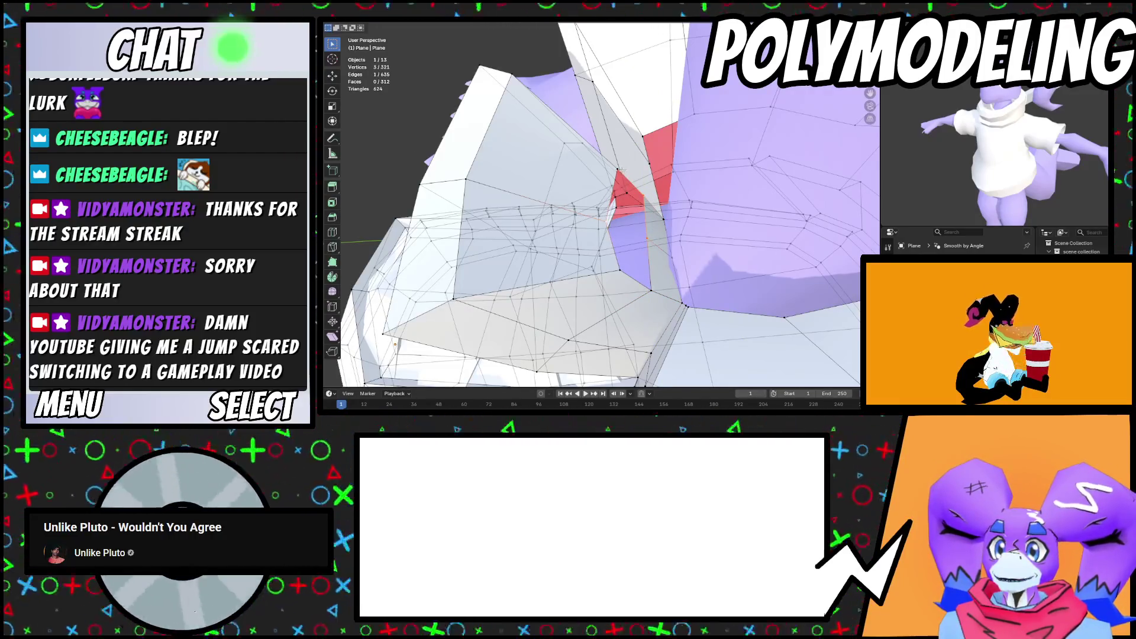
key("f")
Extrude edges around the opening and scale the new ring inward
mouse_move(653, 274)
middle_mouse_down()
mouse_move(666, 273)
mouse_move(602, 243)
mouse_move(699, 281)
mouse_move(638, 201)
middle_mouse_up()
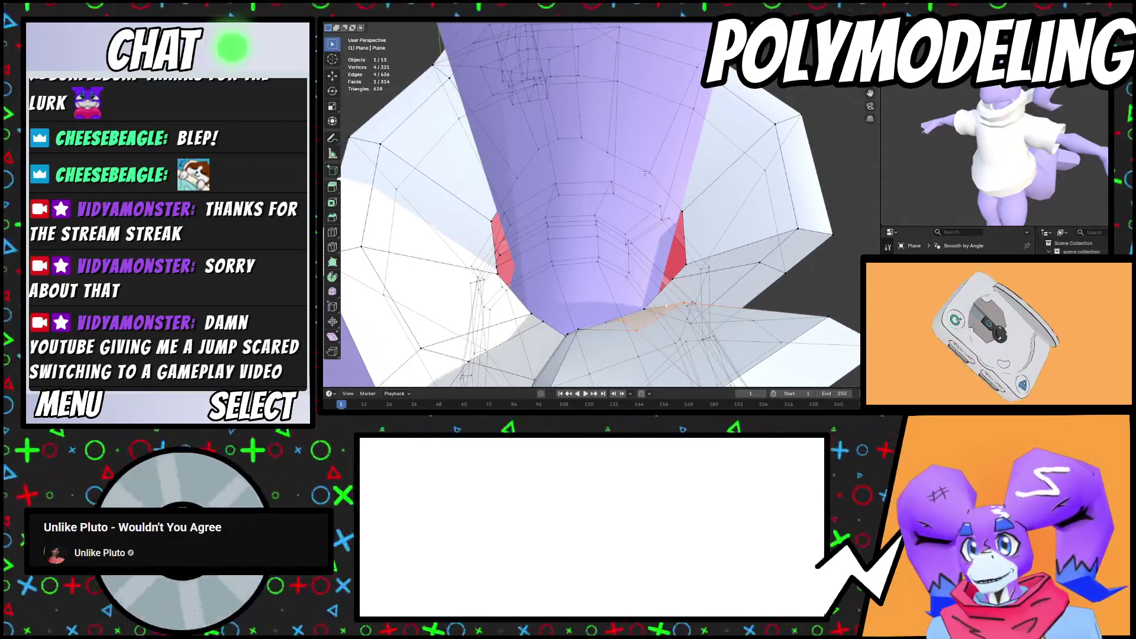
left_click(608, 153, "shift")
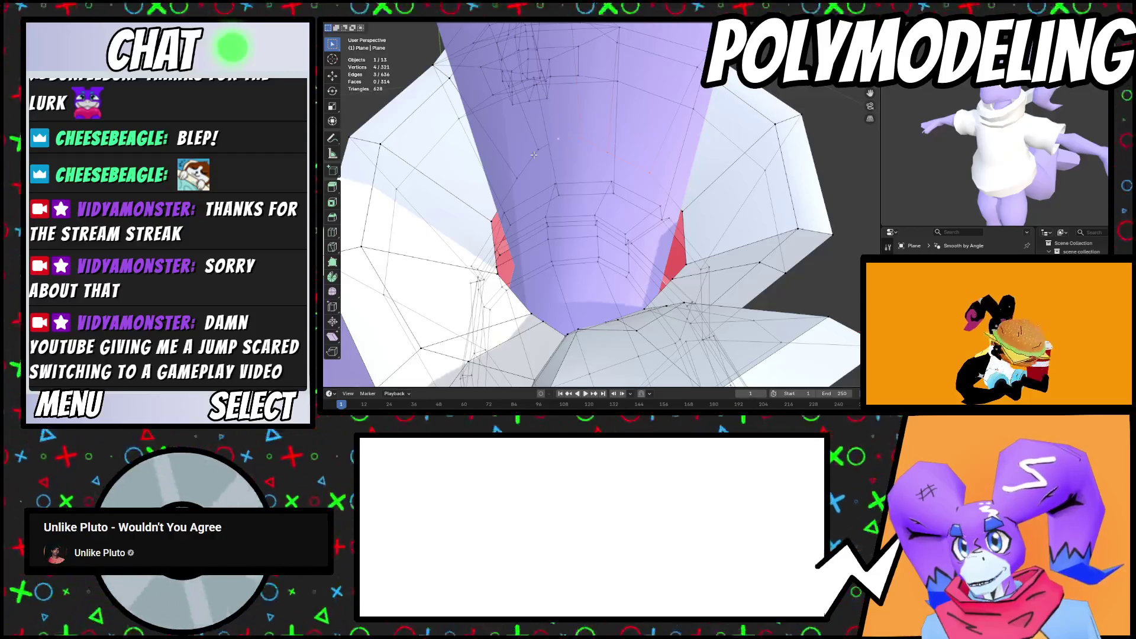
mouse_move(525, 275)
middle_mouse_down()
mouse_move(536, 247)
mouse_move(598, 236)
mouse_move(670, 247)
mouse_move(642, 219)
middle_mouse_up()
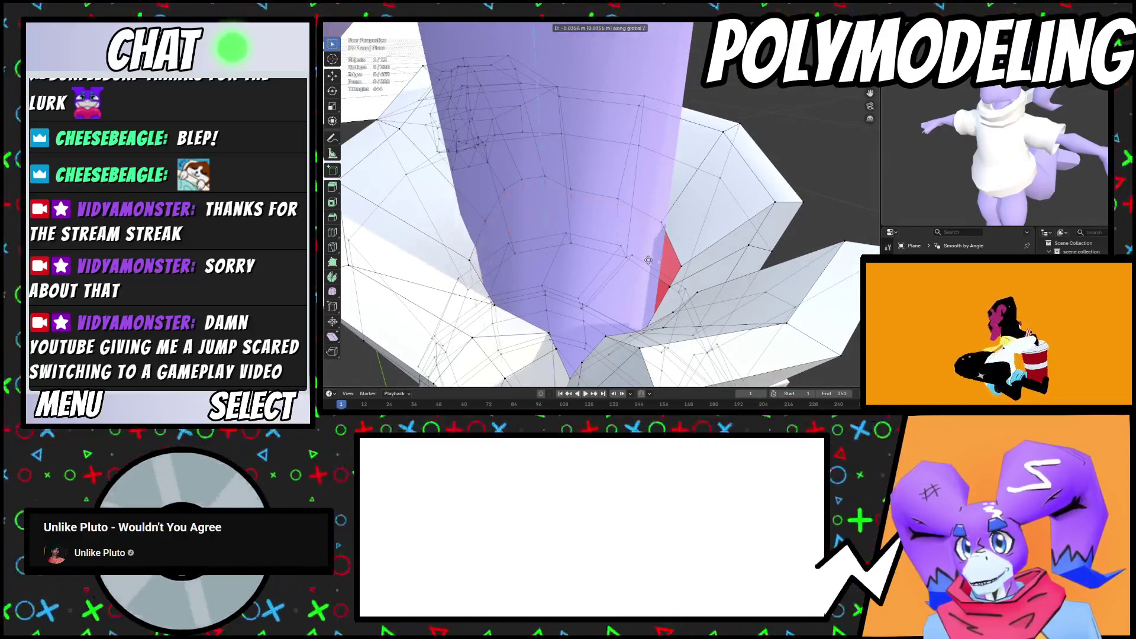
left_click(641, 286)
mouse_move(641, 286)
middle_mouse_down()
mouse_move(667, 297)
mouse_move(625, 307)
middle_mouse_up()
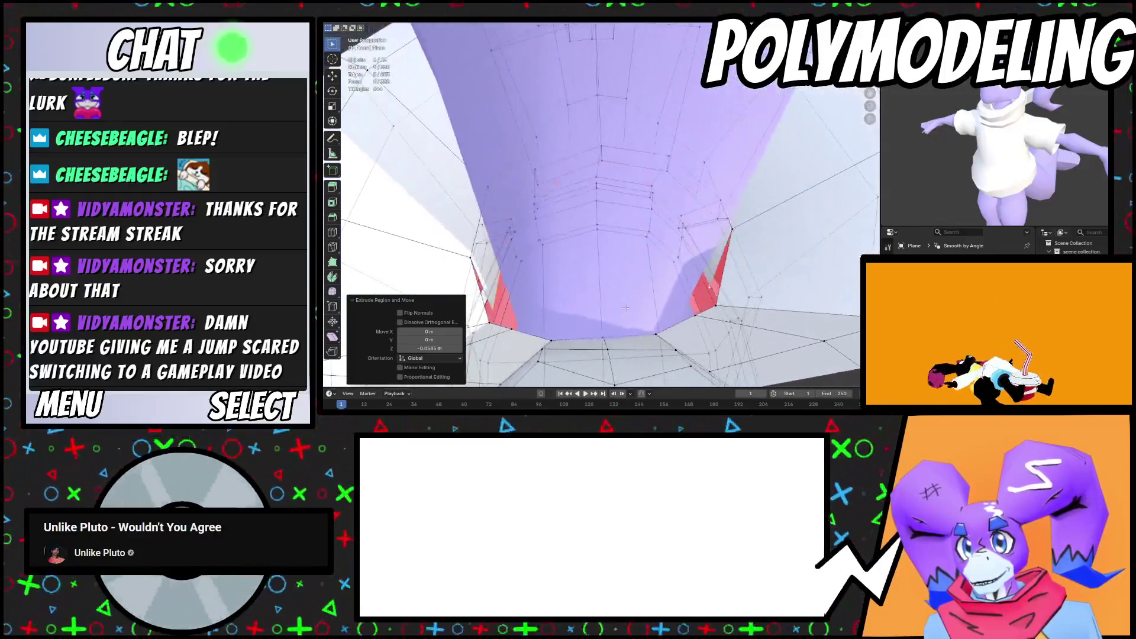
left_click(728, 318)
middle_click_drag(729, 319, 645, 312)
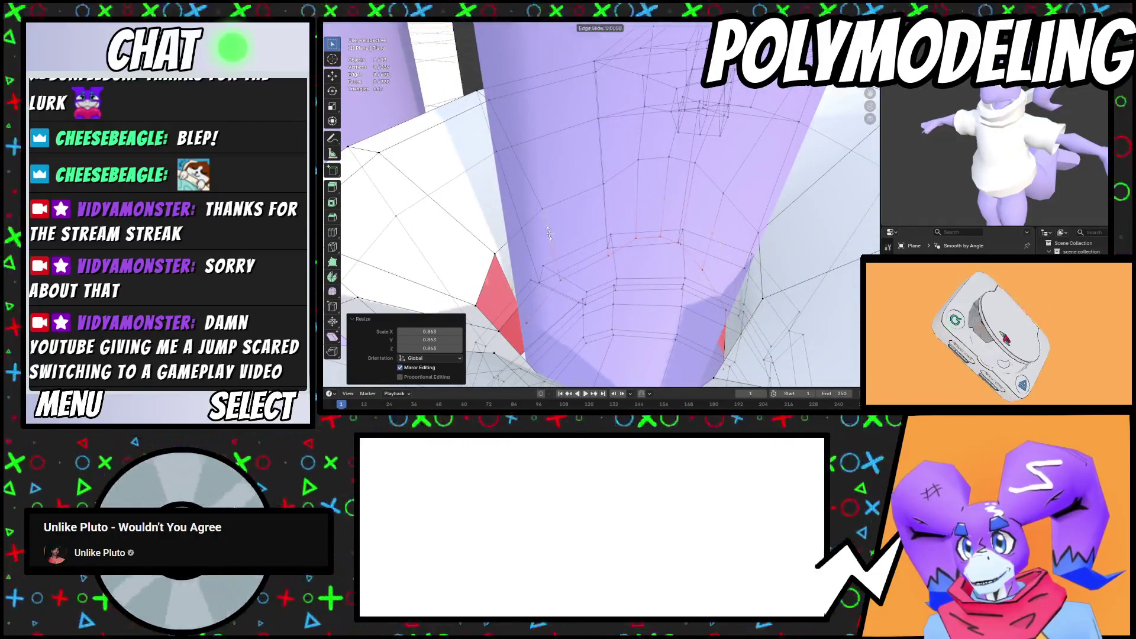
Extrude an edge toward the next gap and fill it with a face
left_click(486, 307)
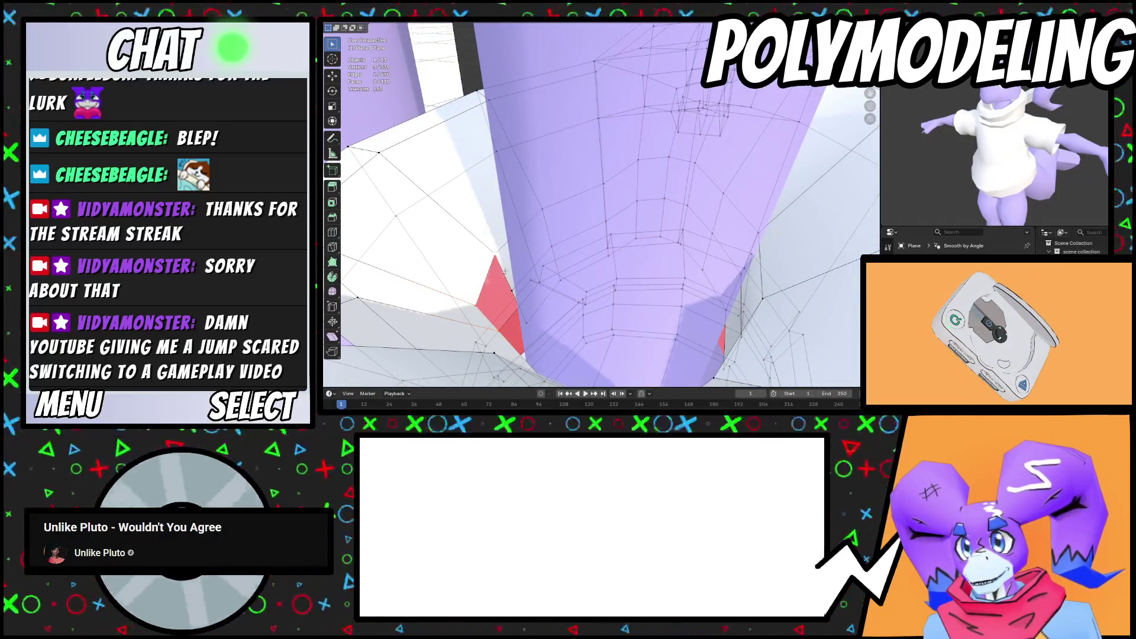
key("e")
middle_click_drag(523, 329, 576, 361)
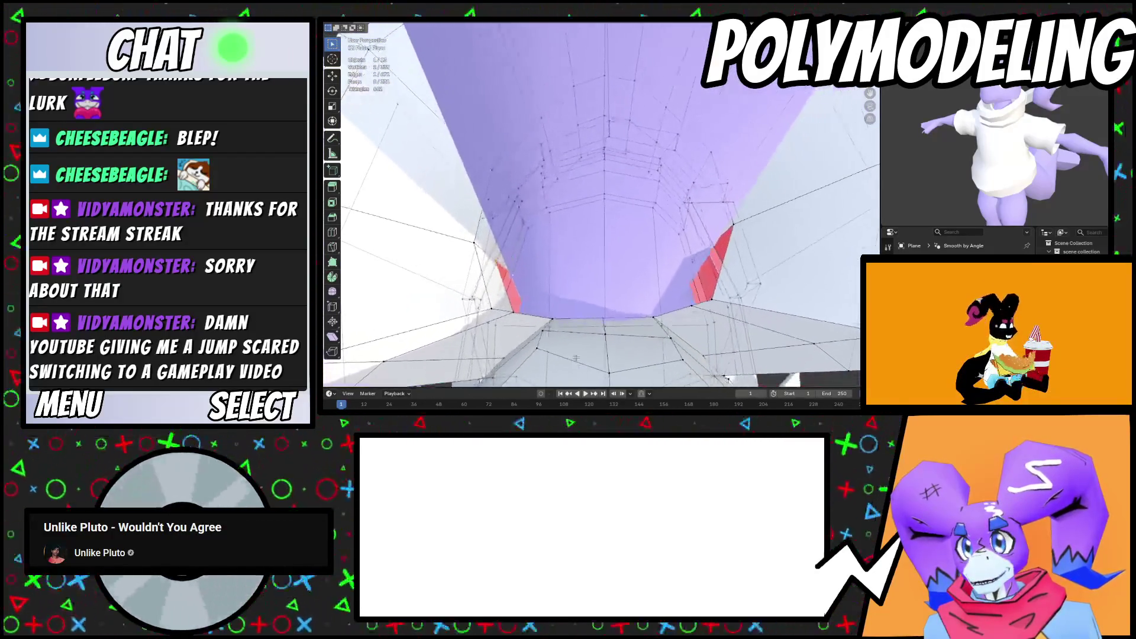
middle_click_drag(512, 310, 654, 293)
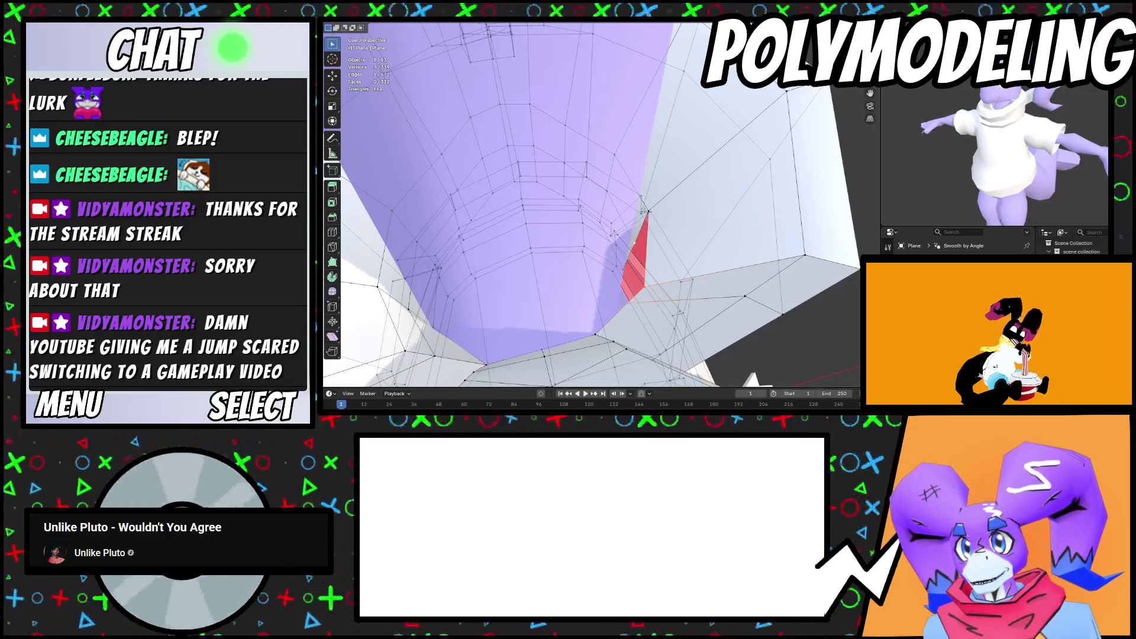
key("f")
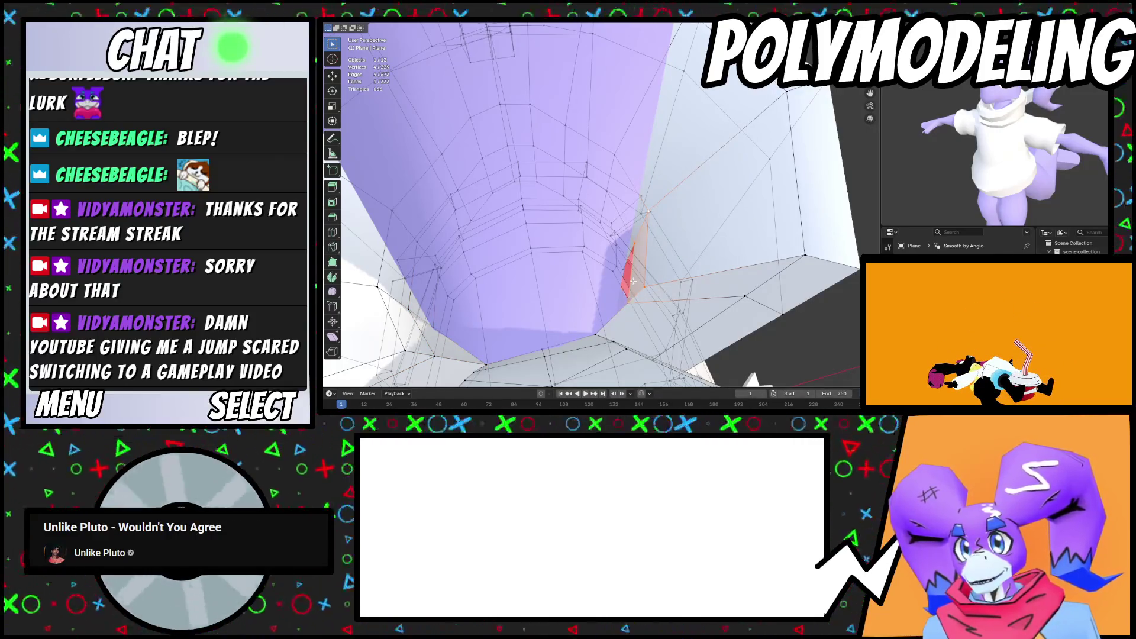
Select the edge loop around the inner boot opening
left_click(602, 322)
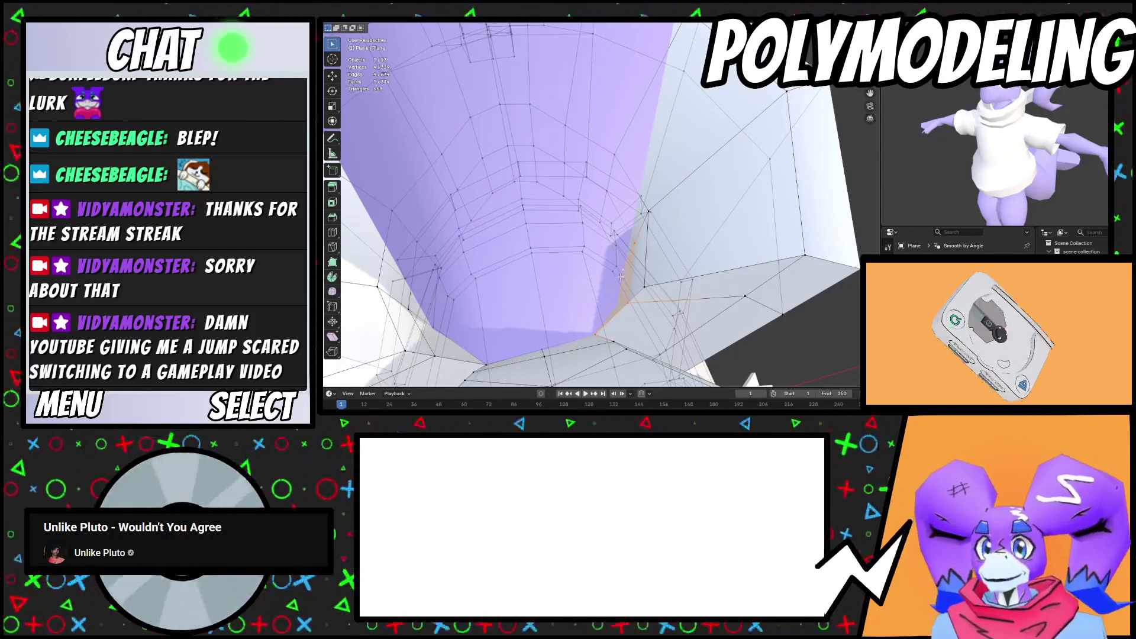
left_click(600, 227, "alt")
middle_click_drag(599, 226, 603, 267)
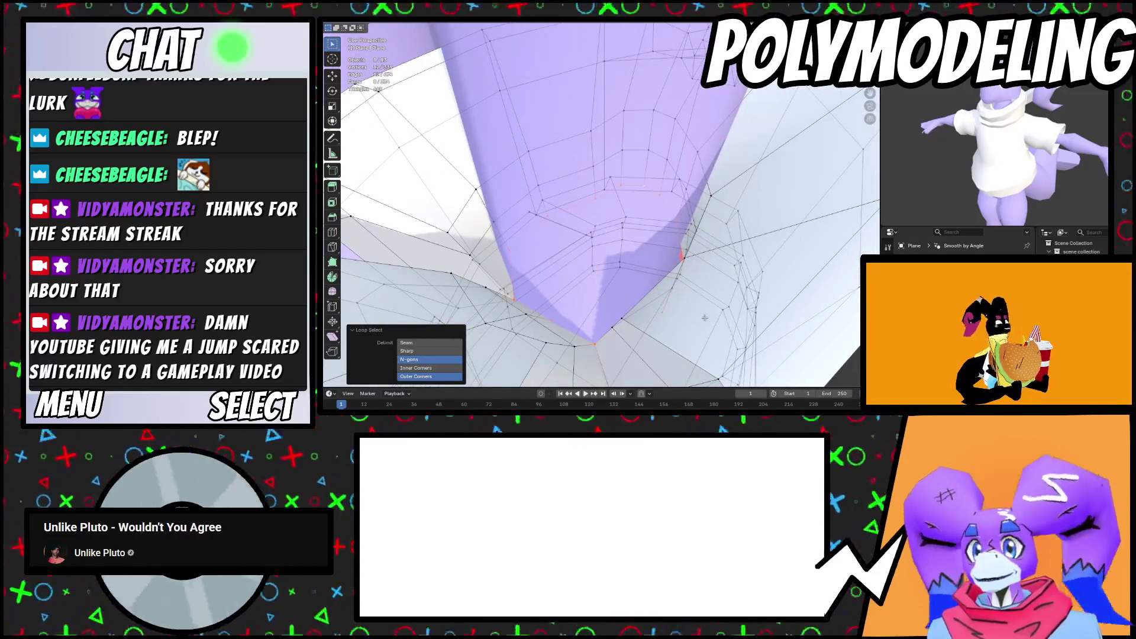
Seal the hole inside the boot opening with a span-4 Grid Fill
key("ctrl+e")
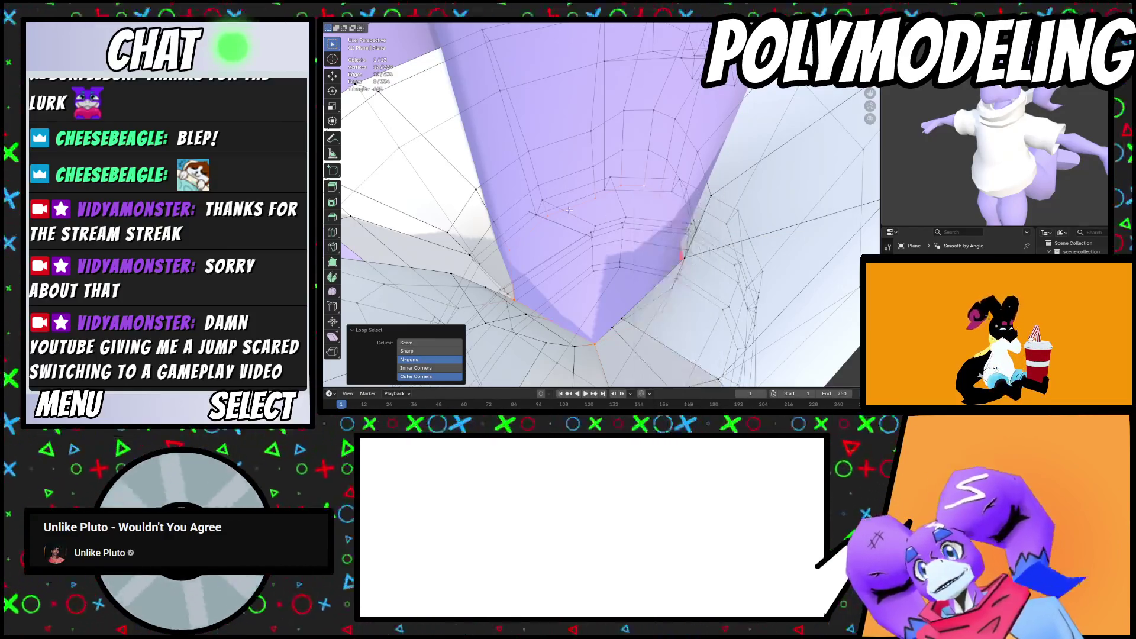
key("ctrl+f")
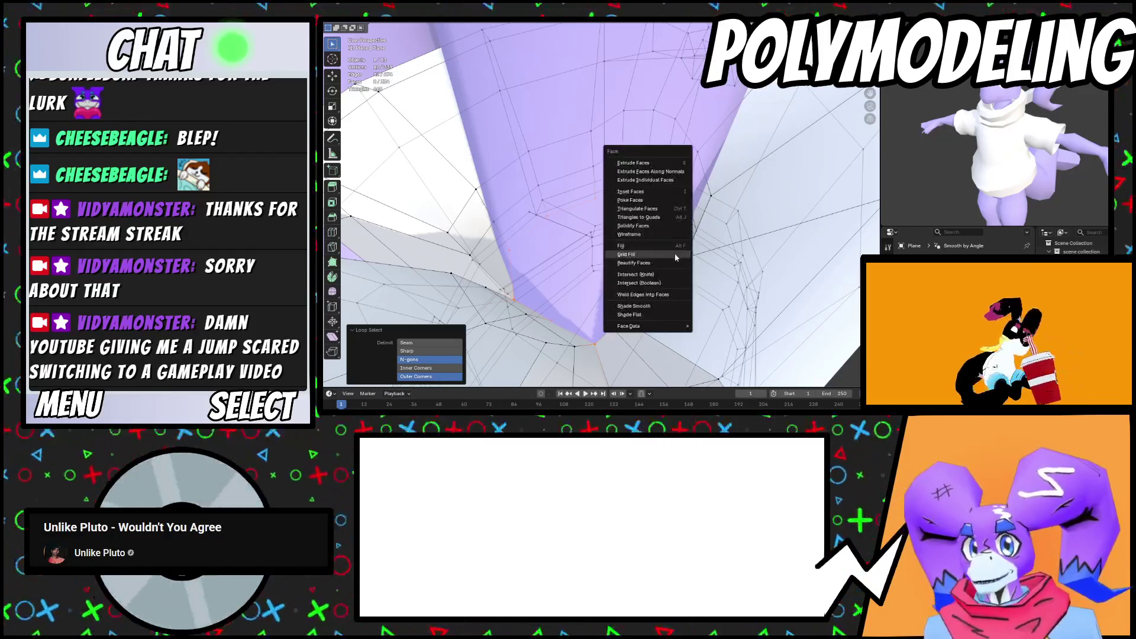
left_click(674, 253)
mouse_move(674, 254)
middle_mouse_down()
mouse_move(739, 268)
mouse_move(701, 288)
middle_mouse_up()
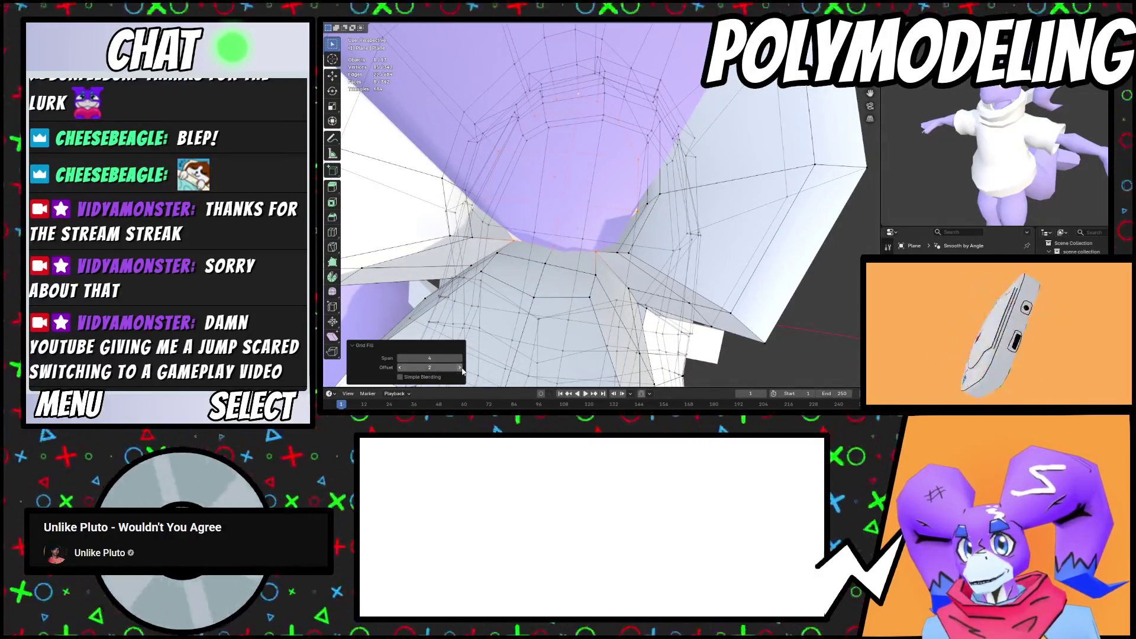
mouse_move(562, 314)
middle_mouse_down()
mouse_move(662, 258)
mouse_move(653, 299)
middle_mouse_up()
scroll(651, 311, "down", 5)
Move the object -0.465 m along Y so the boot sits back on the foot
key("Tab")
scroll(649, 321, "up", 5)
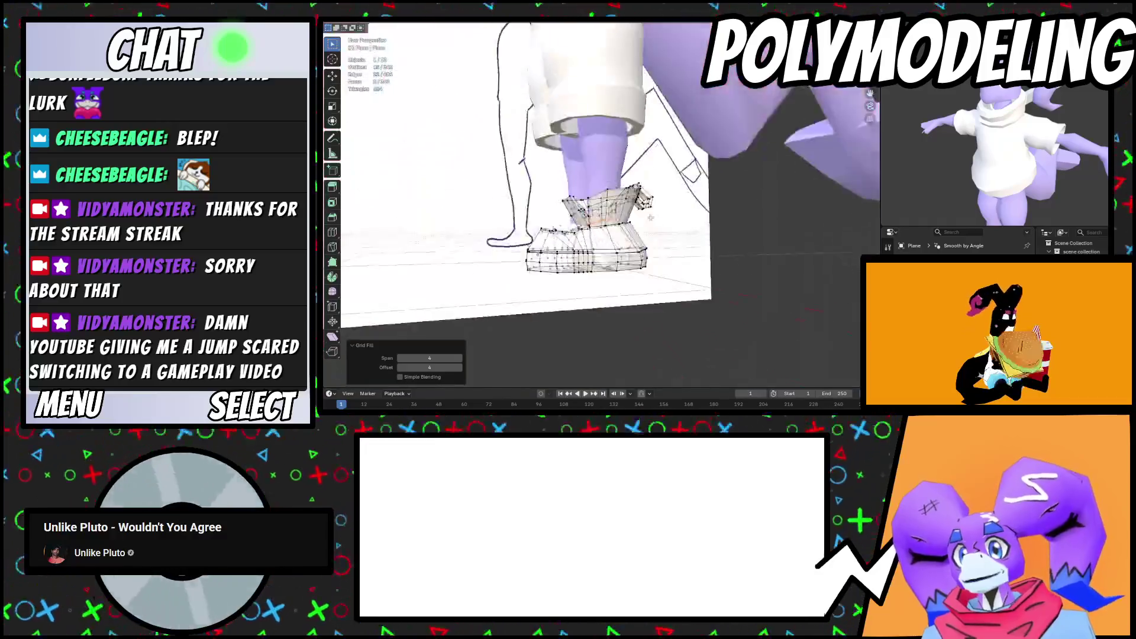
key("g")
key("y")
left_click(450, 317)
mouse_move(450, 316)
middle_mouse_down()
mouse_move(744, 242)
mouse_move(645, 261)
mouse_move(672, 275)
mouse_move(716, 246)
mouse_move(572, 223)
middle_mouse_up()
Return to editing the shoe, frame it, and select an edge loop
left_click(657, 282)
key("Tab")
key("KP_Decimal")
mouse_move(651, 219)
middle_mouse_down()
mouse_move(697, 216)
mouse_move(690, 228)
middle_mouse_up()
left_click(630, 148, "alt")
Smooth the selected ankle vertices and scale the loop down to 0.735
middle_click_drag(630, 148, 718, 234)
right_click(722, 237)
mouse_move(728, 239)
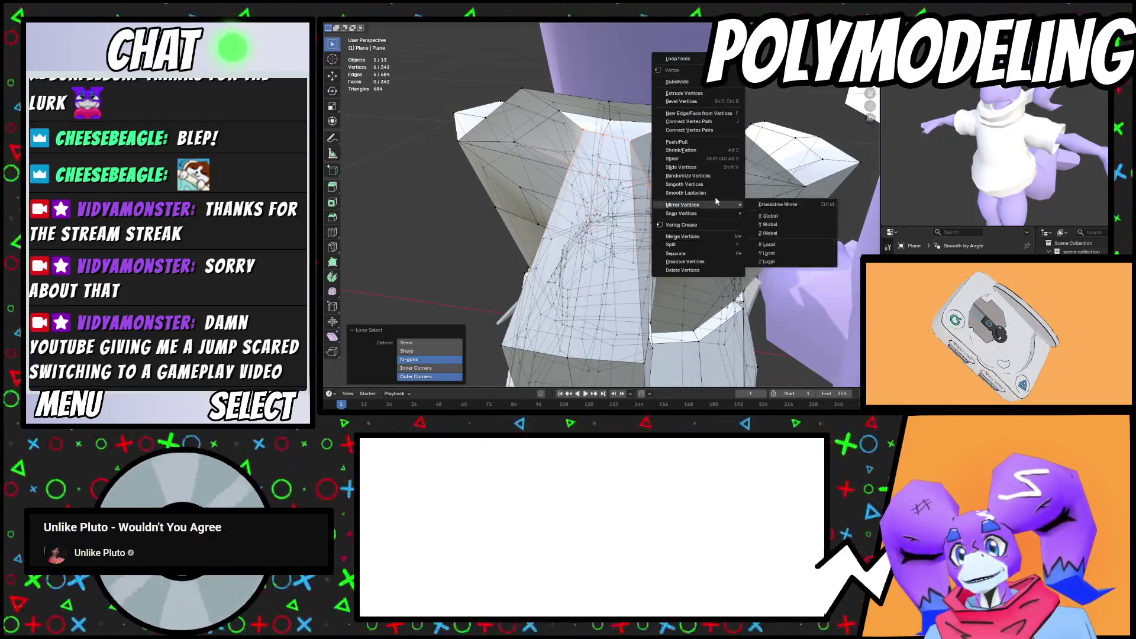
left_click(684, 184)
mouse_move(684, 184)
middle_mouse_down()
mouse_move(667, 201)
mouse_move(639, 185)
mouse_move(601, 189)
middle_mouse_up()
key("s")
left_click(653, 186)
Move the loop along Z, then select another boot edge loop and smooth its vertices
key("g")
key("z")
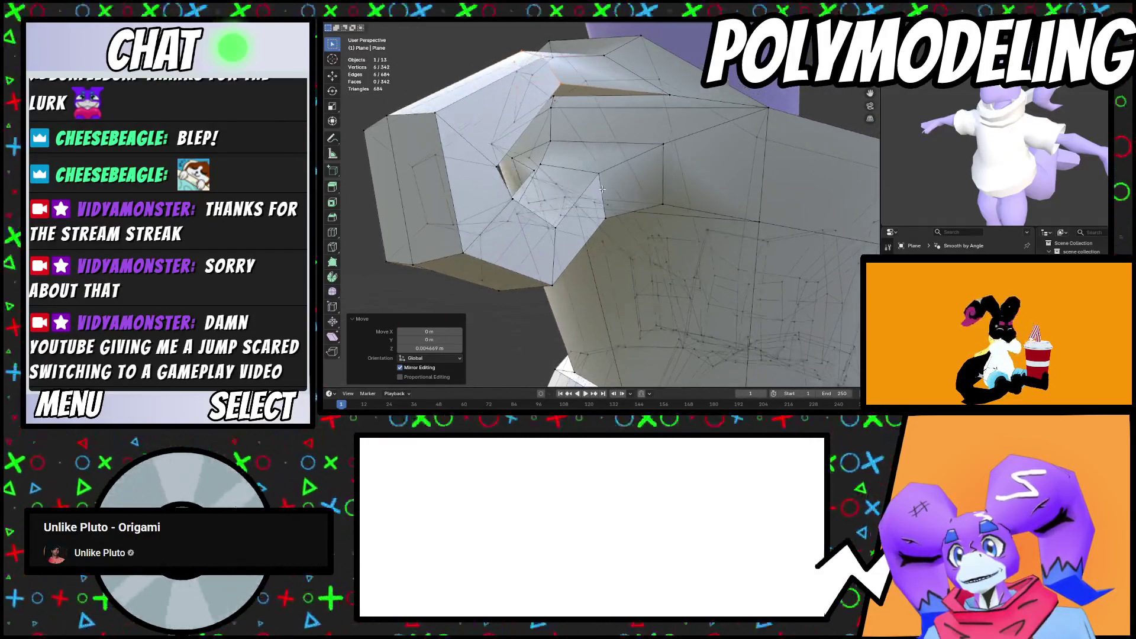
left_click(601, 189, "alt")
right_click(718, 247)
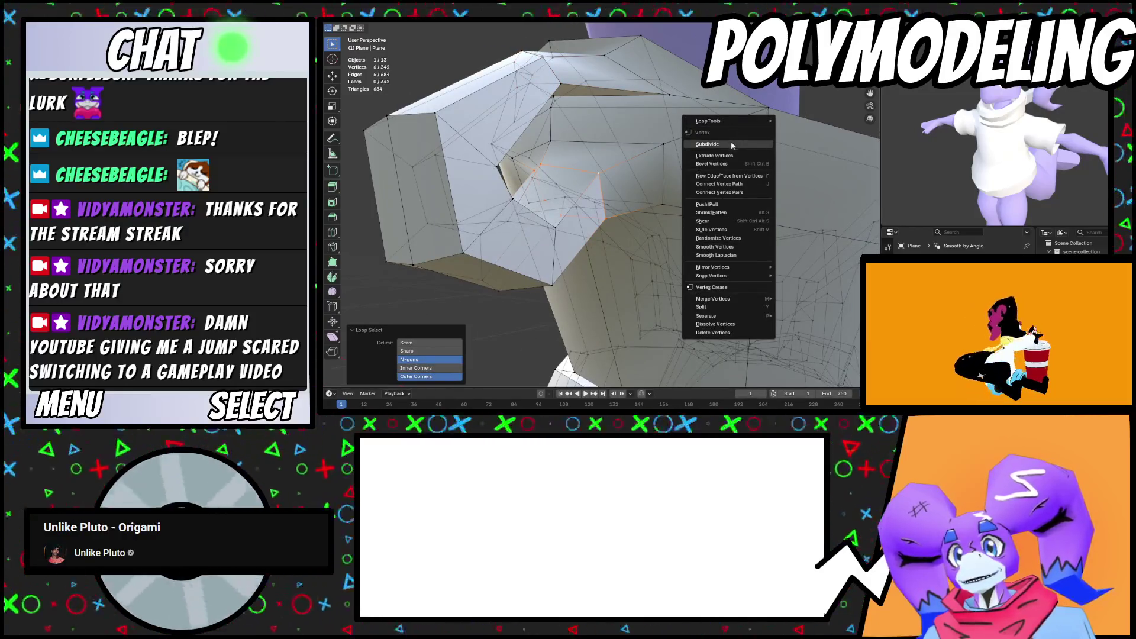
right_click(766, 125)
key("Escape")
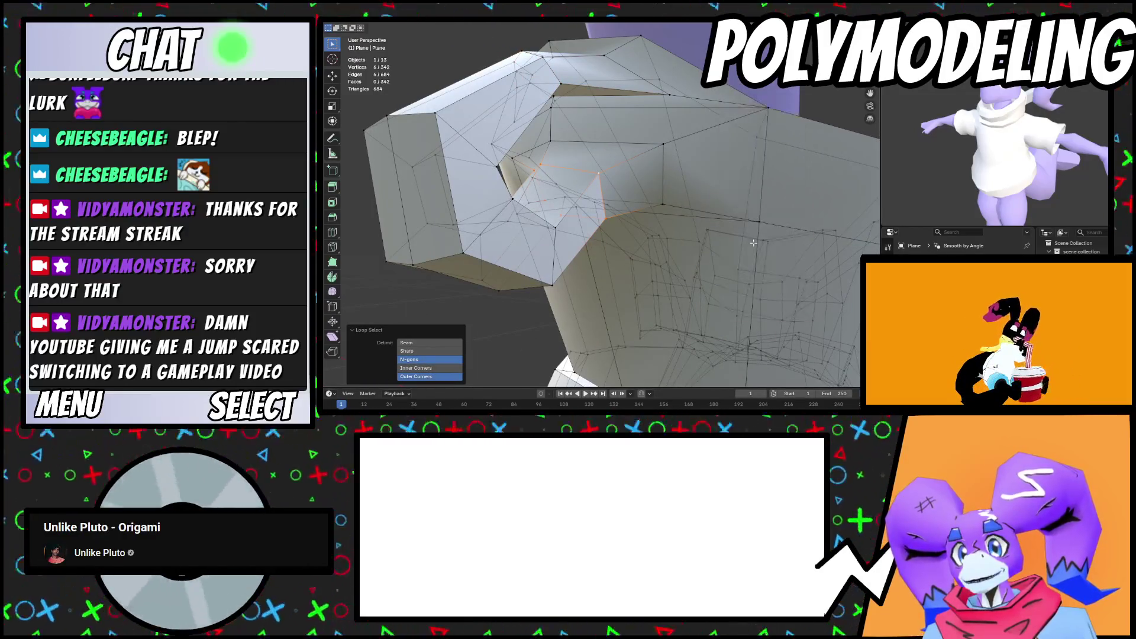
right_click(752, 243)
left_click(716, 249)
Slide the edge loop along the mesh, scale it on X, and check the result in Object Mode
mouse_move(715, 248)
middle_mouse_down()
mouse_move(675, 235)
mouse_move(621, 257)
mouse_move(672, 258)
mouse_move(704, 224)
mouse_move(764, 202)
mouse_move(649, 197)
mouse_move(657, 232)
mouse_move(609, 224)
middle_mouse_up()
key("g")
key("g")
left_click(674, 235)
key("s")
key("x")
left_click(604, 254)
key("Tab")
scroll(676, 237, "down", 3)
key("Tab")
scroll(764, 201, "up", 3)
Lower a single cuff vertex along Z and slide it into place
left_click(649, 197)
key("g")
key("z")
left_click(672, 235)
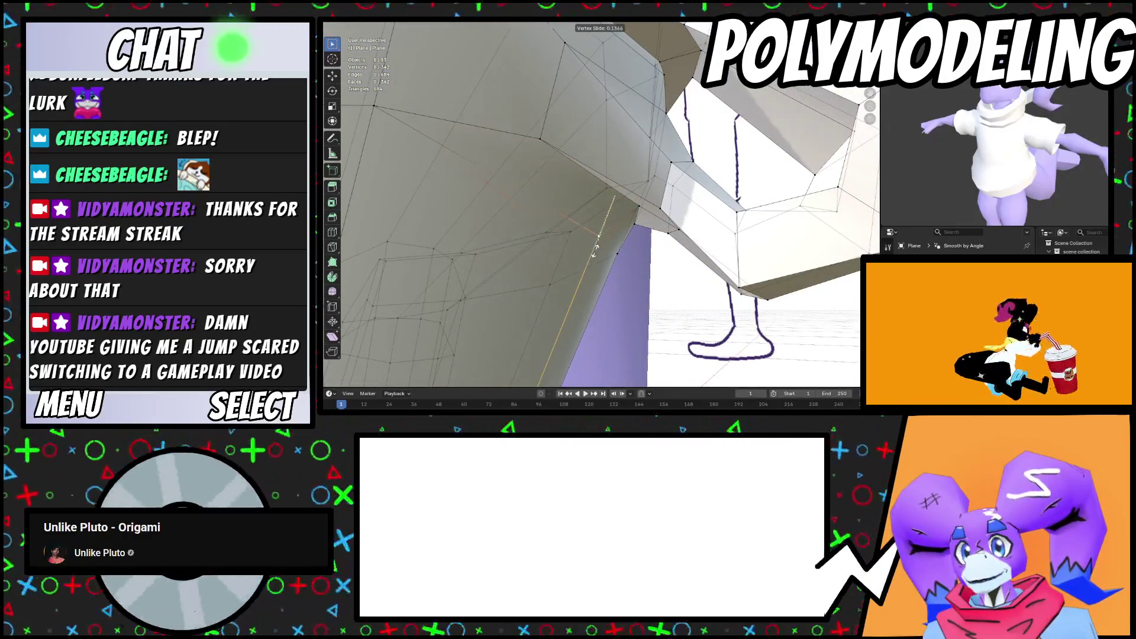
left_click(595, 251)
scroll(502, 261, "up", 5)
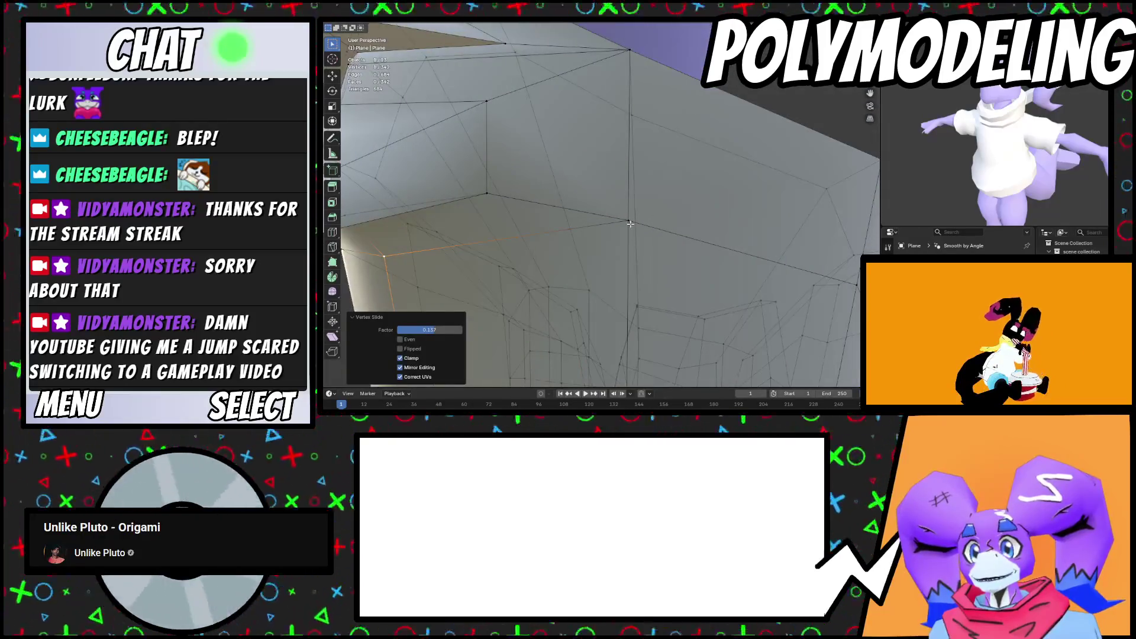
key("g")
key("g")
Slide two more rim vertices along their edges
left_click(626, 240)
mouse_move(626, 240)
middle_mouse_down()
mouse_move(548, 259)
mouse_move(503, 163)
middle_mouse_up()
key("g")
key("g")
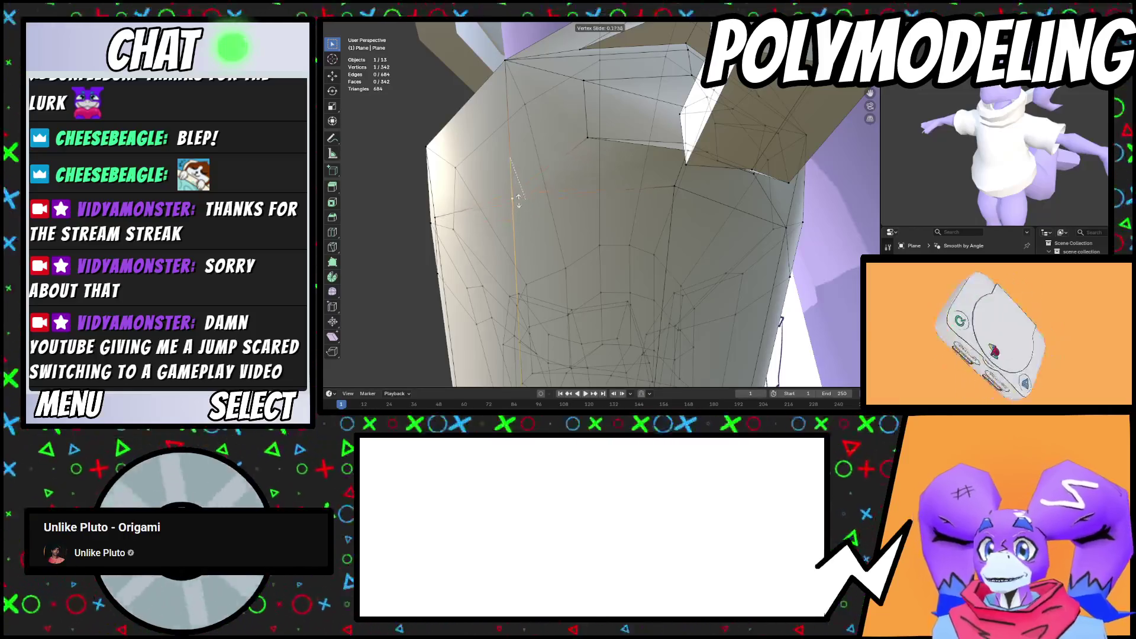
left_click(518, 202)
left_click(680, 181)
left_click(672, 218)
middle_click_drag(673, 218, 660, 238)
Move the next rim vertex along Y, then lower it twice along Z
left_click(660, 238)
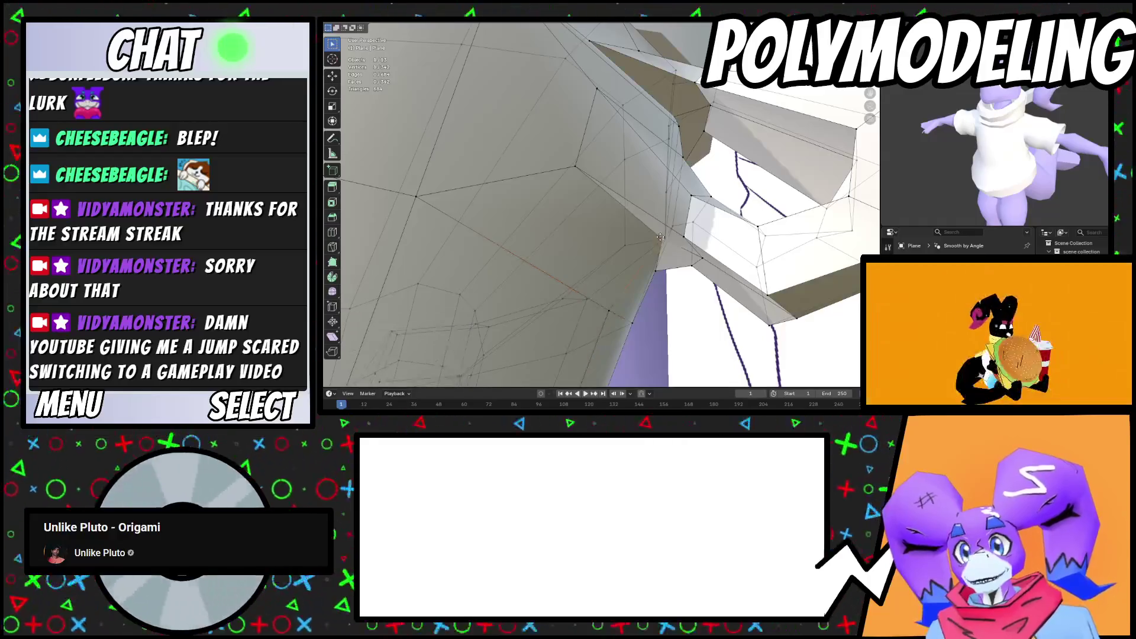
key("g")
key("y")
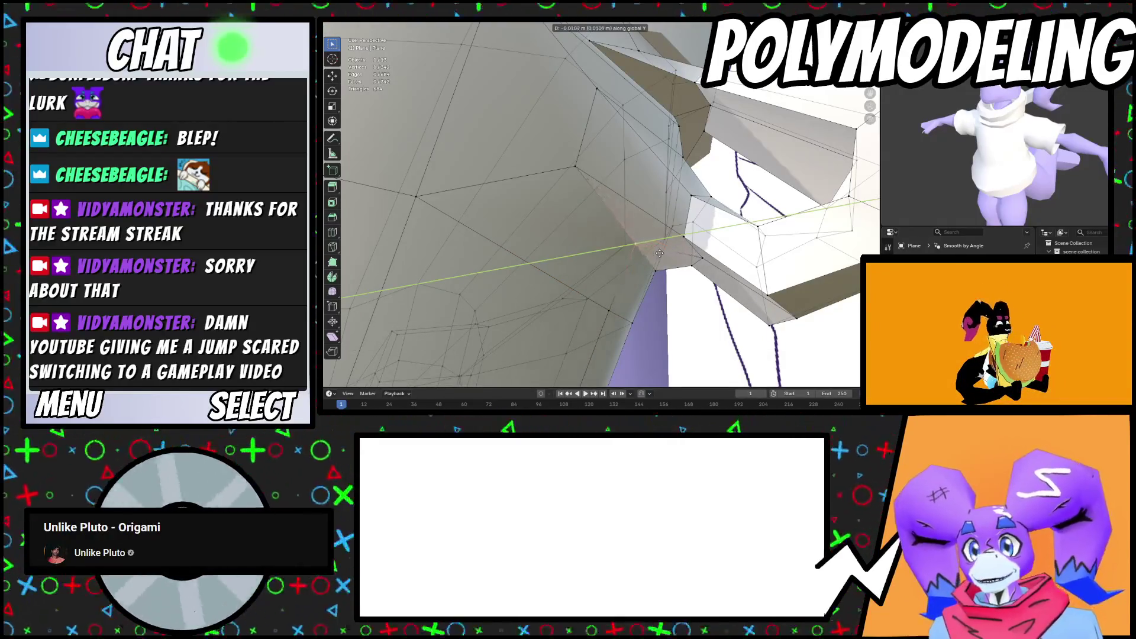
left_click(659, 253)
key("g")
key("z")
left_click(661, 266)
mouse_move(660, 266)
middle_mouse_down()
mouse_move(689, 226)
mouse_move(678, 240)
middle_mouse_up()
key("g")
key("z")
left_click(696, 219)
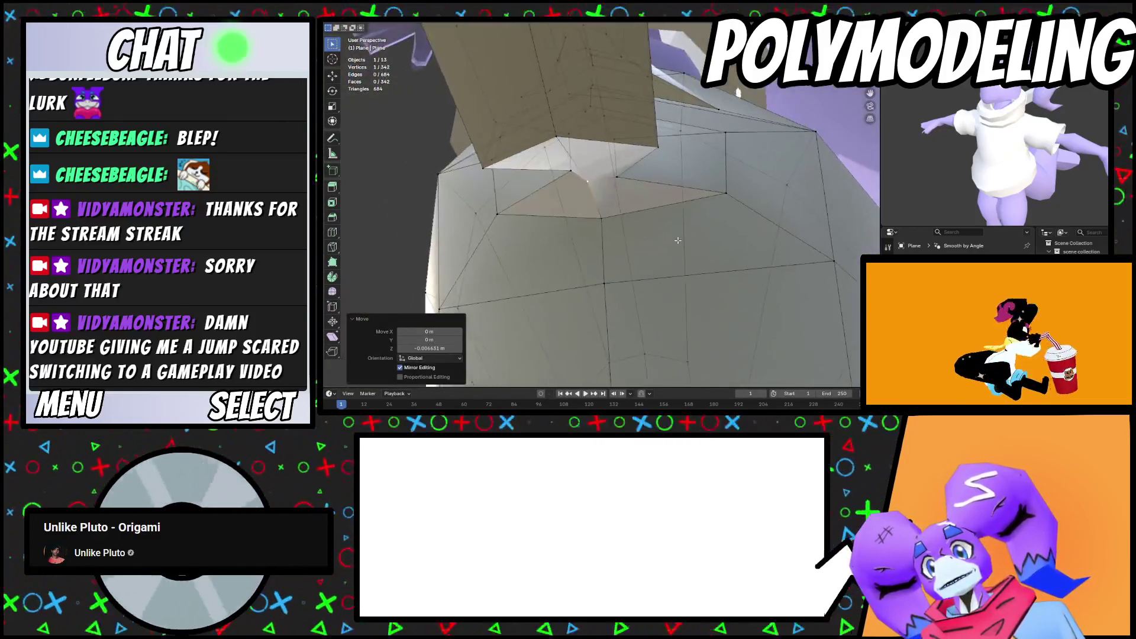
Rotate the vertices under the cuff flap, scale them to 1.341, and leave Edit Mode
left_click(624, 174)
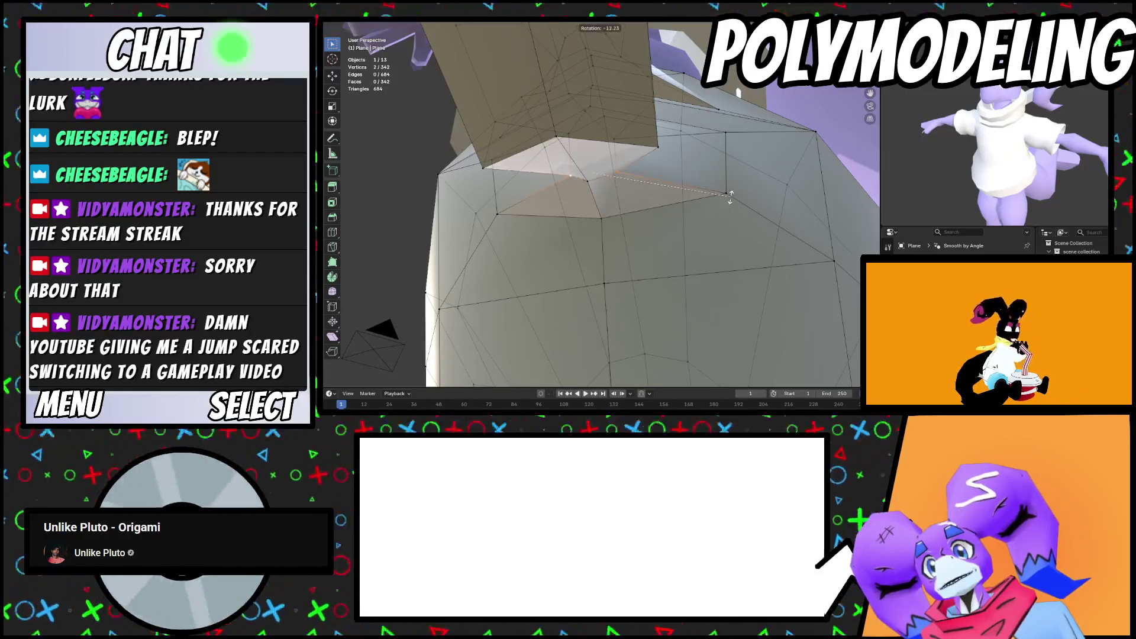
left_click(732, 191)
left_click(785, 240)
mouse_move(784, 240)
middle_mouse_down()
mouse_move(653, 240)
mouse_move(733, 241)
mouse_move(730, 301)
mouse_move(601, 310)
mouse_move(599, 260)
mouse_move(638, 294)
mouse_move(687, 292)
middle_mouse_up()
key("g")
key("z")
right_click(652, 240)
key("Tab")
scroll(636, 314, "up", 3)
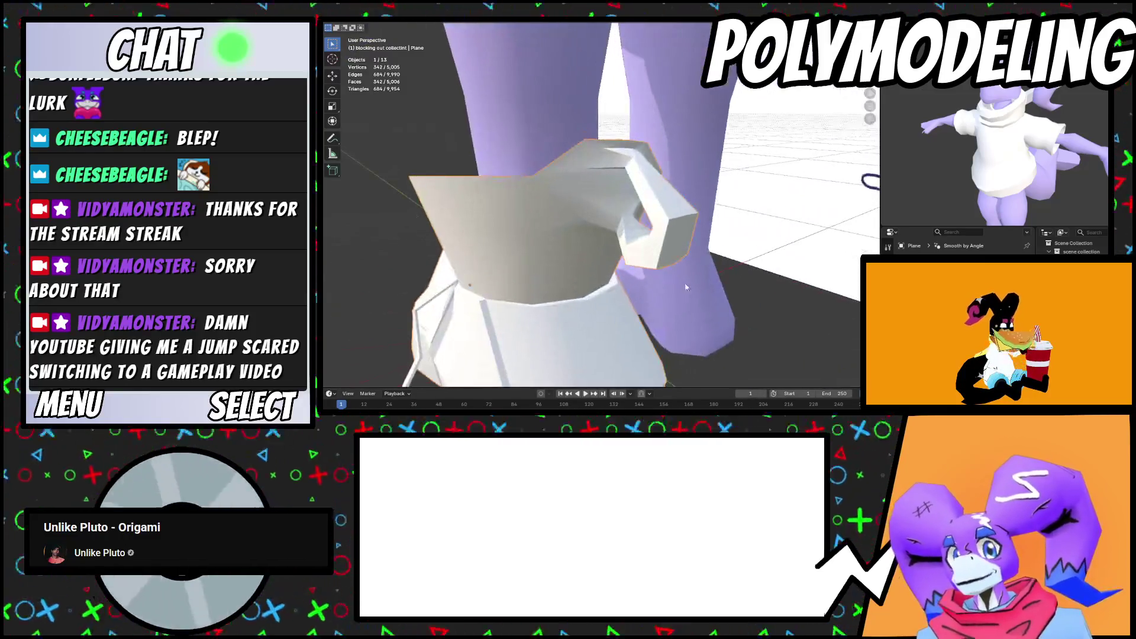
Raise the edge loop around the leg opening by 0.004 m along Z
key("Tab")
mouse_move(669, 253)
middle_mouse_down()
mouse_move(693, 258)
mouse_move(669, 248)
middle_mouse_up()
left_click(680, 254, "alt")
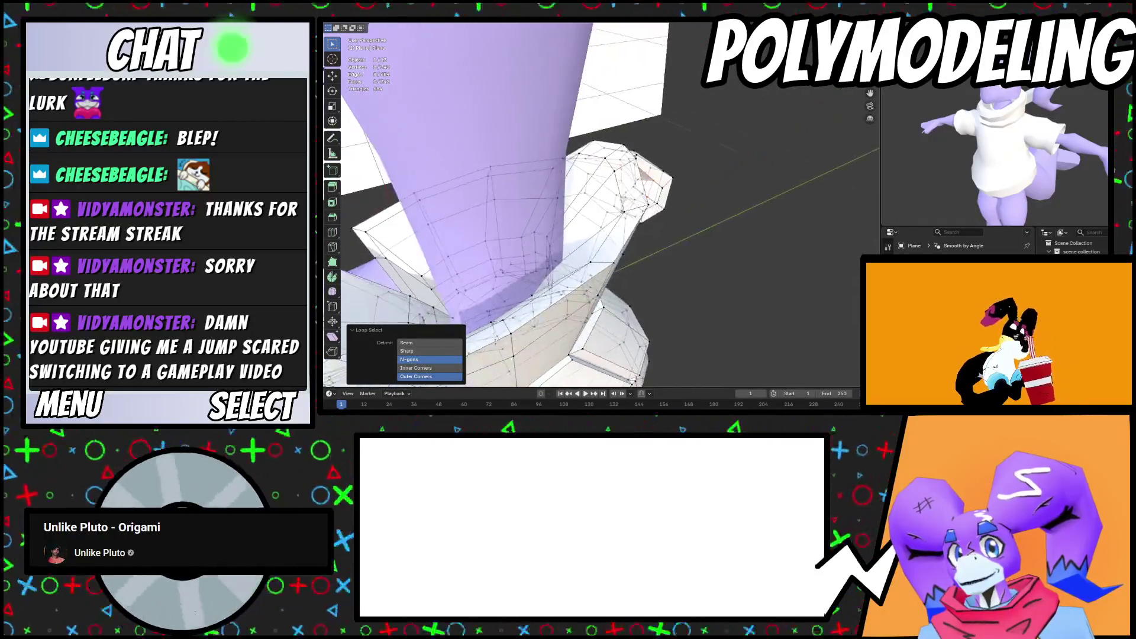
middle_click_drag(615, 181, 633, 189)
key("g")
key("z")
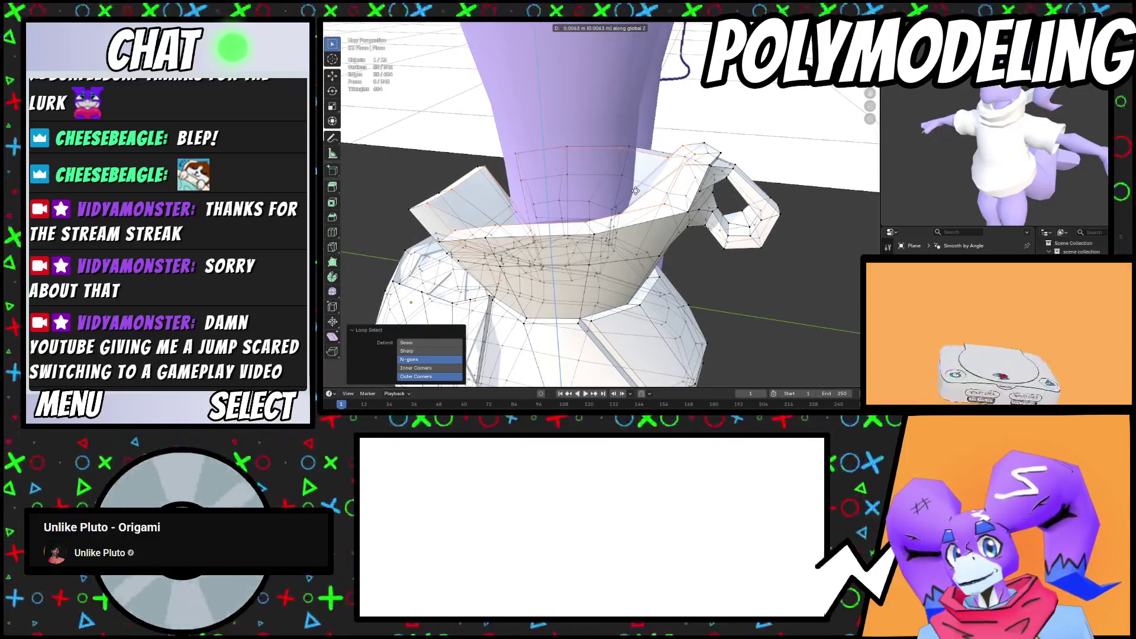
left_click(697, 210)
mouse_move(697, 210)
middle_mouse_down()
mouse_move(627, 198)
mouse_move(792, 231)
mouse_move(777, 226)
mouse_move(782, 204)
mouse_move(721, 215)
mouse_move(659, 265)
mouse_move(678, 331)
mouse_move(679, 264)
mouse_move(615, 310)
mouse_move(651, 284)
mouse_move(672, 287)
mouse_move(661, 270)
middle_mouse_up()
left_click(625, 197, "alt")
key("Tab")
Select the boot object and zoom out to see the whole character
left_click(615, 311)
scroll(661, 271, "down", 5)
scroll(657, 255, "up", 3)
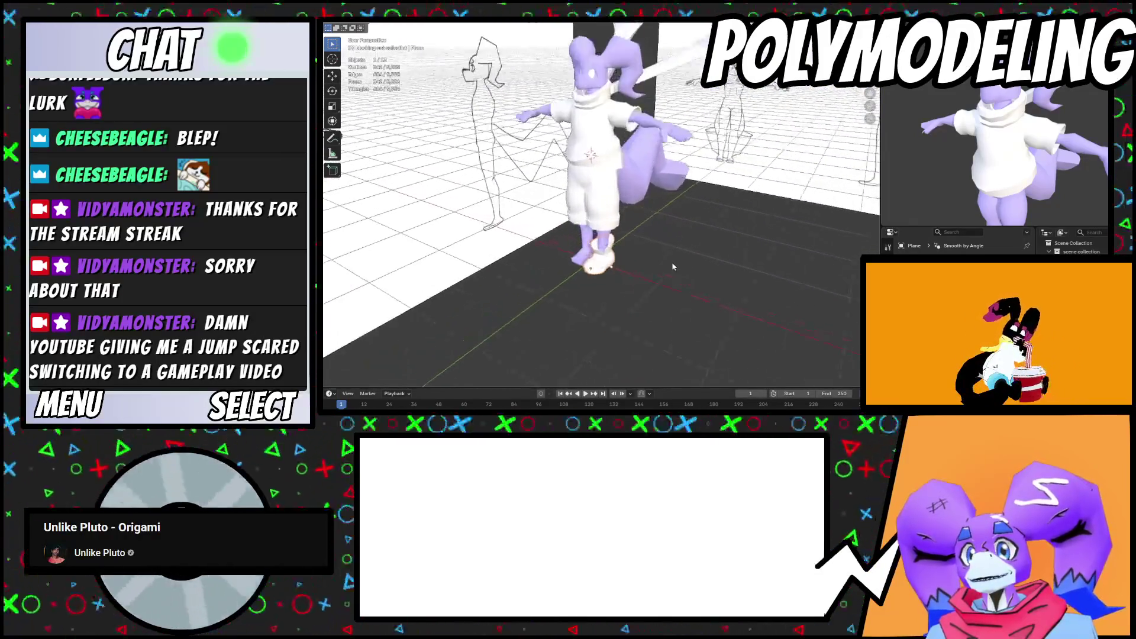
scroll(675, 264, "up", 2)
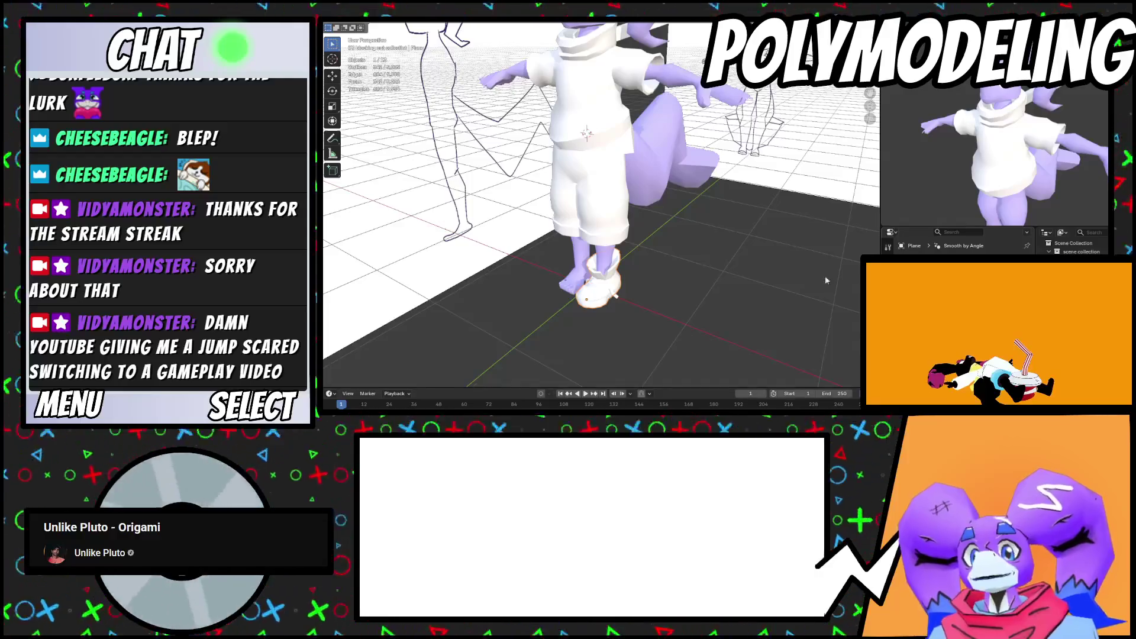
Add a Mirror modifier to the boot and apply All Transforms to it
left_click(911, 260)
mouse_move(923, 263)
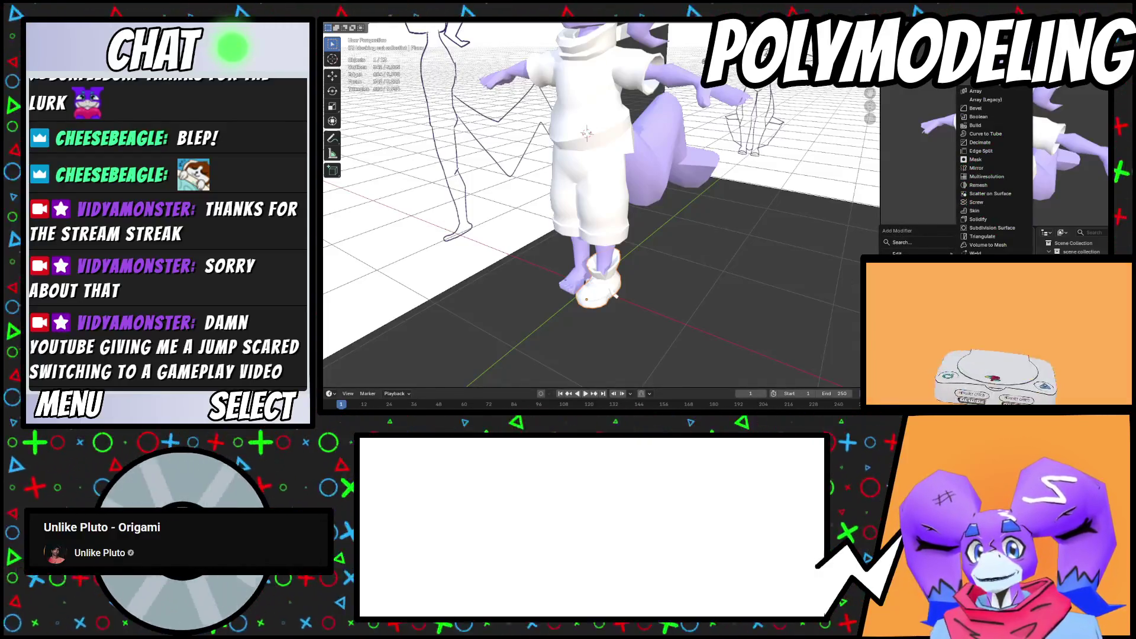
left_click(1007, 168)
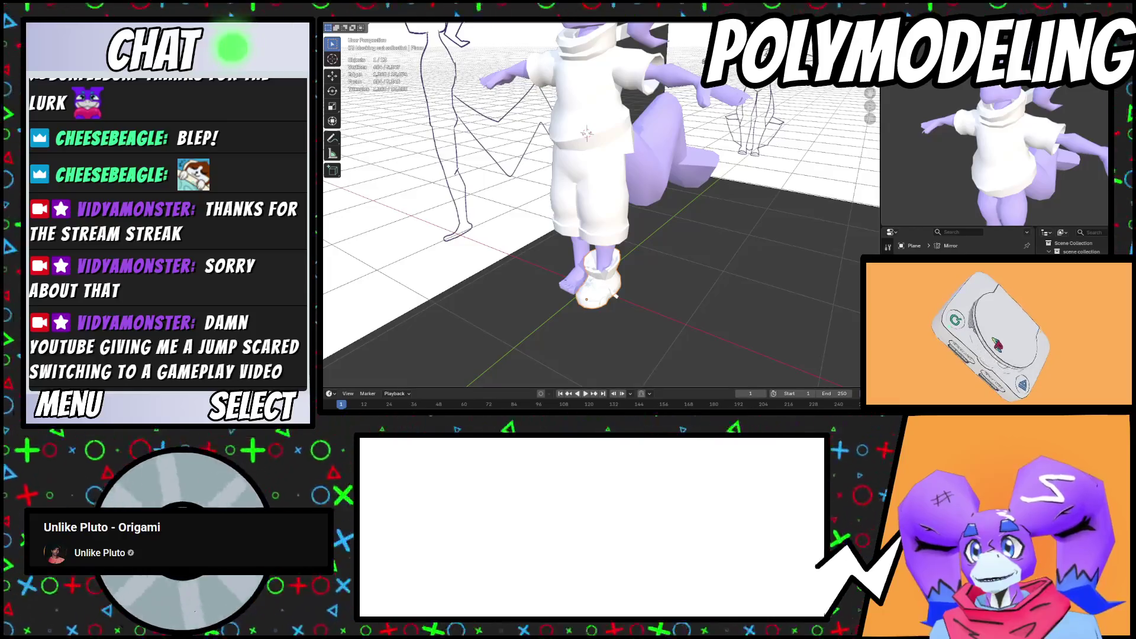
right_click(471, 47)
mouse_move(474, 60)
left_click(592, 89)
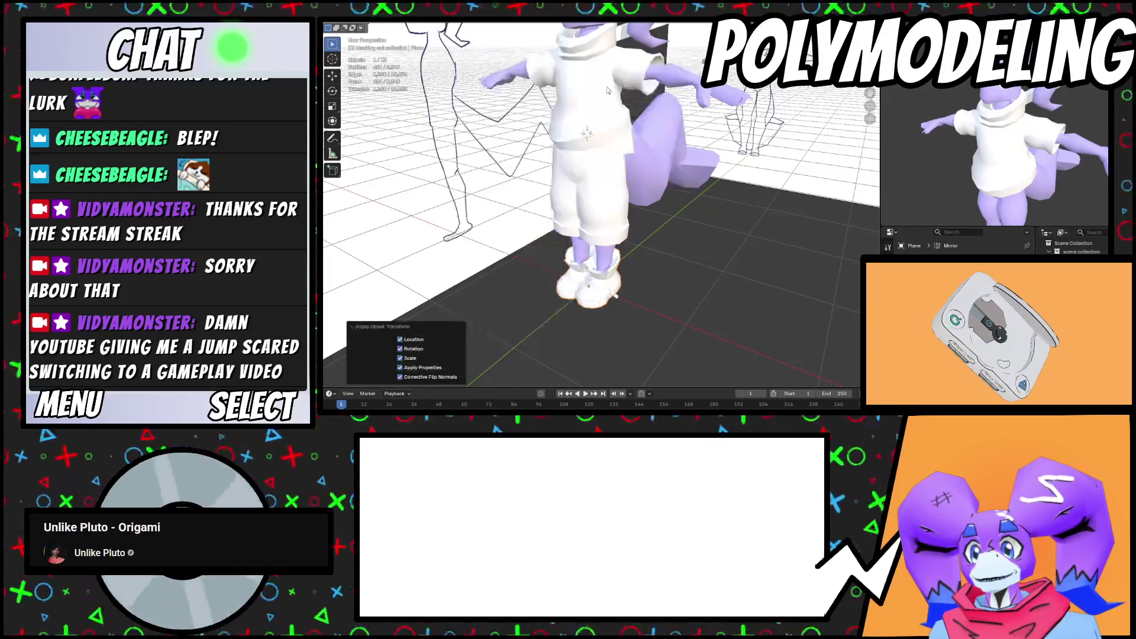
Select the shoelace object and apply All Transforms, undoing the result that broke the laces
middle_click_drag(633, 195, 636, 163)
scroll(636, 163, "up", 3)
left_click(627, 201)
scroll(659, 166, "up", 2)
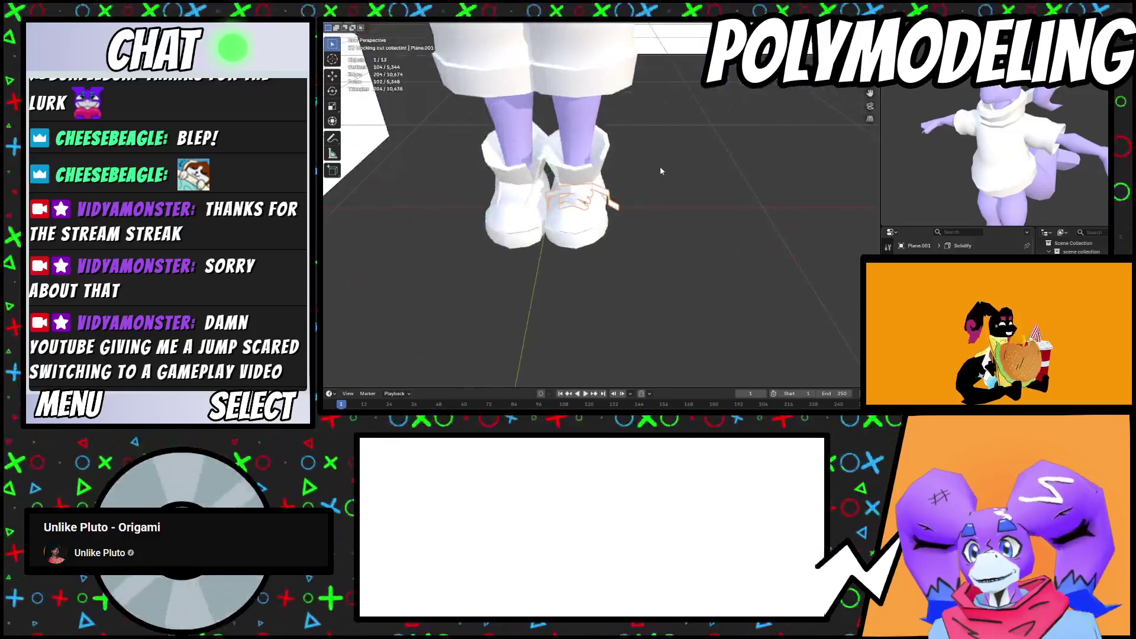
right_click(491, 30)
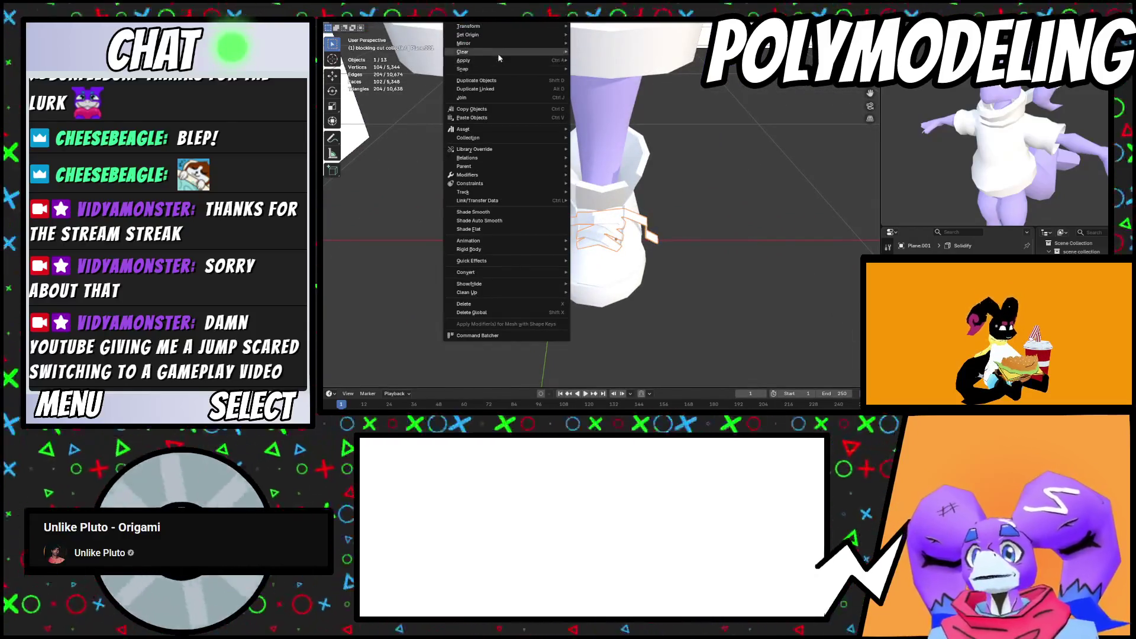
mouse_move(495, 63)
left_click(601, 86)
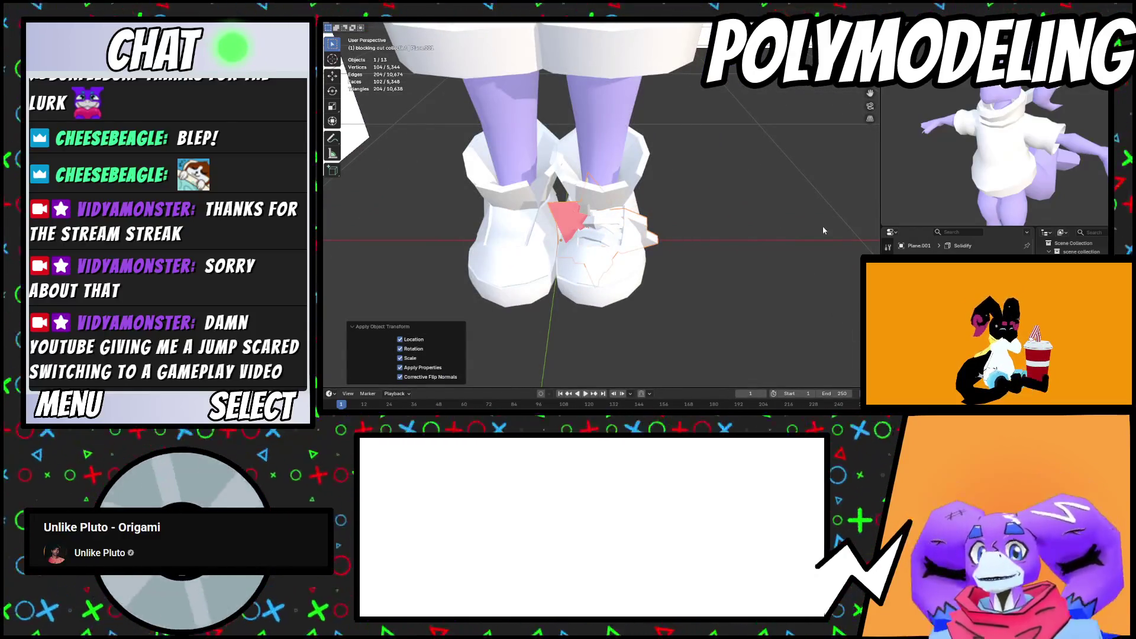
key("ctrl+z")
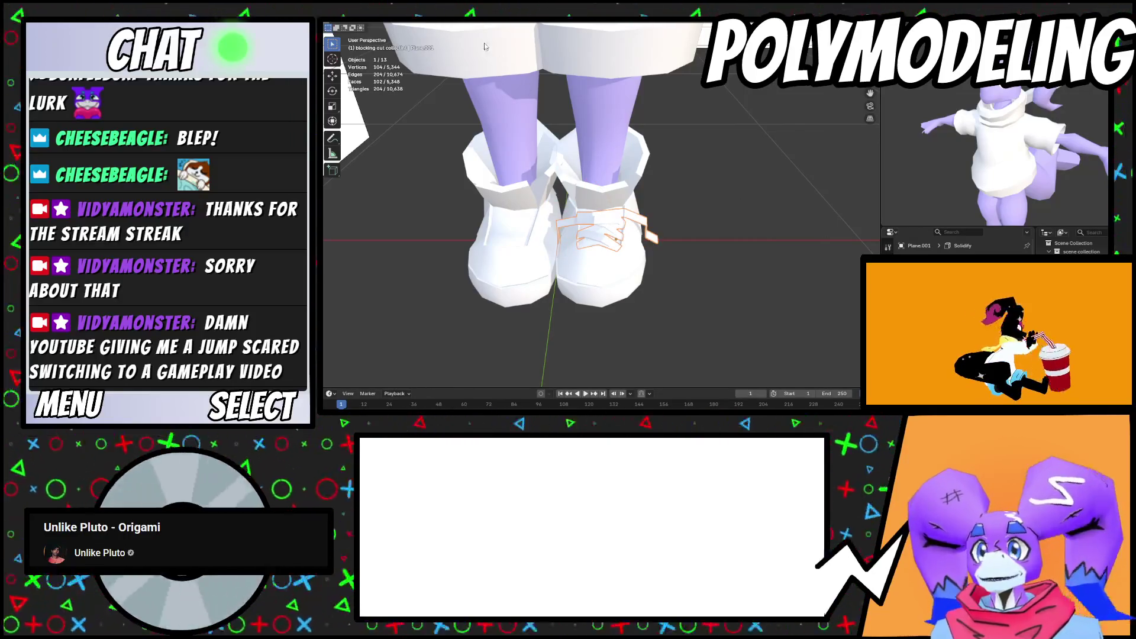
Apply All Transforms to the shoelaces again and check them across the shoe's front
left_click(462, 22)
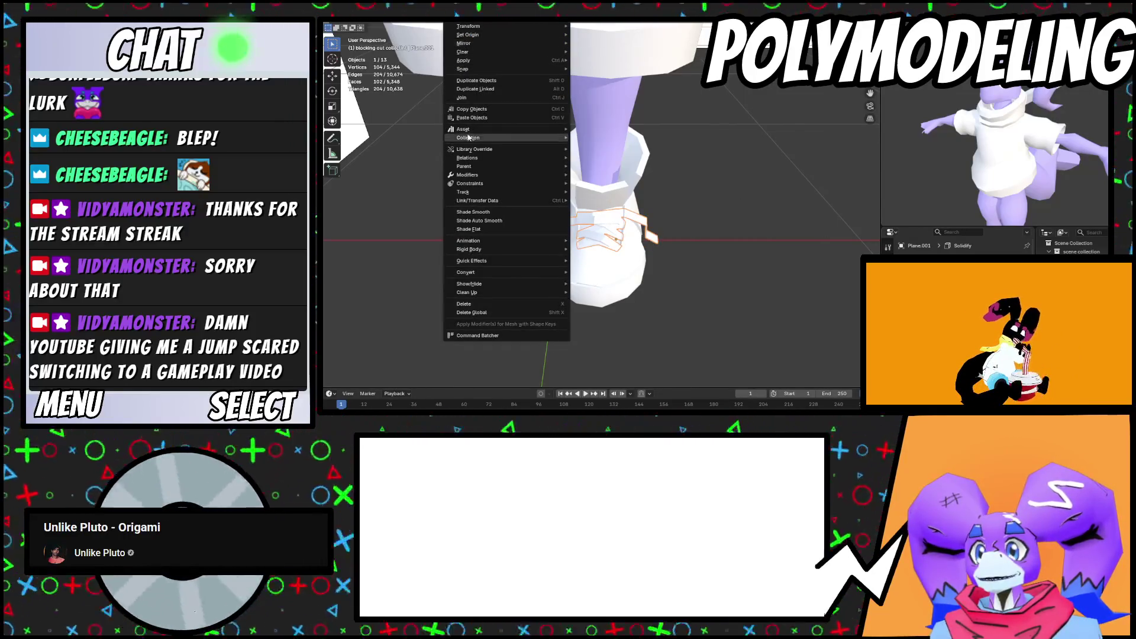
mouse_move(521, 60)
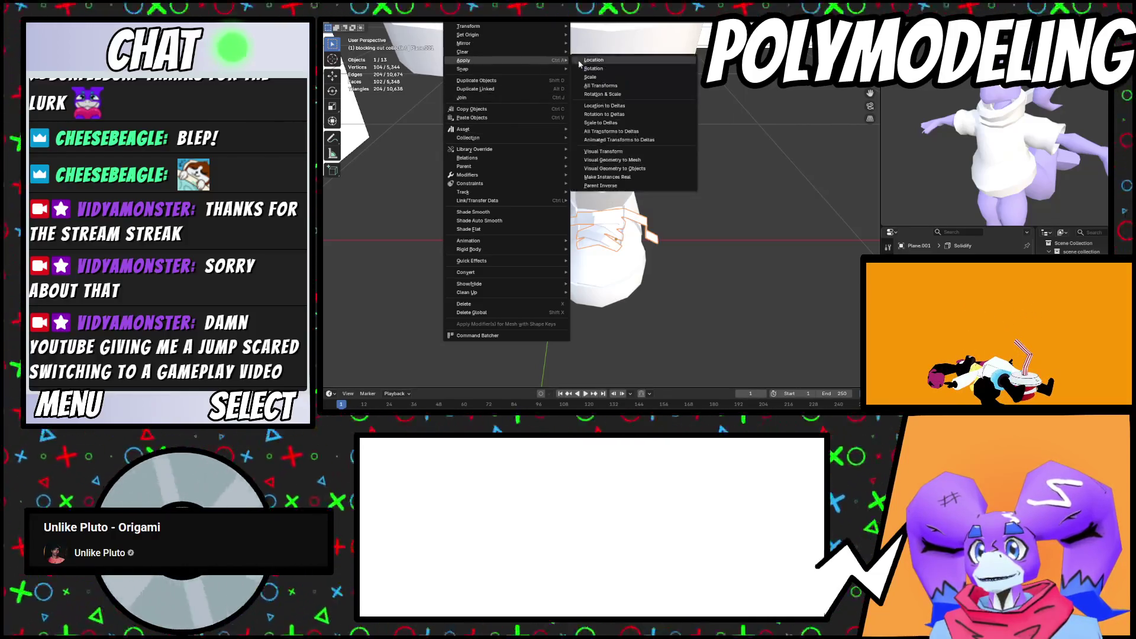
left_click(601, 85)
scroll(650, 177, "up", 5)
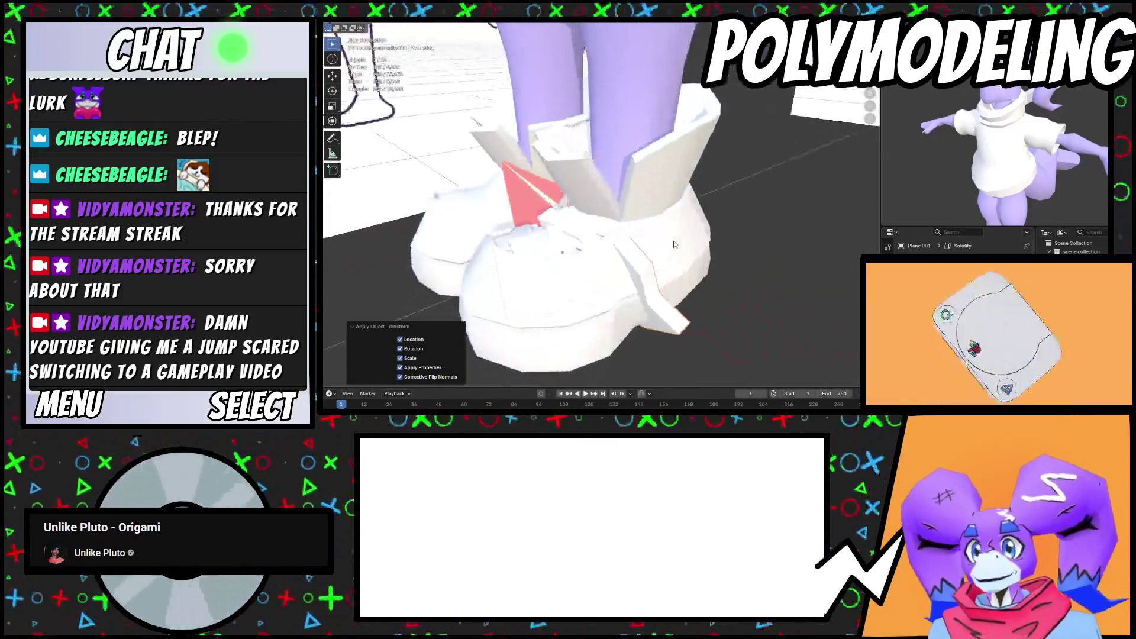
mouse_move(729, 223)
middle_mouse_down()
mouse_move(737, 230)
mouse_move(680, 249)
mouse_move(644, 286)
middle_mouse_up()
scroll(958, 245, "down", 3)
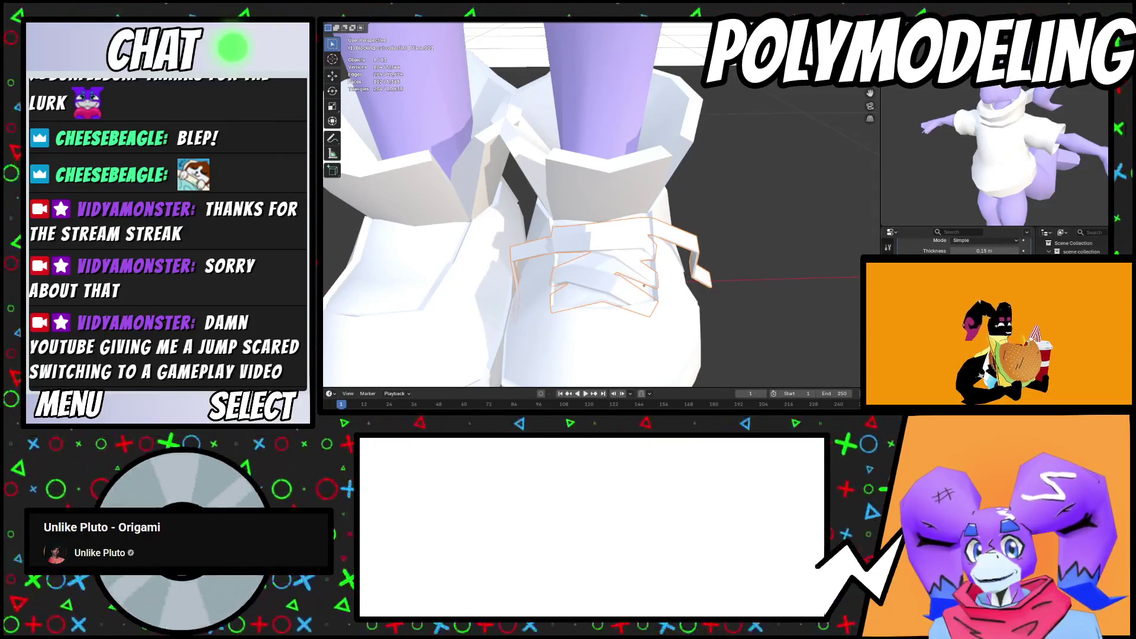
Flip the laces with a global mirror and add a Mirror modifier to them
left_click(459, 20)
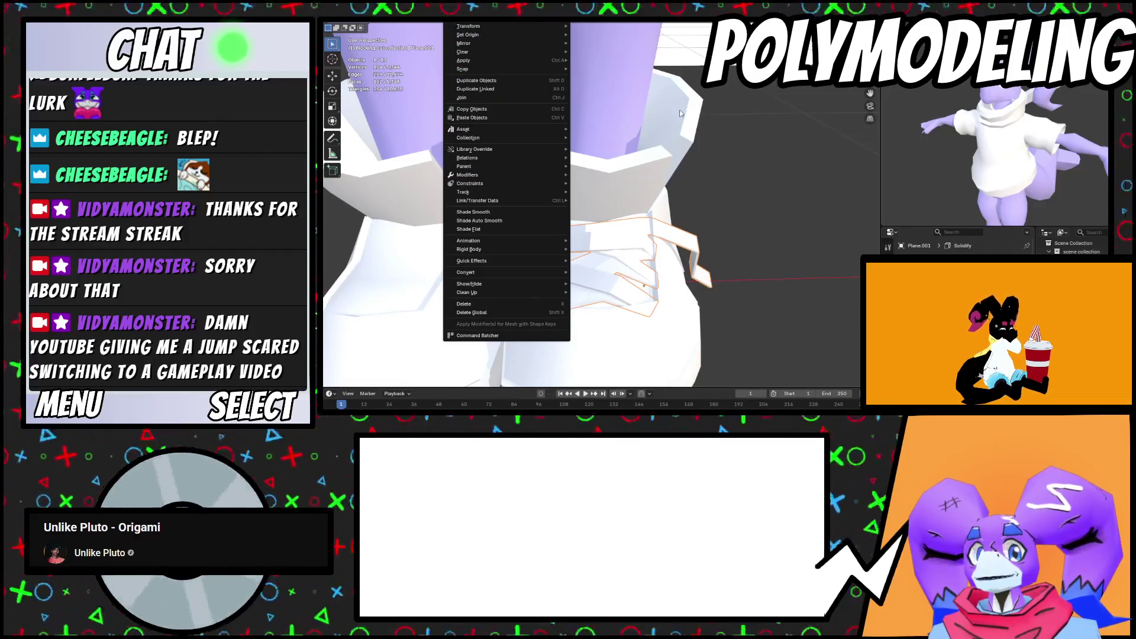
mouse_move(488, 42)
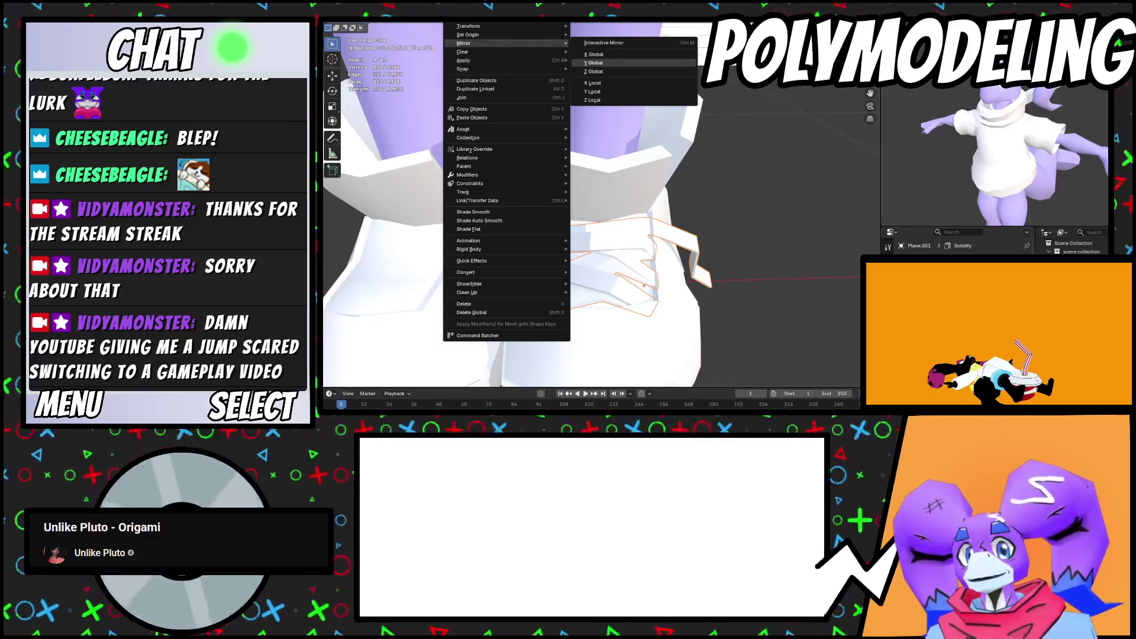
left_click(639, 55)
left_click(896, 261)
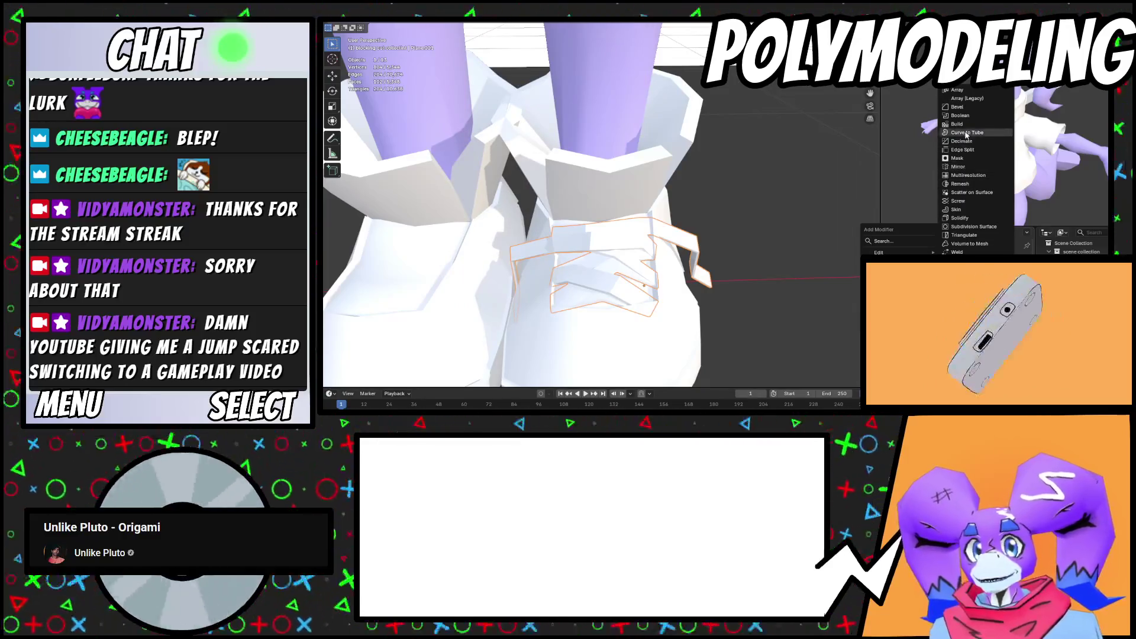
left_click(966, 216)
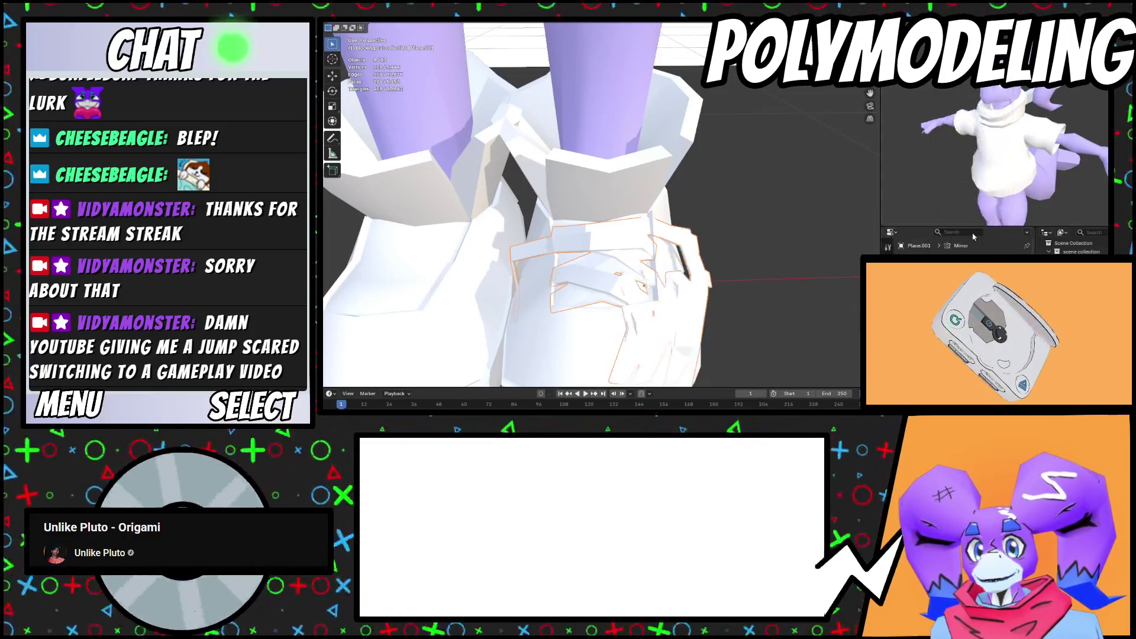
scroll(958, 248, "up", 5)
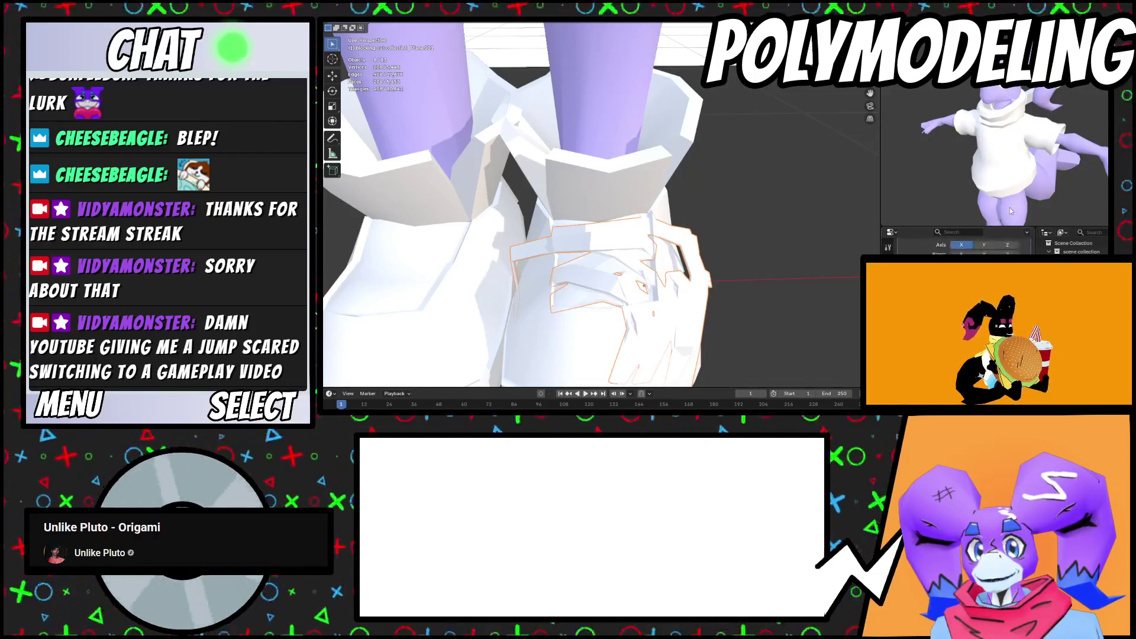
scroll(816, 306, "down", 5)
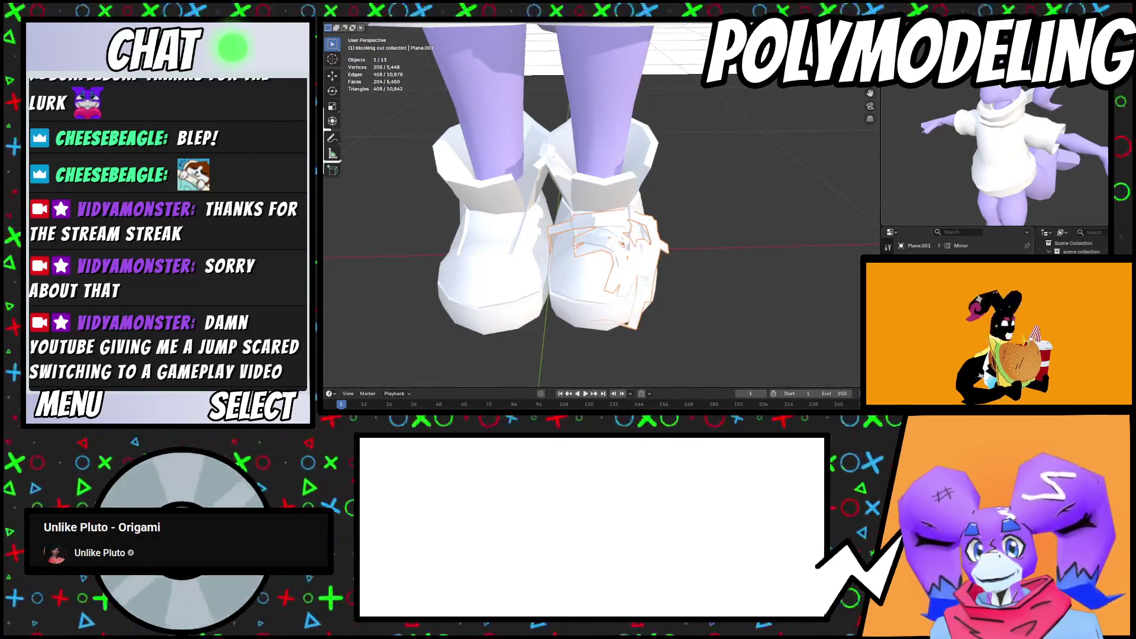
Orbit and zoom around the character to inspect both laced white boots
mouse_move(674, 212)
middle_mouse_down()
mouse_move(684, 265)
mouse_move(710, 255)
mouse_move(623, 262)
mouse_move(662, 242)
middle_mouse_up()
scroll(758, 246, "down", 6)
scroll(646, 263, "up", 3)
scroll(662, 242, "down", 4)
scroll(666, 241, "up", 2)
scroll(671, 239, "down", 2)
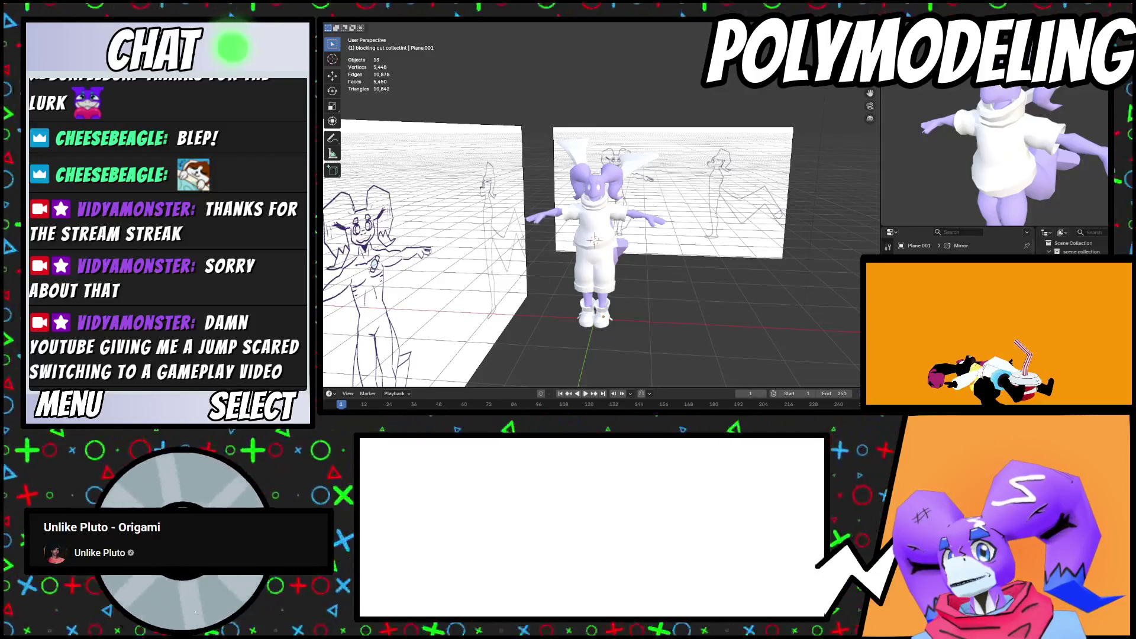
middle_click_drag(592, 249, 644, 249)
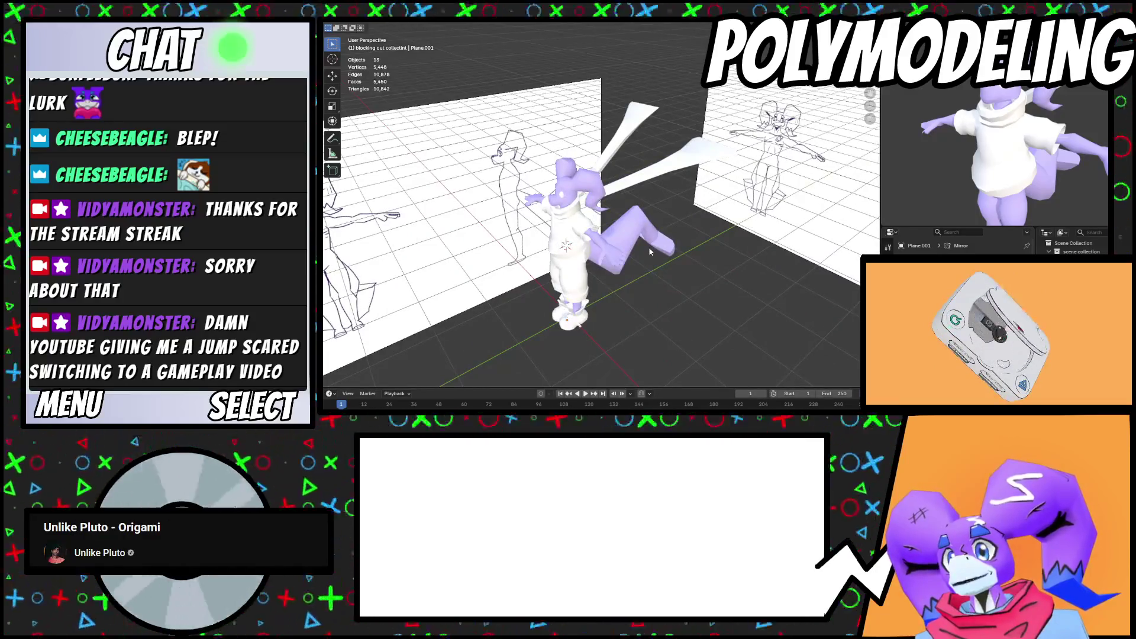
scroll(650, 251, "up", 2)
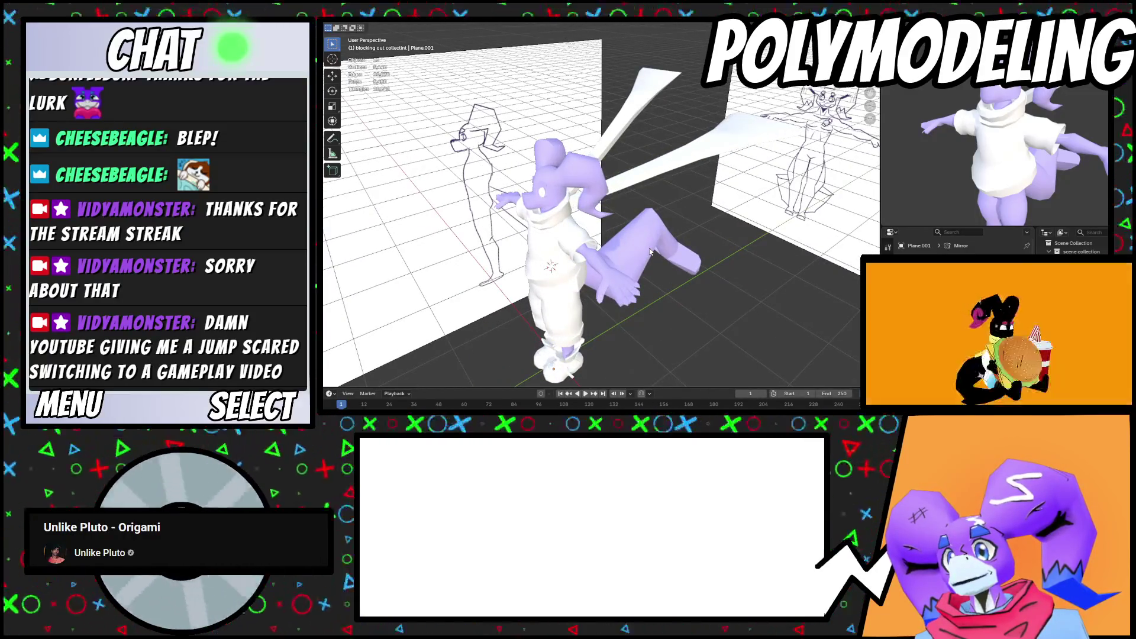
scroll(649, 247, "up", 3)
mouse_move(648, 247)
middle_mouse_down()
mouse_move(652, 232)
mouse_move(637, 297)
mouse_move(651, 290)
middle_mouse_up()
scroll(658, 244, "down", 3)
scroll(636, 297, "up", 4)
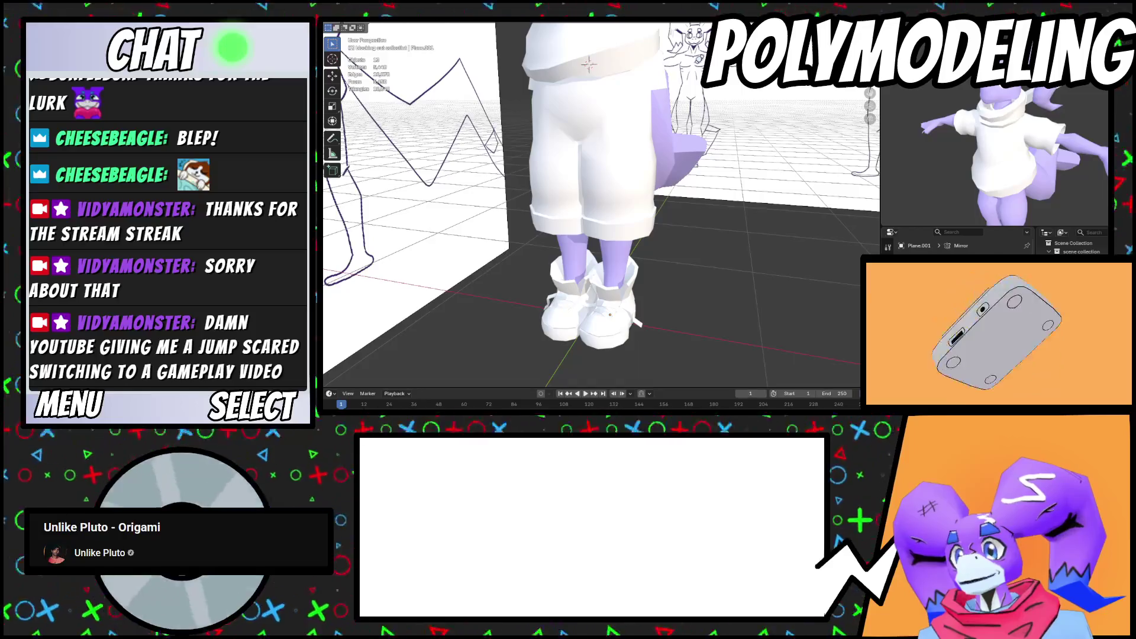
scroll(592, 201, "down", 3)
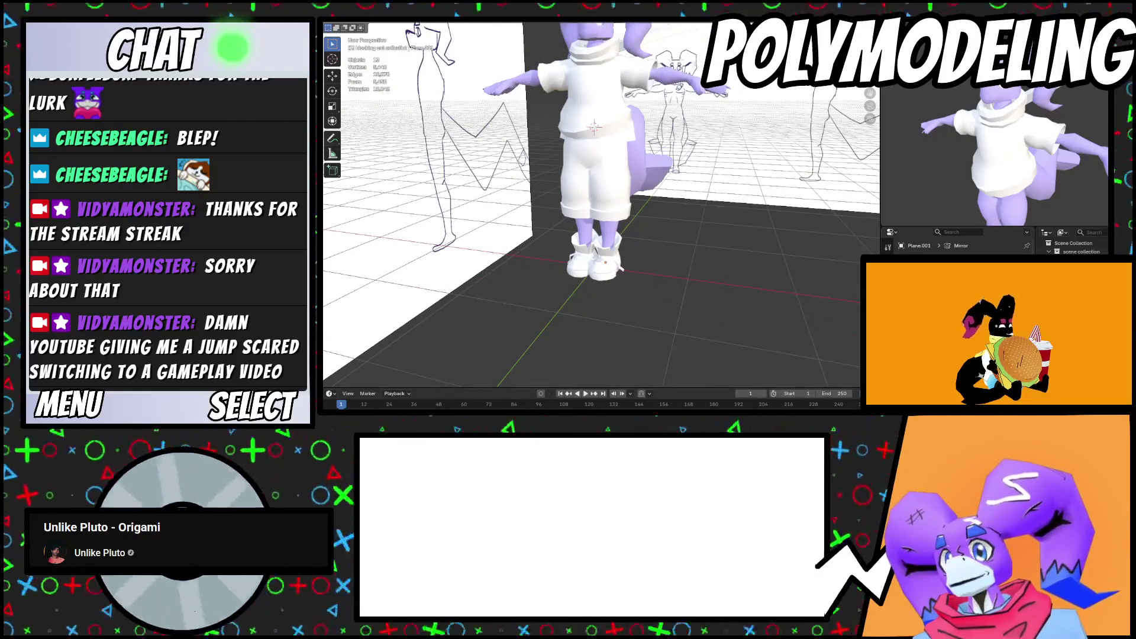
scroll(592, 201, "up", 3)
scroll(527, 134, "down", 3)
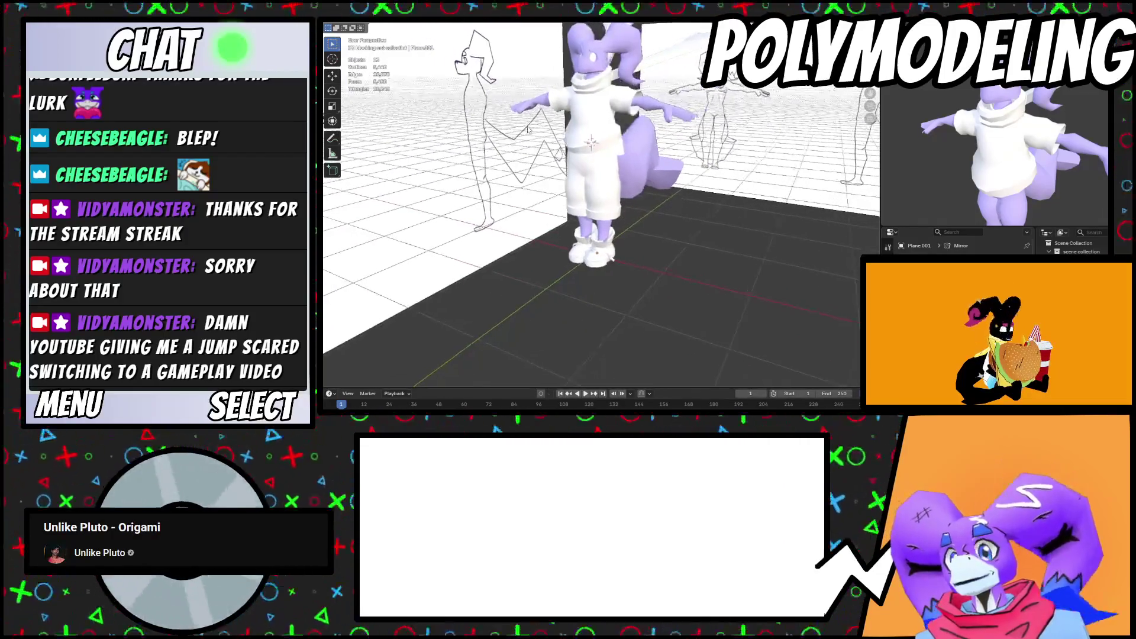
scroll(527, 134, "up", 2)
scroll(529, 133, "up", 3)
scroll(529, 133, "down", 3)
scroll(530, 134, "up", 2)
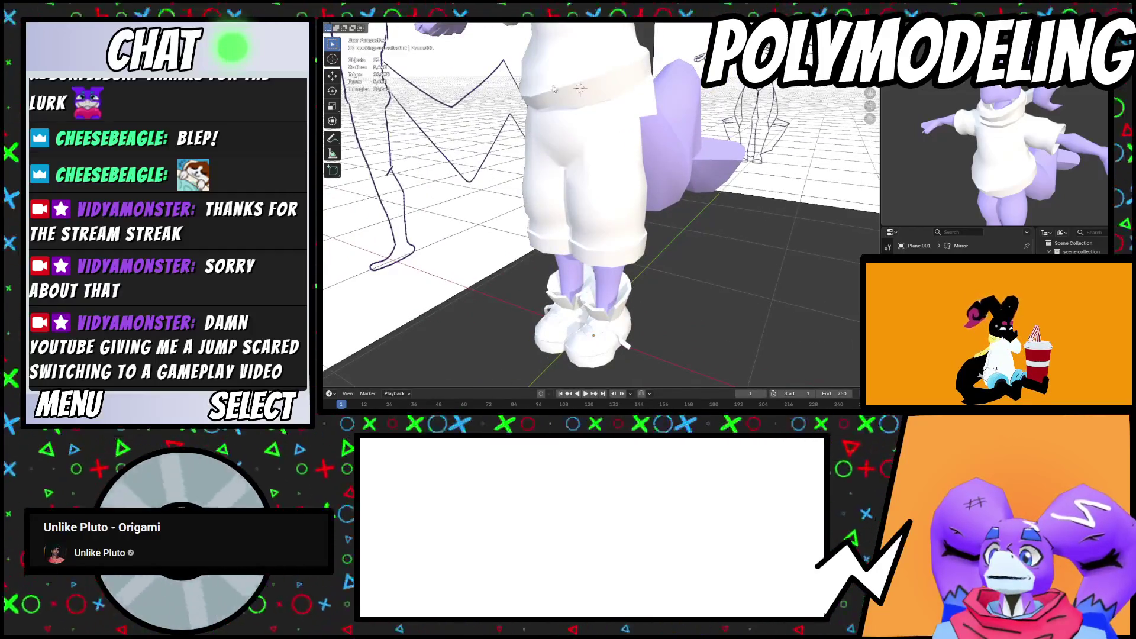
scroll(553, 89, "down", 2)
Orbit to a side view and select the white boot body object (Plane)
mouse_move(559, 142)
middle_mouse_down()
mouse_move(513, 155)
mouse_move(617, 149)
mouse_move(639, 166)
mouse_move(591, 189)
middle_mouse_up()
scroll(512, 155, "up", 4)
scroll(617, 149, "up", 2)
scroll(639, 166, "up", 3)
scroll(639, 165, "down", 5)
scroll(592, 189, "up", 2)
scroll(573, 208, "down", 2)
left_click(575, 239)
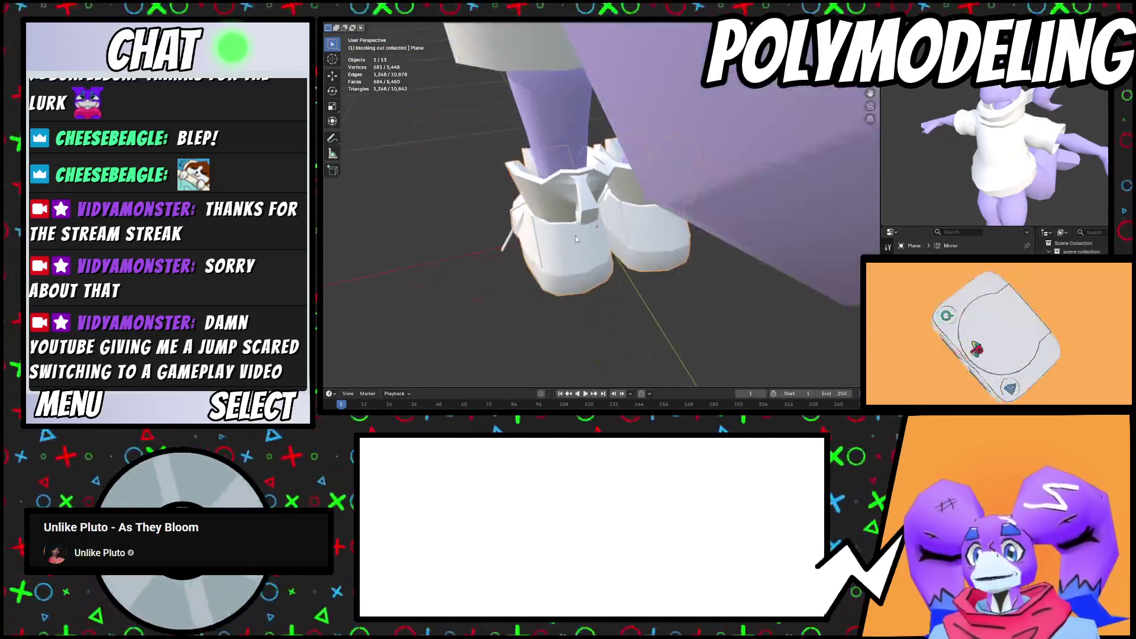
Add an edge loop around the boot, shrink it inward and nudge it up along Z
scroll(575, 238, "up", 4)
key("Tab")
middle_click_drag(533, 266, 507, 325)
key("ctrl+r")
left_click(507, 325)
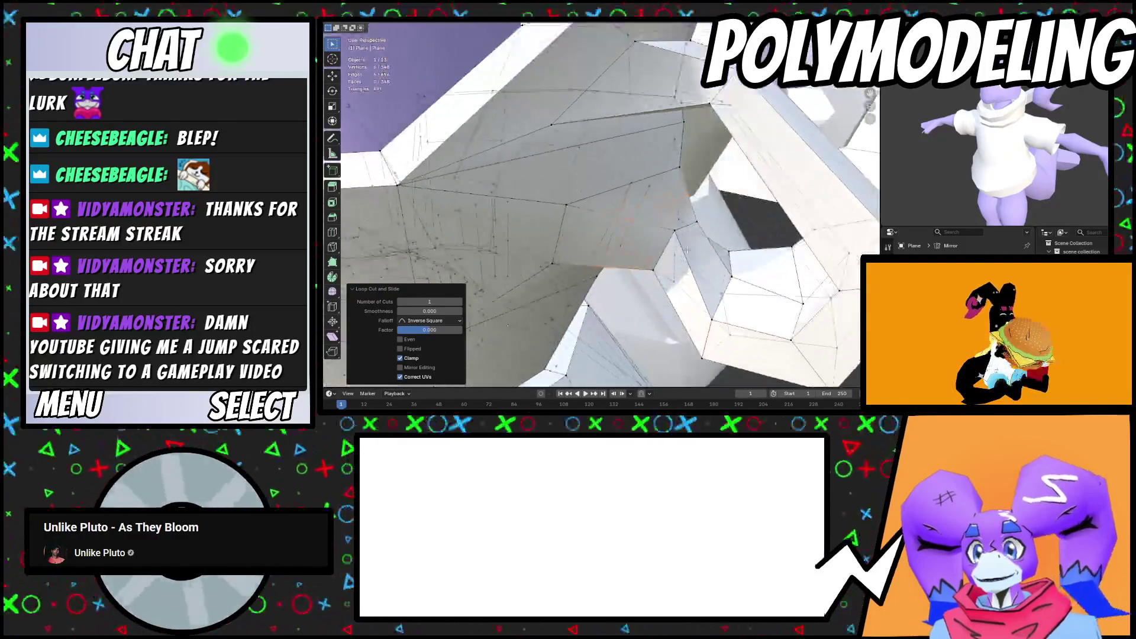
key("s")
key("g")
key("z")
mouse_move(688, 259)
middle_mouse_down()
mouse_move(706, 220)
mouse_move(648, 310)
middle_mouse_up()
Mark an edge loop along the boot cuff as sharp
key("Tab")
scroll(707, 238, "down", 5)
scroll(648, 310, "up", 6)
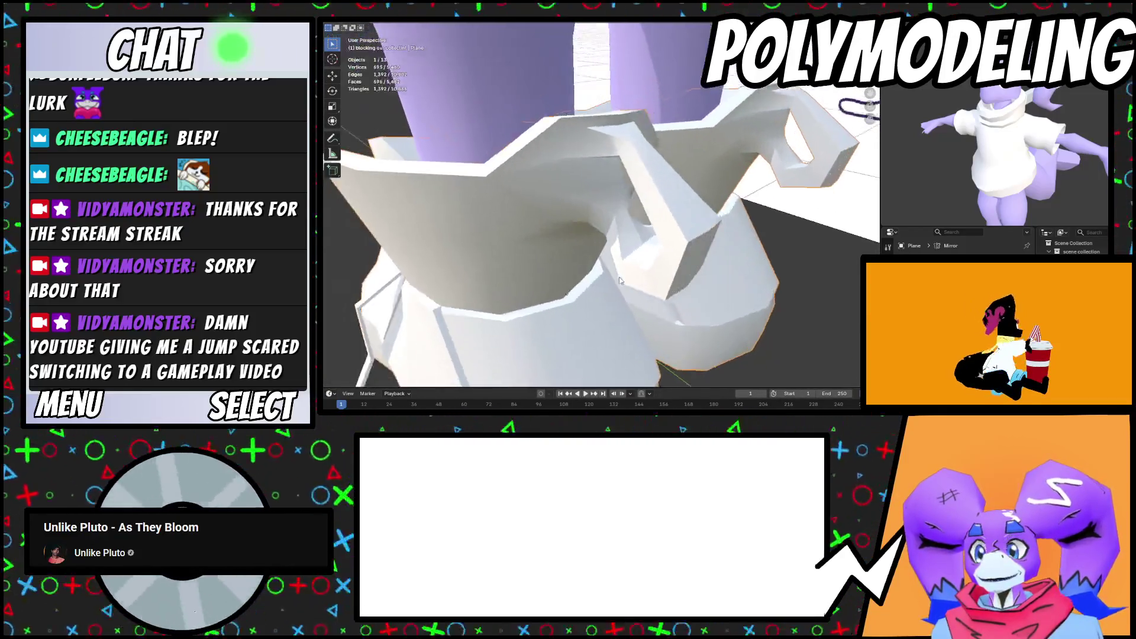
key("Tab")
left_click(566, 192, "alt")
middle_click_drag(566, 193, 612, 331)
key("ctrl+e")
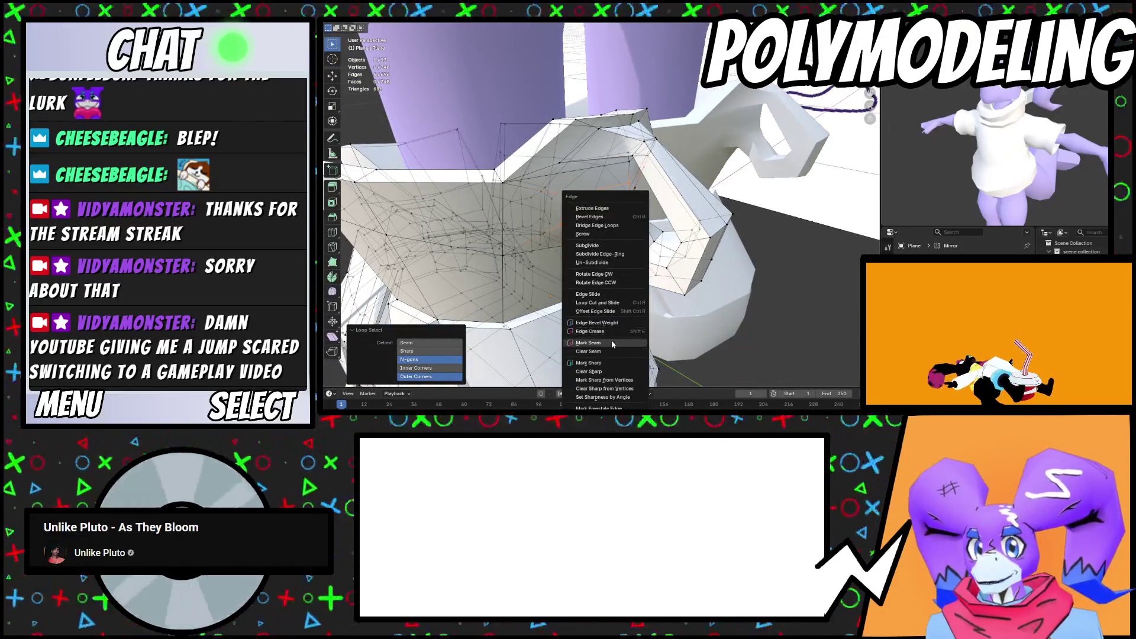
left_click(607, 363)
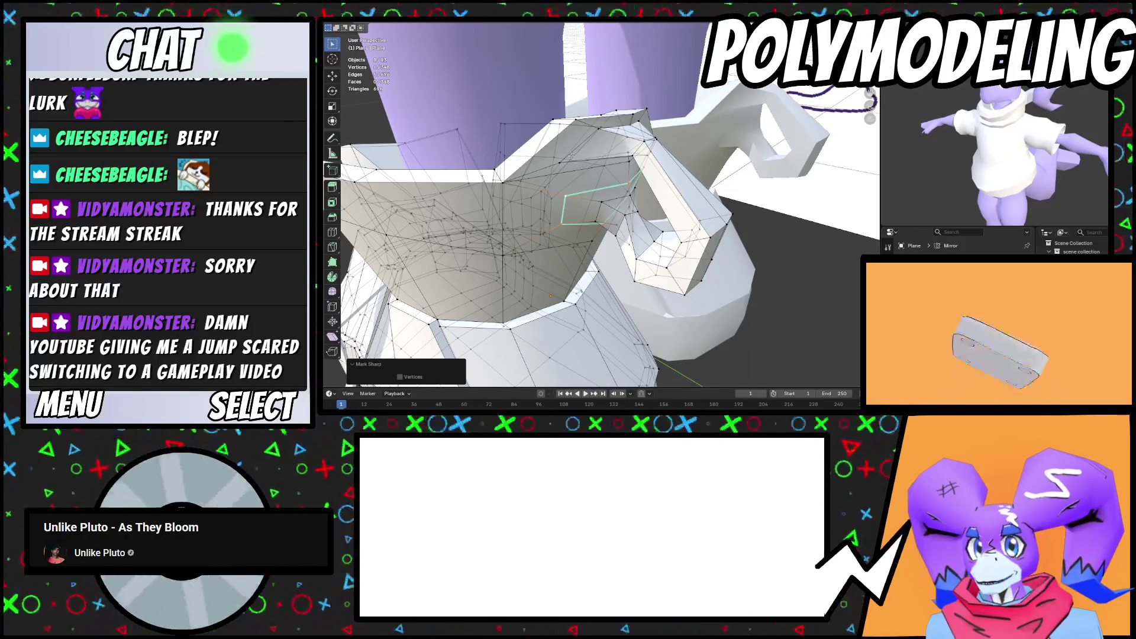
Select another cuff edge loop and inspect the boot up close
left_click(580, 145, "alt")
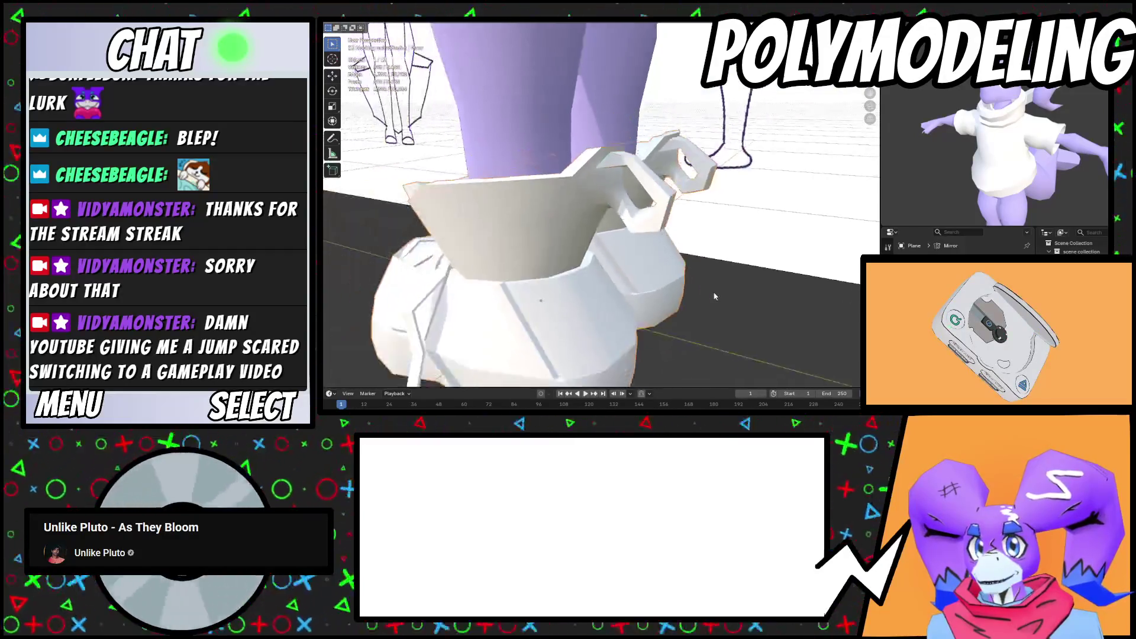
mouse_move(596, 295)
middle_mouse_down()
mouse_move(607, 283)
mouse_move(731, 292)
mouse_move(677, 315)
middle_mouse_up()
scroll(669, 284, "up", 6)
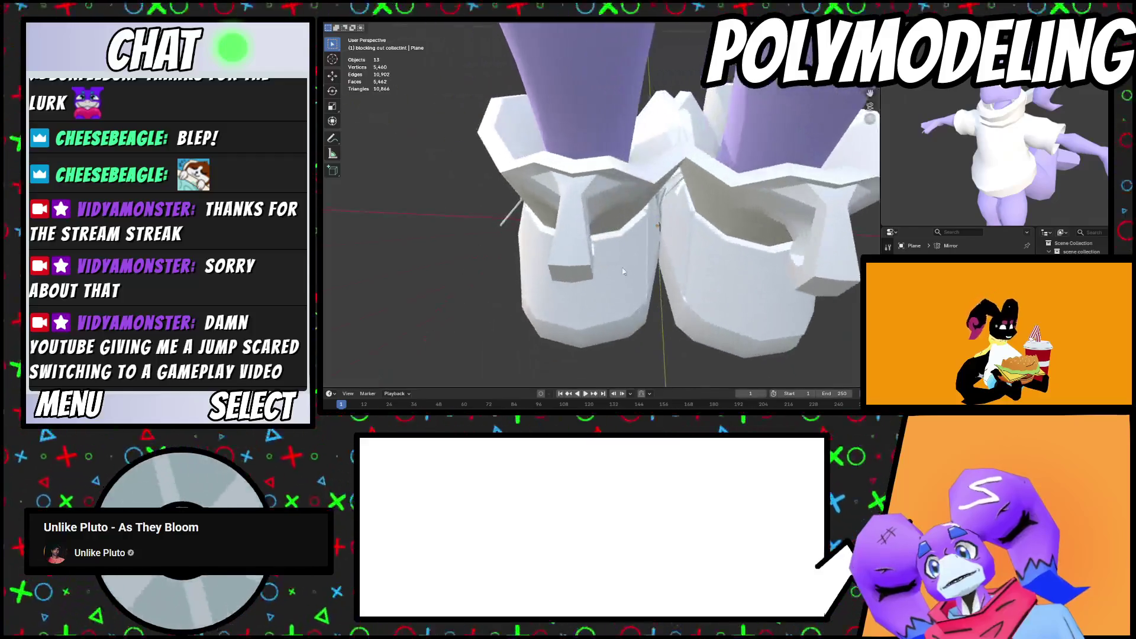
middle_click_drag(666, 232, 664, 216)
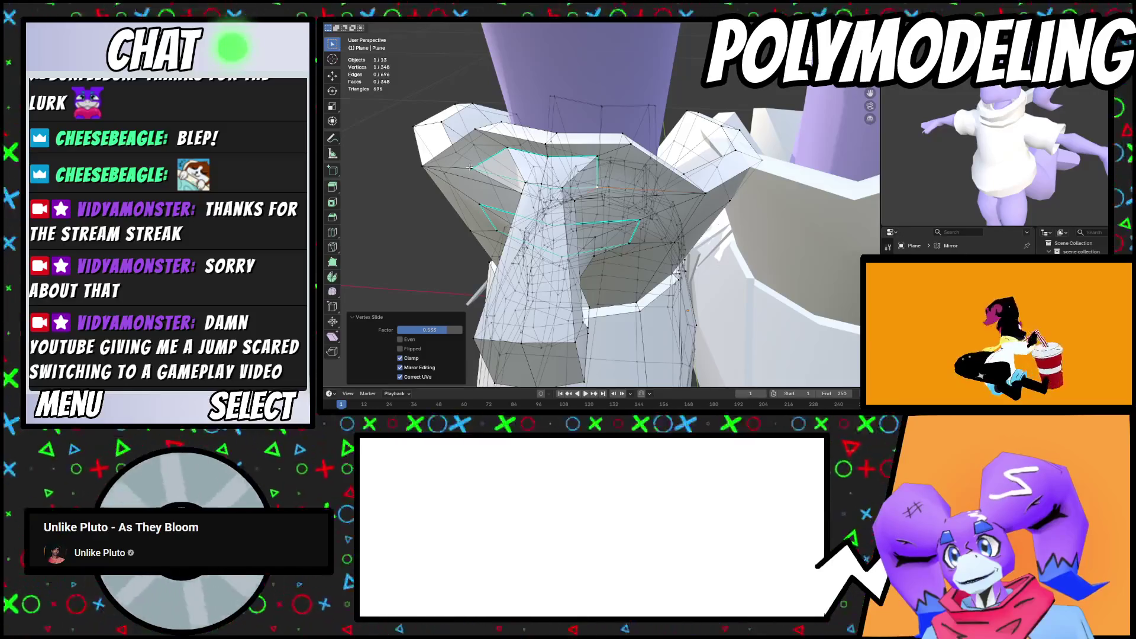
key("Tab")
middle_click_drag(641, 224, 651, 244)
Add an edge to the cuff selection and slide the vertices to reshape the cuff flap
key("Tab")
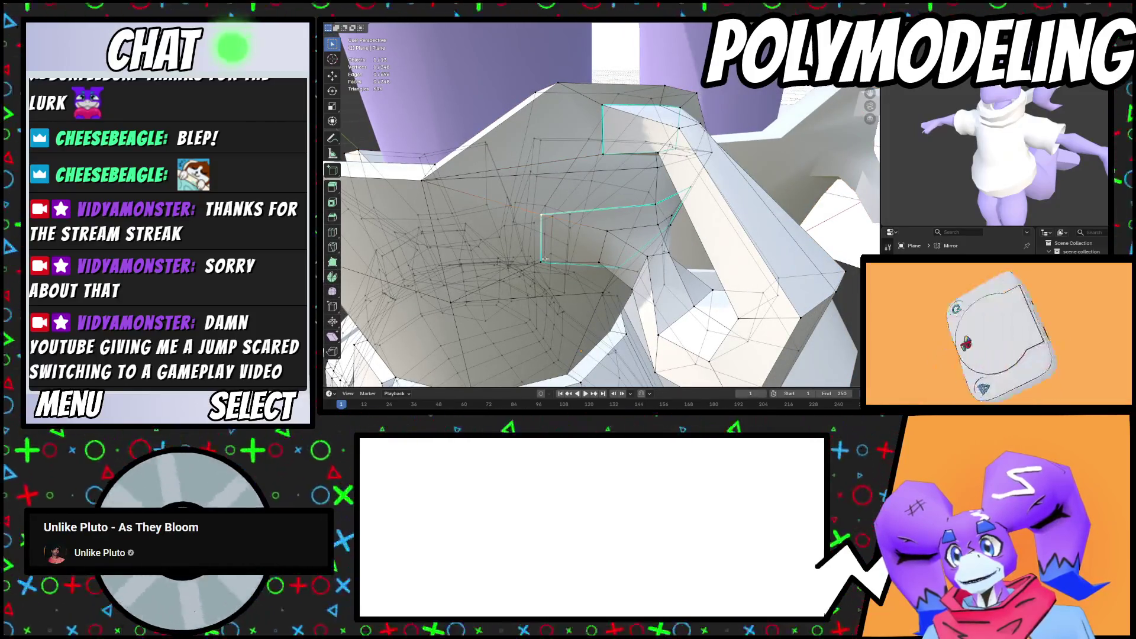
mouse_move(569, 253)
middle_mouse_down()
mouse_move(537, 257)
mouse_move(615, 255)
mouse_move(636, 223)
mouse_move(617, 199)
middle_mouse_up()
left_click(626, 253, "shift")
key("g")
key("g")
key("g")
mouse_move(623, 249)
middle_mouse_down()
mouse_move(631, 219)
mouse_move(604, 215)
mouse_move(648, 241)
mouse_move(665, 267)
mouse_move(719, 271)
mouse_move(730, 255)
middle_mouse_up()
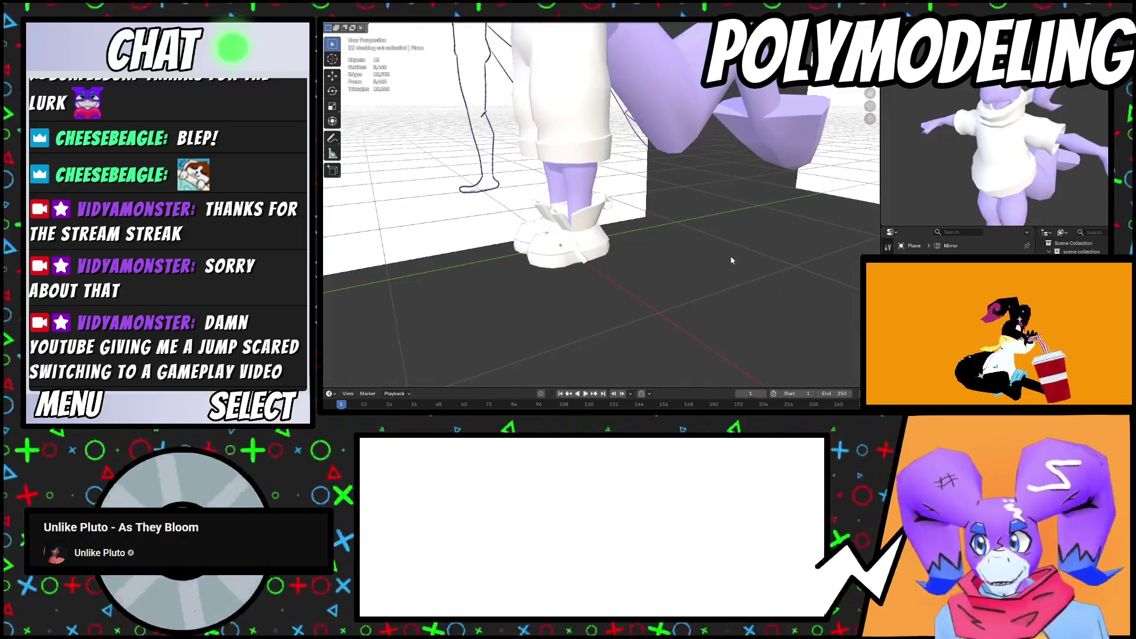
scroll(727, 251, "up", 10)
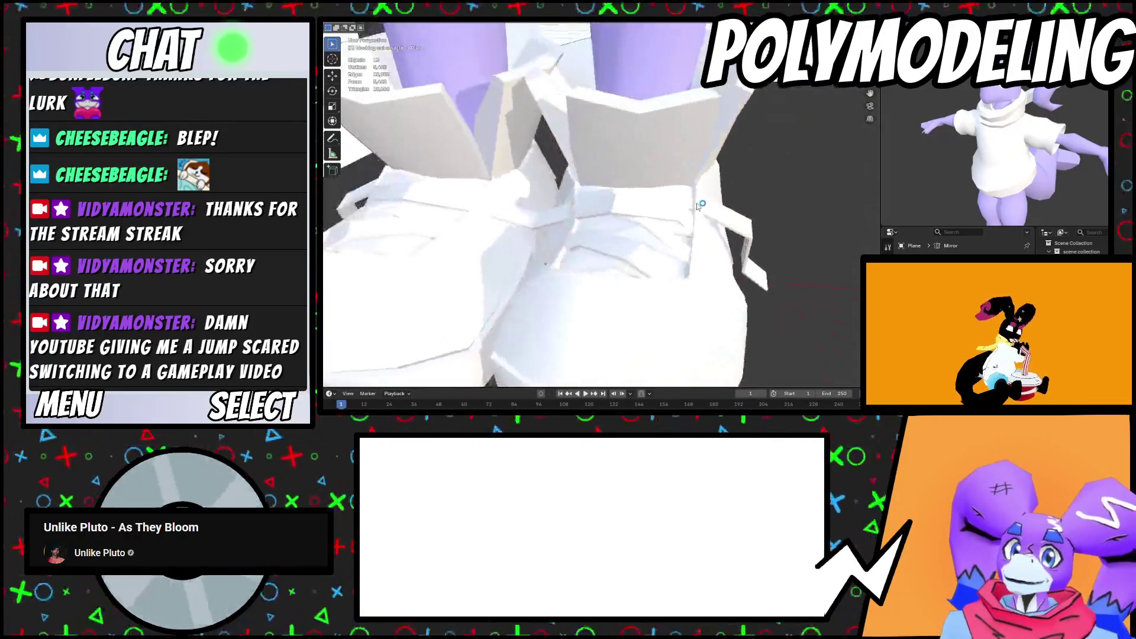
scroll(752, 190, "down", 12)
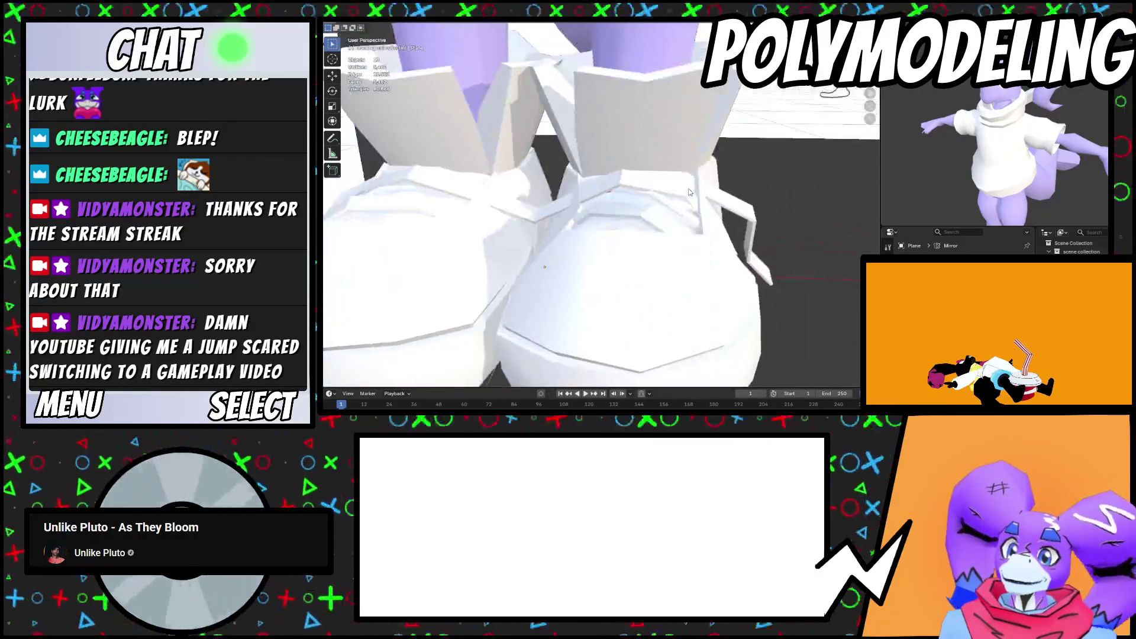
mouse_move(680, 251)
middle_mouse_down()
mouse_move(655, 269)
mouse_move(676, 305)
mouse_move(654, 273)
mouse_move(660, 236)
mouse_move(725, 194)
mouse_move(639, 180)
mouse_move(666, 203)
middle_mouse_up()
left_click(661, 232)
scroll(660, 232, "up", 4)
middle_click_drag(586, 239, 632, 200)
key("Tab")
mouse_move(763, 248)
middle_mouse_down()
mouse_move(715, 242)
mouse_move(602, 264)
mouse_move(629, 251)
mouse_move(619, 282)
mouse_move(666, 227)
mouse_move(539, 246)
mouse_move(592, 258)
mouse_move(619, 194)
mouse_move(576, 246)
mouse_move(547, 265)
mouse_move(532, 256)
mouse_move(632, 233)
middle_mouse_up()
left_click(602, 264)
scroll(579, 243, "down", 3)
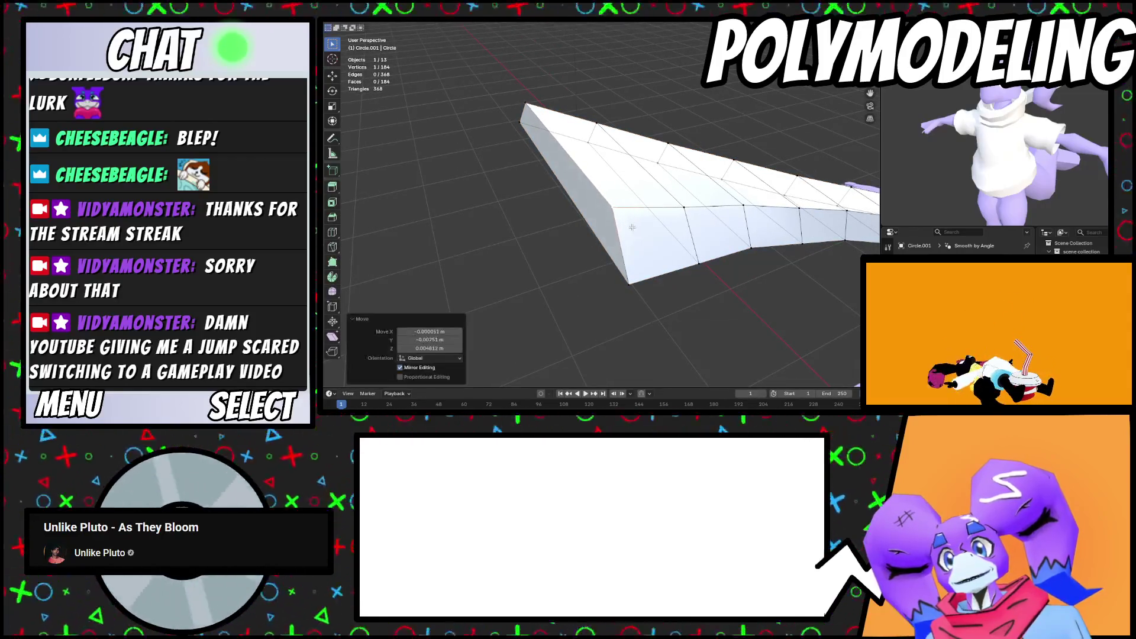
Mark the side and bottom edge loops of the long pointed Circle.001 piece as sharp
key("ctrl+e")
left_click(719, 267)
mouse_move(720, 267)
middle_mouse_down()
mouse_move(665, 249)
mouse_move(669, 266)
mouse_move(593, 248)
mouse_move(531, 182)
middle_mouse_up()
key("ctrl+e")
left_click(668, 266)
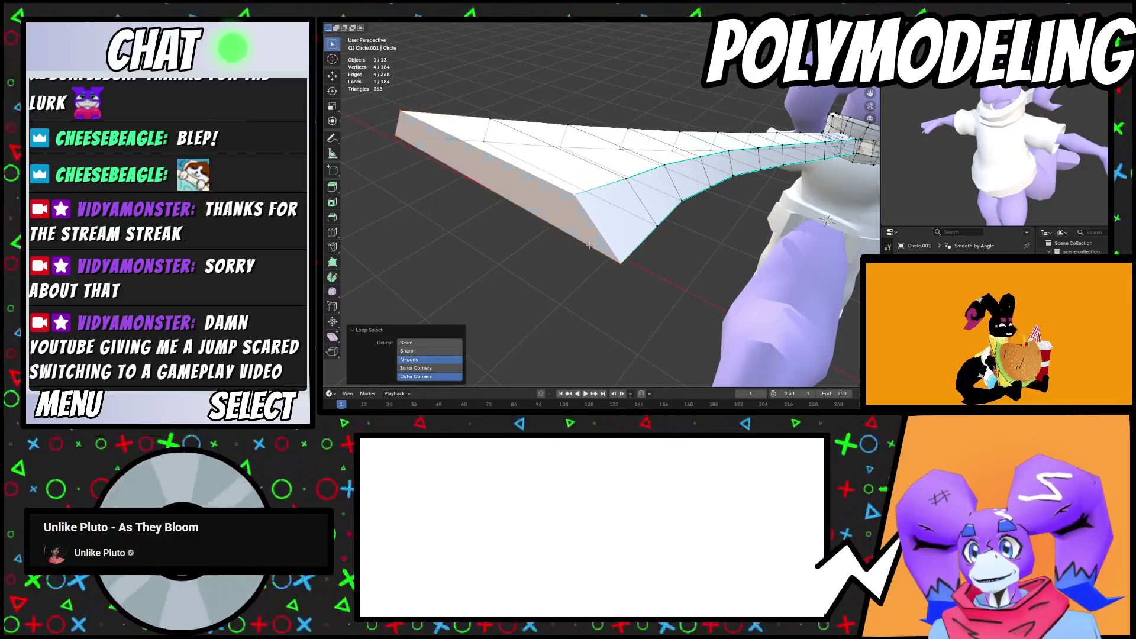
key("ctrl+e")
left_click(698, 281)
mouse_move(699, 281)
middle_mouse_down()
mouse_move(638, 265)
mouse_move(618, 240)
middle_mouse_up()
key("ctrl+e")
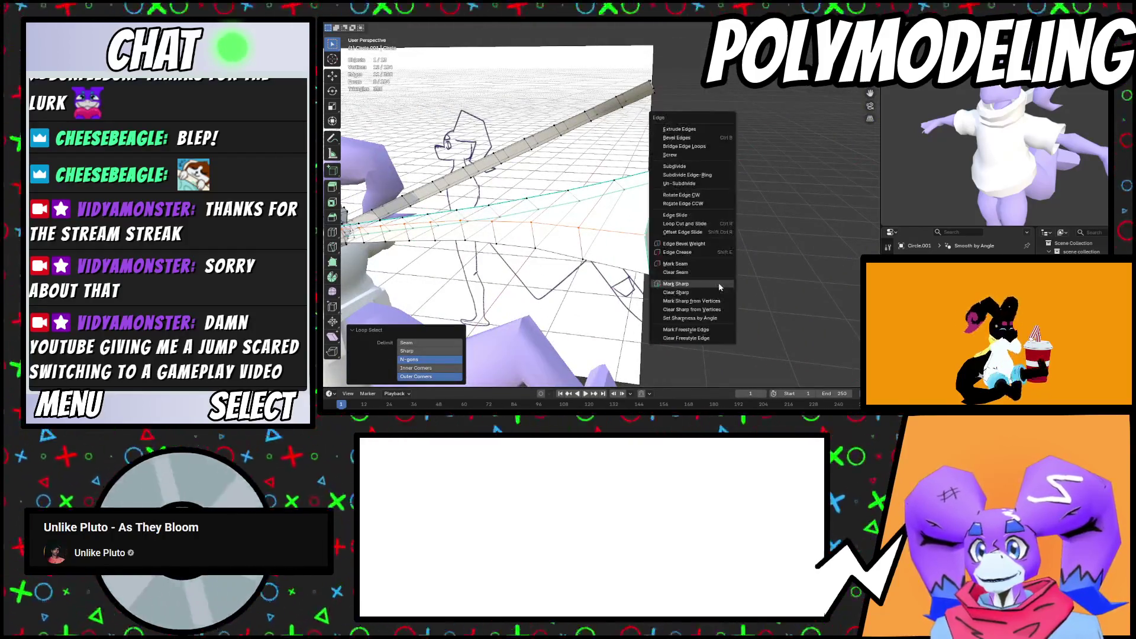